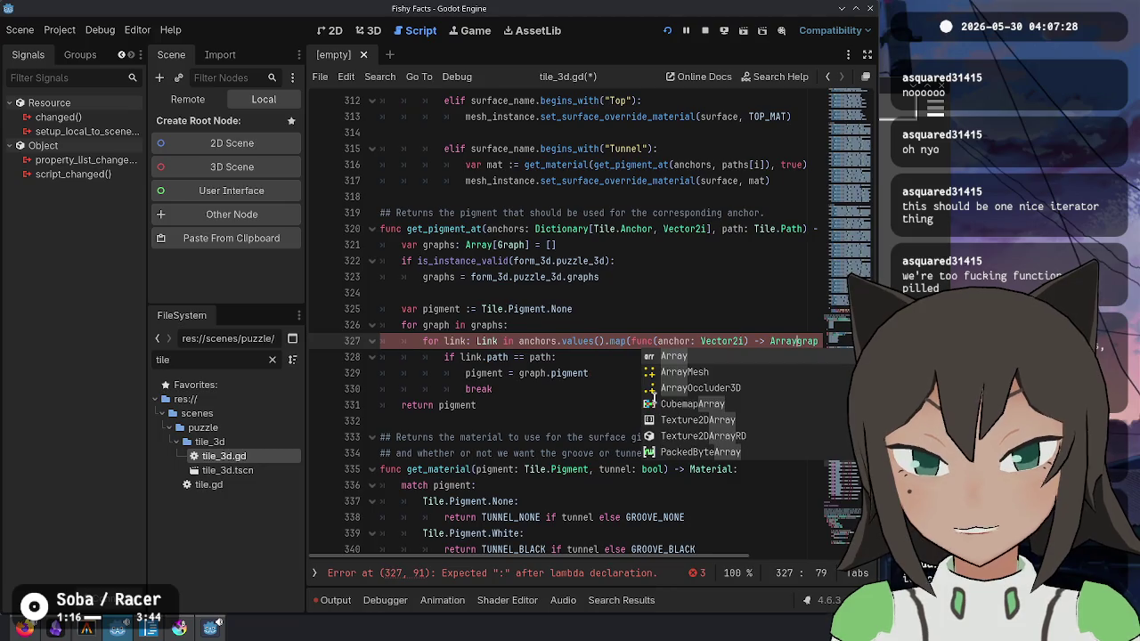
Rewrite the line 327 lookup as an untyped lambda calling graph.points.get(anchor, ...).
{"action": "key", "text": "Right"}
{"action": "key", "text": "Right"}
{"action": "key", "text": "Right"}
{"action": "type", "text": "points."}
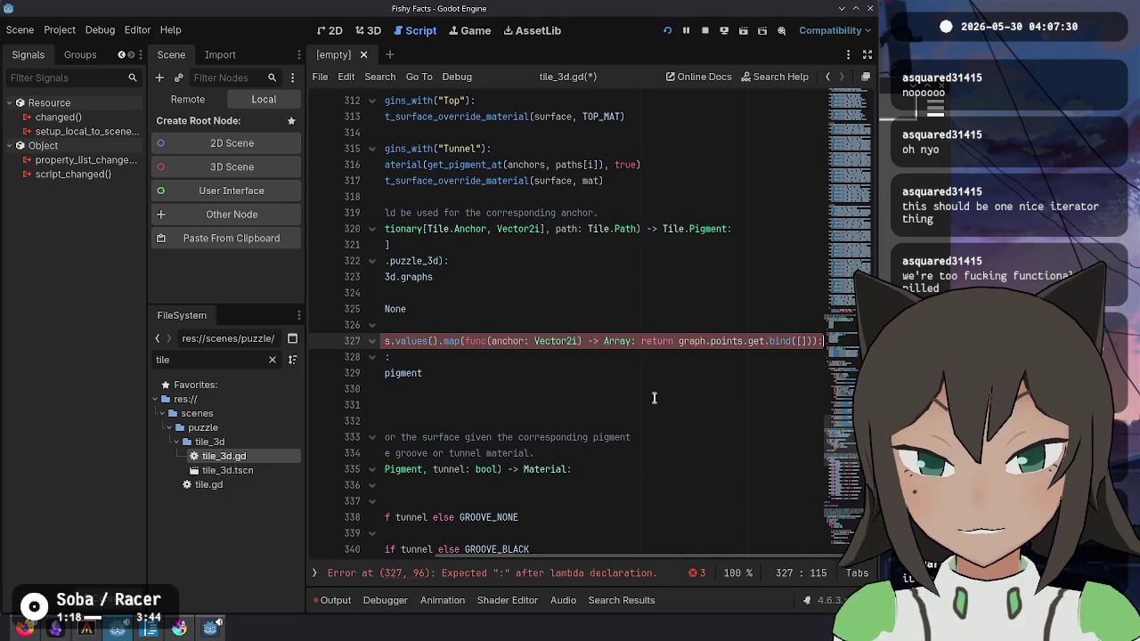
{"action": "key", "text": "Delete"}
{"action": "key", "text": "Delete"}
{"action": "key", "text": "Delete"}
{"action": "key", "text": "Right"}
{"action": "type", "text": "anchor,"}
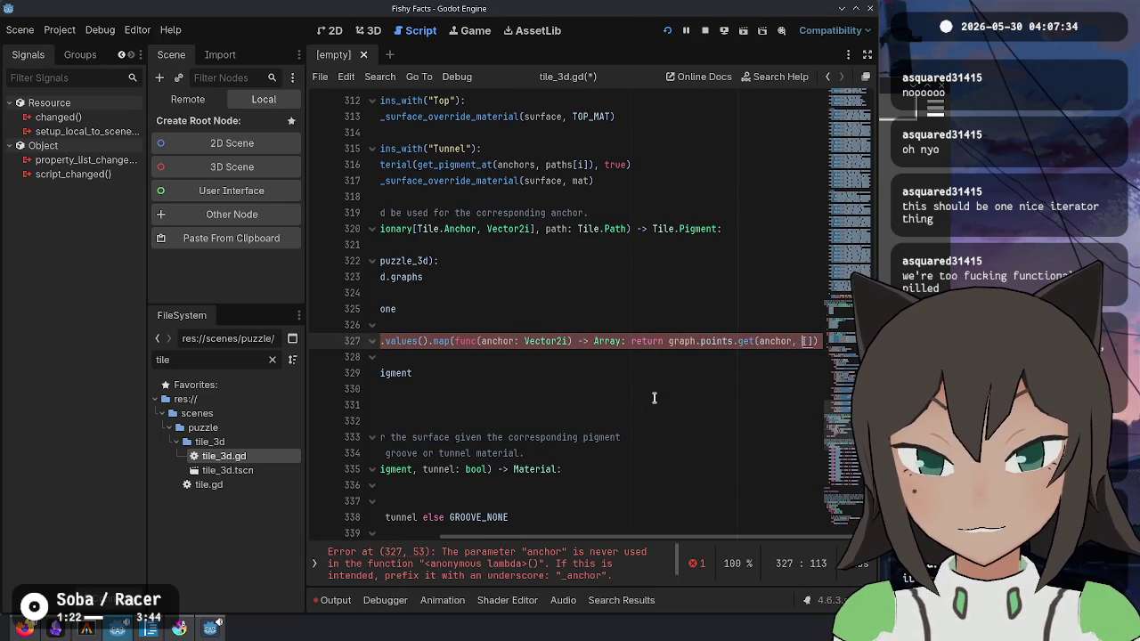
{"action": "key", "text": "Home"}
{"action": "key", "text": "Home"}
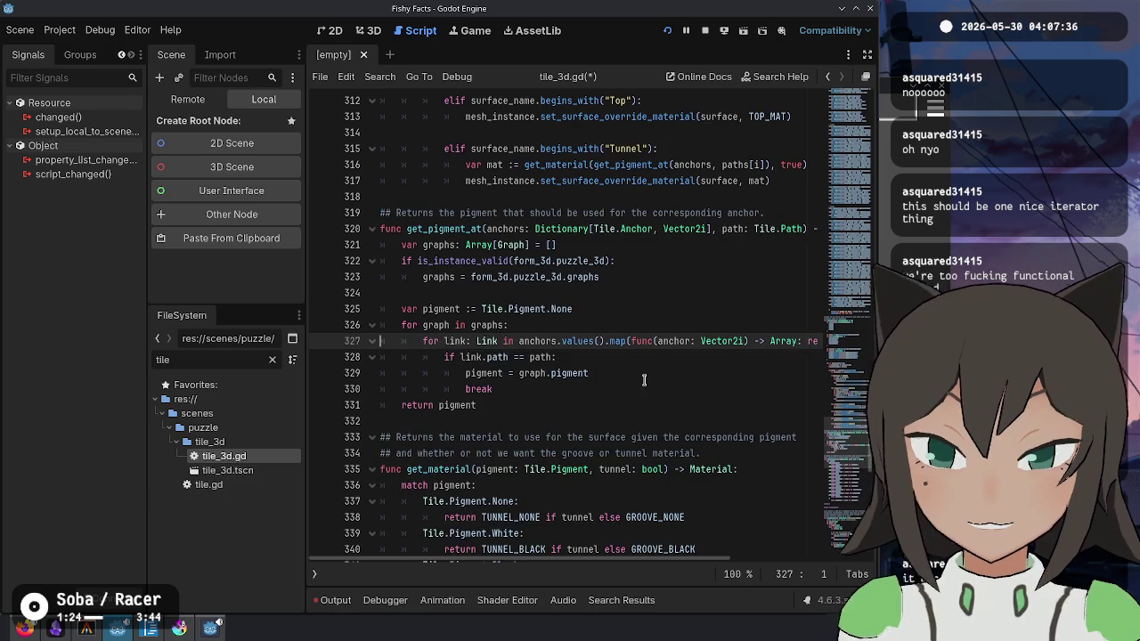
{"action": "left_click", "coordinate": [628, 376]}
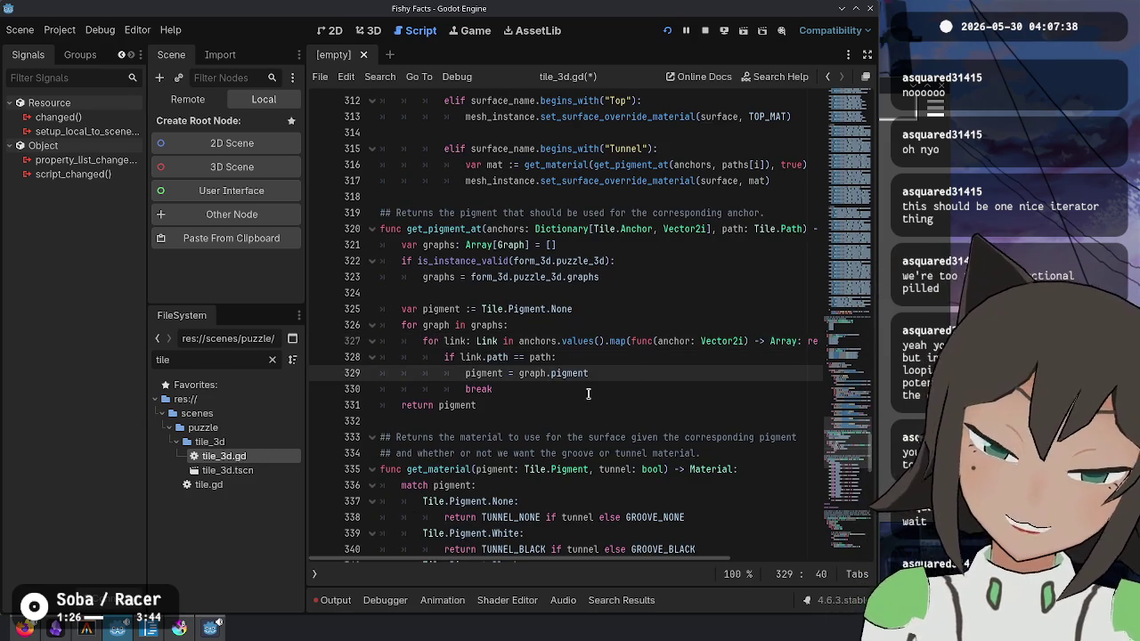
{"action": "double_click", "coordinate": [736, 340]}
{"action": "key", "text": "BackSpace"}
{"action": "key", "text": "BackSpace"}
{"action": "key", "text": "BackSpace"}
{"action": "key", "text": "ctrl+shift+Left"}
{"action": "key", "text": "ctrl+shift+Left"}
{"action": "key", "text": "ctrl+shift+Left"}
{"action": "key", "text": "ctrl+shift+Right"}
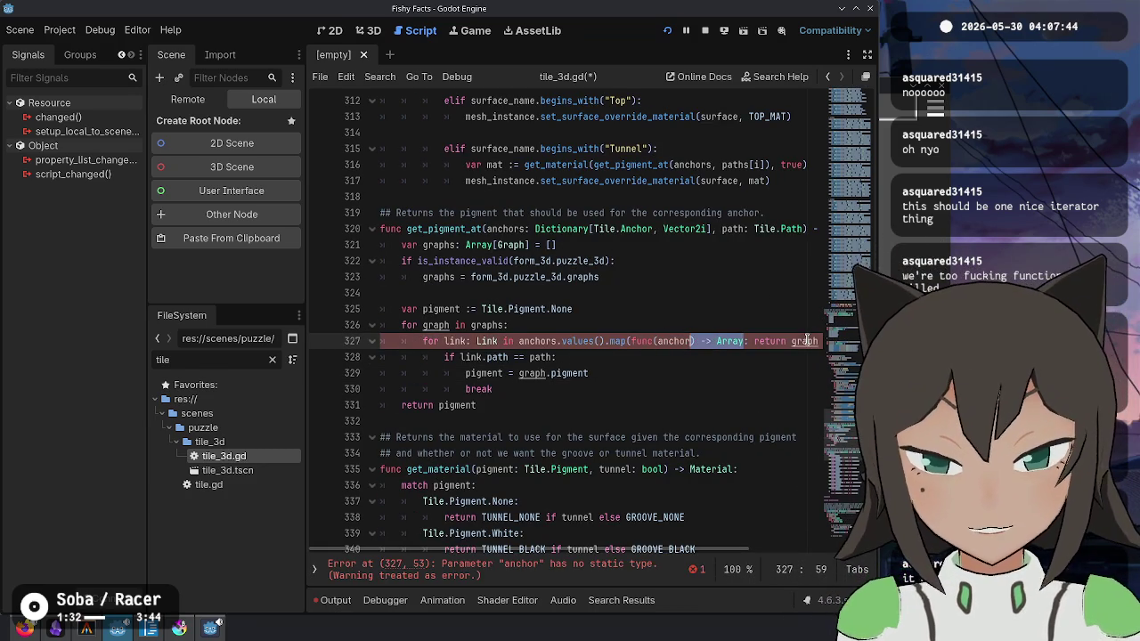
{"action": "key", "text": "BackSpace"}
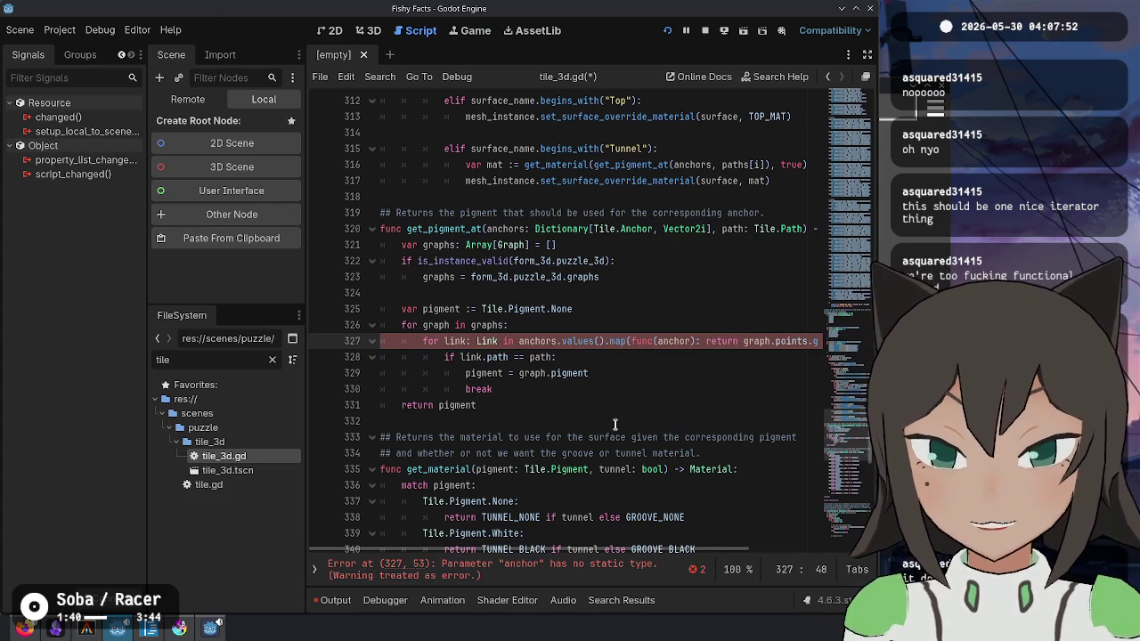
Undo the lambda edits back to the Vector2i anchor loop with the nested link loop.
{"action": "key", "text": "End"}
{"action": "key", "text": "Home"}
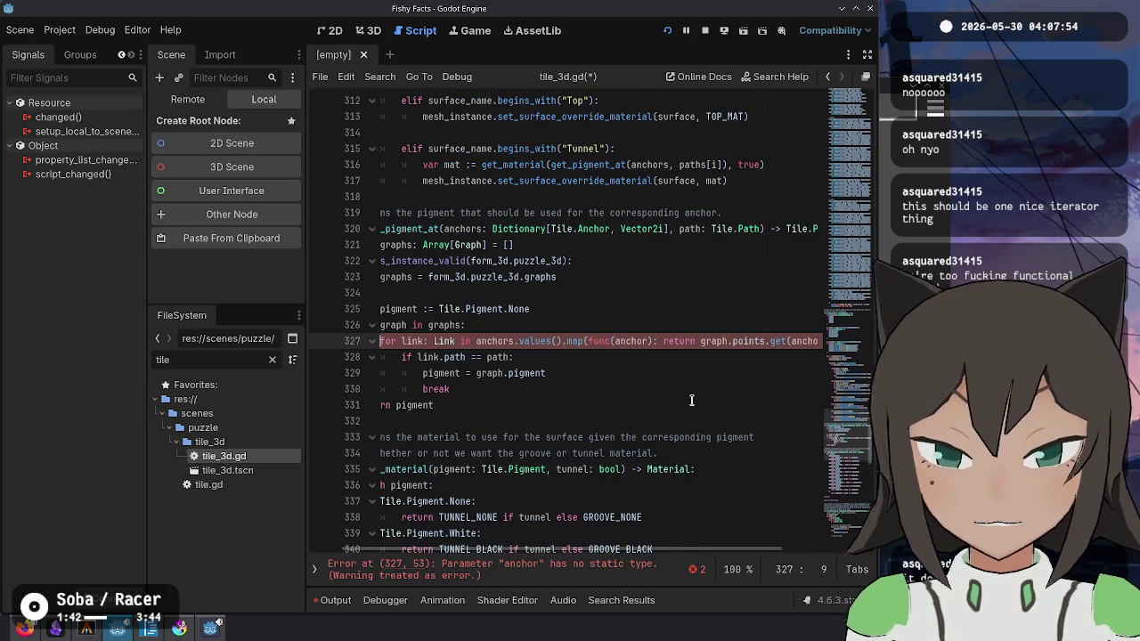
{"action": "key", "text": "End"}
{"action": "key", "text": "ctrl+z"}
{"action": "key", "text": "ctrl+z"}
{"action": "key", "text": "ctrl+z"}
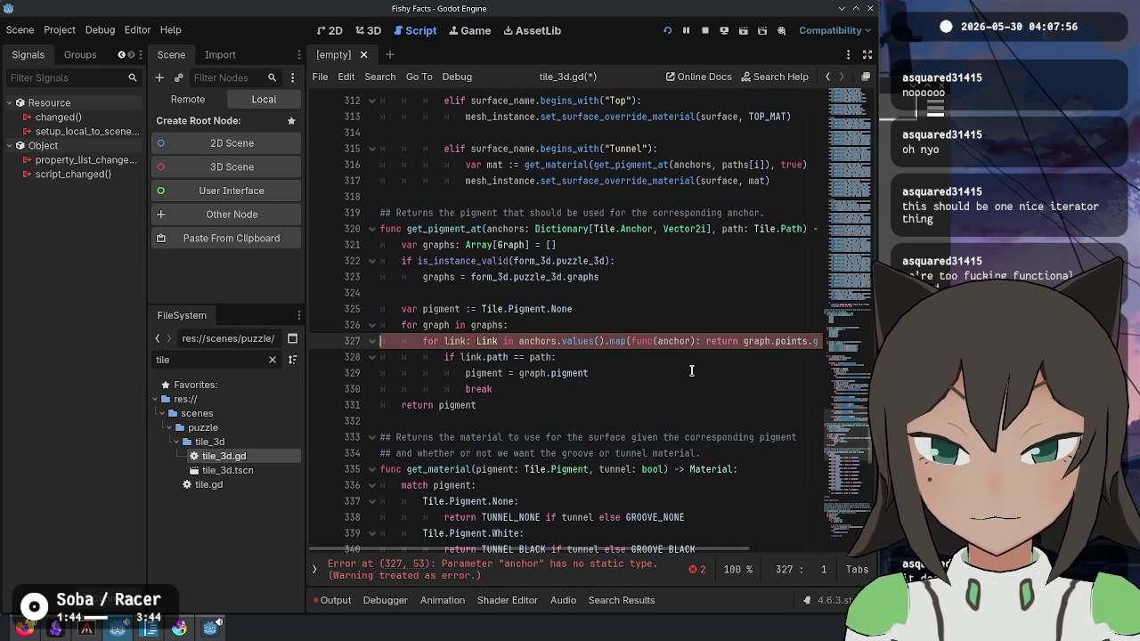
{"action": "key", "text": "ctrl+z"}
{"action": "key", "text": "ctrl+z"}
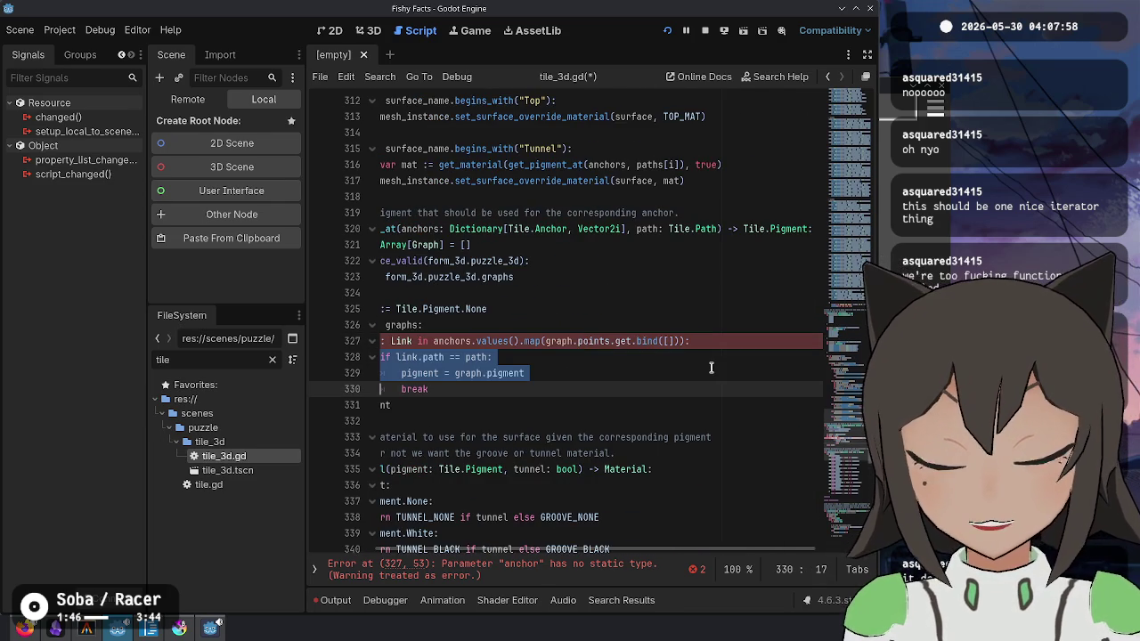
{"action": "key", "text": "ctrl+z"}
{"action": "key", "text": "ctrl+z"}
{"action": "key", "text": "ctrl+z"}
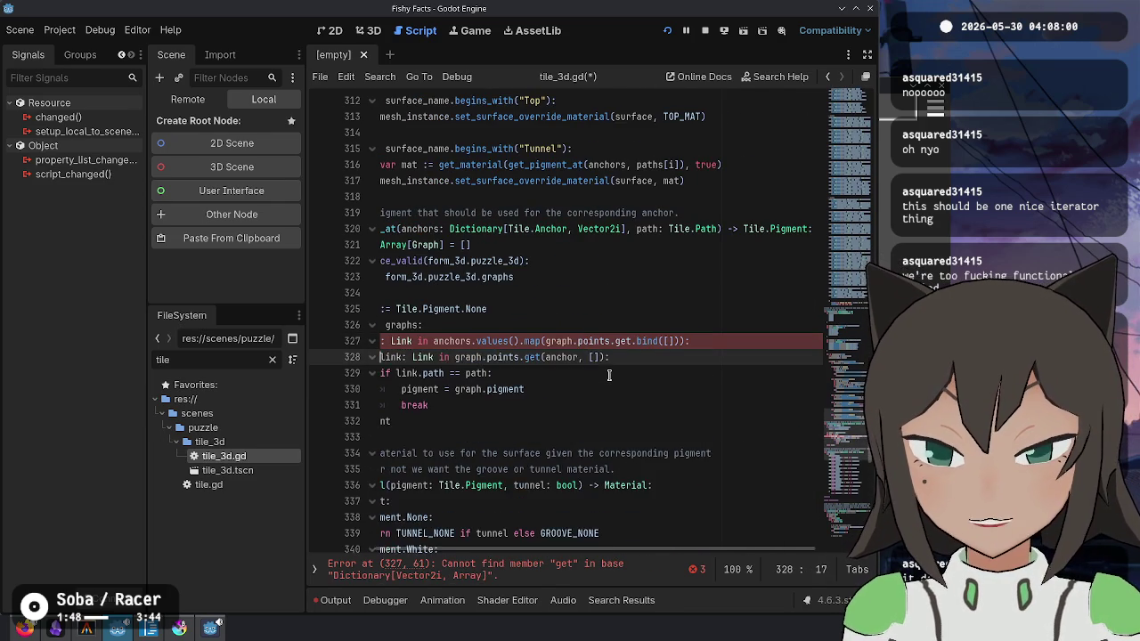
{"action": "key", "text": "ctrl+z"}
{"action": "key", "text": "ctrl+z"}
{"action": "key", "text": "ctrl+z"}
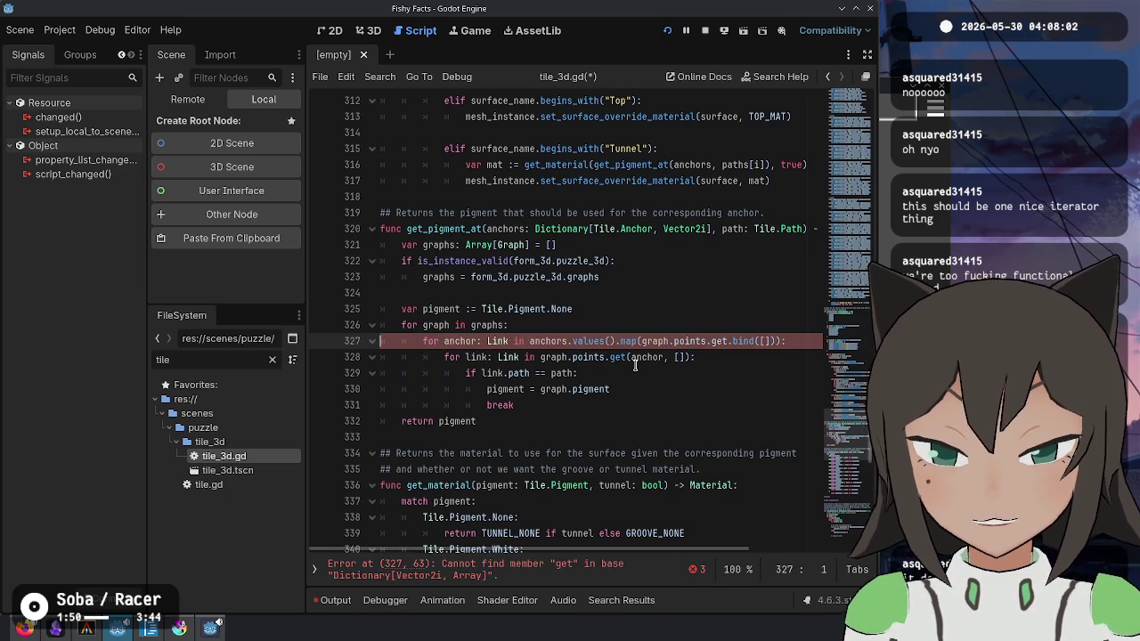
{"action": "key", "text": "ctrl+z"}
Remove the stray edits on lines 327–328 and save tile_3d.gd.
{"action": "type", "text": "func(graph"}
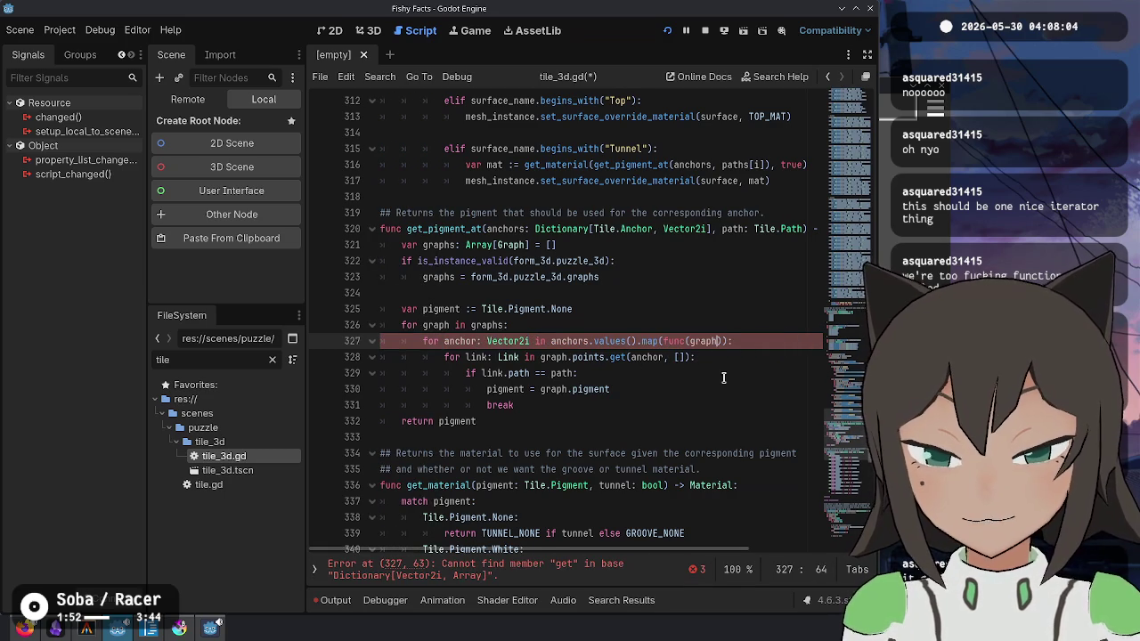
{"action": "key", "text": "BackSpace"}
{"action": "key", "text": "BackSpace"}
{"action": "key", "text": "BackSpace"}
{"action": "key", "text": "BackSpace"}
{"action": "key", "text": "BackSpace"}
{"action": "key", "text": "BackSpace"}
{"action": "left_click", "coordinate": [720, 358]}
{"action": "type", "text": ".file"}
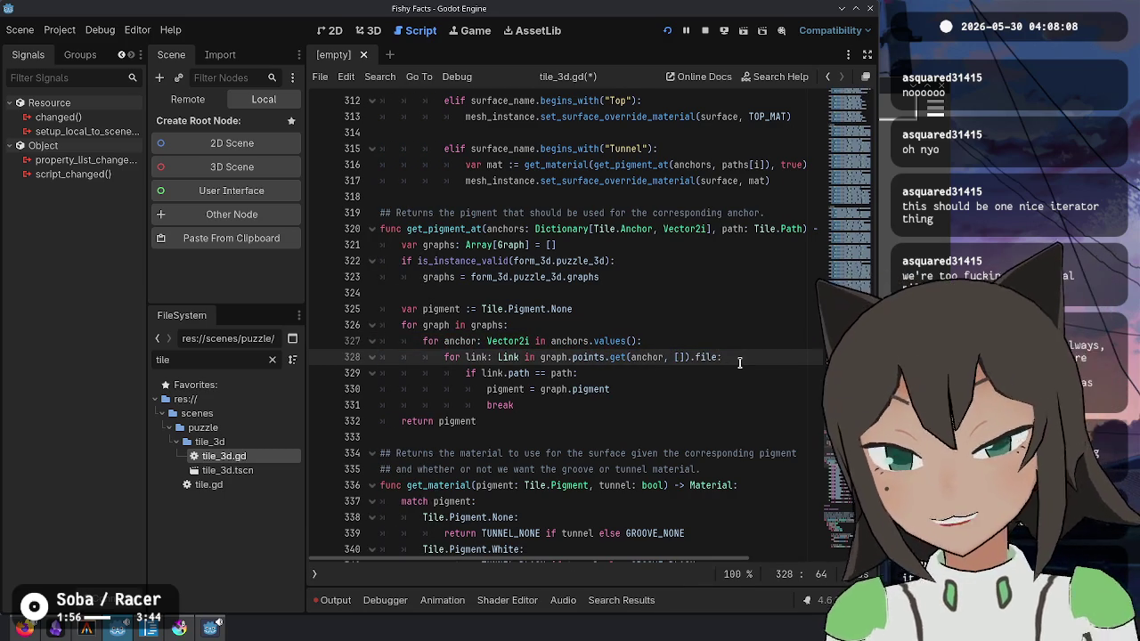
{"action": "key", "text": "BackSpace"}
{"action": "key", "text": "BackSpace"}
{"action": "key", "text": "BackSpace"}
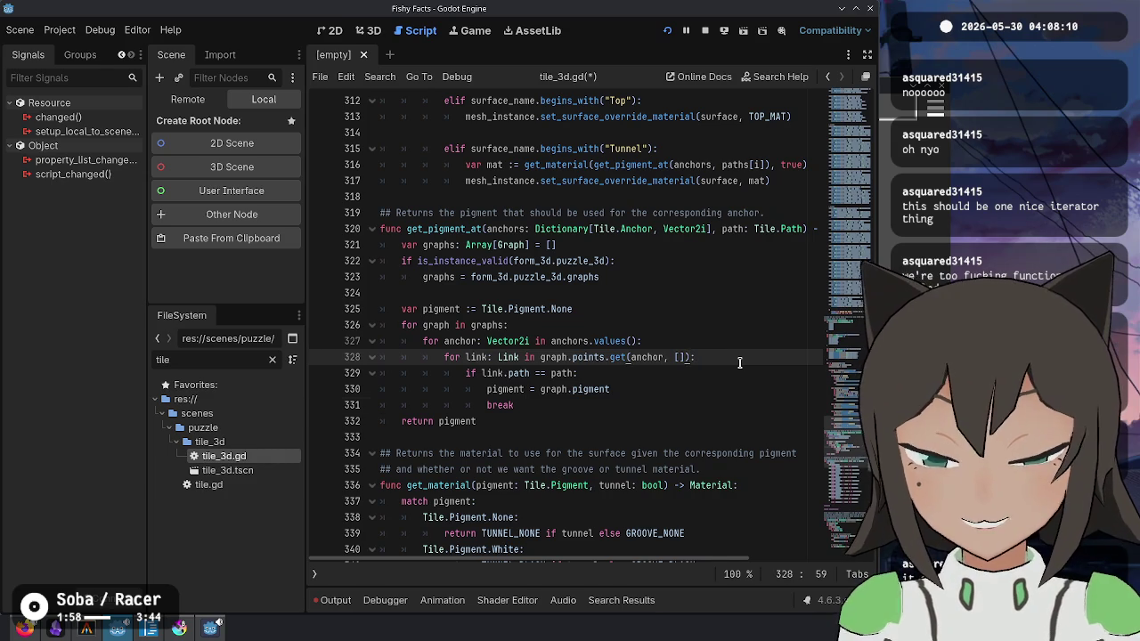
{"action": "key", "text": "shift+Down"}
{"action": "key", "text": "shift+Down"}
{"action": "key", "text": "ctrl+s"}
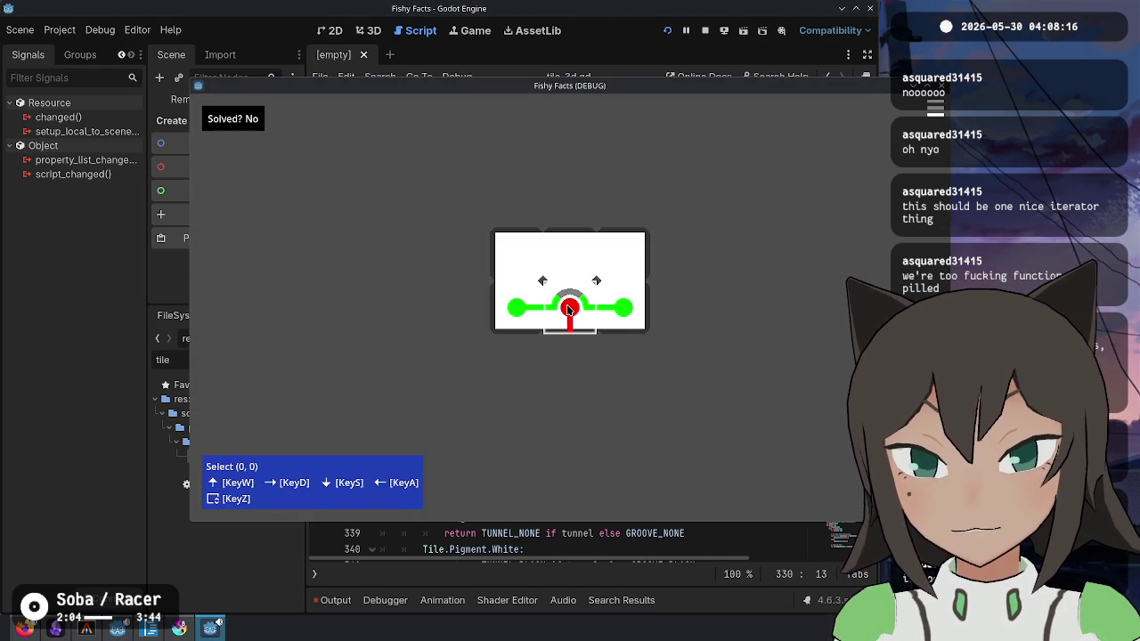
{"action": "key", "text": "z"}
{"action": "left_click", "coordinate": [660, 299]}
{"action": "key", "text": "a"}
{"action": "key", "text": "a"}
{"action": "key", "text": "d"}
{"action": "key", "text": "q"}
{"action": "key", "text": "z"}
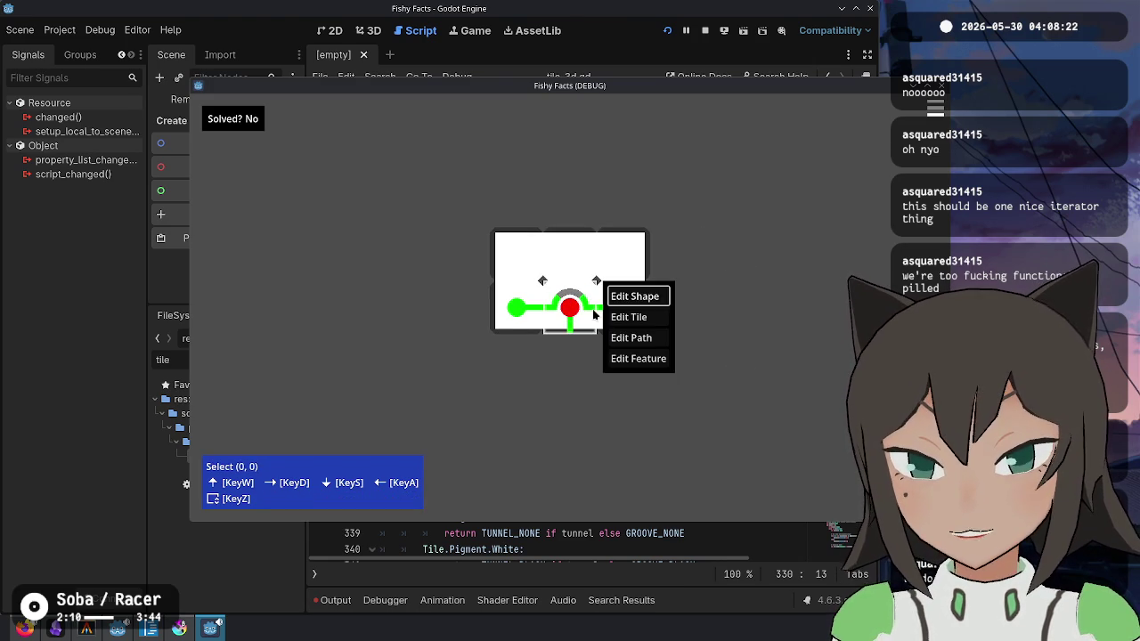
{"action": "left_click", "coordinate": [633, 317]}
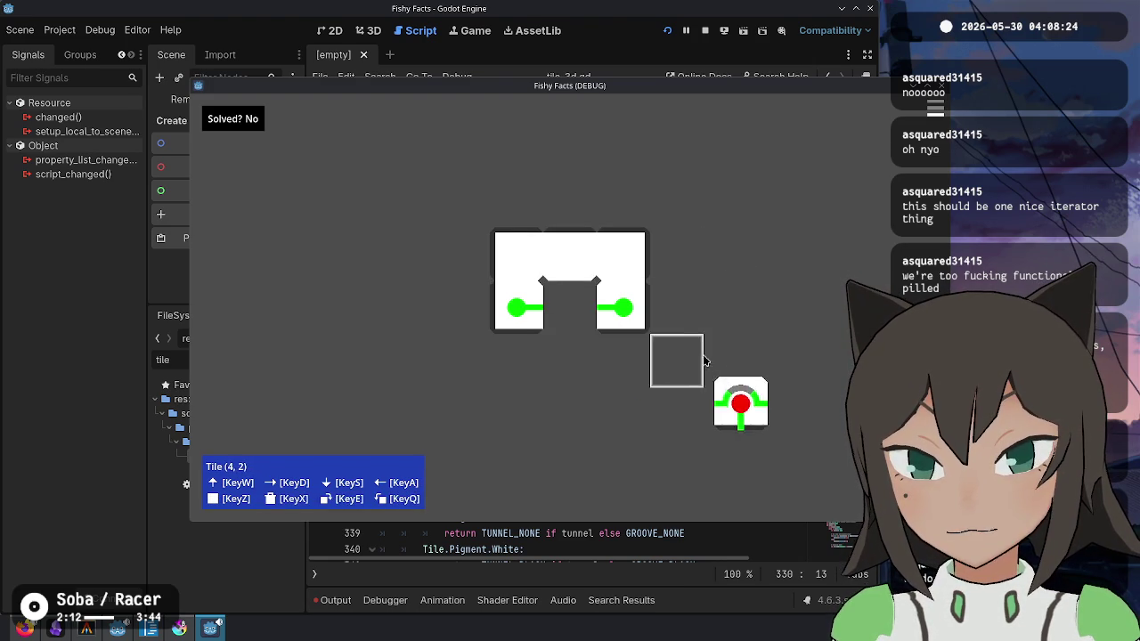
{"action": "key", "text": "z"}
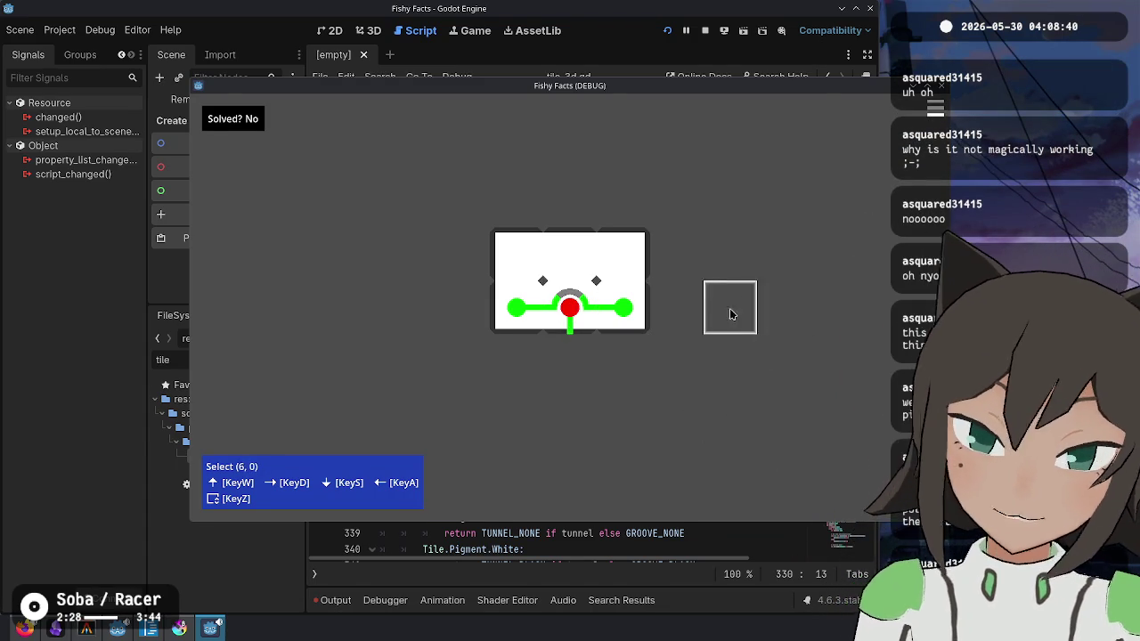
{"action": "key", "text": "alt+Tab"}
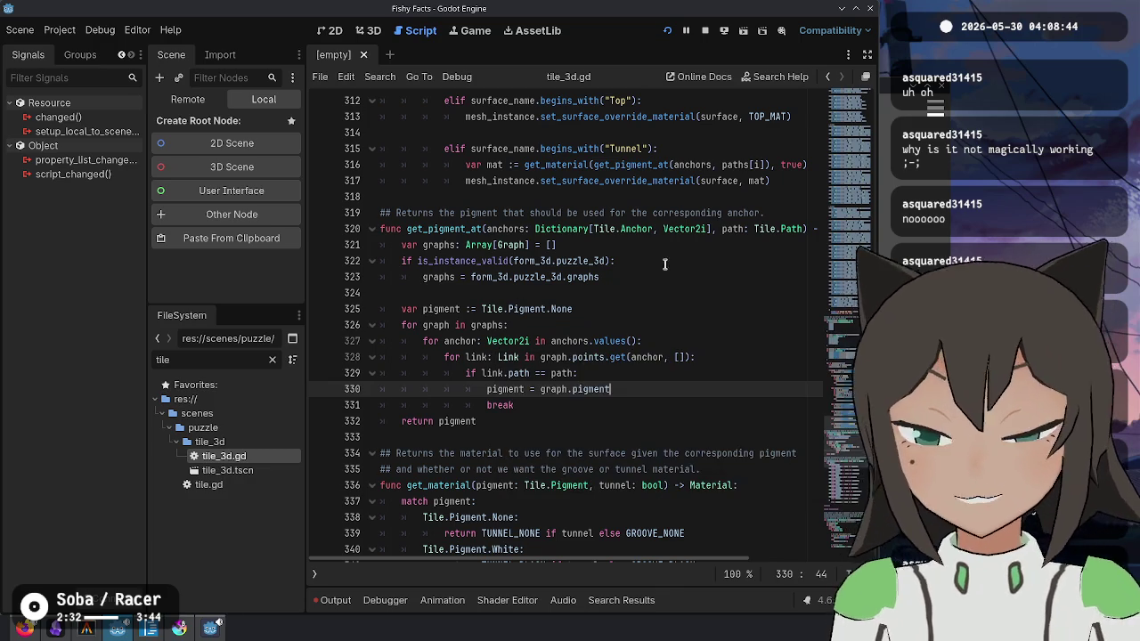
Test-run the game, then copy the graph.points.get(anchor, []) expression from line 328.
{"action": "key", "text": "alt+Tab"}
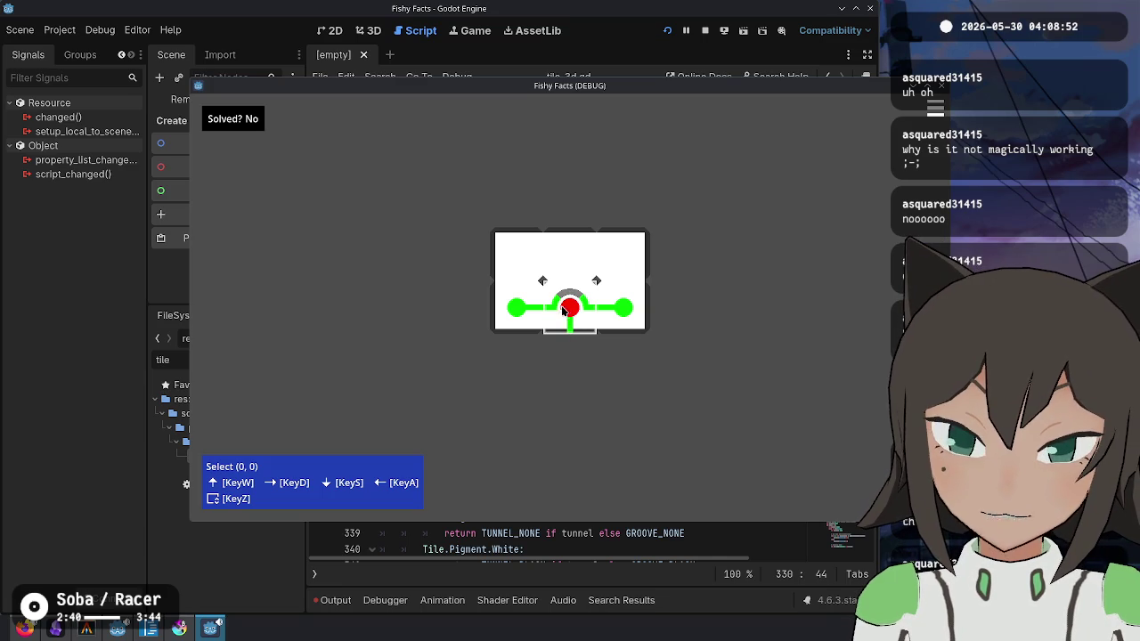
{"action": "key", "text": "alt+Tab"}
{"action": "left_click", "coordinate": [633, 353]}
{"action": "left_click", "coordinate": [640, 384]}
{"action": "left_click", "coordinate": [642, 375]}
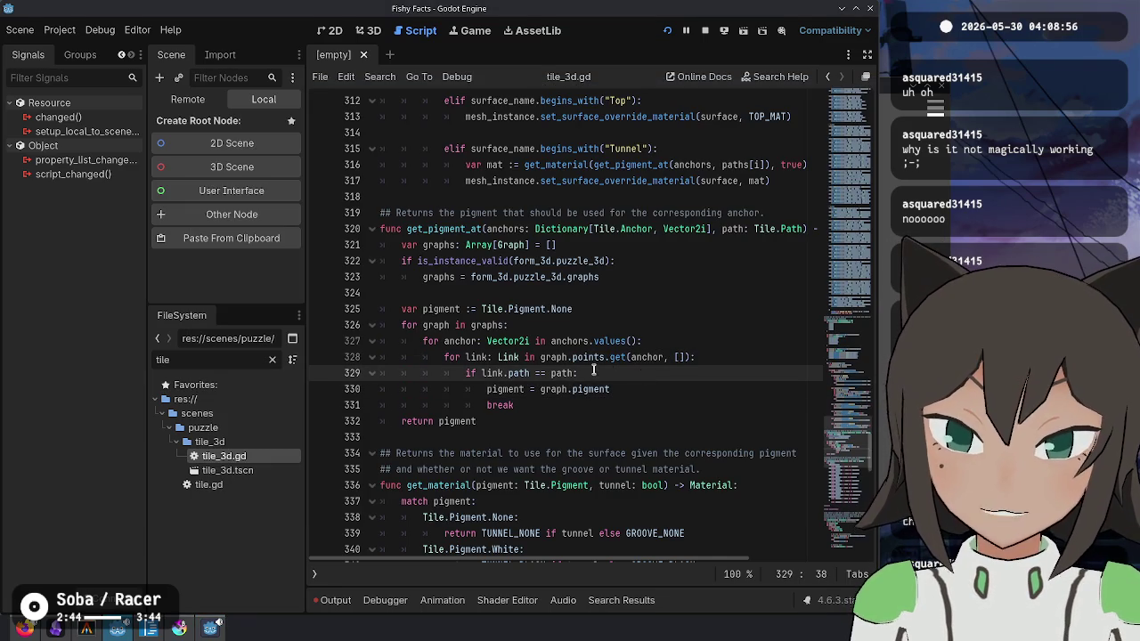
{"action": "left_click", "coordinate": [602, 389]}
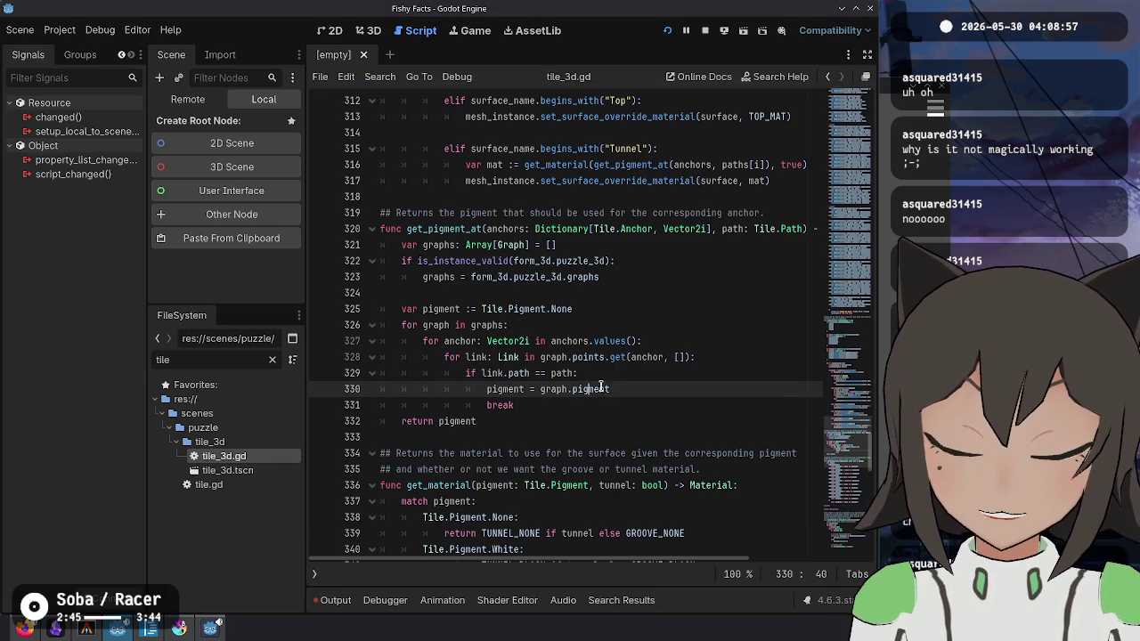
{"action": "left_click", "coordinate": [694, 357]}
{"action": "key", "text": "Down"}
{"action": "key", "text": "Up"}
{"action": "left_click_drag", "start_coordinate": [686, 356], "coordinate": [540, 356]}
{"action": "key", "text": "ctrl+c"}
Add print(graph.points.get(anchor, [])) on a new line below line 327.
{"action": "left_click", "coordinate": [706, 340]}
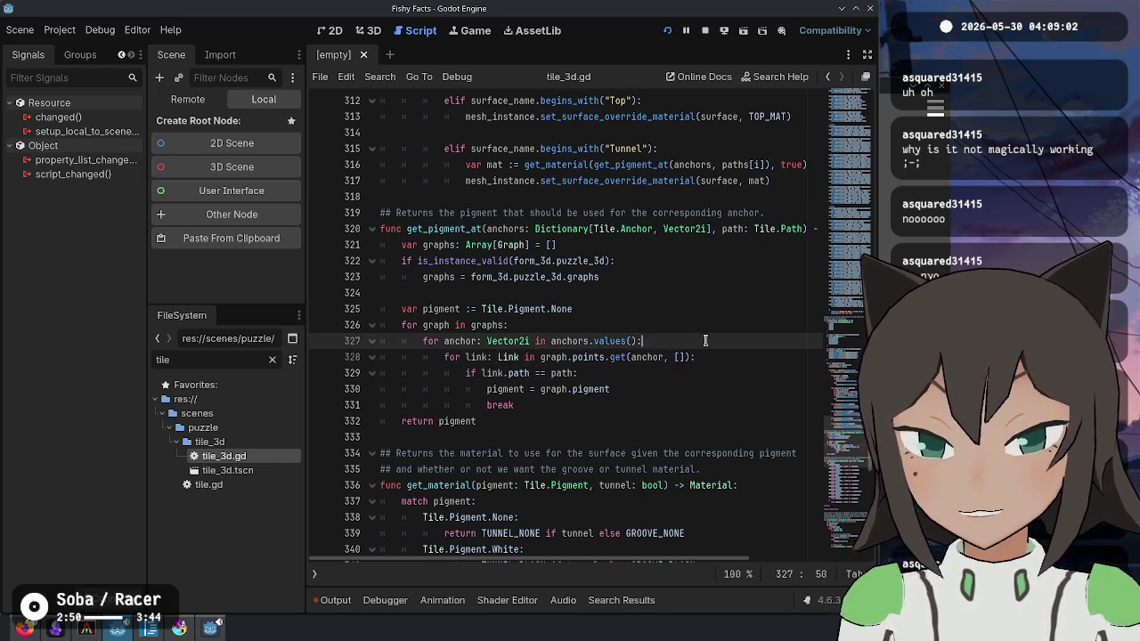
{"action": "key", "text": "Return"}
{"action": "type", "text": "print("}
{"action": "key", "text": "ctrl+v"}
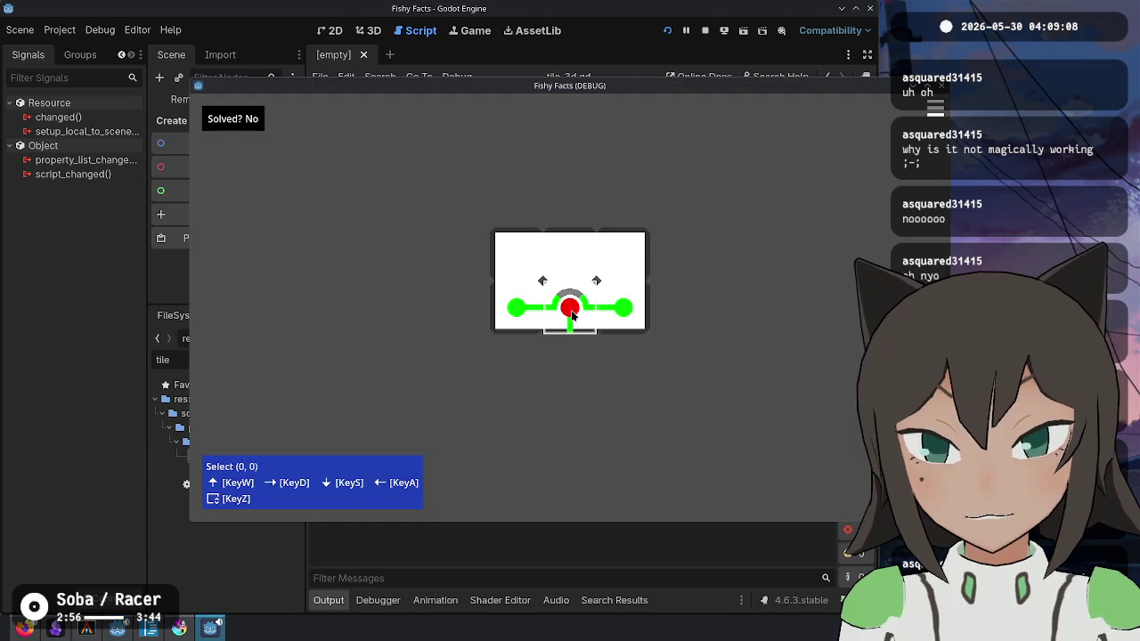
Edit a tile's shape in the running game, then review the anchor and points references.
{"action": "right_click", "coordinate": [605, 288]}
{"action": "left_click", "coordinate": [614, 298]}
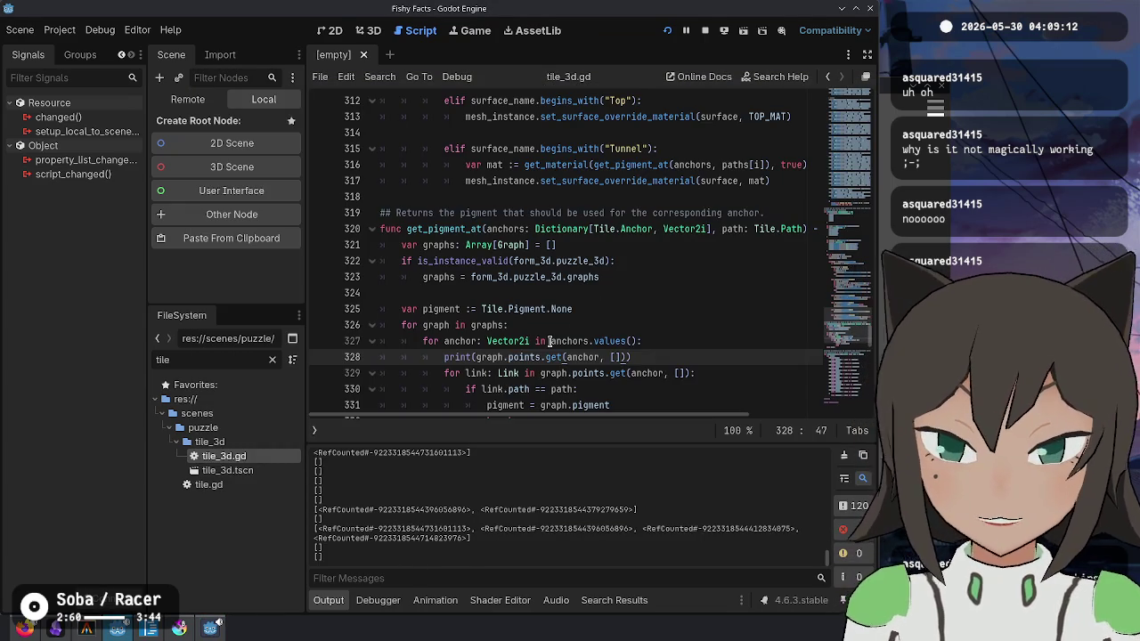
{"action": "scroll", "coordinate": [613, 329], "scroll_direction": "down", "scroll_amount": 1}
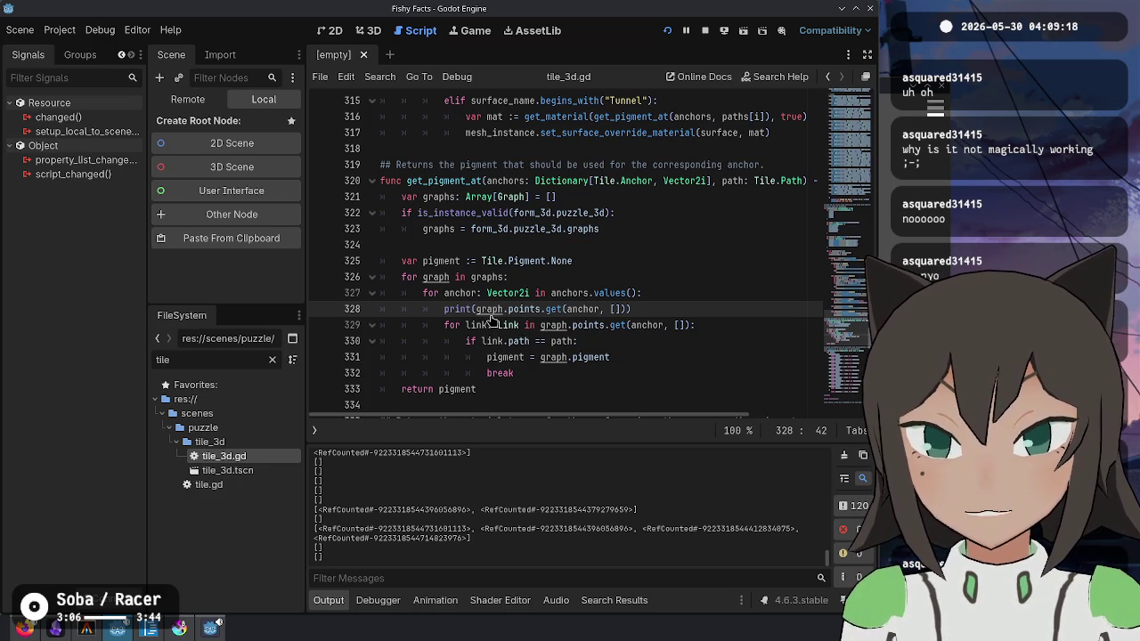
{"action": "double_click", "coordinate": [580, 309]}
{"action": "double_click", "coordinate": [522, 311]}
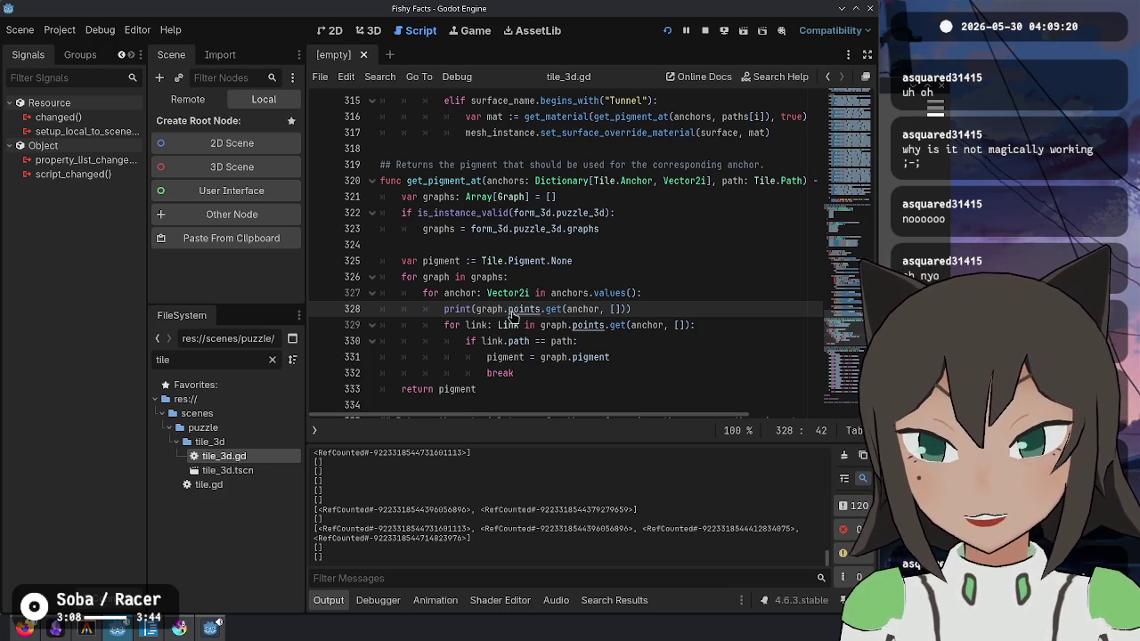
{"action": "double_click", "coordinate": [581, 309]}
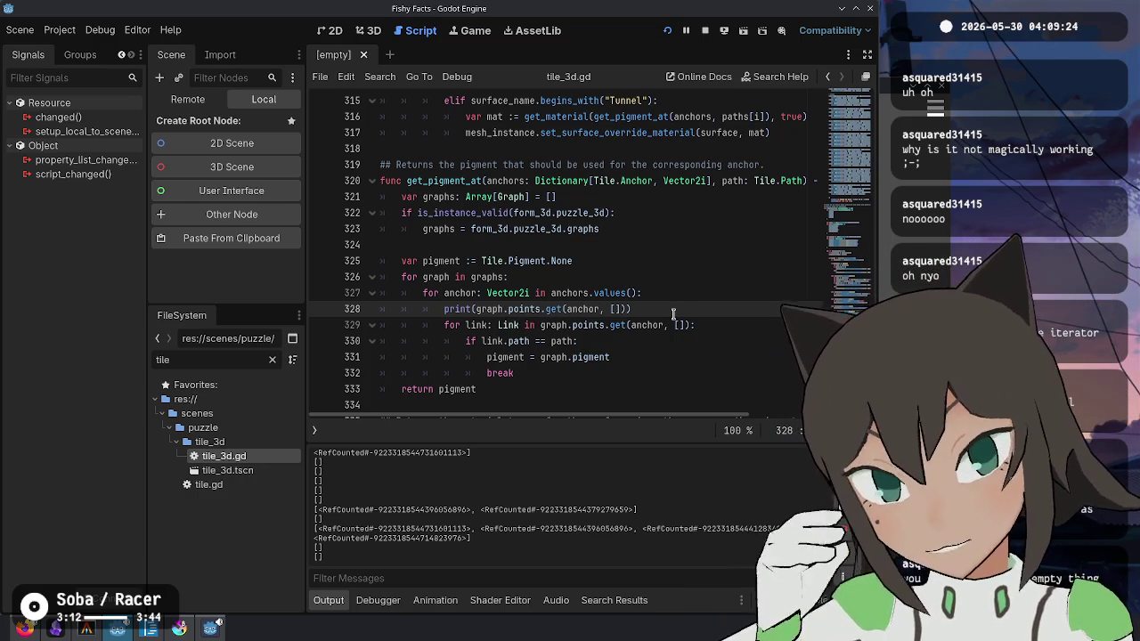
{"action": "left_click", "coordinate": [603, 312]}
Add a _to_string function to link.gd below the equals method.
{"action": "left_click", "coordinate": [508, 326], "text": "ctrl"}
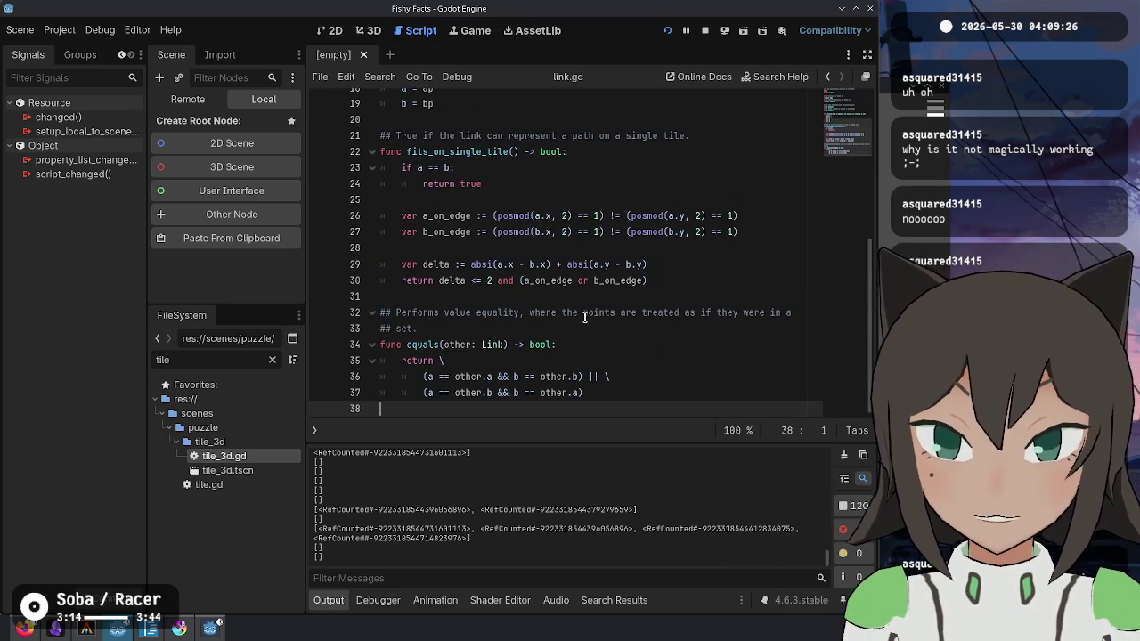
{"action": "key", "text": "Return"}
{"action": "type", "text": "func _to"}
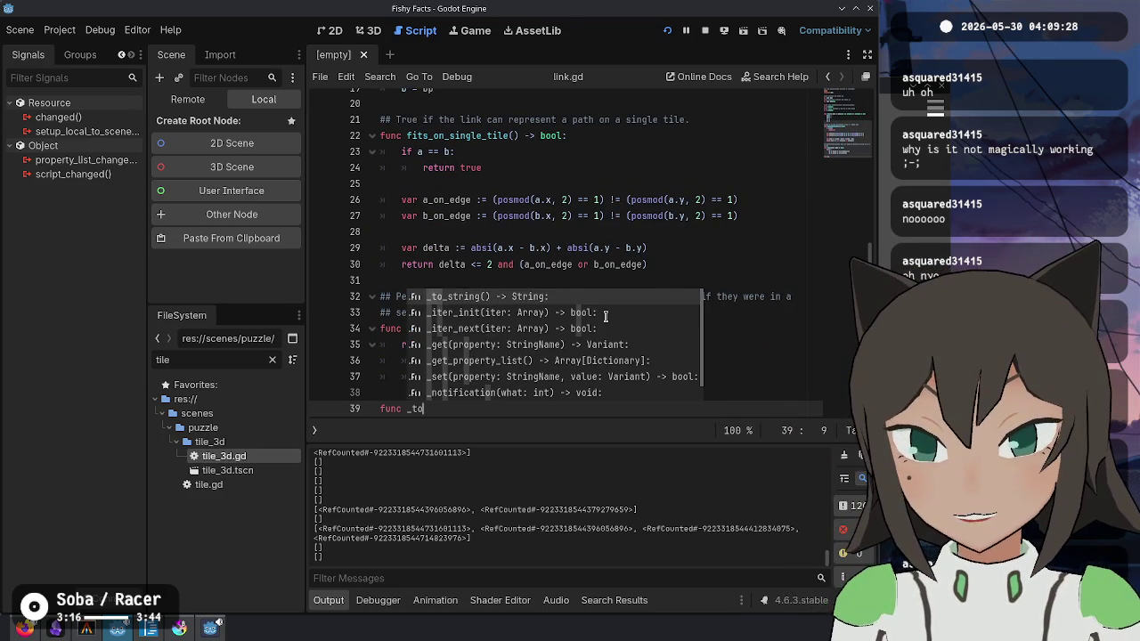
{"action": "key", "text": "Return"}
{"action": "key", "text": "Return"}
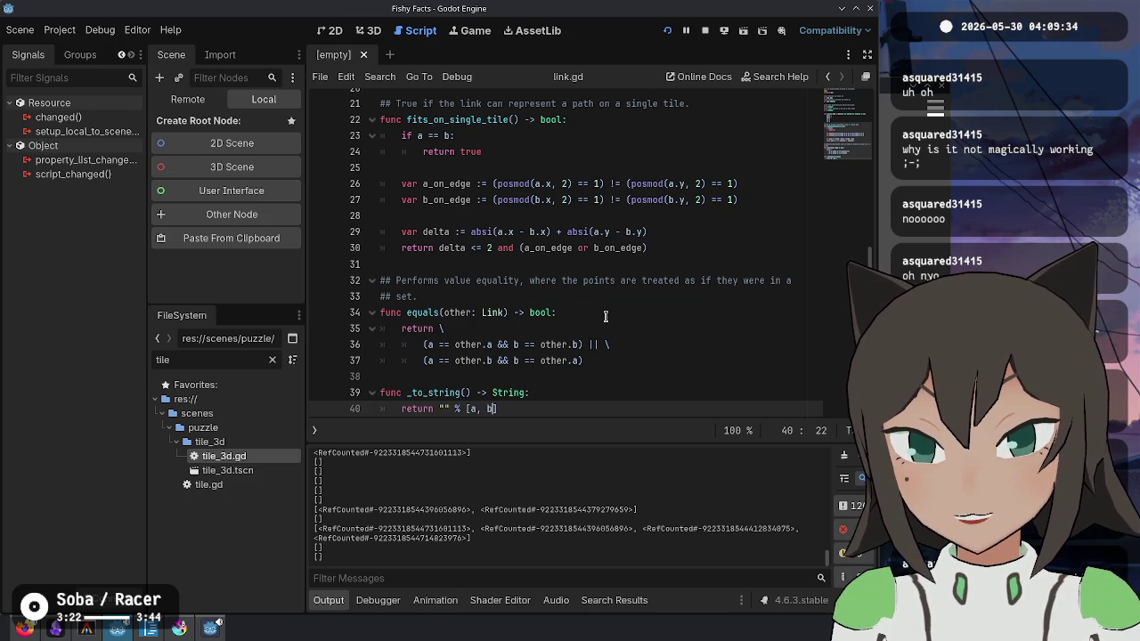
{"action": "type", "text": "co"}
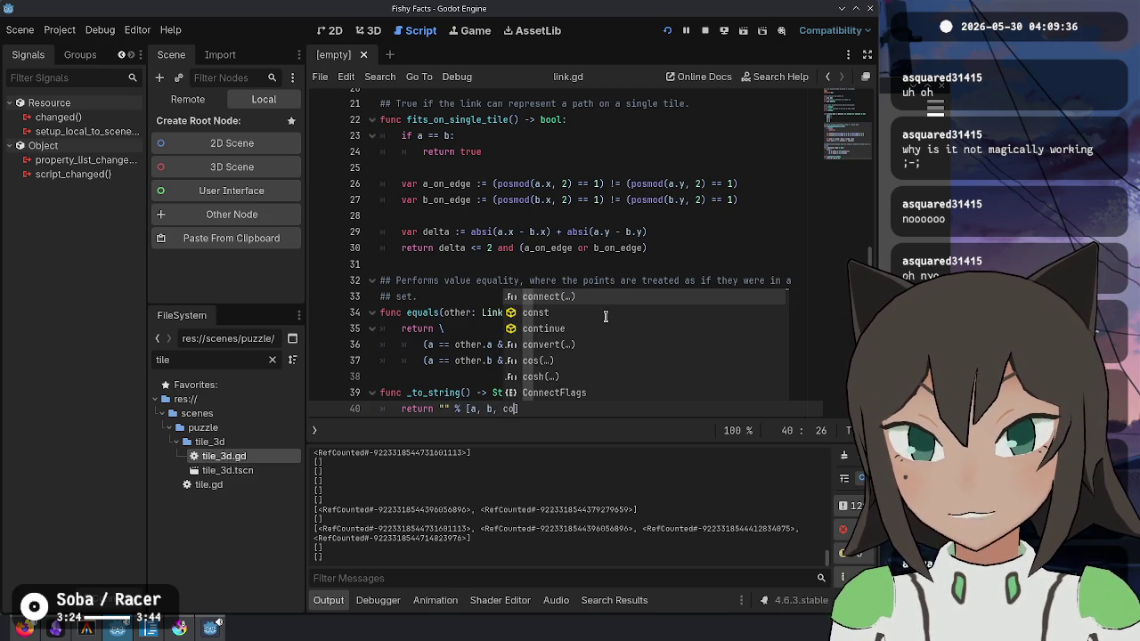
{"action": "key", "text": "ctrl+Home"}
{"action": "key", "text": "Down"}
{"action": "key", "text": "Down"}
{"action": "key", "text": "Down"}
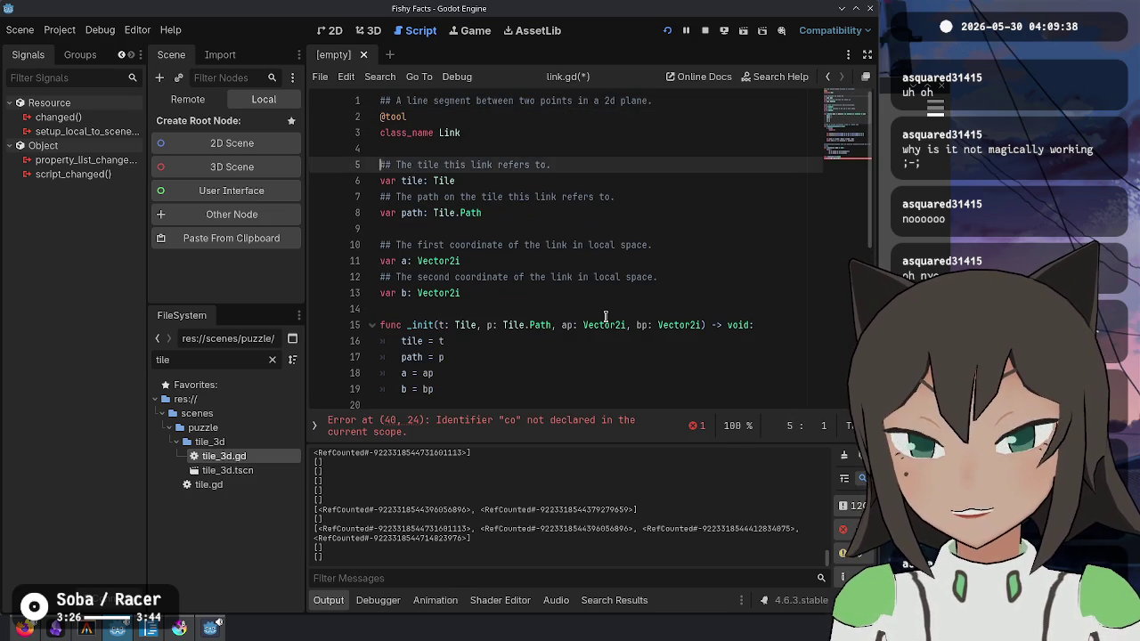
{"action": "key", "text": "ctrl+End"}
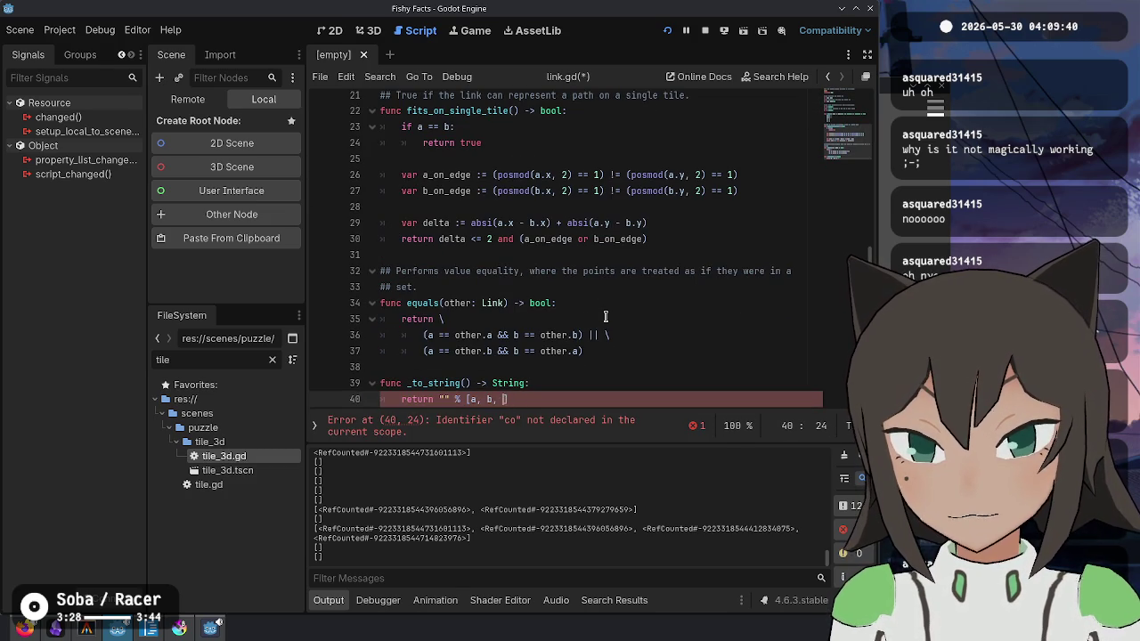
Make _to_string return "(%s->%s, %s:%s)" % [a, b, tile, path] and run the game.
{"action": "key", "text": "ctrl+space"}
{"action": "key", "text": "Left"}
{"action": "key", "text": "Left"}
{"action": "key", "text": "Left"}
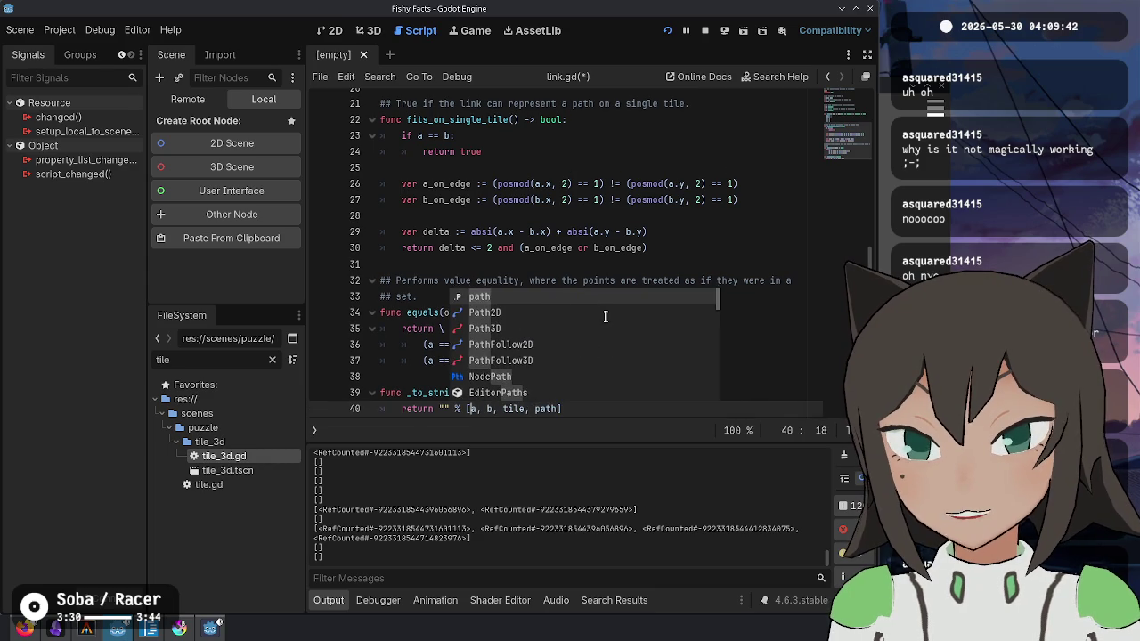
{"action": "type", "text": "{}"}
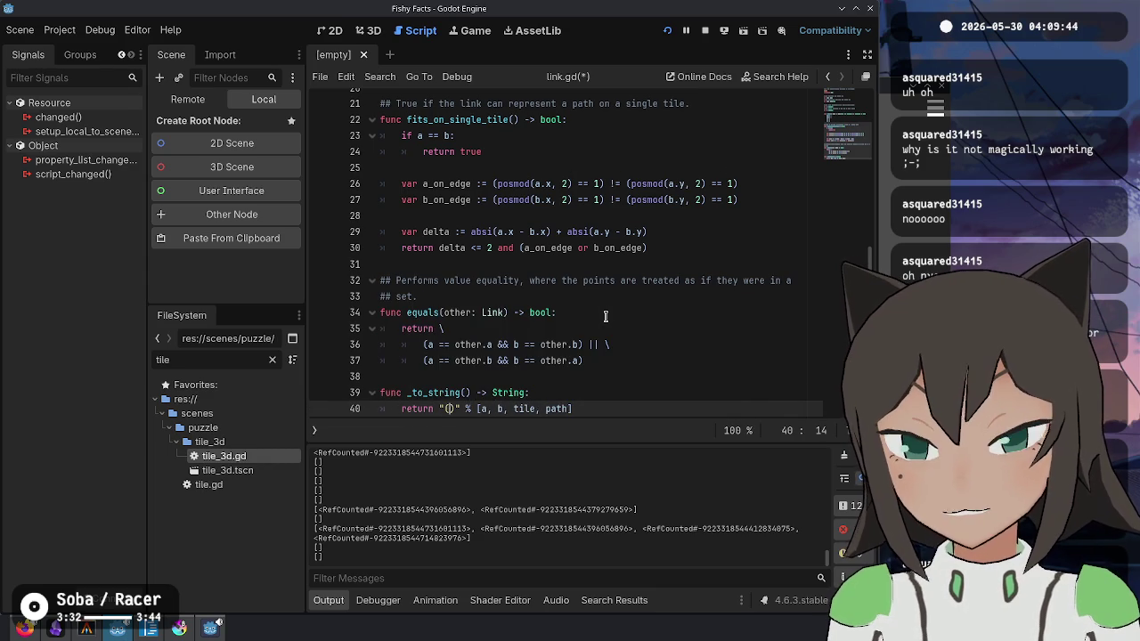
{"action": "type", "text": "%"}
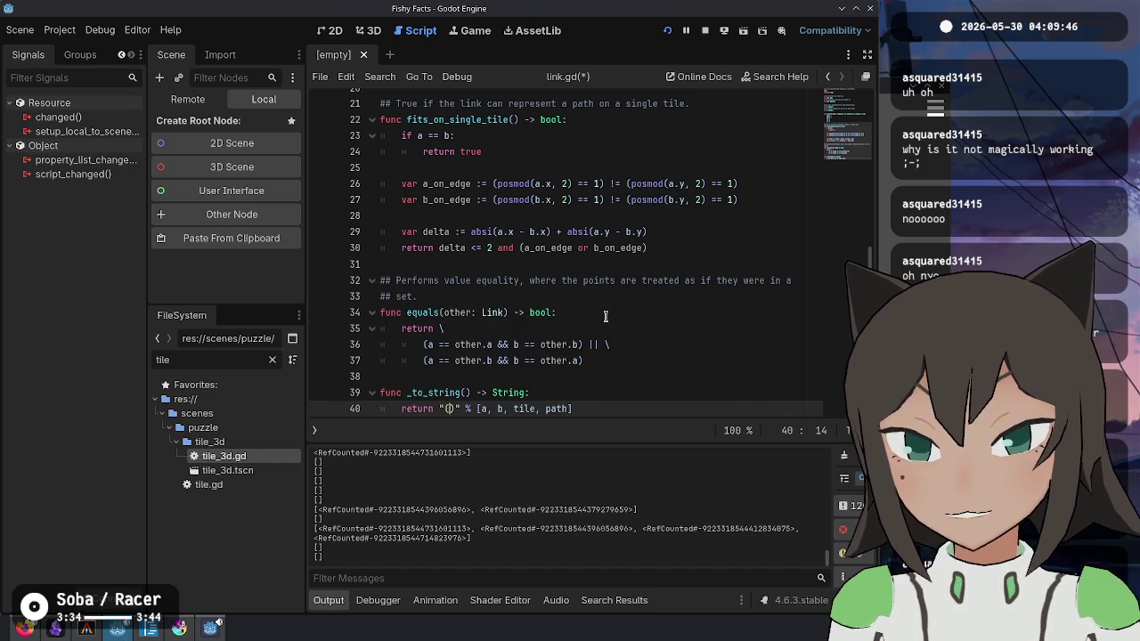
{"action": "type", "text": "s->%s"}
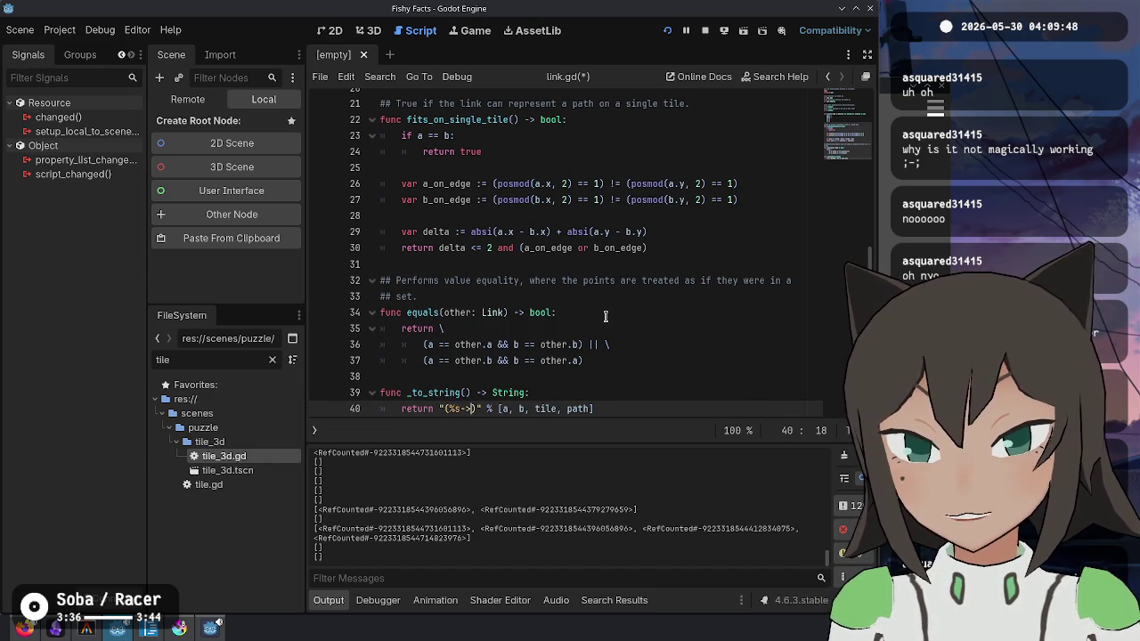
{"action": "type", "text": ", "}
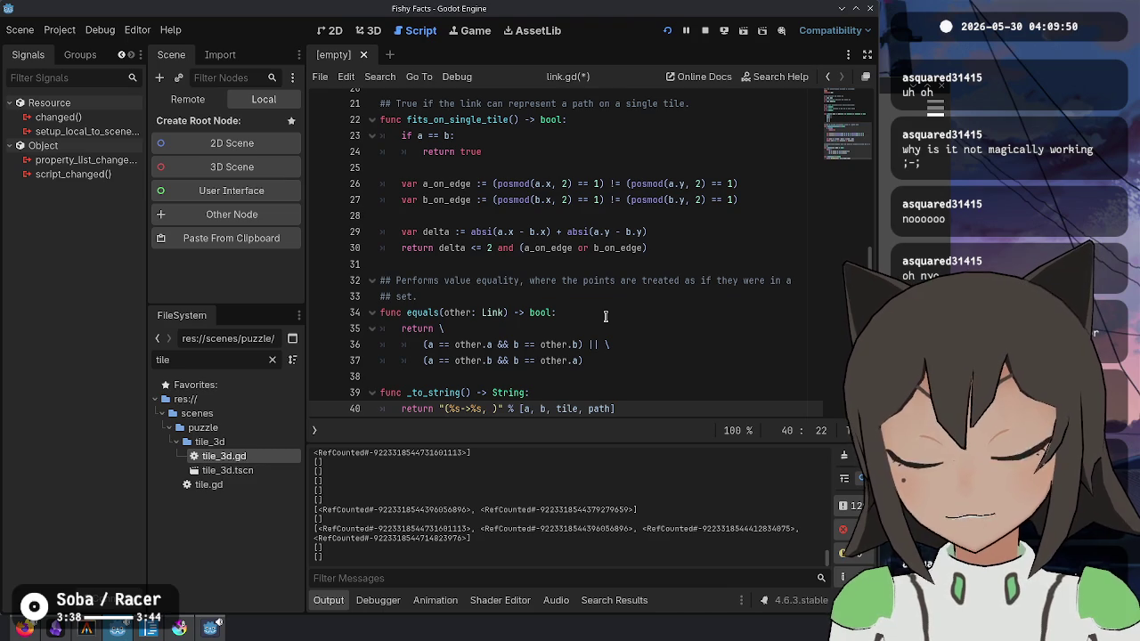
{"action": "type", "text": "%"}
{"action": "type", "text": "s:%"}
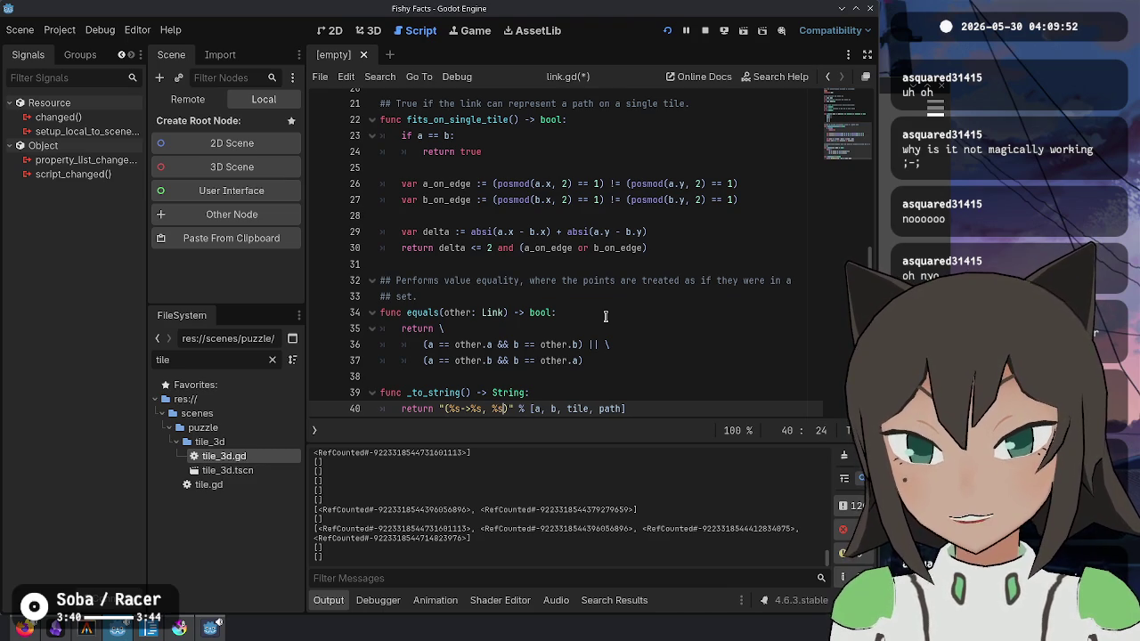
{"action": "type", "text": "s"}
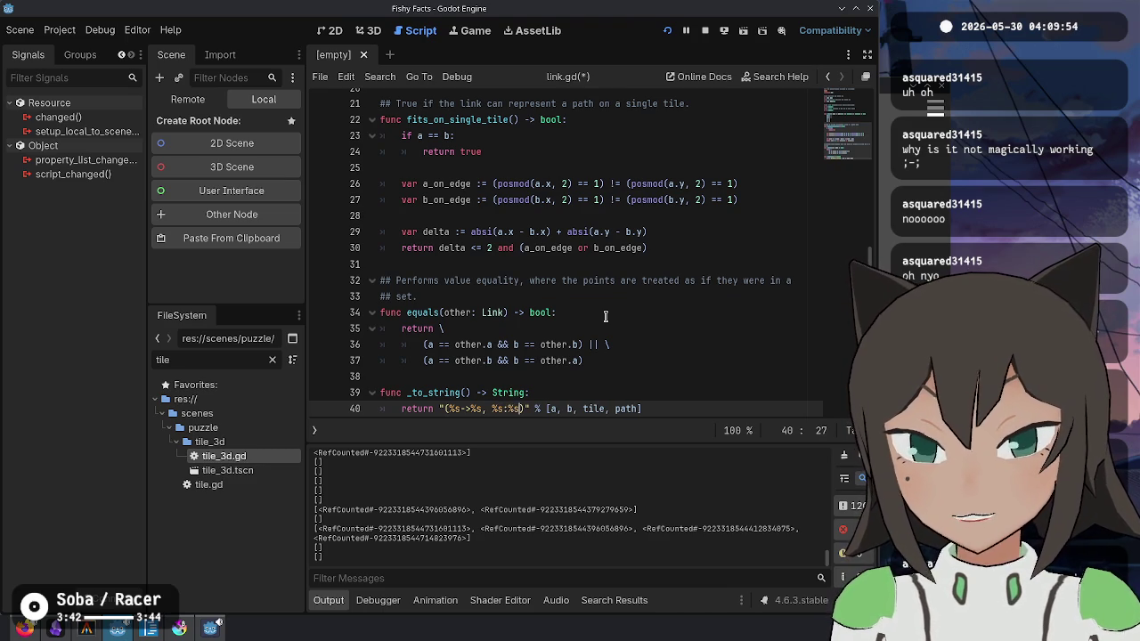
{"action": "key", "text": "F5"}
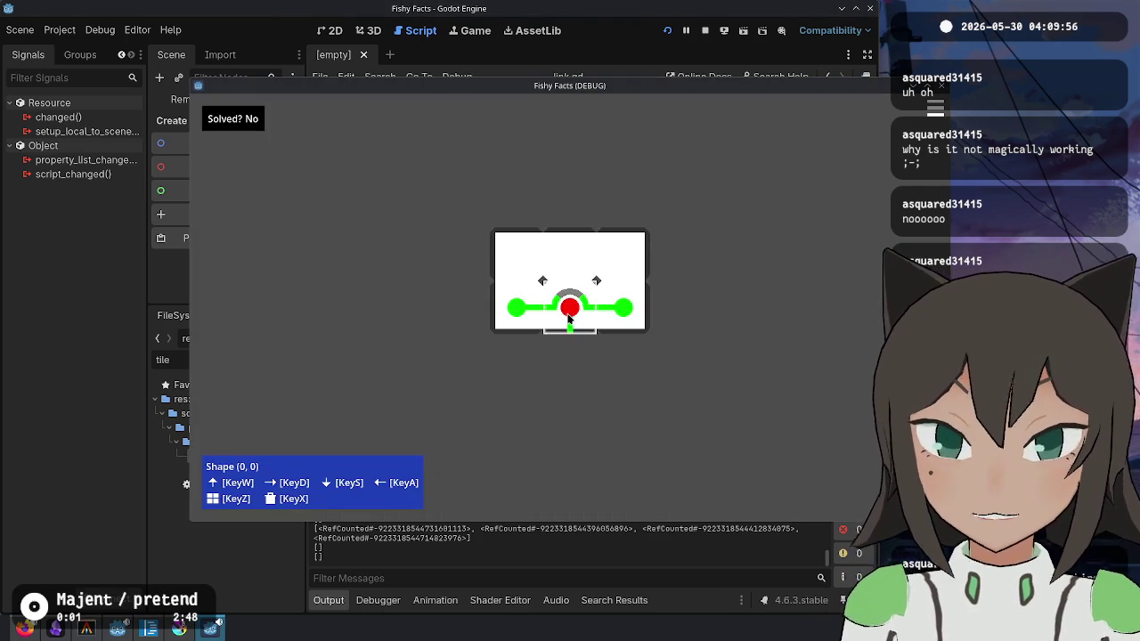
{"action": "left_click", "coordinate": [478, 570]}
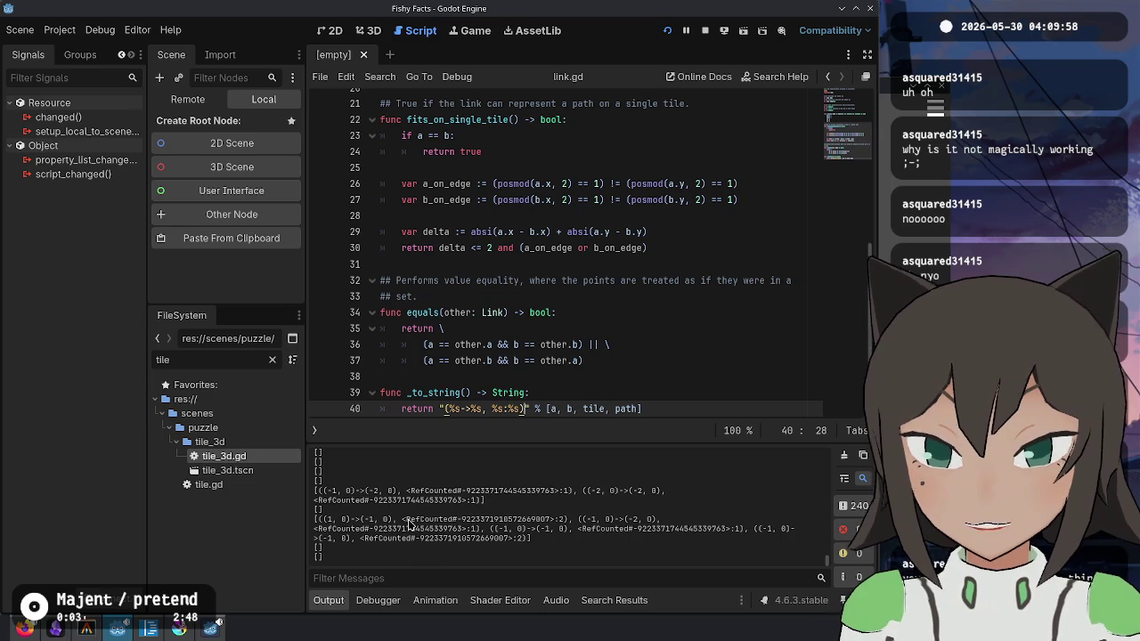
Replace tile with tile.get_position() in the _to_string format arguments on line 40.
{"action": "double_click", "coordinate": [587, 408]}
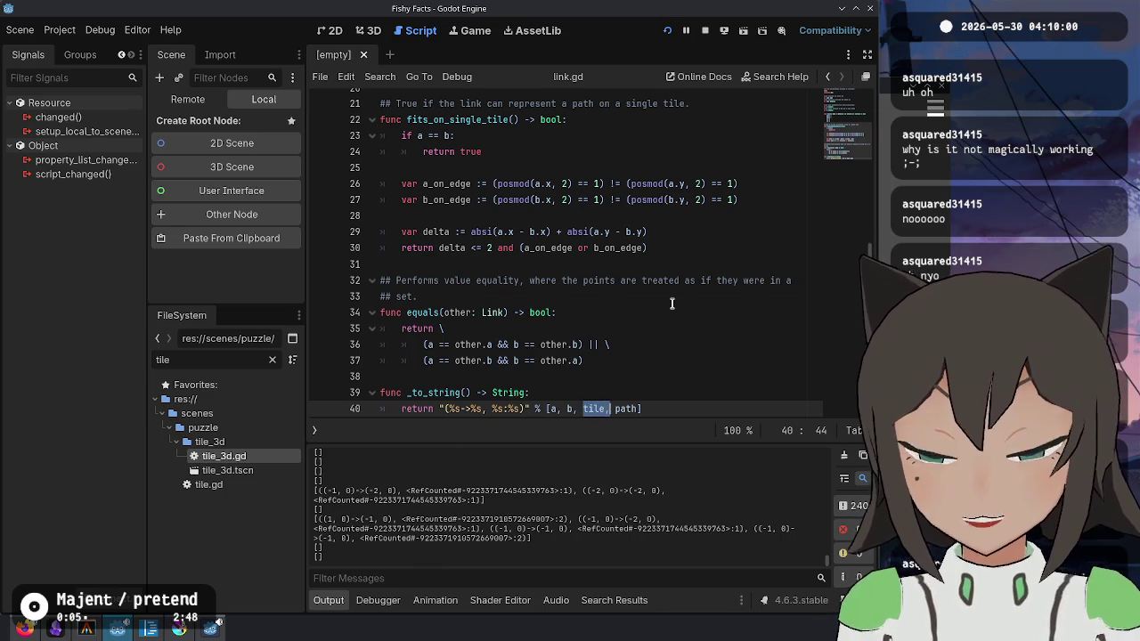
{"action": "key", "text": "Right"}
{"action": "type", "text": ".coord"}
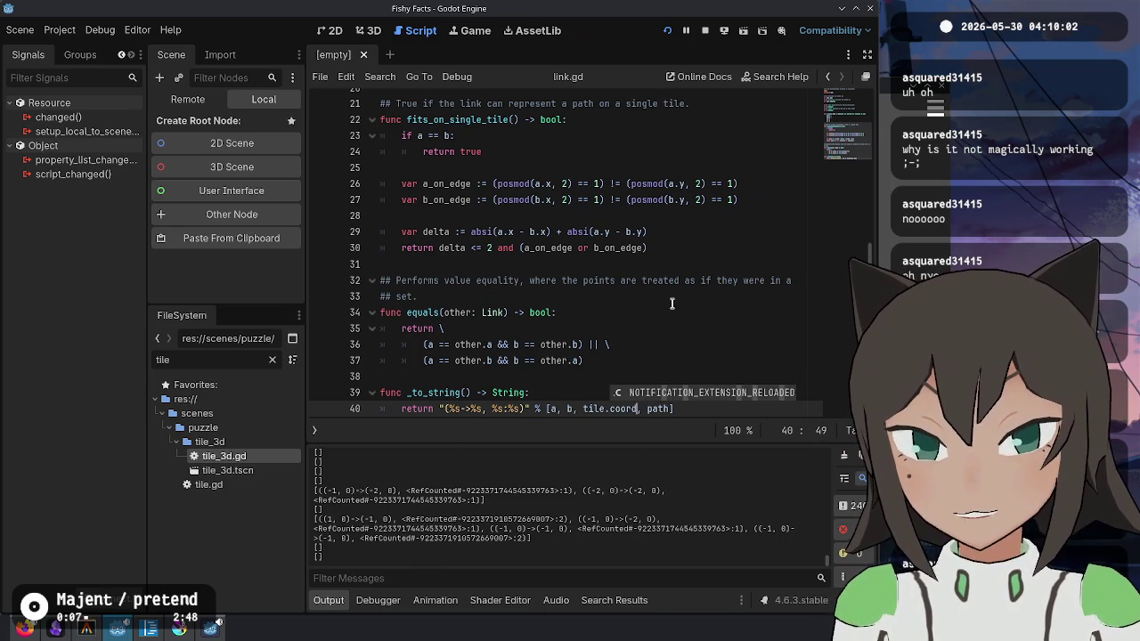
{"action": "key", "text": "BackSpace"}
{"action": "key", "text": "BackSpace"}
{"action": "key", "text": "BackSpace"}
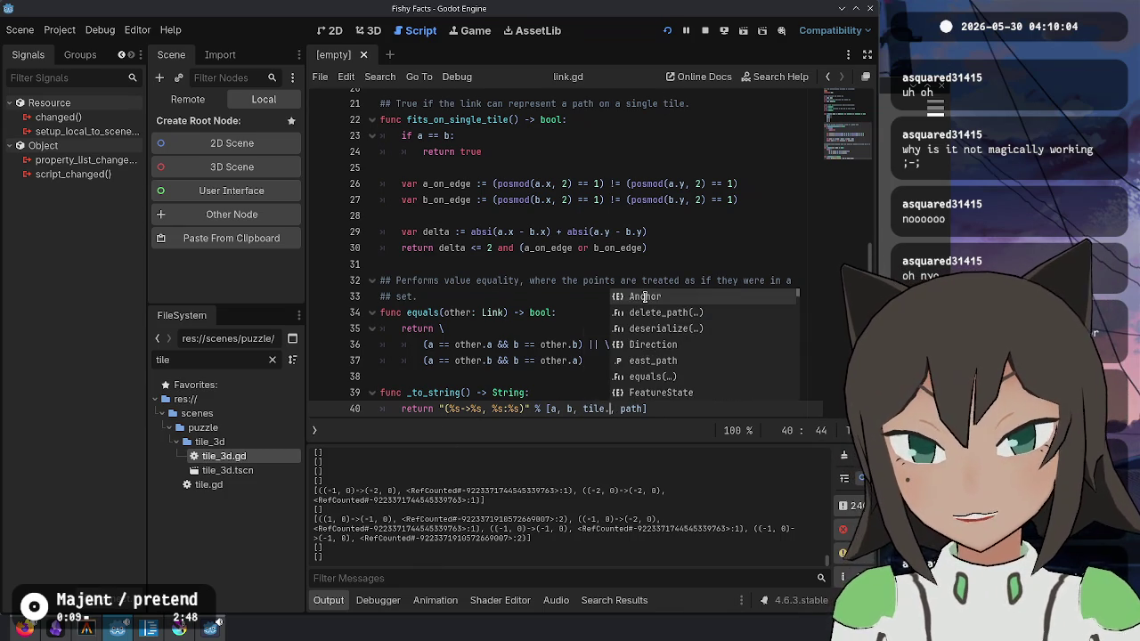
{"action": "type", "text": "get_s"}
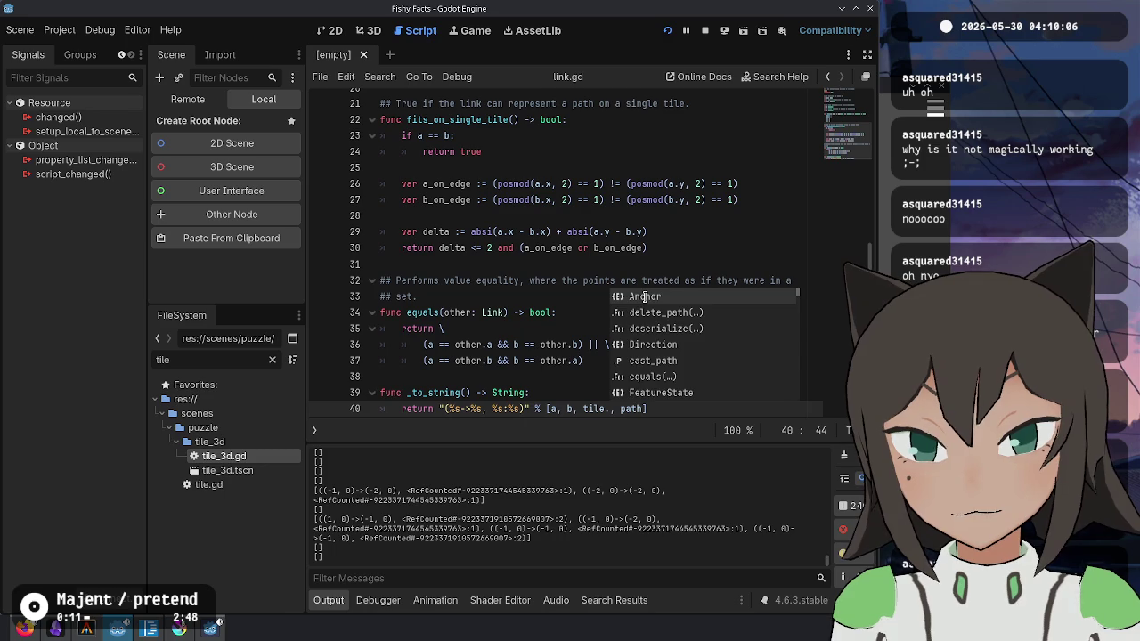
{"action": "key", "text": "BackSpace"}
{"action": "type", "text": "pos"}
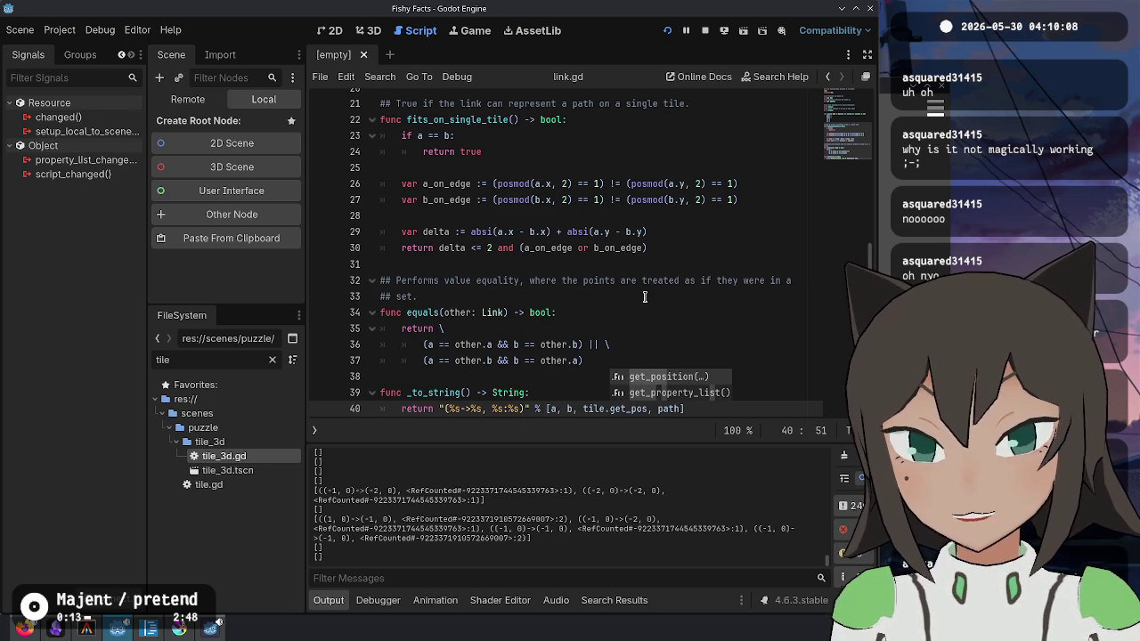
{"action": "key", "text": "Return"}
{"action": "scroll", "coordinate": [588, 307], "scroll_direction": "down", "scroll_amount": 1}
{"action": "left_click", "coordinate": [682, 374]}
{"action": "left_click", "coordinate": [721, 393]}
{"action": "left_click", "coordinate": [770, 382]}
Rerun the game and remove the left tile from the board.
{"action": "key", "text": "F5"}
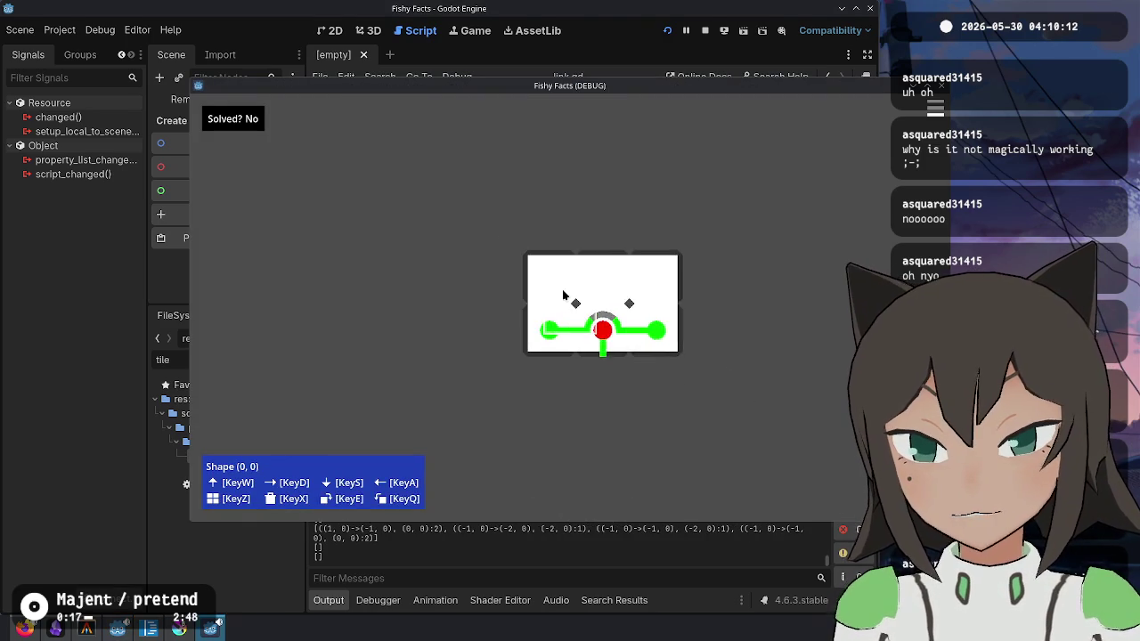
{"action": "left_click", "coordinate": [481, 532]}
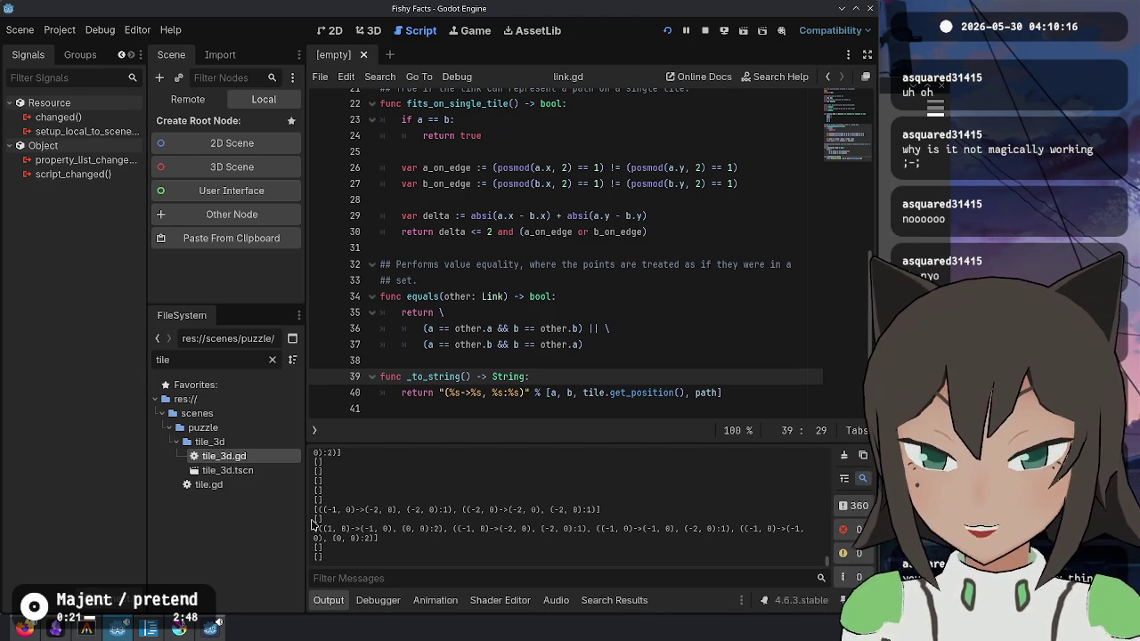
{"action": "key", "text": "alt+Tab"}
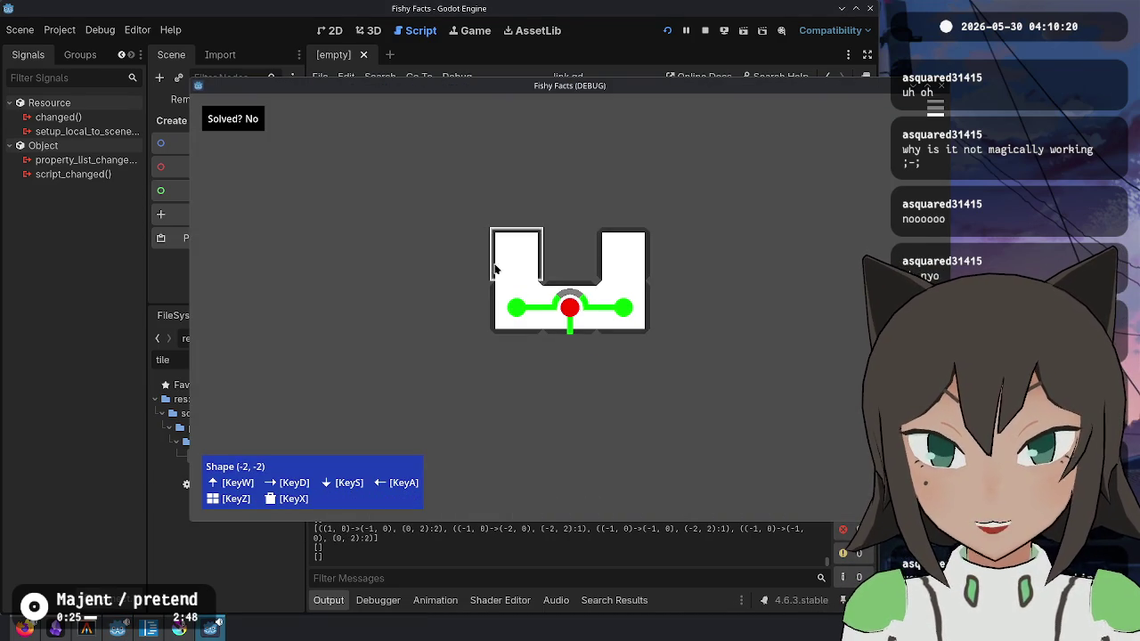
{"action": "key", "text": "alt+Tab"}
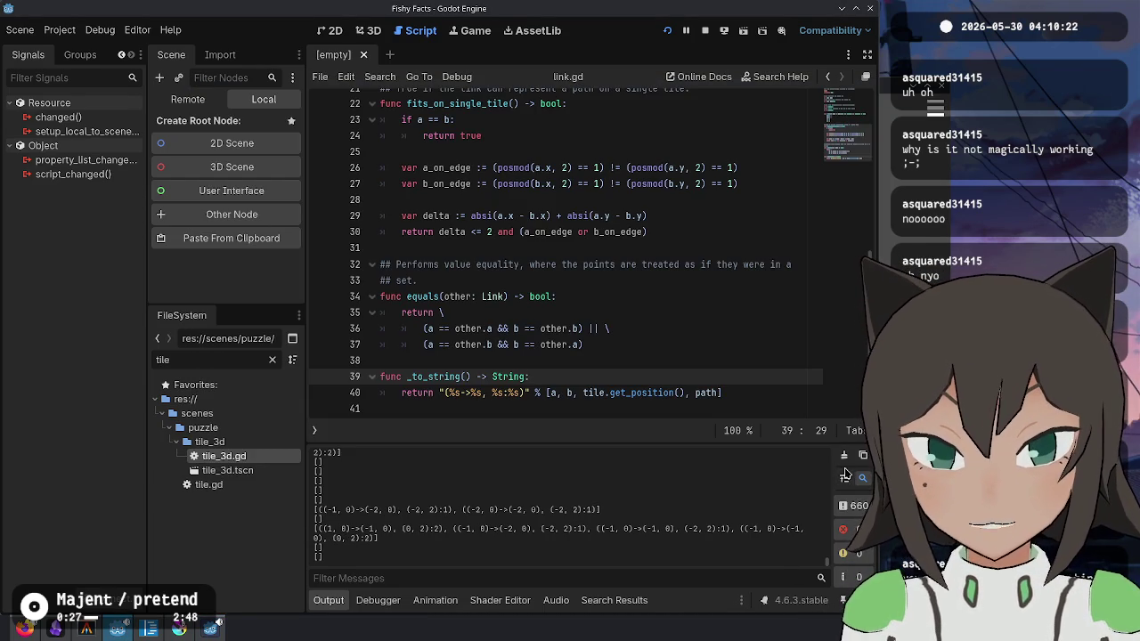
{"action": "key", "text": "alt+Tab"}
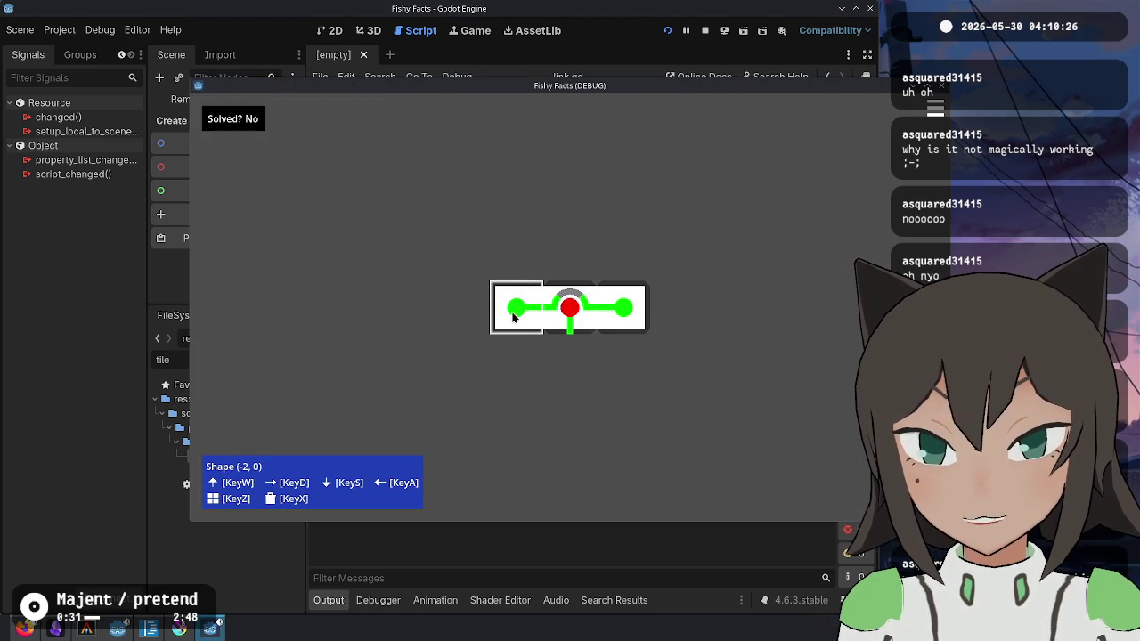
{"action": "left_click", "coordinate": [515, 318]}
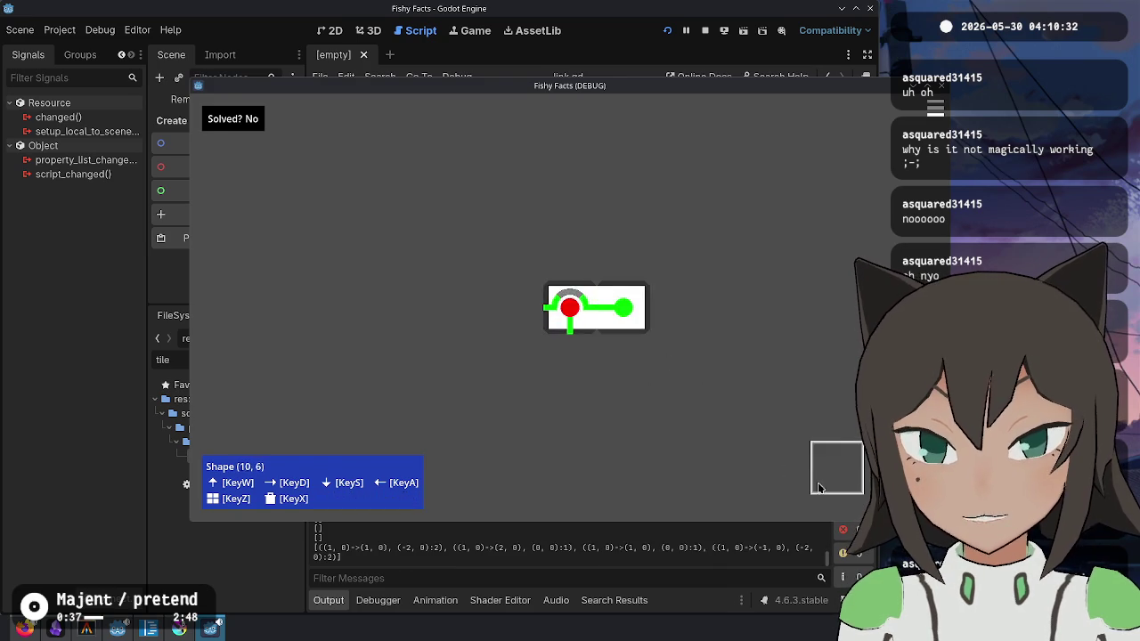
Restart with a fresh puzzle and scroll the Output log for the new link entries.
{"action": "key", "text": "alt+Tab"}
{"action": "key", "text": "F5"}
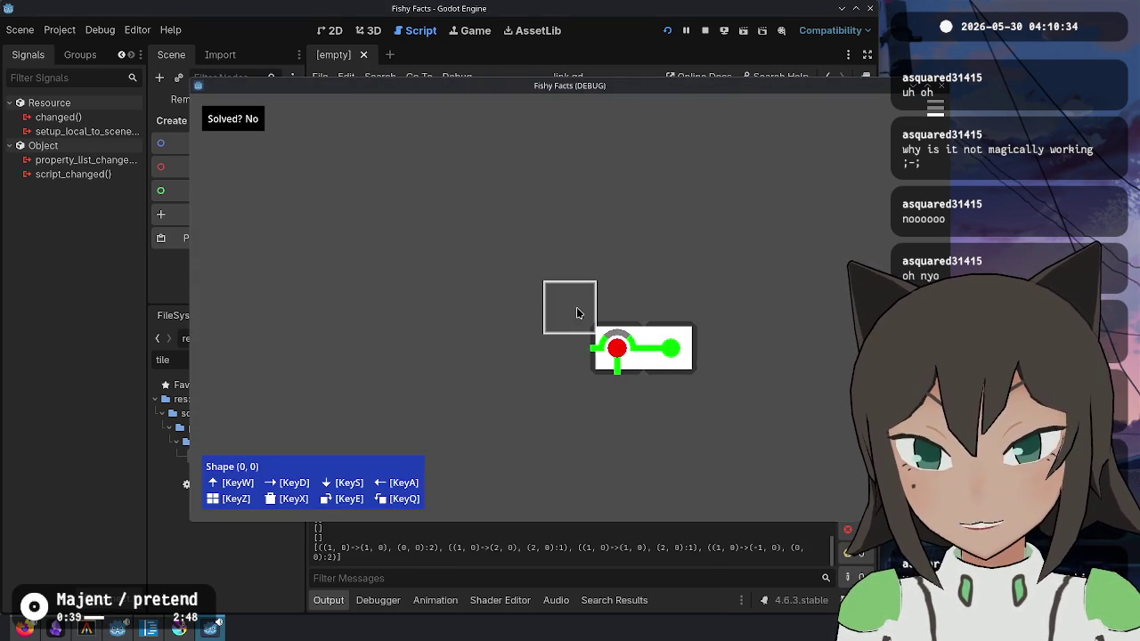
{"action": "key", "text": "alt+Tab"}
{"action": "scroll", "coordinate": [414, 522], "scroll_direction": "up", "scroll_amount": 3}
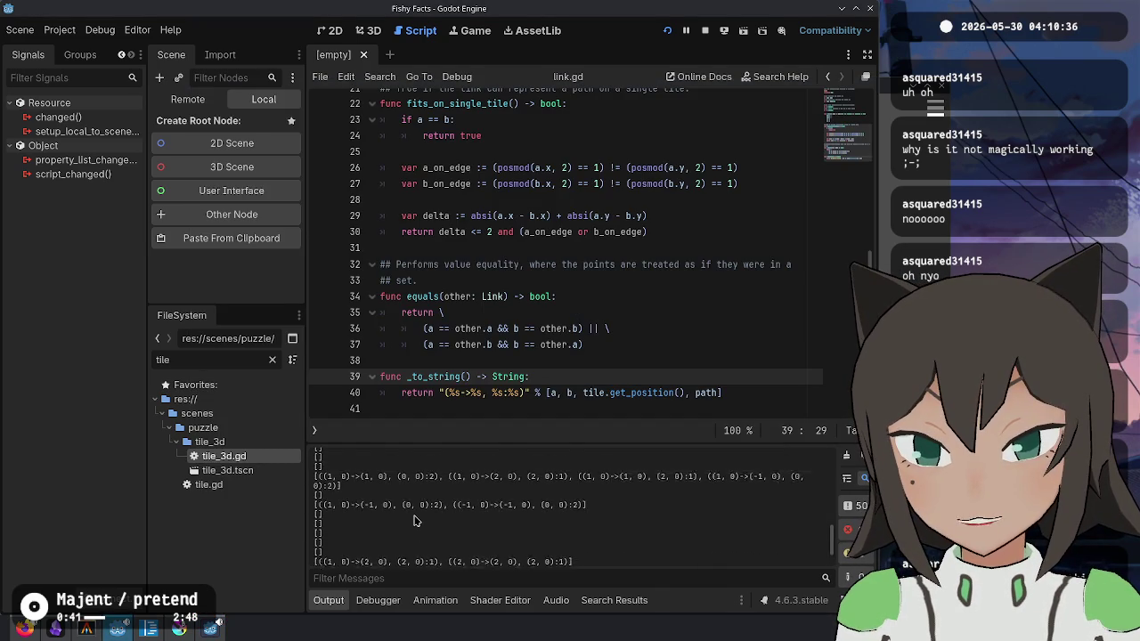
{"action": "scroll", "coordinate": [414, 521], "scroll_direction": "down", "scroll_amount": 5}
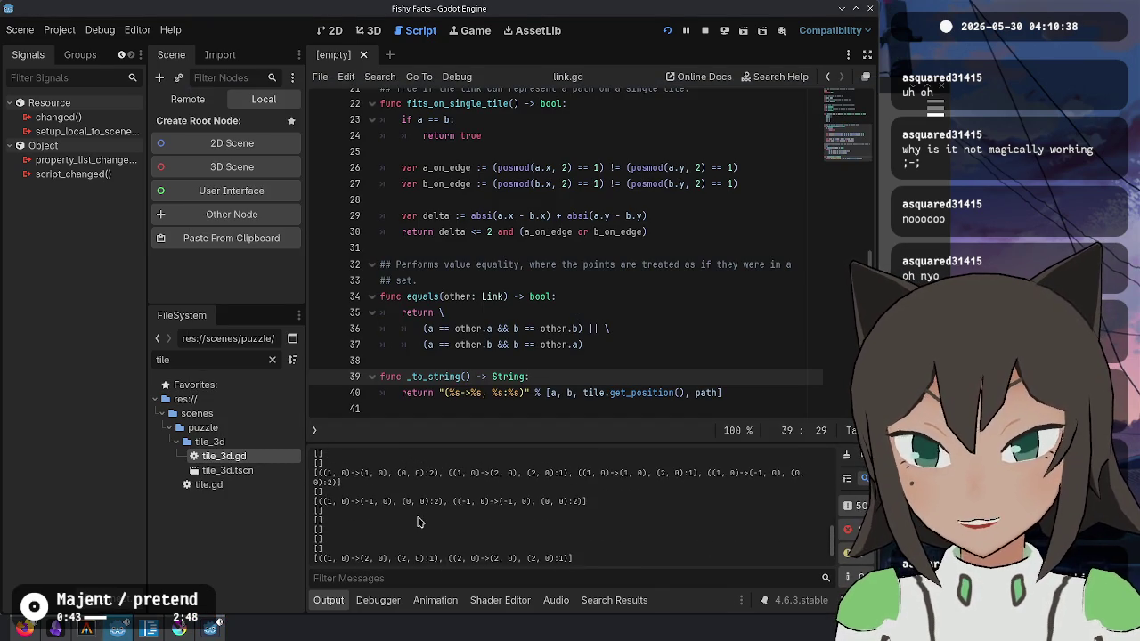
{"action": "key", "text": "alt+Left"}
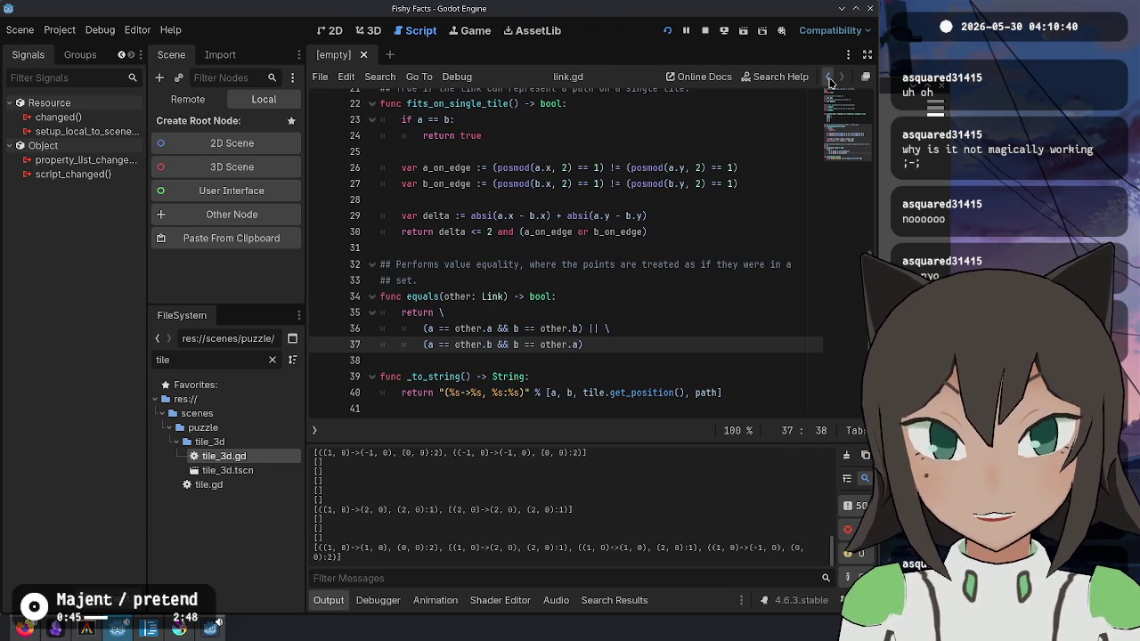
Navigate back to the pigment declaration in tile_3d.gd's get_pigment_at.
{"action": "left_click", "coordinate": [828, 77]}
{"action": "left_click", "coordinate": [830, 79]}
{"action": "left_click", "coordinate": [829, 78]}
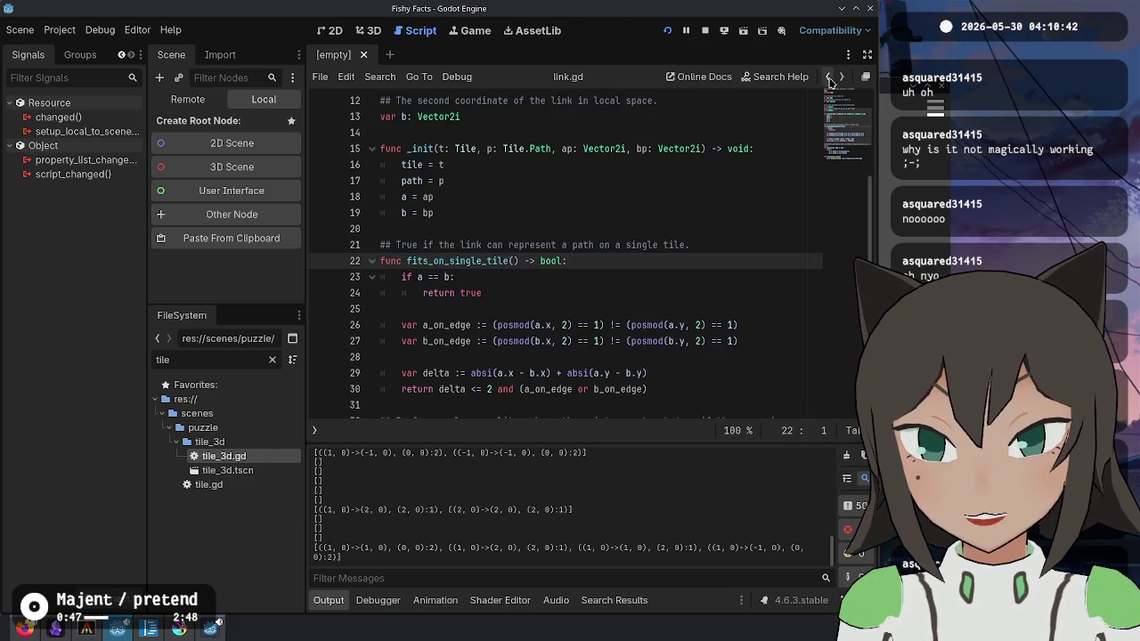
{"action": "left_click", "coordinate": [829, 78]}
{"action": "left_click", "coordinate": [631, 309]}
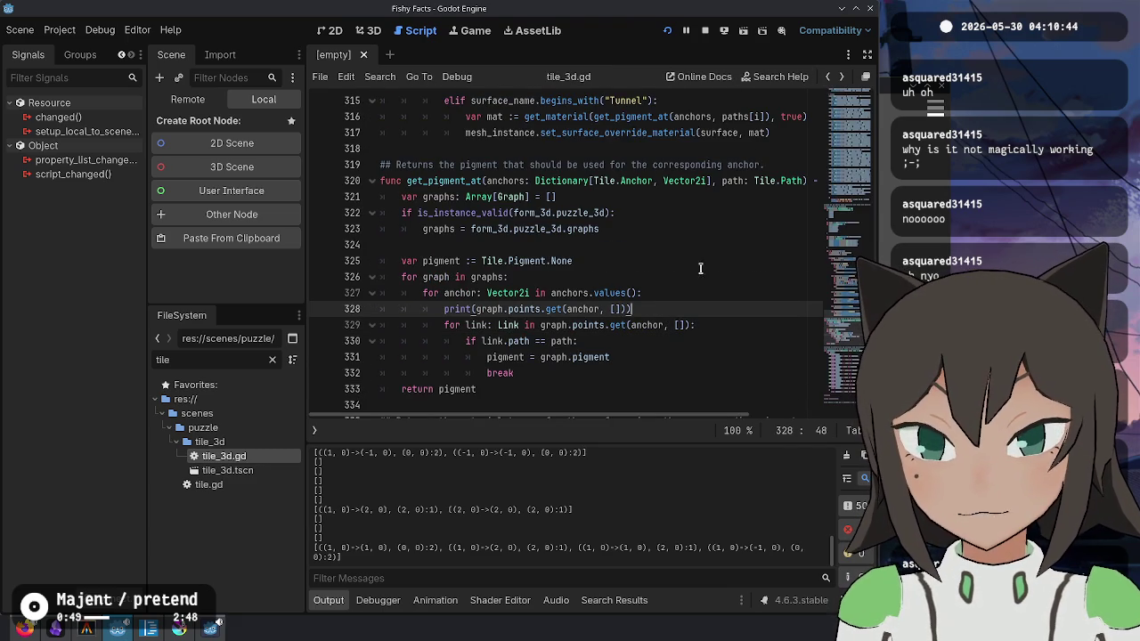
{"action": "left_click", "coordinate": [608, 263]}
Insert print("Getting pigment for ", tile.get_position(), ":", path) above it and run the game.
{"action": "key", "text": "ctrl+shift+Return"}
{"action": "type", "text": "print"}
{"action": "type", "text": "\""}
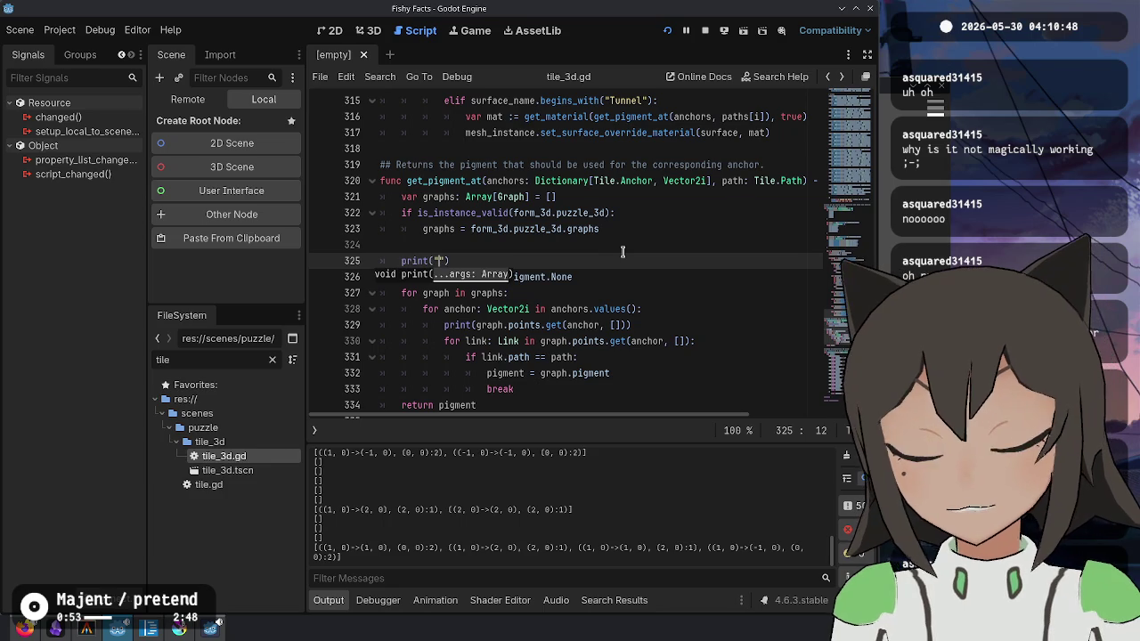
{"action": "type", "text": "igment for"}
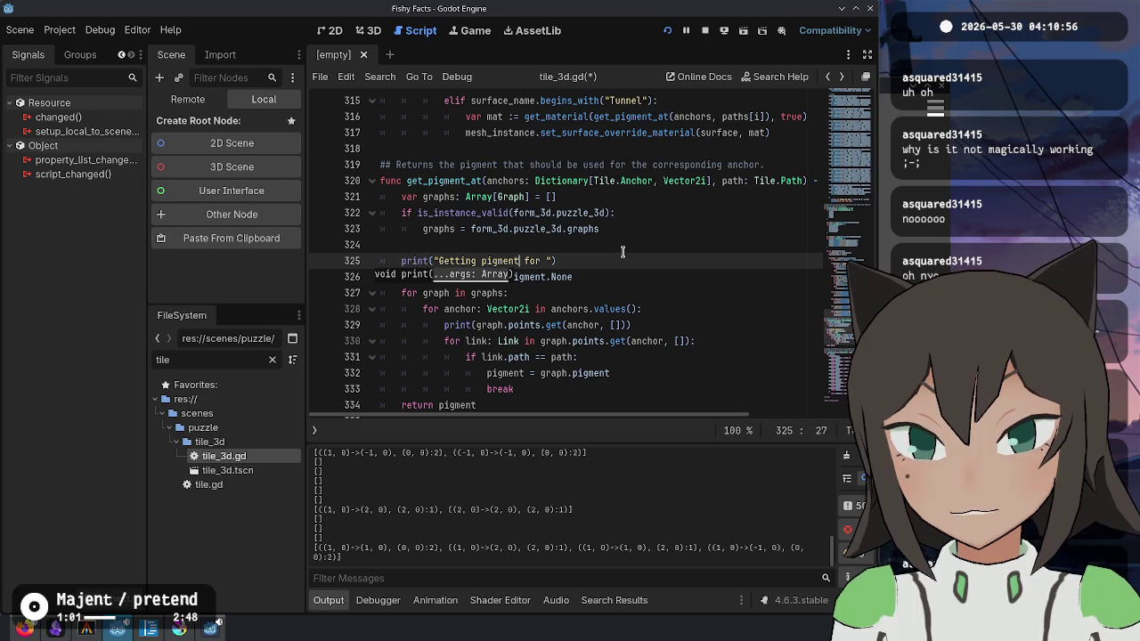
{"action": "type", "text": "e.get_g"}
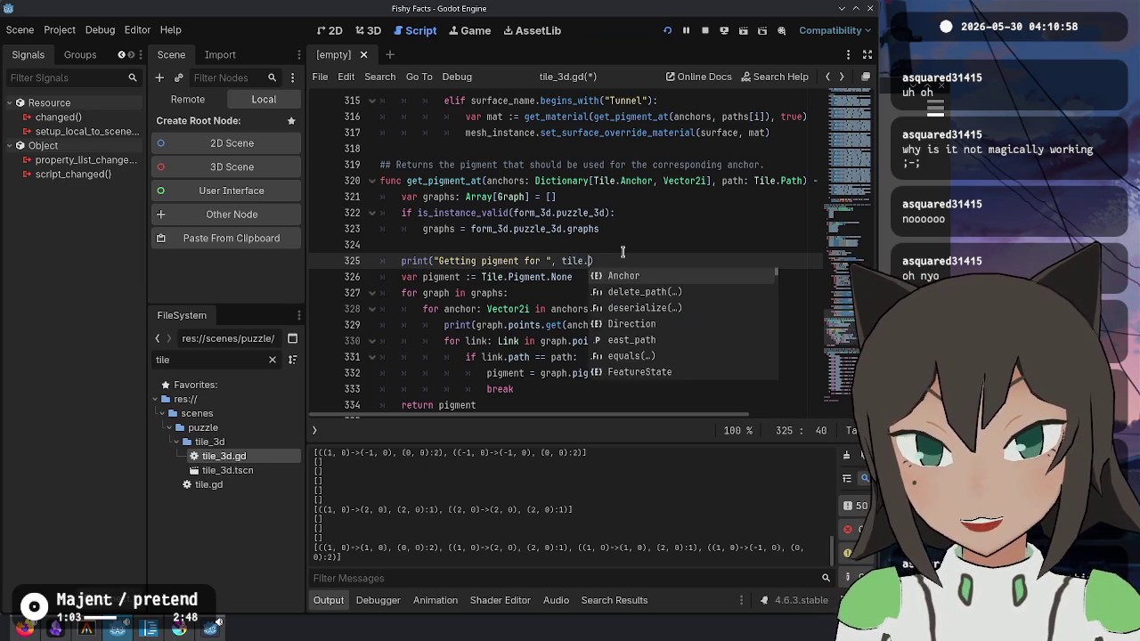
{"action": "key", "text": "BackSpace"}
{"action": "type", "text": "pos"}
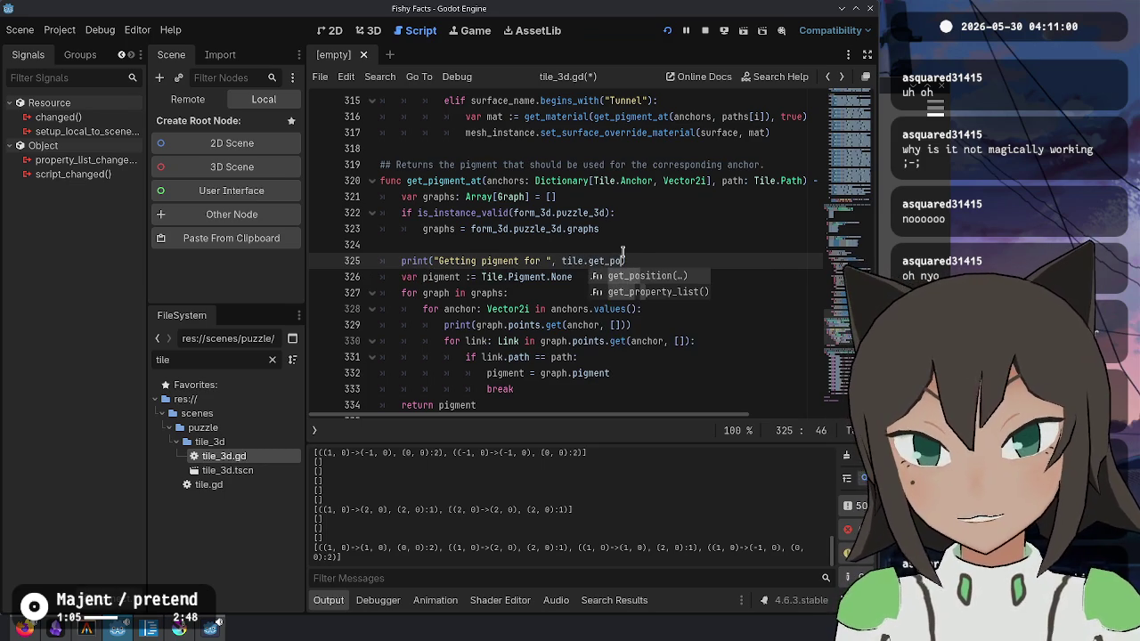
{"action": "key", "text": "Return"}
{"action": "type", "text": ","}
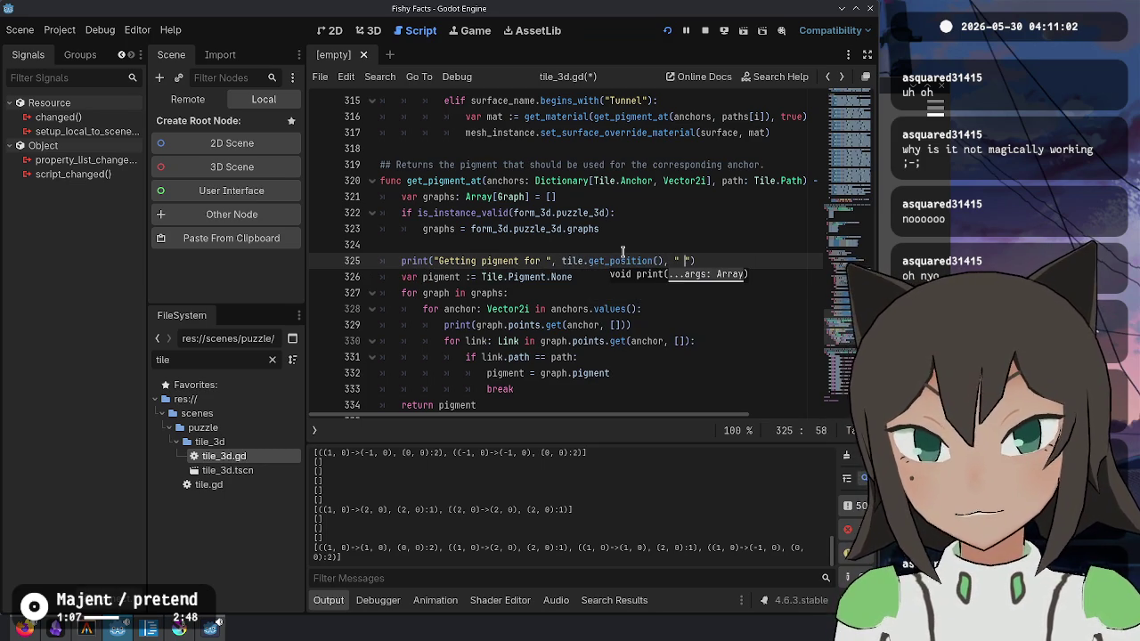
{"action": "key", "text": "BackSpace"}
{"action": "type", "text": ":\","}
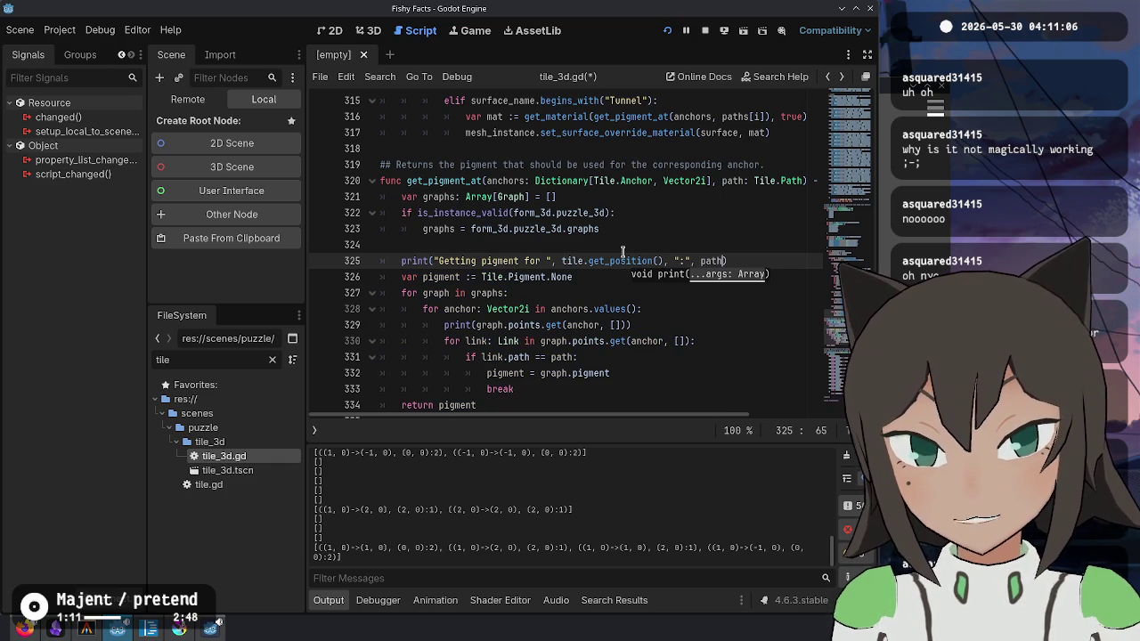
{"action": "key", "text": "F5"}
{"action": "key", "text": "F5"}
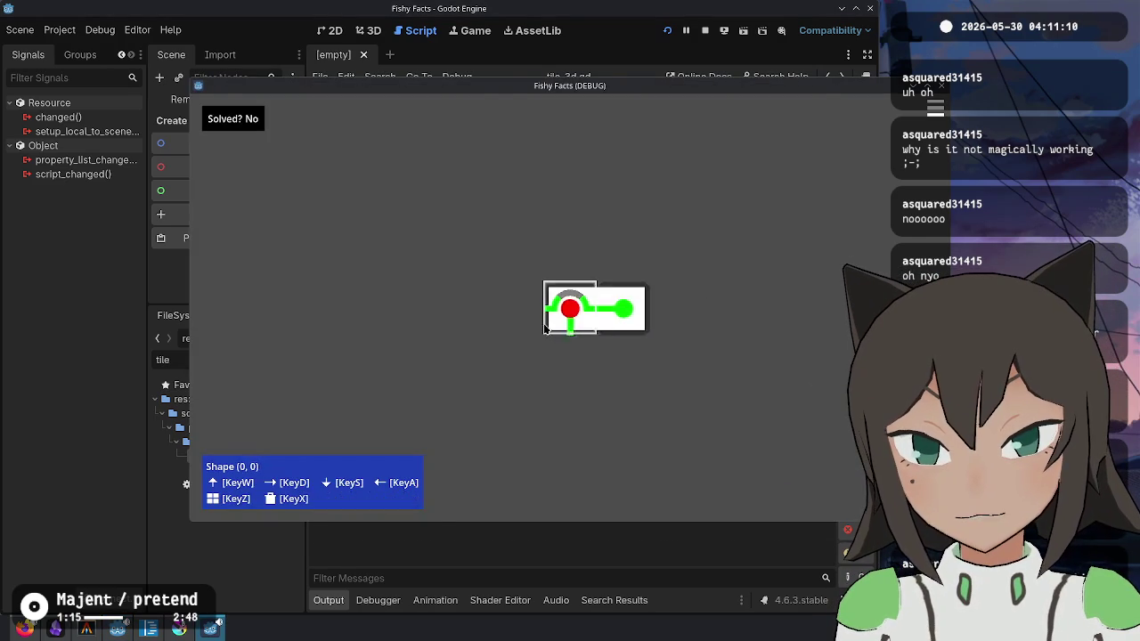
Move a game tile down one cell, then restart and stop the game.
{"action": "key", "text": "s"}
{"action": "key", "text": "F5"}
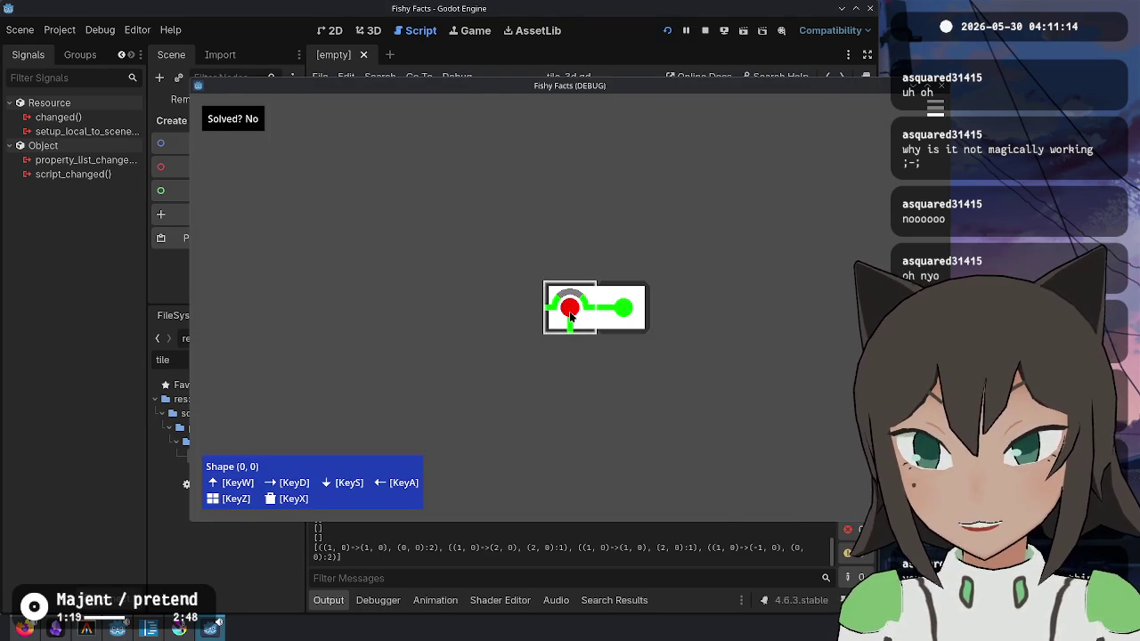
{"action": "key", "text": "s"}
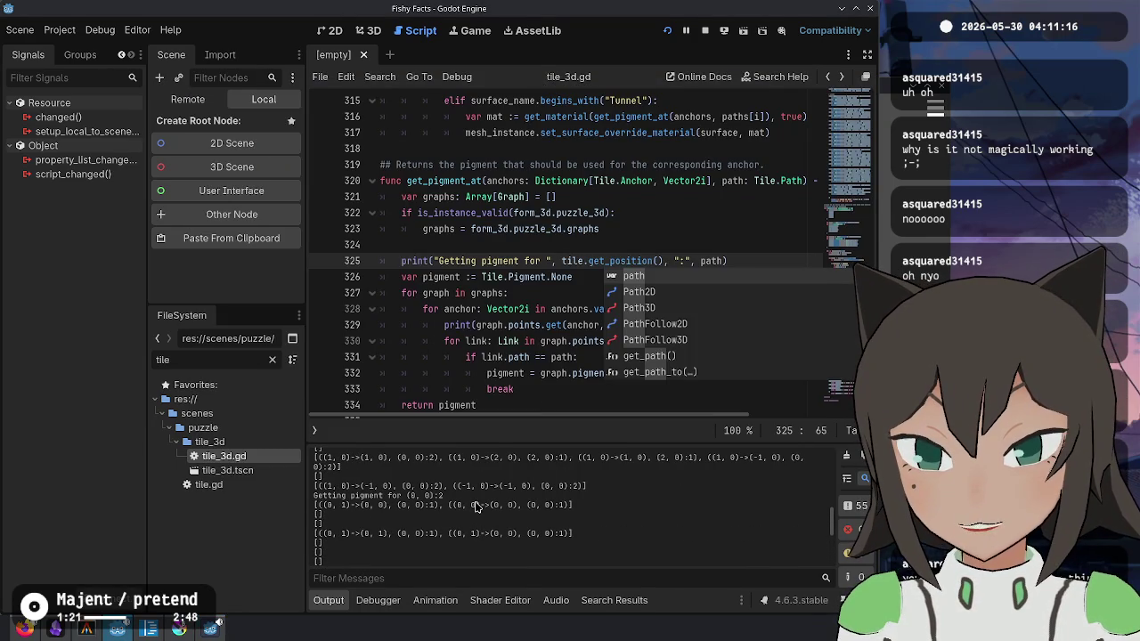
{"action": "key", "text": "Escape"}
{"action": "key", "text": "Up"}
{"action": "key", "text": "Up"}
Scroll through the 'Getting pigment for' lines for tile (0, 0), then reopen the game's pause menu.
{"action": "left_click_drag", "start_coordinate": [415, 496], "coordinate": [448, 496]}
{"action": "scroll", "coordinate": [427, 495], "scroll_direction": "down", "scroll_amount": 1}
{"action": "scroll", "coordinate": [423, 485], "scroll_direction": "up", "scroll_amount": 2}
{"action": "scroll", "coordinate": [423, 486], "scroll_direction": "down", "scroll_amount": 2}
{"action": "scroll", "coordinate": [426, 499], "scroll_direction": "up", "scroll_amount": 1}
{"action": "scroll", "coordinate": [432, 508], "scroll_direction": "down", "scroll_amount": 3}
{"action": "scroll", "coordinate": [441, 508], "scroll_direction": "up", "scroll_amount": 3}
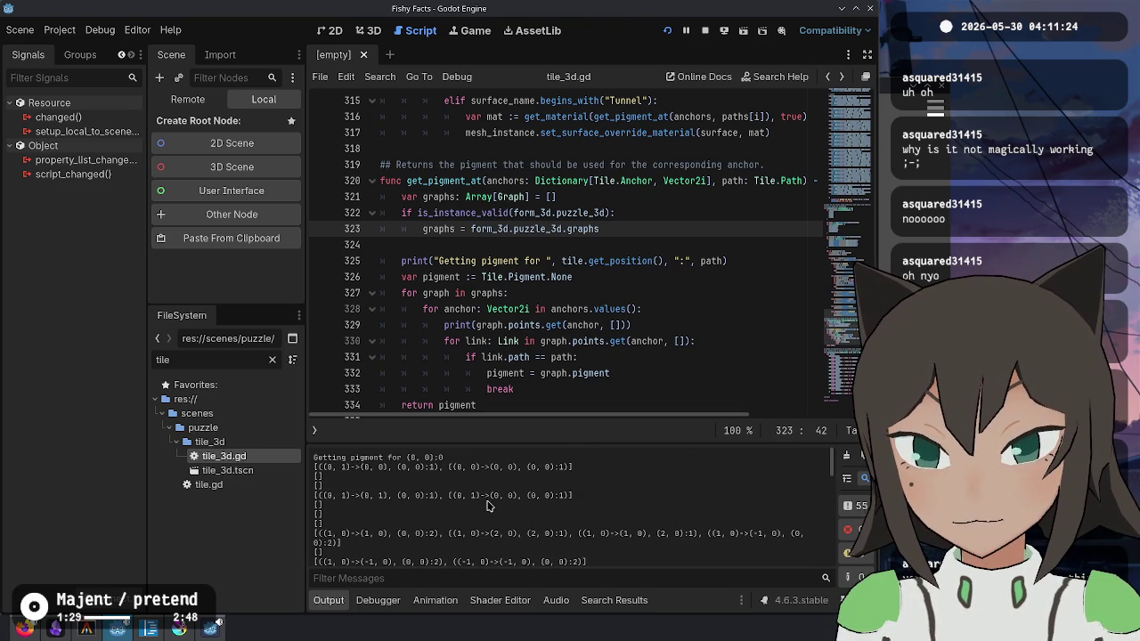
{"action": "scroll", "coordinate": [487, 506], "scroll_direction": "down", "scroll_amount": 1}
{"action": "scroll", "coordinate": [481, 503], "scroll_direction": "down", "scroll_amount": 1}
{"action": "scroll", "coordinate": [465, 498], "scroll_direction": "up", "scroll_amount": 1}
{"action": "scroll", "coordinate": [443, 493], "scroll_direction": "up", "scroll_amount": 1}
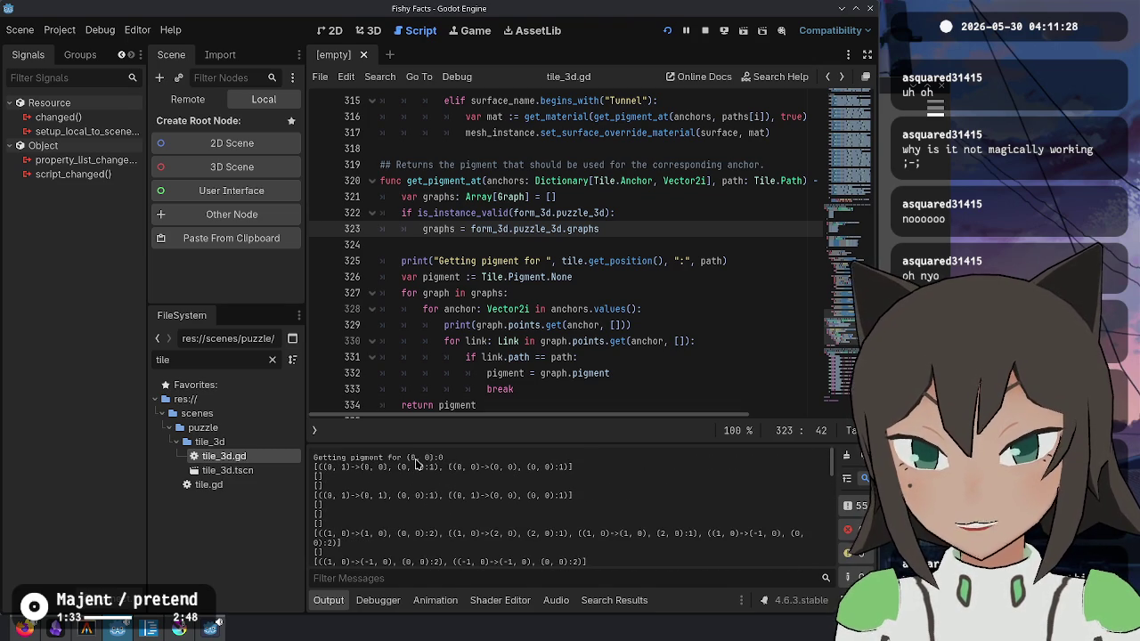
{"action": "scroll", "coordinate": [448, 472], "scroll_direction": "down", "scroll_amount": 2}
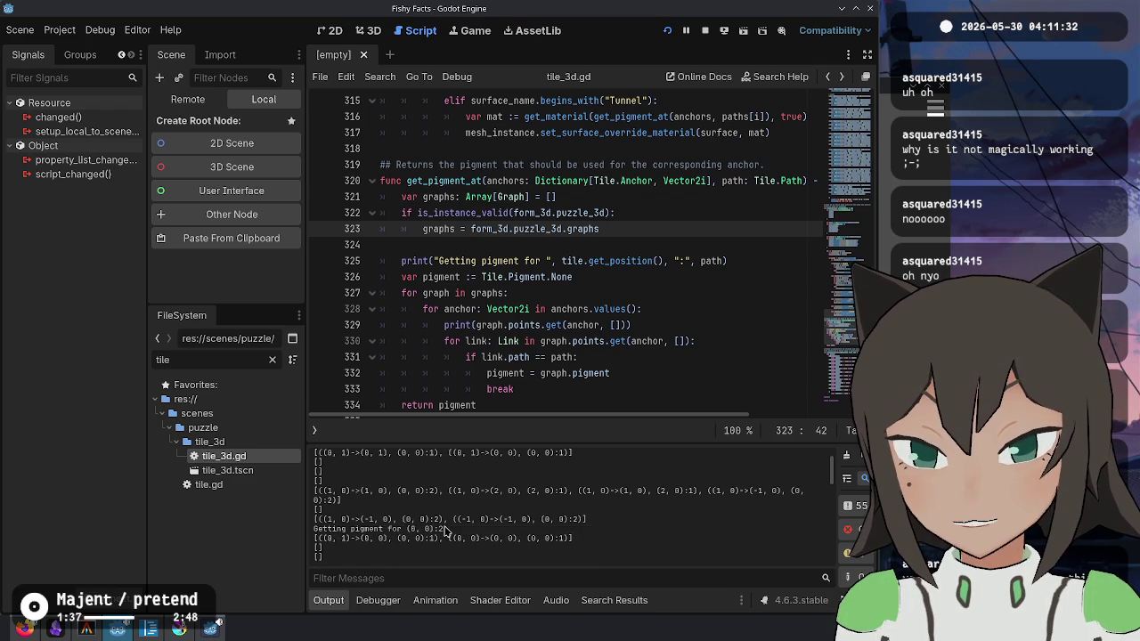
{"action": "scroll", "coordinate": [445, 528], "scroll_direction": "down", "scroll_amount": 3}
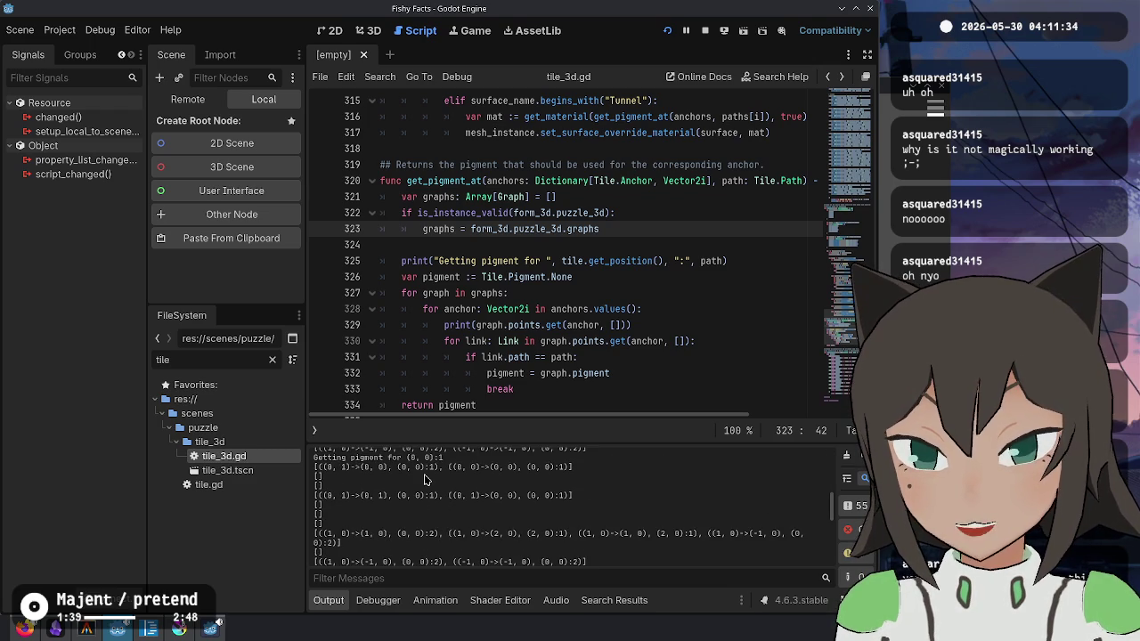
{"action": "scroll", "coordinate": [428, 466], "scroll_direction": "down", "scroll_amount": 2}
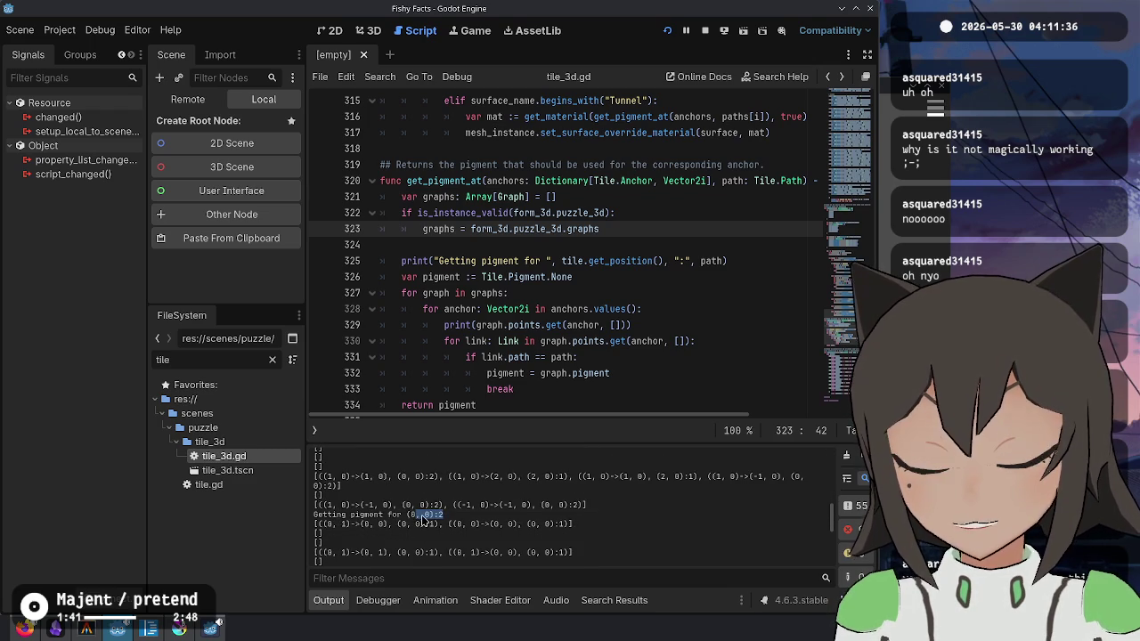
{"action": "scroll", "coordinate": [437, 527], "scroll_direction": "down", "scroll_amount": 3}
{"action": "scroll", "coordinate": [456, 526], "scroll_direction": "up", "scroll_amount": 3}
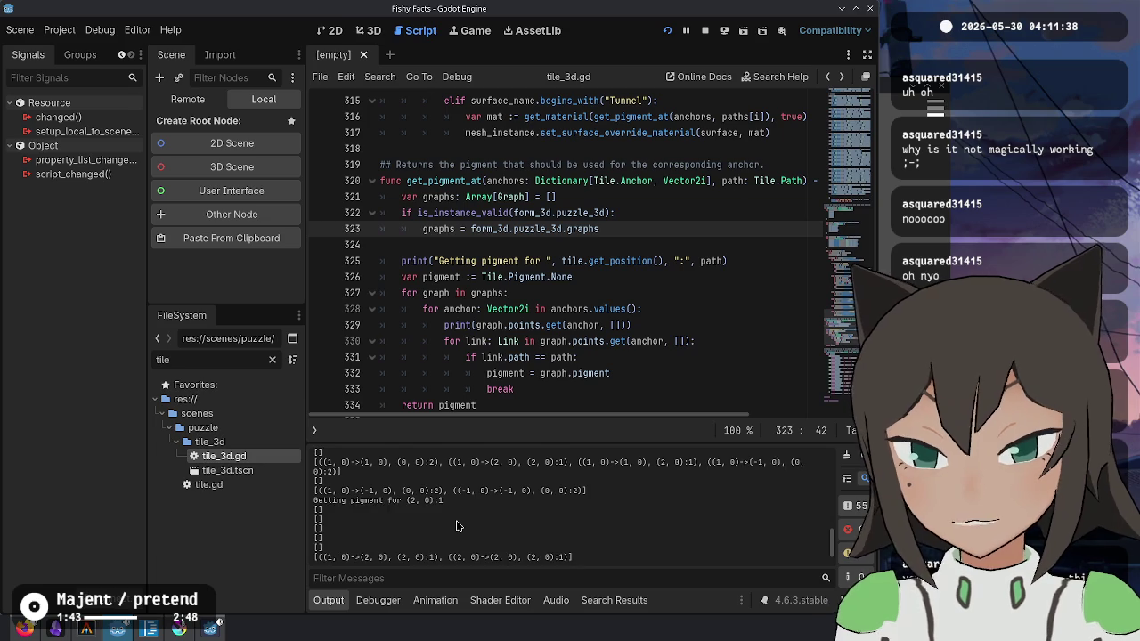
{"action": "scroll", "coordinate": [458, 524], "scroll_direction": "up", "scroll_amount": 3}
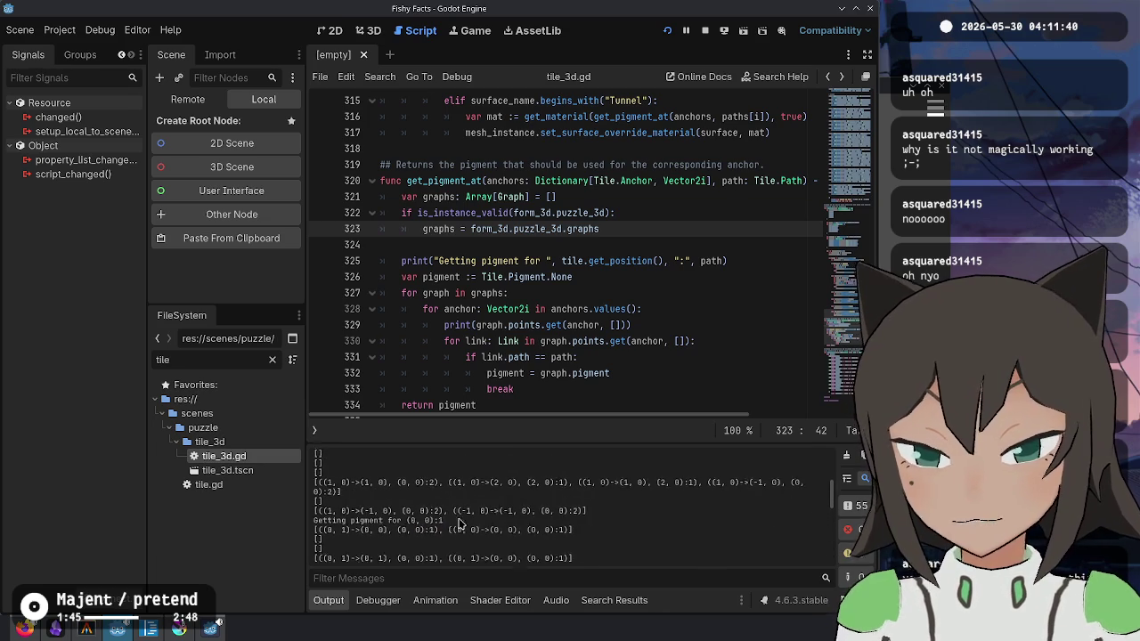
{"action": "key", "text": "alt+Tab"}
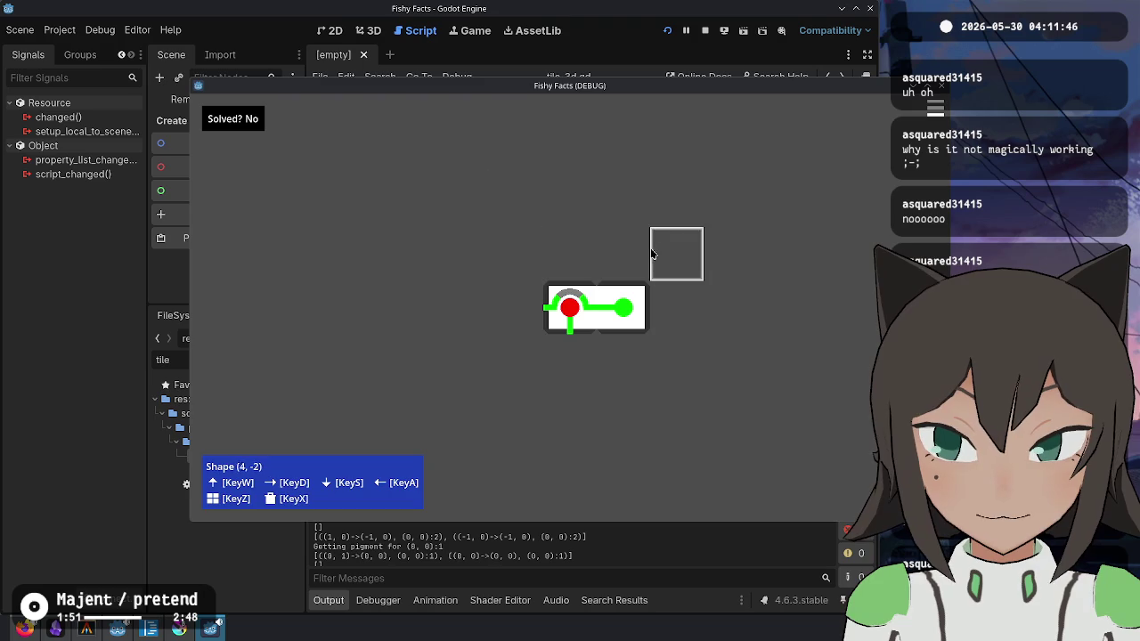
{"action": "key", "text": "Escape"}
Copy the puzzle data from the game into VS Code's Untitled-1 and format it as JSON.
{"action": "left_click", "coordinate": [473, 277]}
{"action": "left_click", "coordinate": [156, 624]}
{"action": "key", "text": "ctrl+a"}
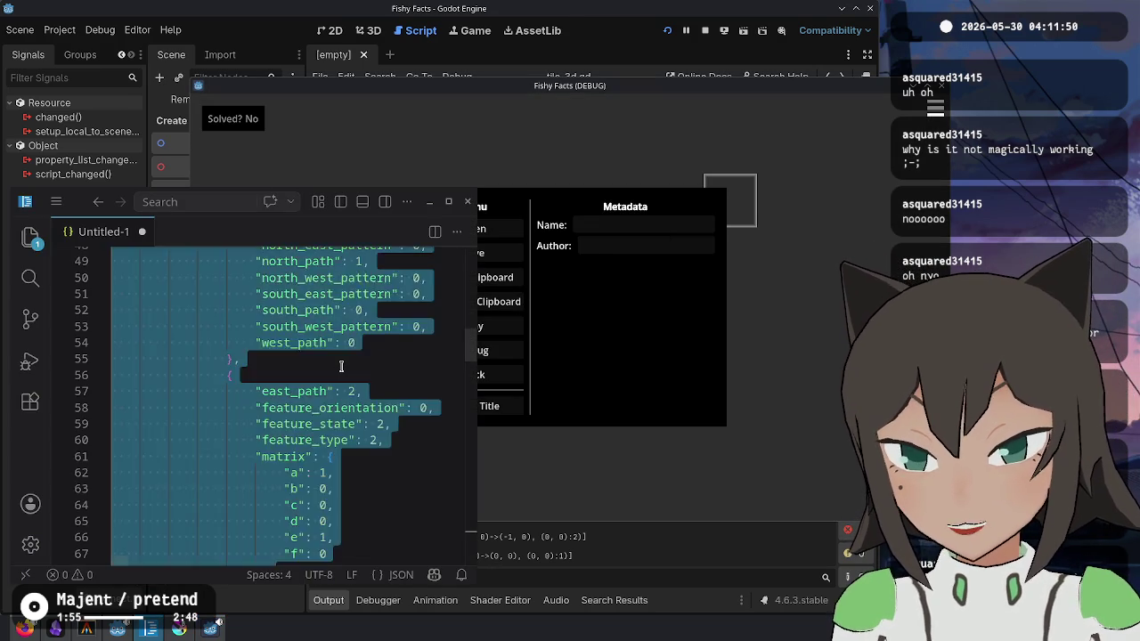
{"action": "key", "text": "ctrl+v"}
{"action": "key", "text": "ctrl+shift+p"}
{"action": "key", "text": "Return"}
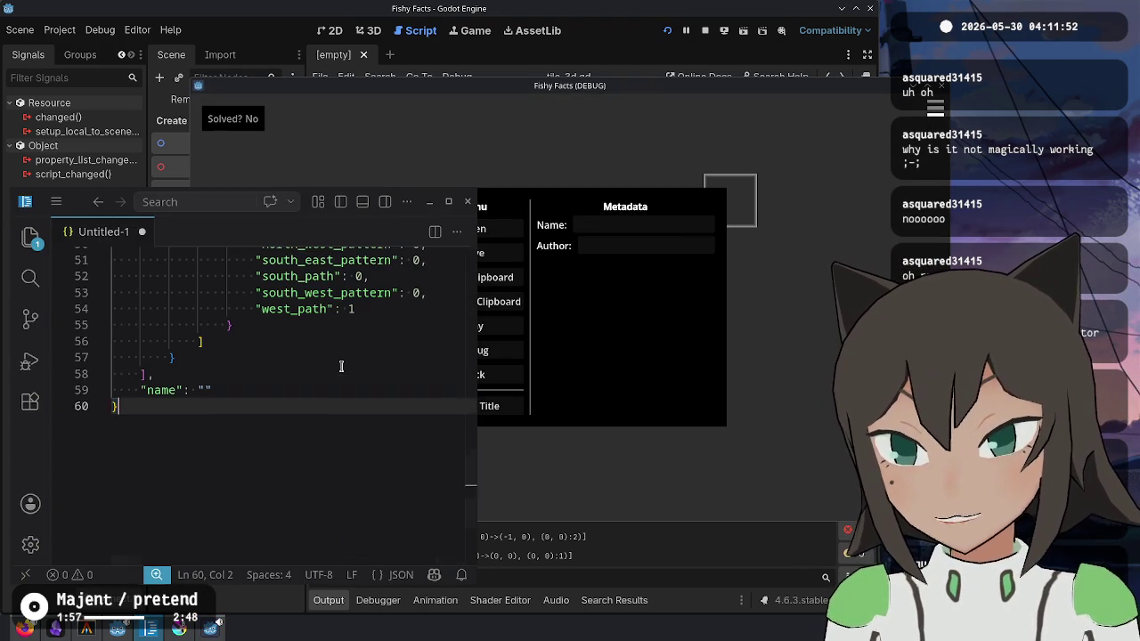
Inspect the first tile's feature_orientation, north_path and south_path values in the JSON.
{"action": "scroll", "coordinate": [342, 396], "scroll_direction": "up", "scroll_amount": 15}
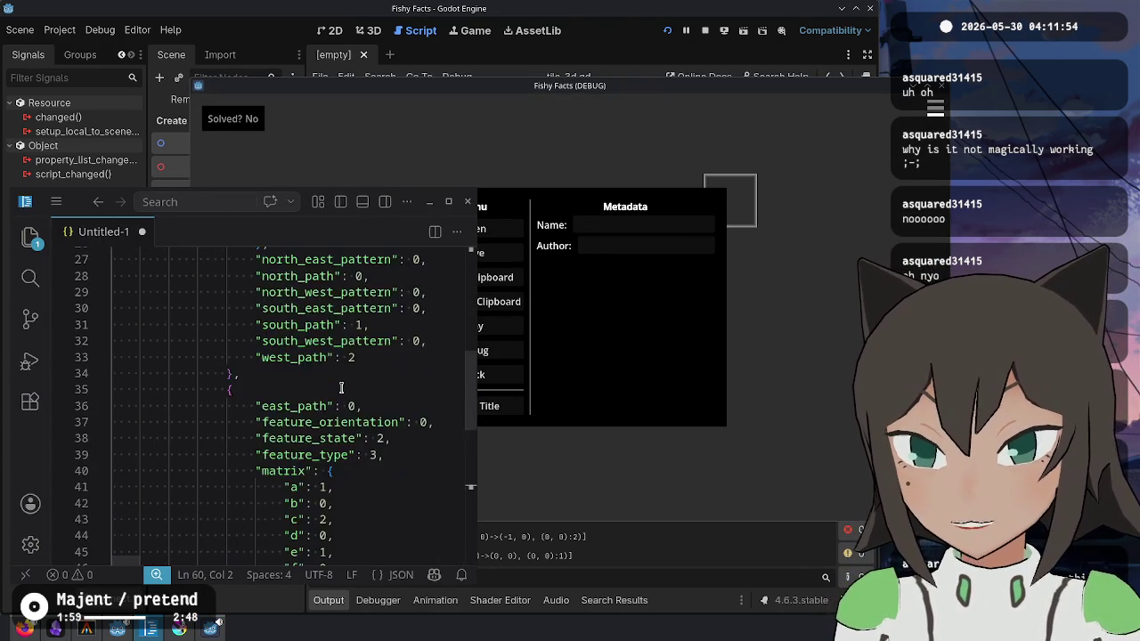
{"action": "scroll", "coordinate": [342, 388], "scroll_direction": "up", "scroll_amount": 1}
{"action": "scroll", "coordinate": [339, 365], "scroll_direction": "down", "scroll_amount": 3}
{"action": "scroll", "coordinate": [334, 364], "scroll_direction": "up", "scroll_amount": 3}
{"action": "left_click_drag", "start_coordinate": [285, 340], "coordinate": [271, 388]}
{"action": "left_click", "coordinate": [270, 388]}
{"action": "scroll", "coordinate": [352, 411], "scroll_direction": "down", "scroll_amount": 3}
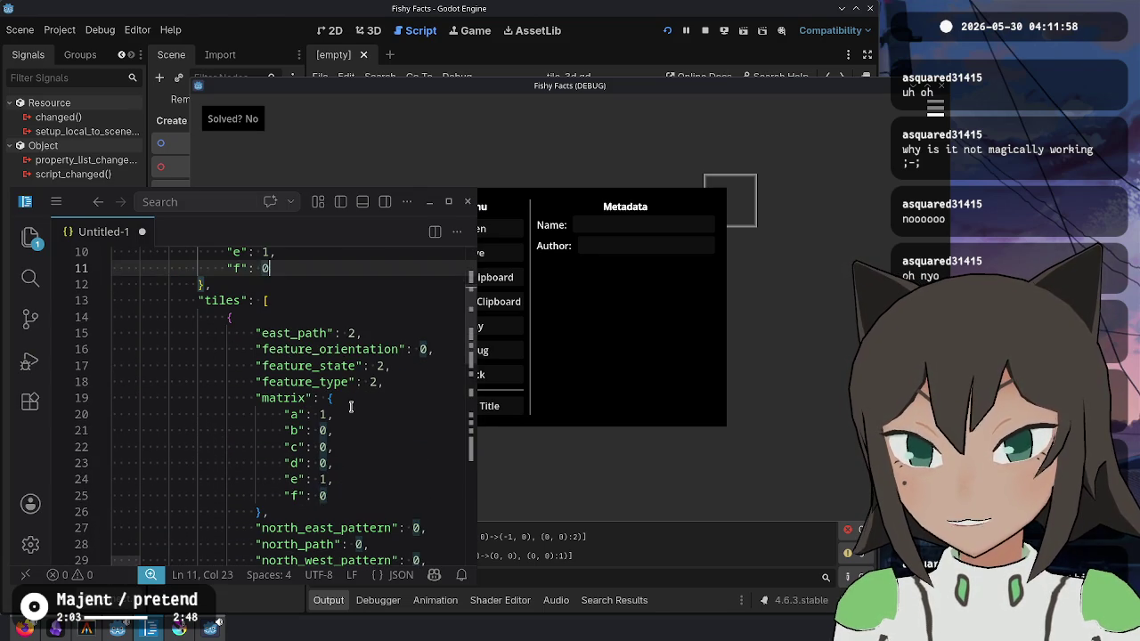
{"action": "left_click", "coordinate": [409, 349]}
{"action": "scroll", "coordinate": [408, 356], "scroll_direction": "down", "scroll_amount": 3}
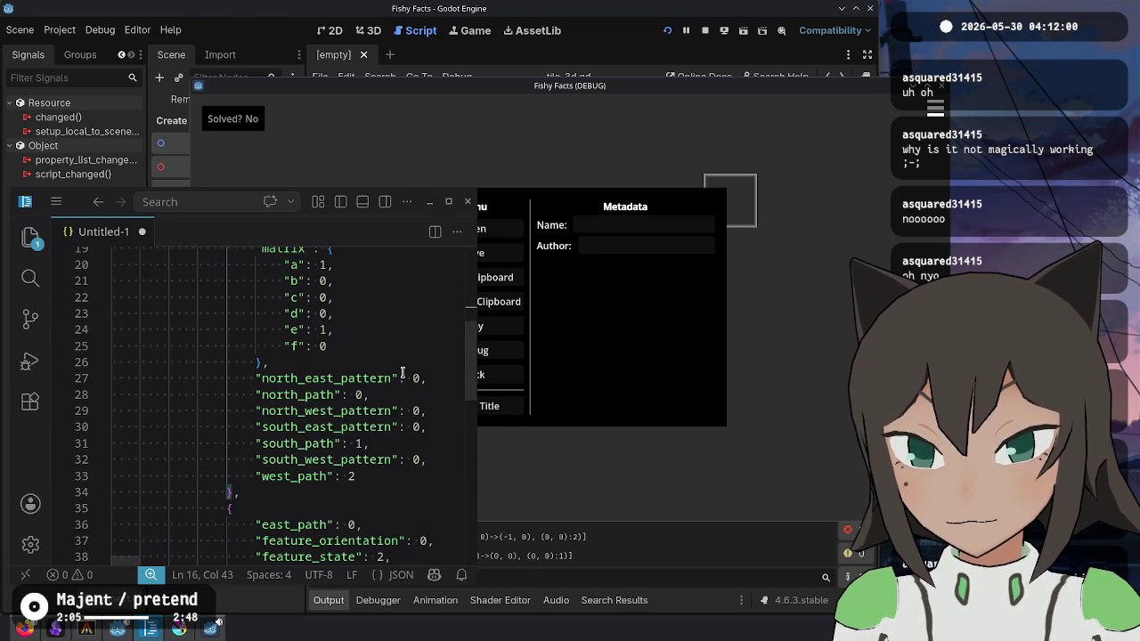
{"action": "double_click", "coordinate": [356, 444]}
{"action": "left_click", "coordinate": [380, 442]}
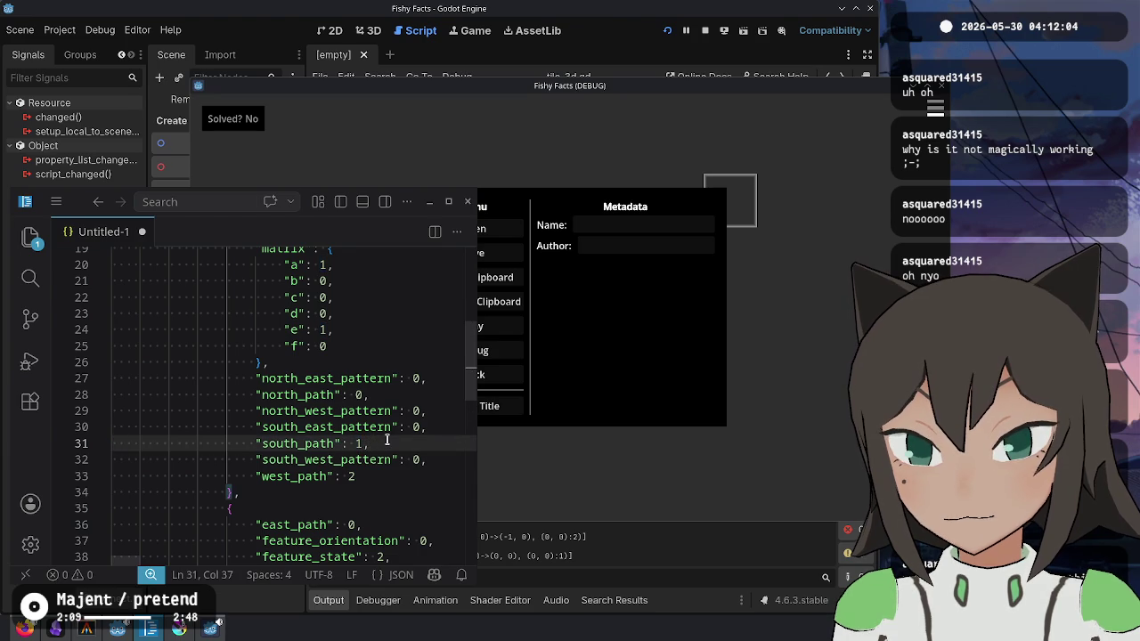
{"action": "double_click", "coordinate": [359, 394]}
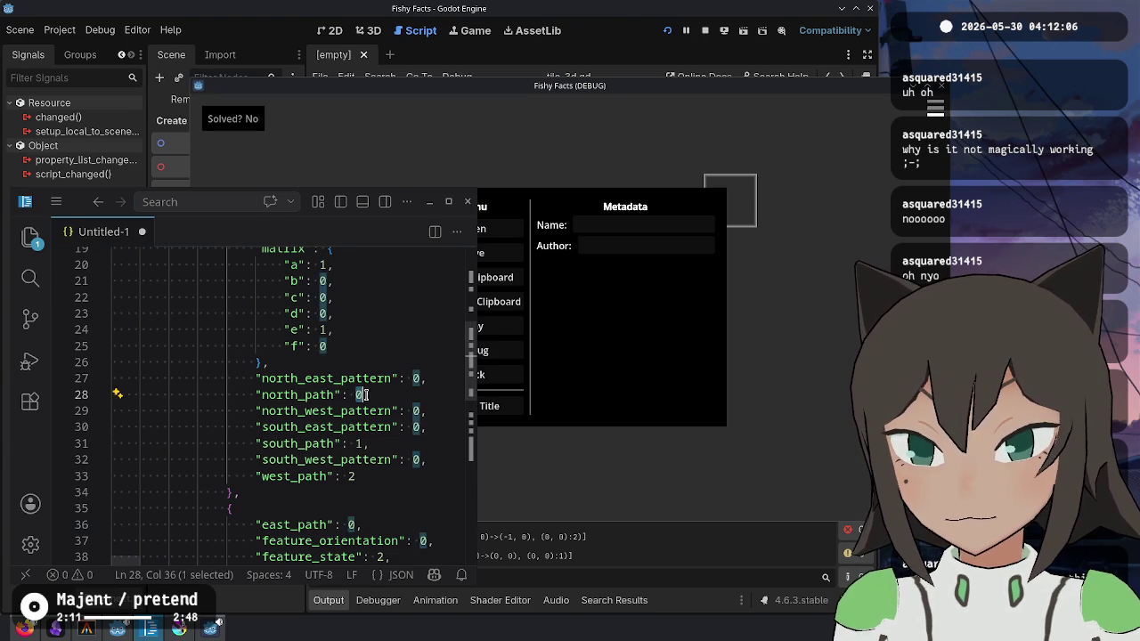
{"action": "scroll", "coordinate": [368, 396], "scroll_direction": "up", "scroll_amount": 3}
{"action": "scroll", "coordinate": [370, 401], "scroll_direction": "up", "scroll_amount": 1}
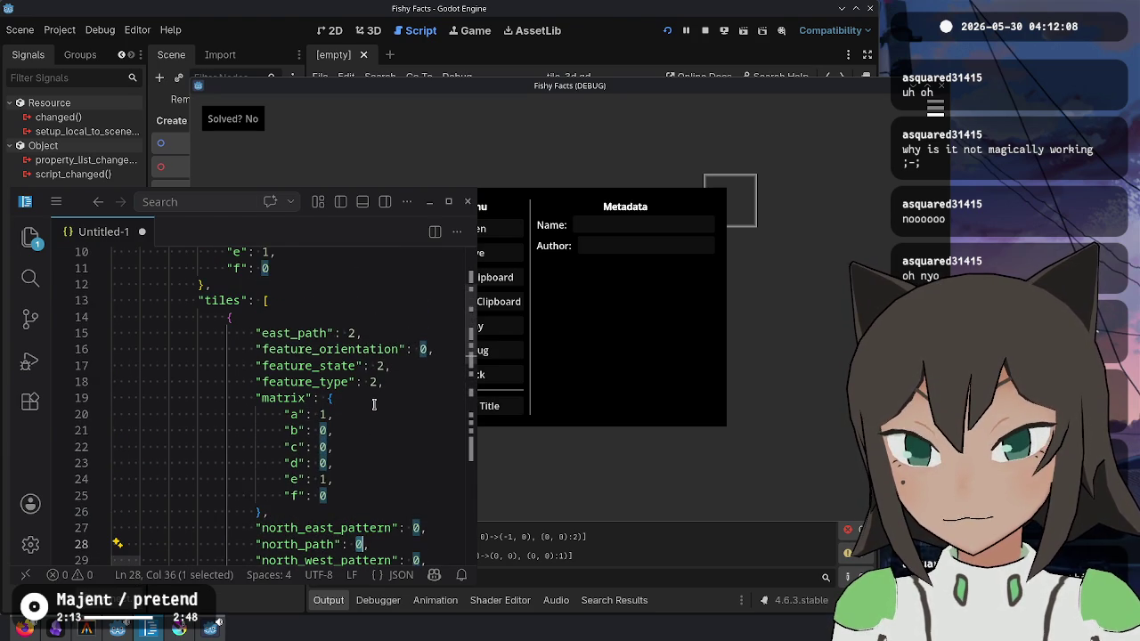
{"action": "scroll", "coordinate": [374, 404], "scroll_direction": "down", "scroll_amount": 3}
{"action": "left_click", "coordinate": [684, 561]}
Find all 3 uses of get_pigment_at in tile_3d.gd, including the Groove branch in _set_mesh.
{"action": "scroll", "coordinate": [601, 522], "scroll_direction": "up", "scroll_amount": 2}
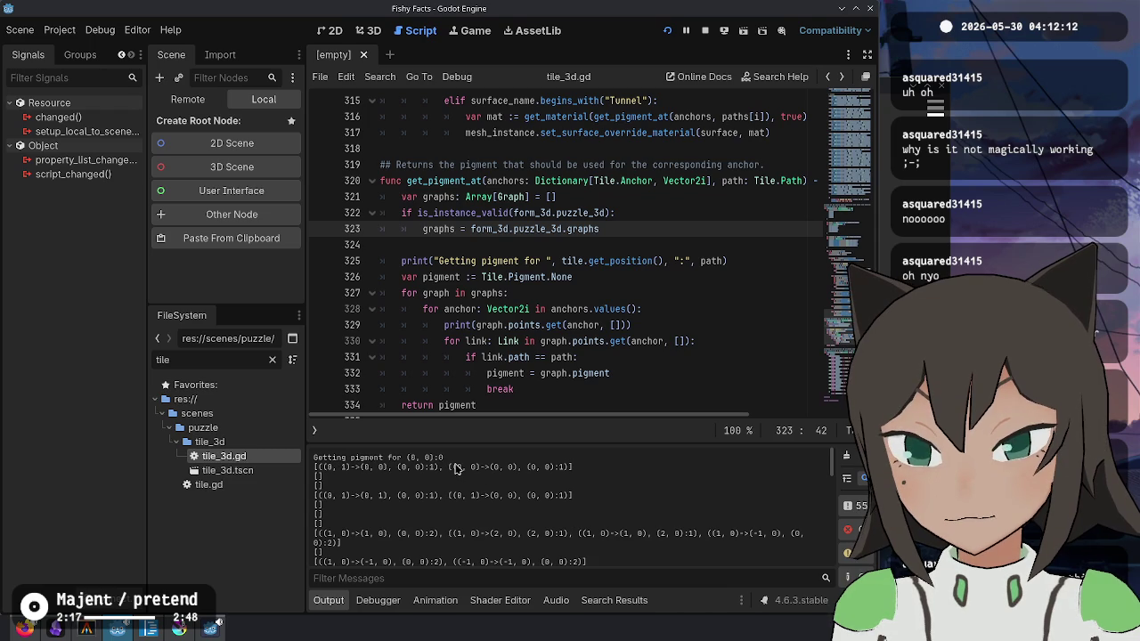
{"action": "double_click", "coordinate": [476, 187]}
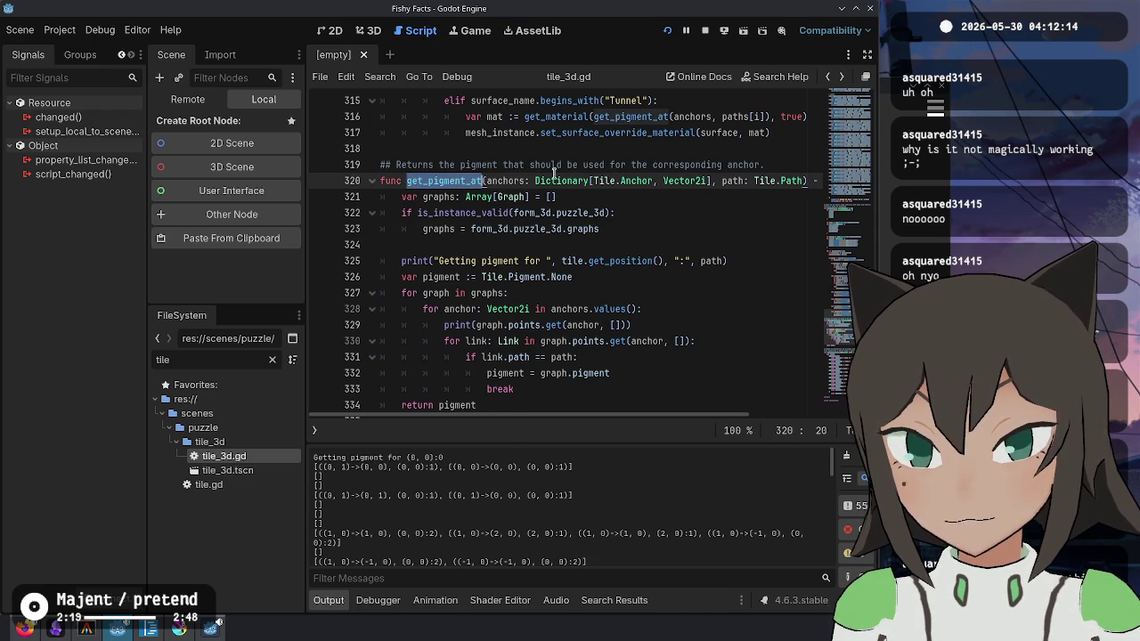
{"action": "key", "text": "ctrl+f"}
{"action": "scroll", "coordinate": [678, 268], "scroll_direction": "up", "scroll_amount": 9}
{"action": "scroll", "coordinate": [678, 268], "scroll_direction": "up", "scroll_amount": 10}
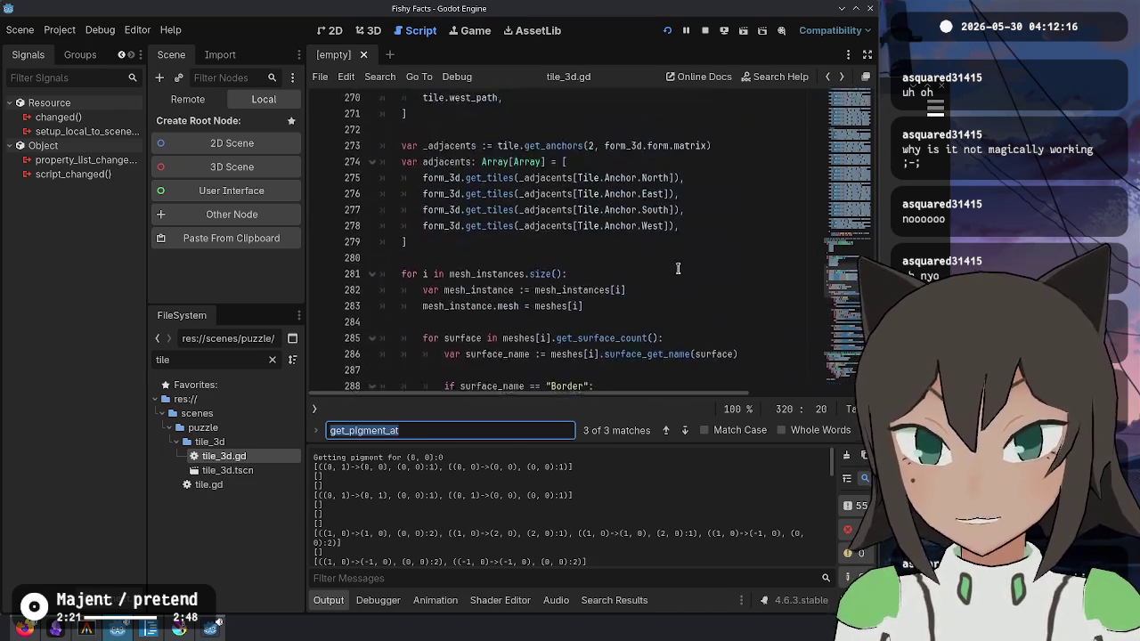
{"action": "scroll", "coordinate": [679, 273], "scroll_direction": "down", "scroll_amount": 12}
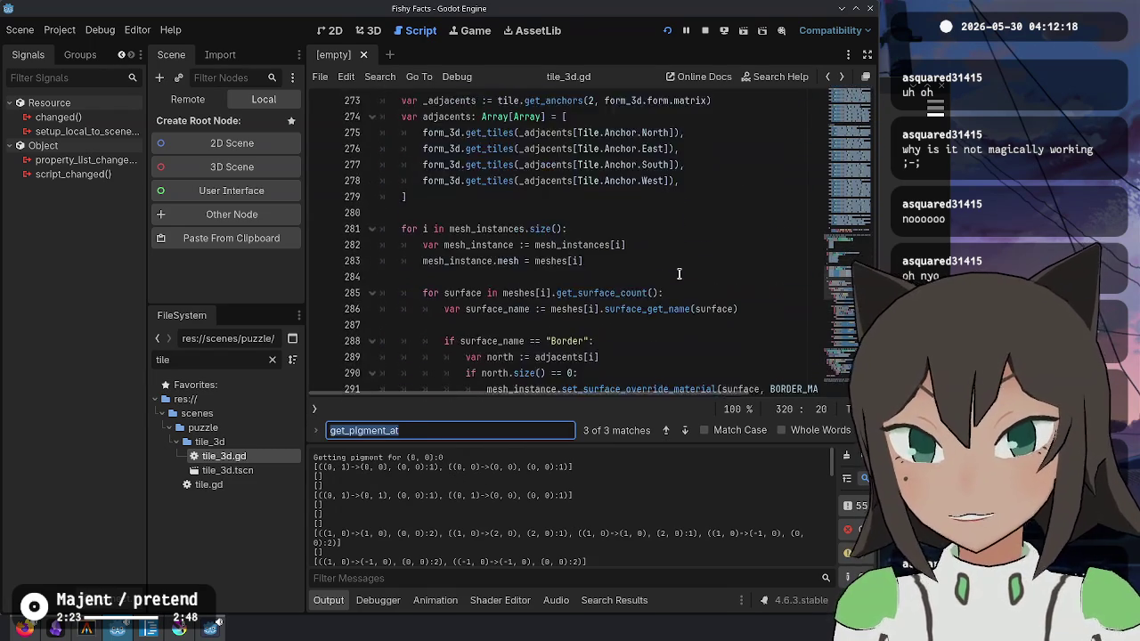
{"action": "scroll", "coordinate": [679, 274], "scroll_direction": "up", "scroll_amount": 1}
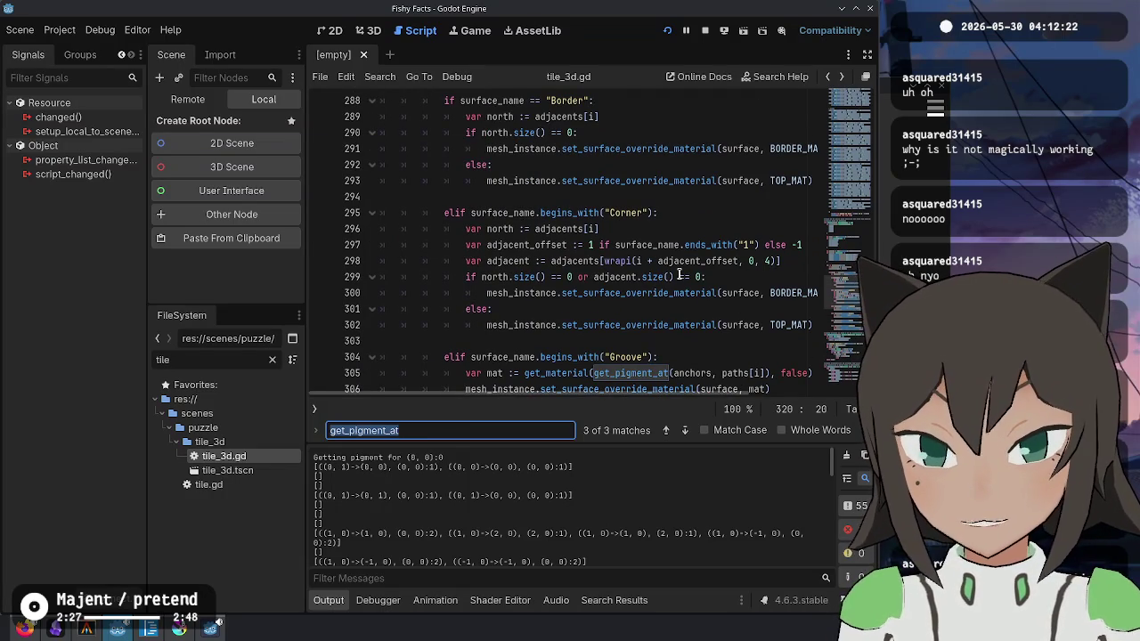
{"action": "key", "text": "alt+Tab"}
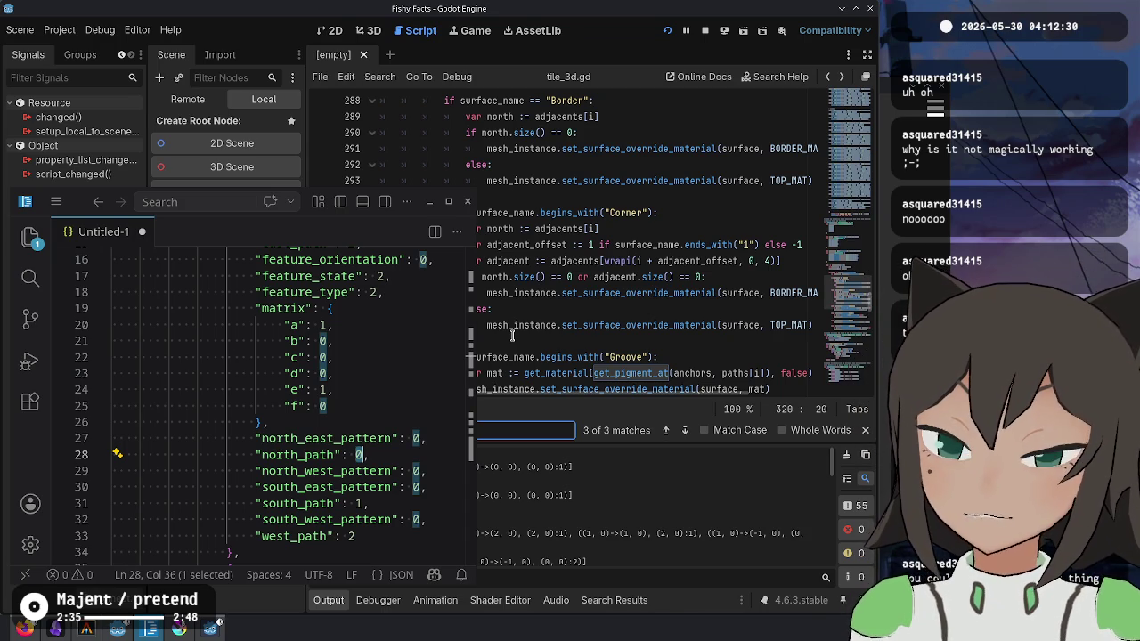
{"action": "left_click", "coordinate": [717, 371]}
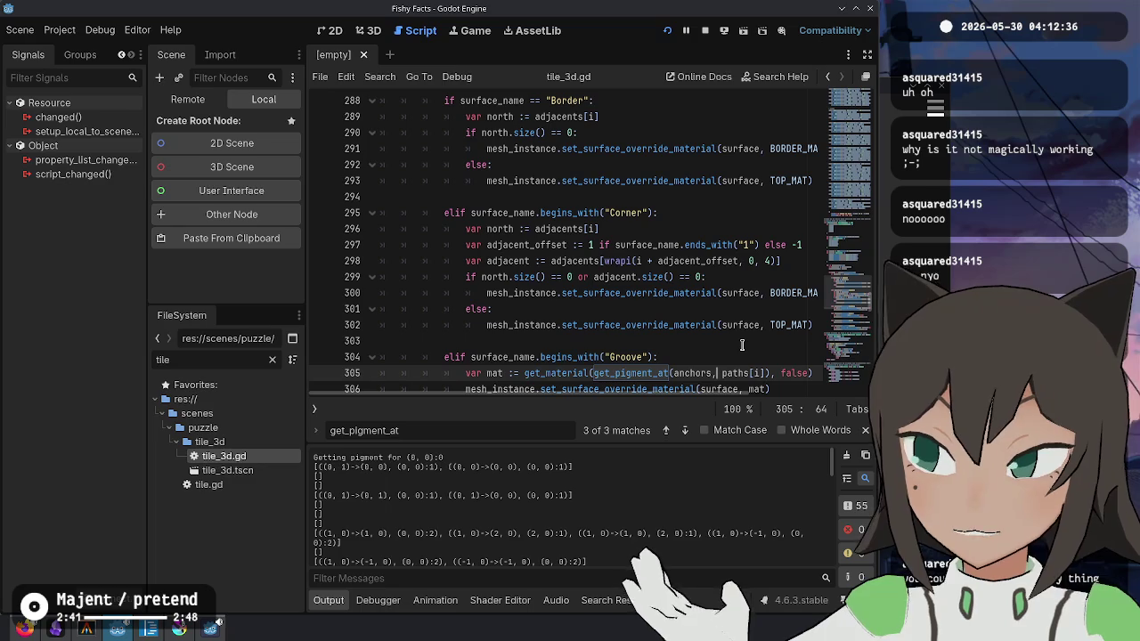
{"action": "key", "text": "alt+Tab"}
{"action": "scroll", "coordinate": [395, 367], "scroll_direction": "up", "scroll_amount": 2}
{"action": "scroll", "coordinate": [330, 401], "scroll_direction": "down", "scroll_amount": 1}
{"action": "left_click", "coordinate": [322, 395]}
{"action": "scroll", "coordinate": [303, 409], "scroll_direction": "down", "scroll_amount": 5}
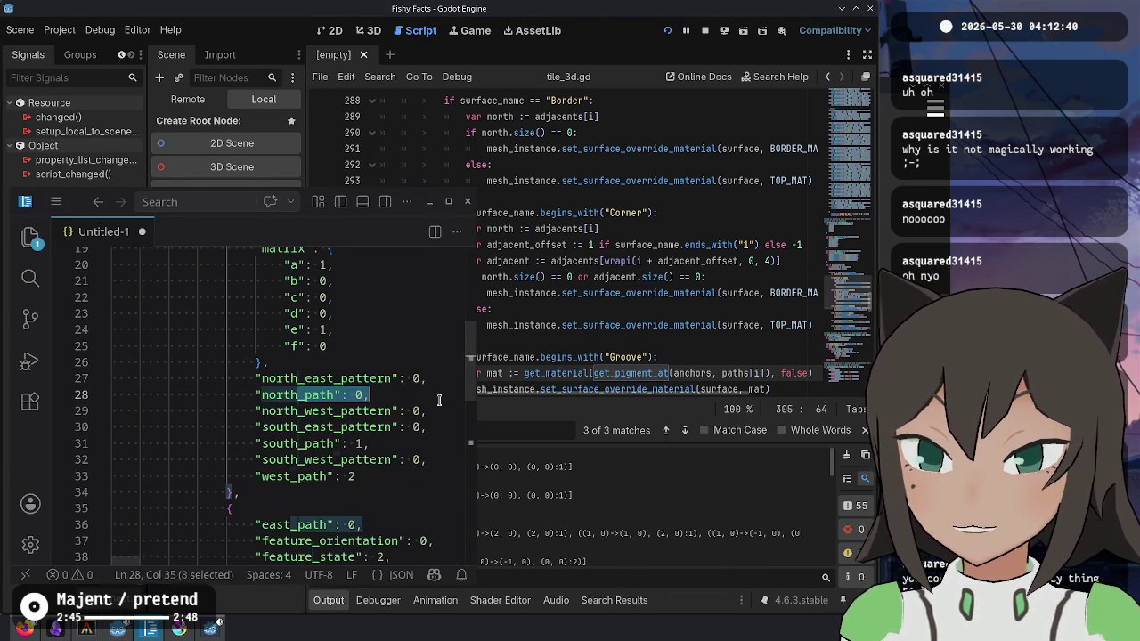
{"action": "left_click_drag", "start_coordinate": [363, 395], "coordinate": [259, 397]}
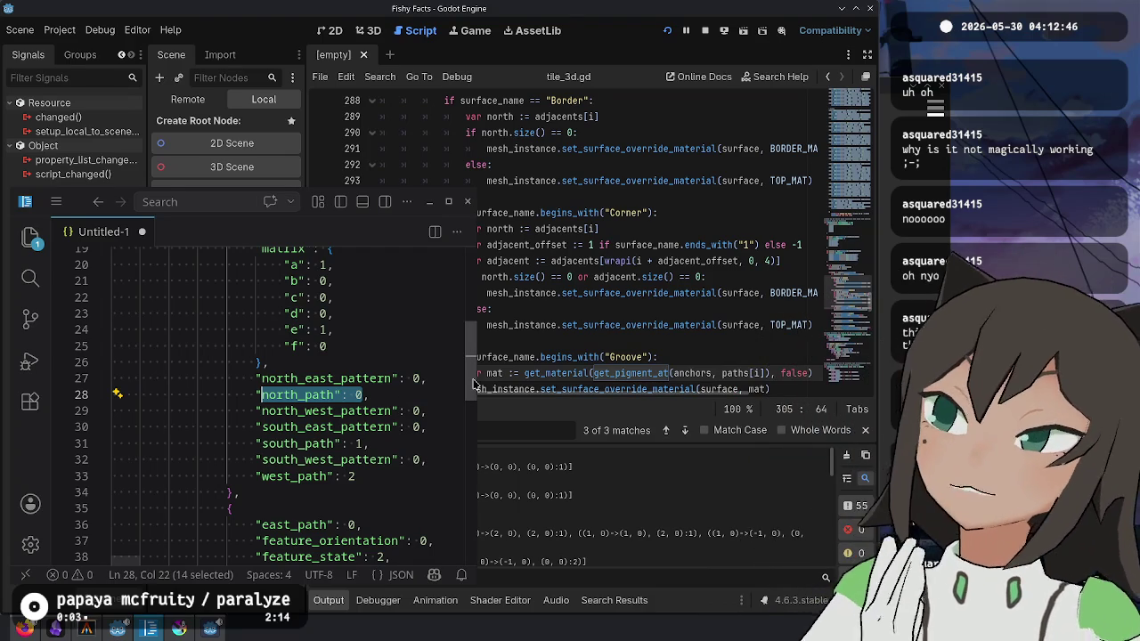
{"action": "left_click", "coordinate": [629, 311]}
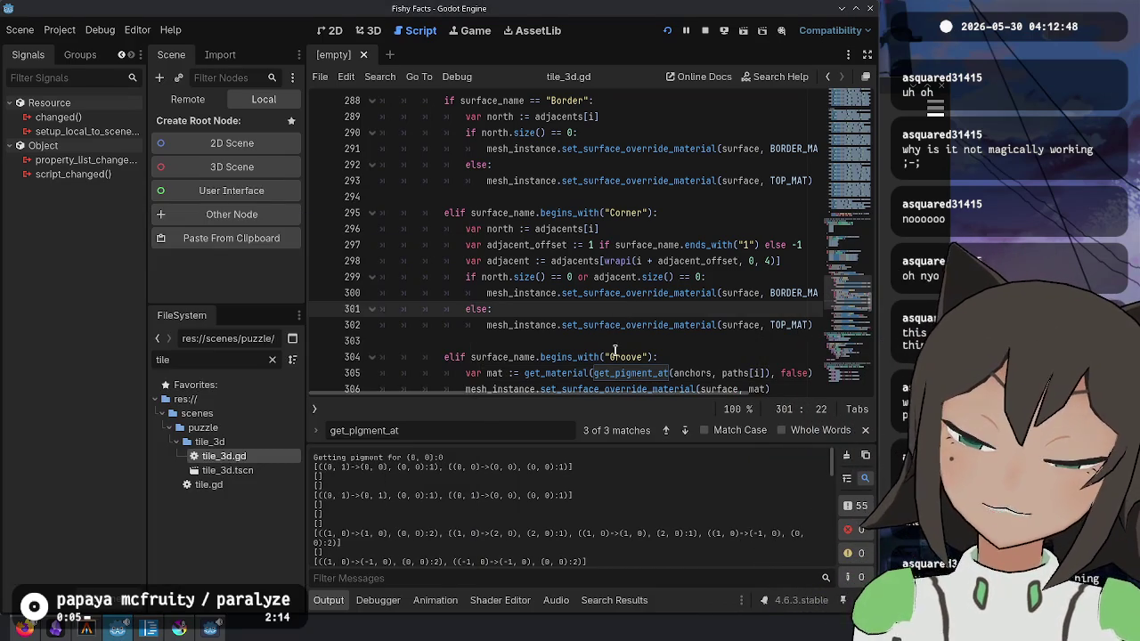
{"action": "left_click", "coordinate": [669, 326]}
{"action": "scroll", "coordinate": [658, 267], "scroll_direction": "up", "scroll_amount": 5}
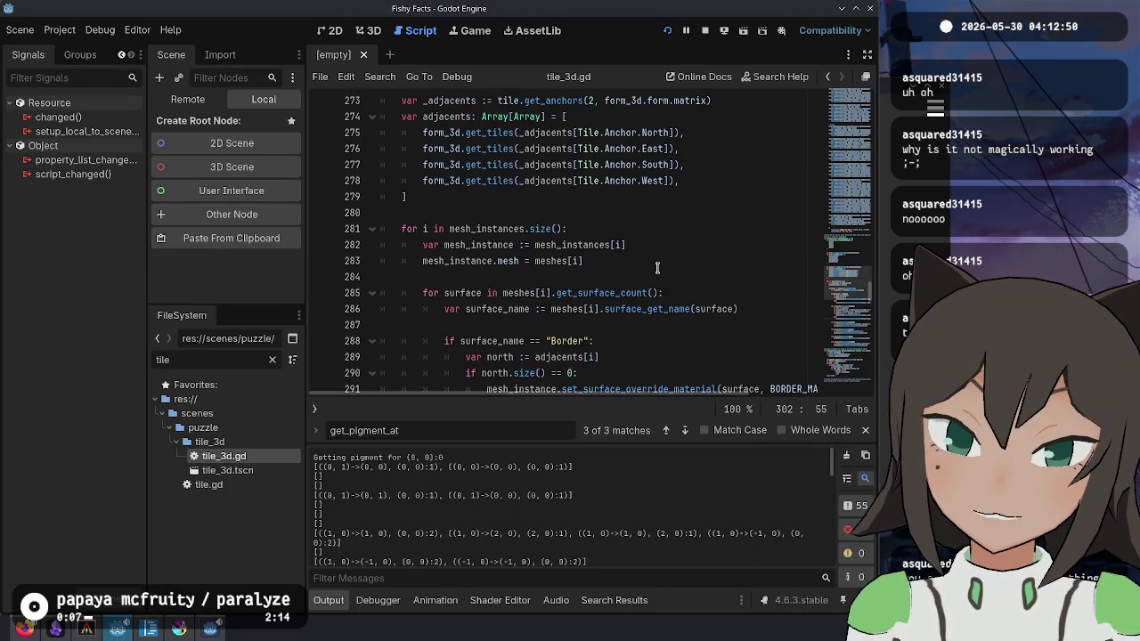
{"action": "scroll", "coordinate": [657, 267], "scroll_direction": "down", "scroll_amount": 4}
{"action": "scroll", "coordinate": [656, 270], "scroll_direction": "down", "scroll_amount": 3}
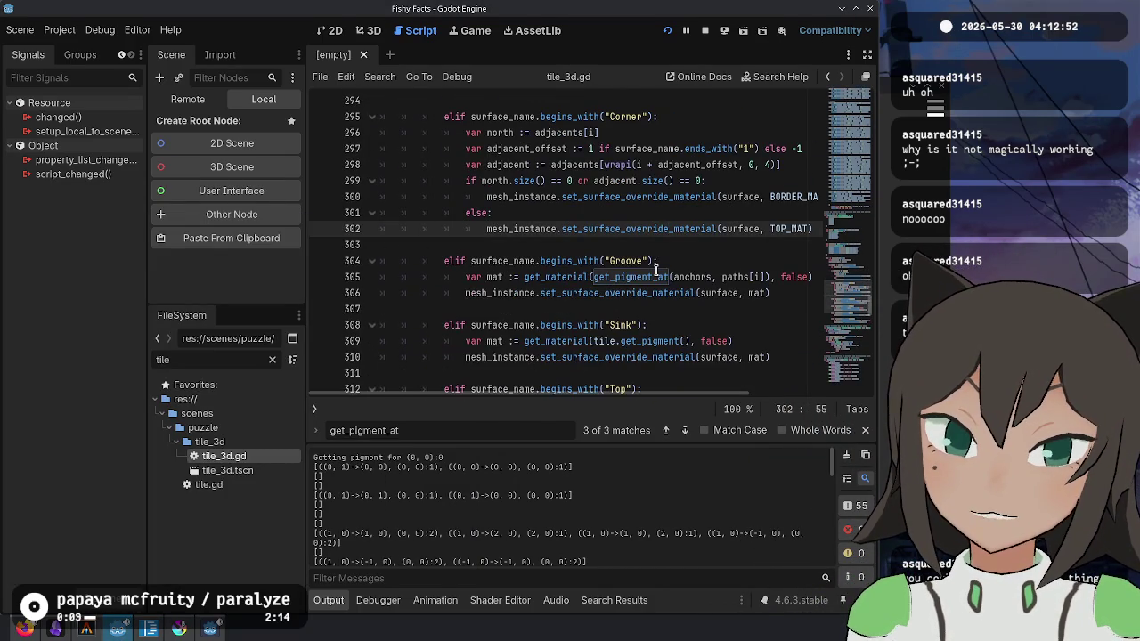
{"action": "scroll", "coordinate": [657, 270], "scroll_direction": "down", "scroll_amount": 2}
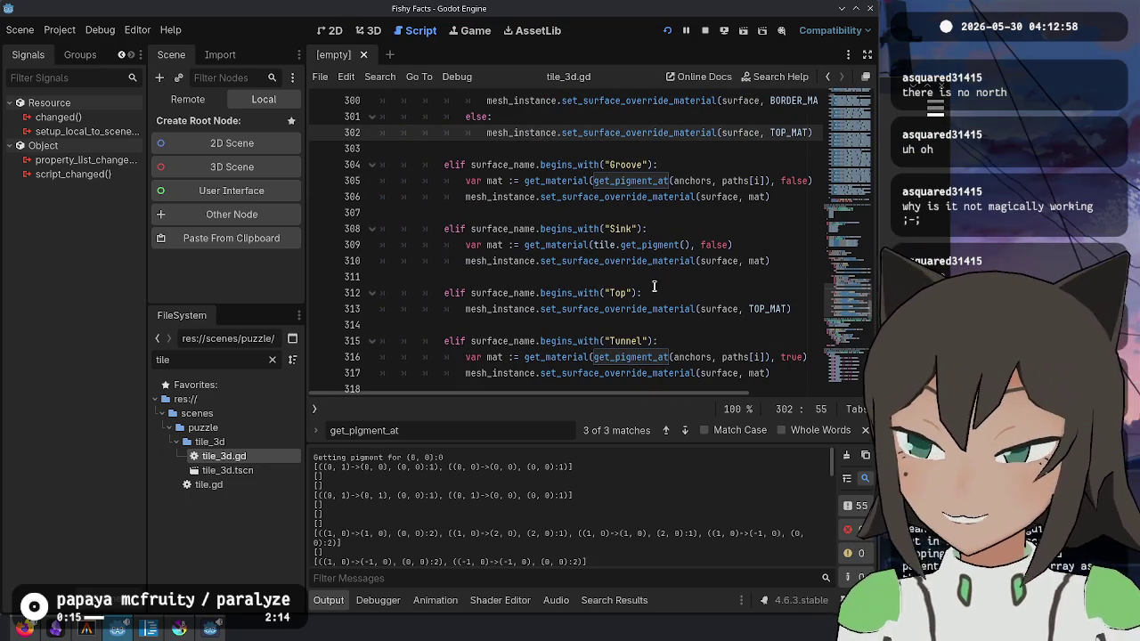
{"action": "key", "text": "alt+Tab"}
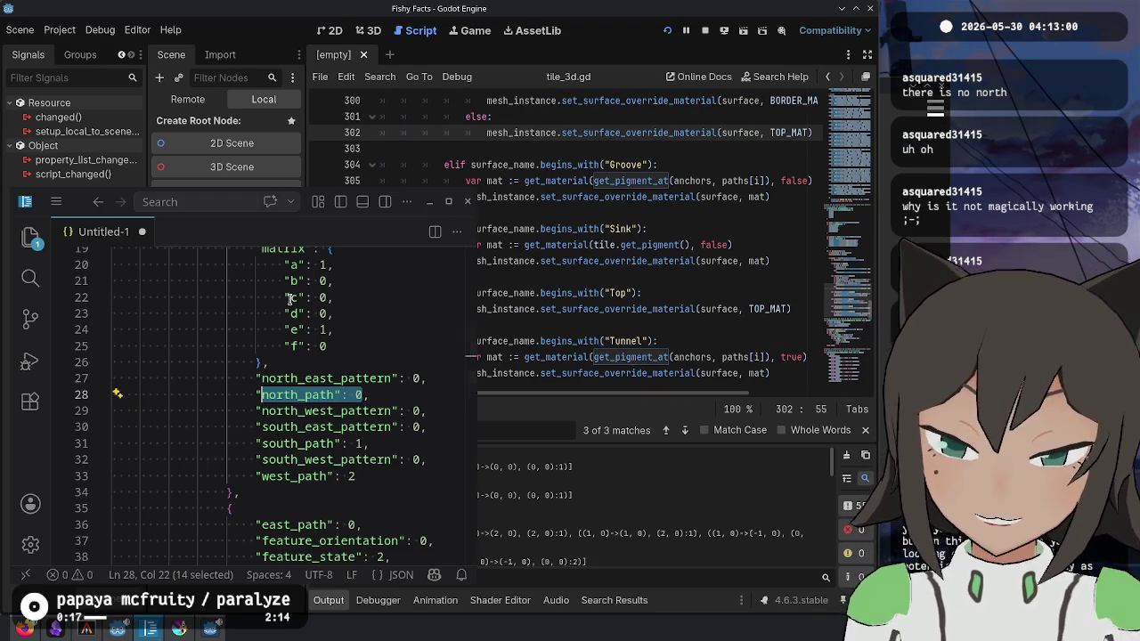
{"action": "double_click", "coordinate": [359, 394]}
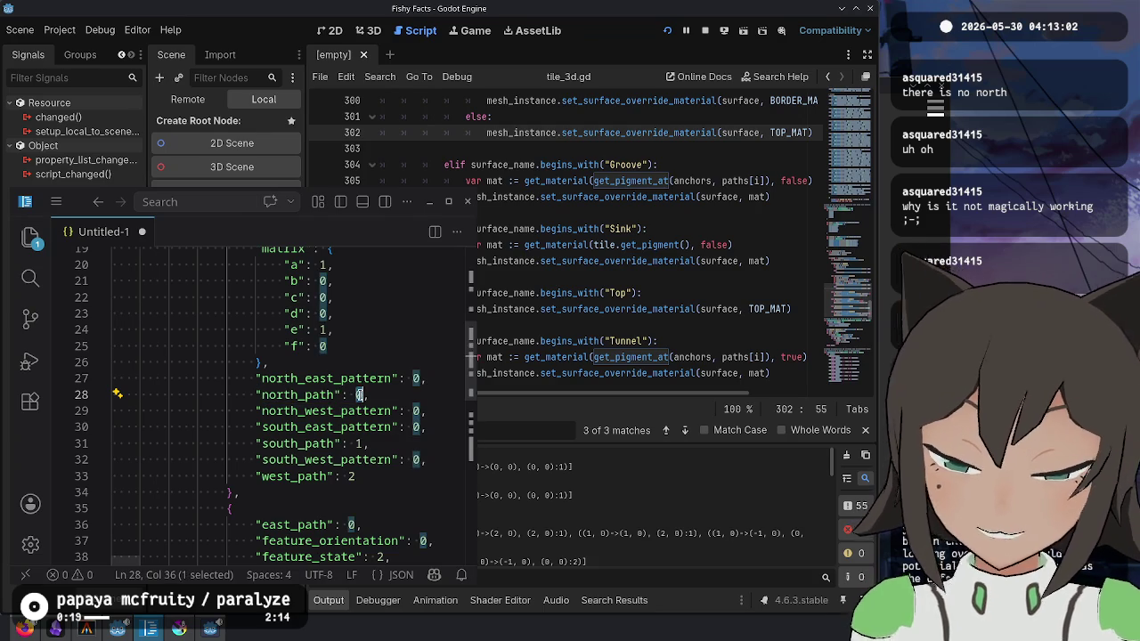
{"action": "type", "text": "1"}
{"action": "key", "text": "alt+Tab"}
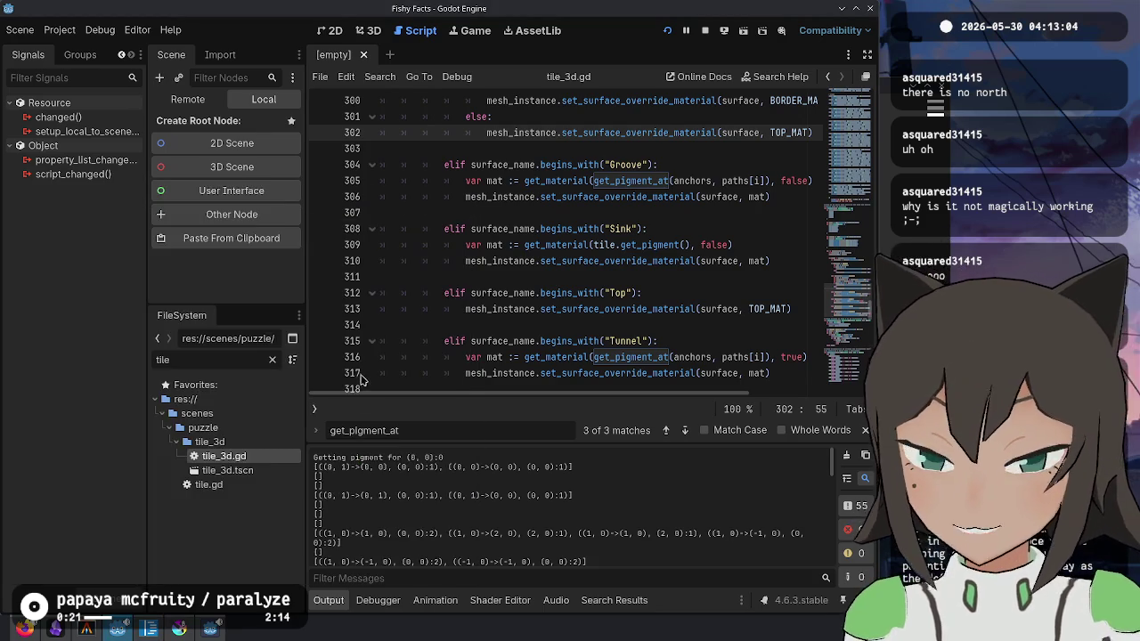
{"action": "key", "text": "alt+Tab"}
{"action": "key", "text": "alt+Tab"}
{"action": "left_click", "coordinate": [725, 222]}
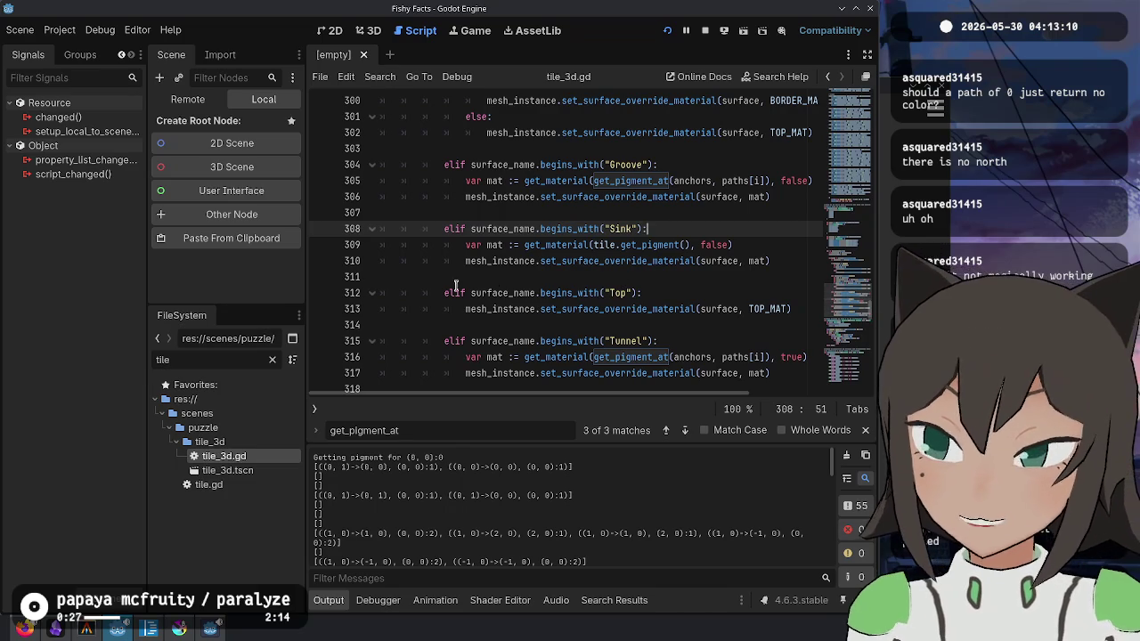
{"action": "key", "text": "alt+Tab"}
{"action": "key", "text": "alt+Tab"}
{"action": "key", "text": "alt+Tab"}
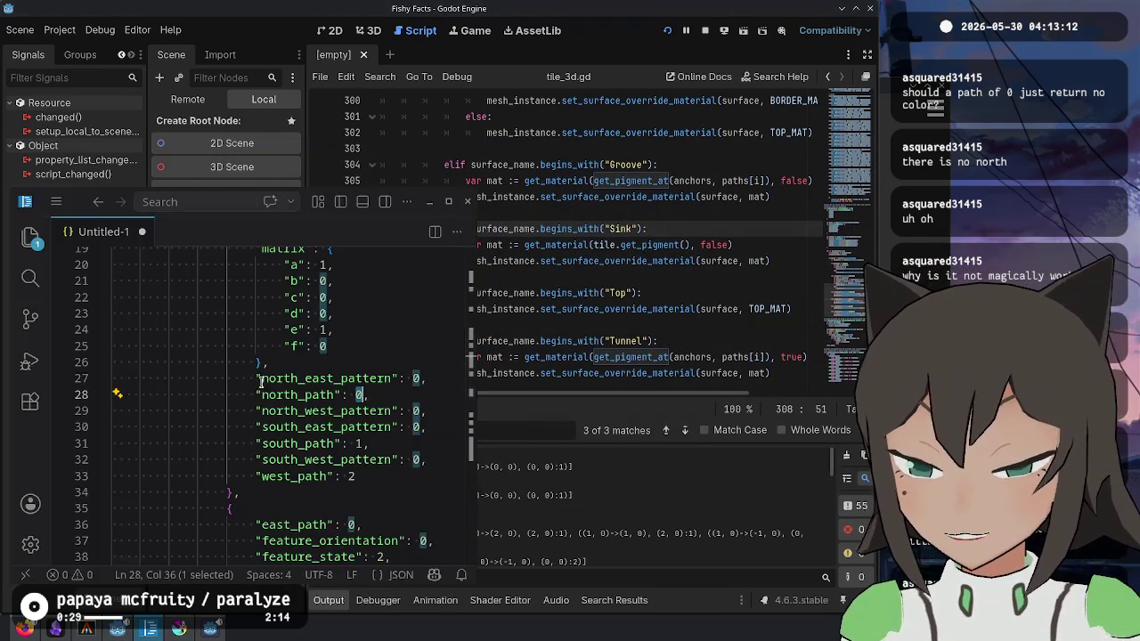
Select the first tile's east_path and west_path entries in the puzzle JSON.
{"action": "scroll", "coordinate": [291, 356], "scroll_direction": "up", "scroll_amount": 3}
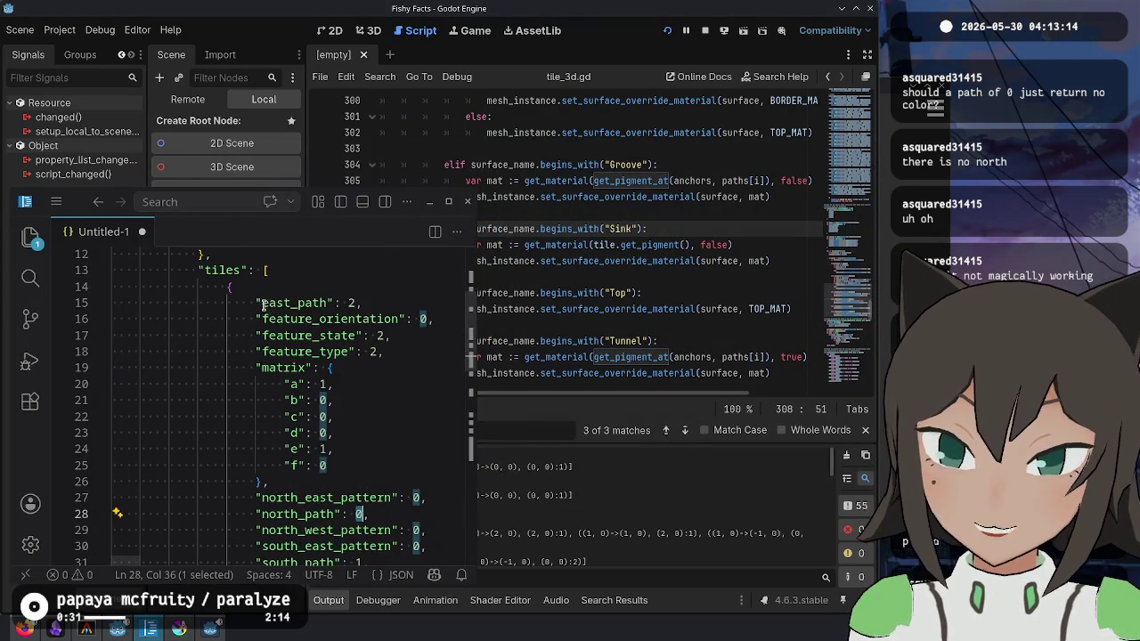
{"action": "left_click_drag", "start_coordinate": [263, 305], "coordinate": [387, 307]}
{"action": "scroll", "coordinate": [358, 330], "scroll_direction": "down", "scroll_amount": 2}
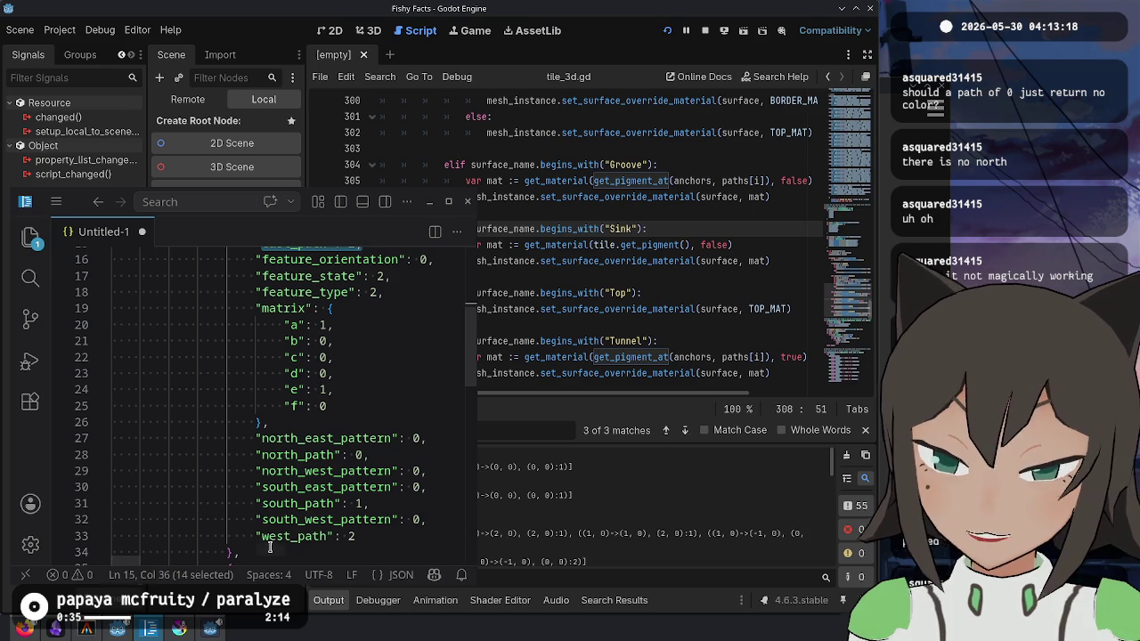
{"action": "mouse_move", "coordinate": [392, 536]}
{"action": "left_mouse_down"}
{"action": "mouse_move", "coordinate": [241, 534]}
{"action": "mouse_move", "coordinate": [255, 536]}
{"action": "left_mouse_up"}
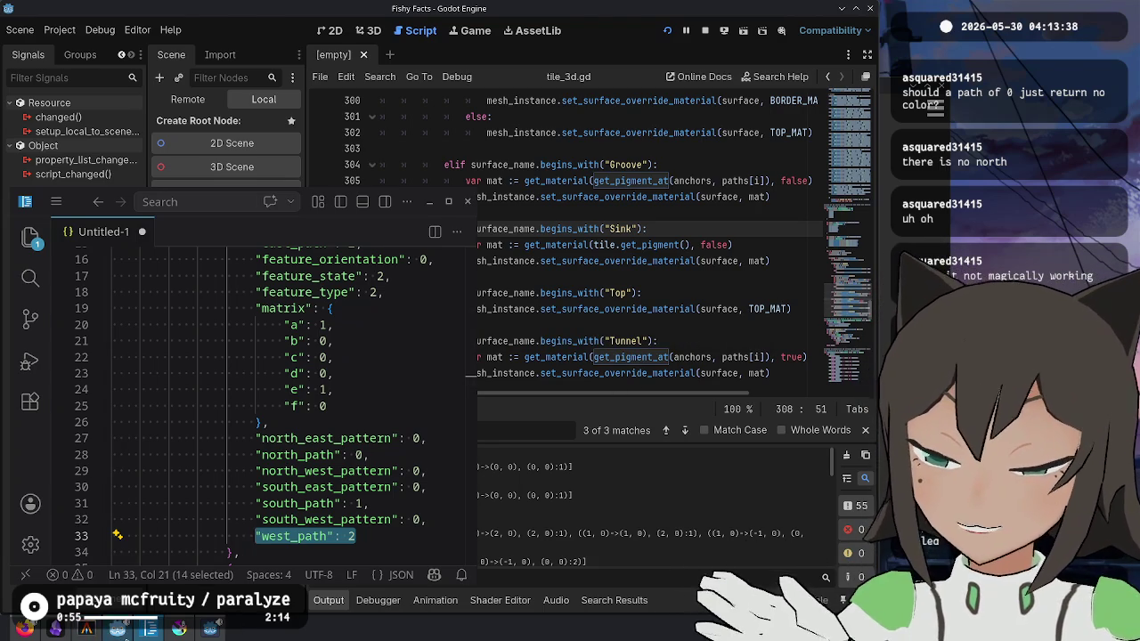
{"action": "left_click", "coordinate": [149, 629]}
Close the game's menu and move the tile selection right and back left with D and A.
{"action": "left_click", "coordinate": [211, 629]}
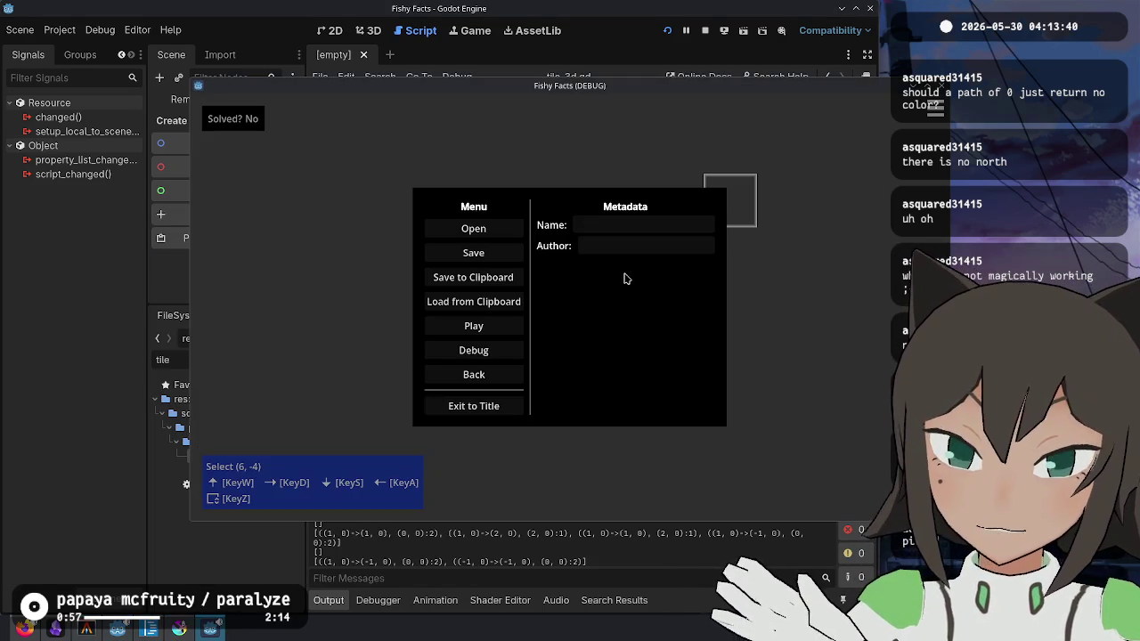
{"action": "key", "text": "Escape"}
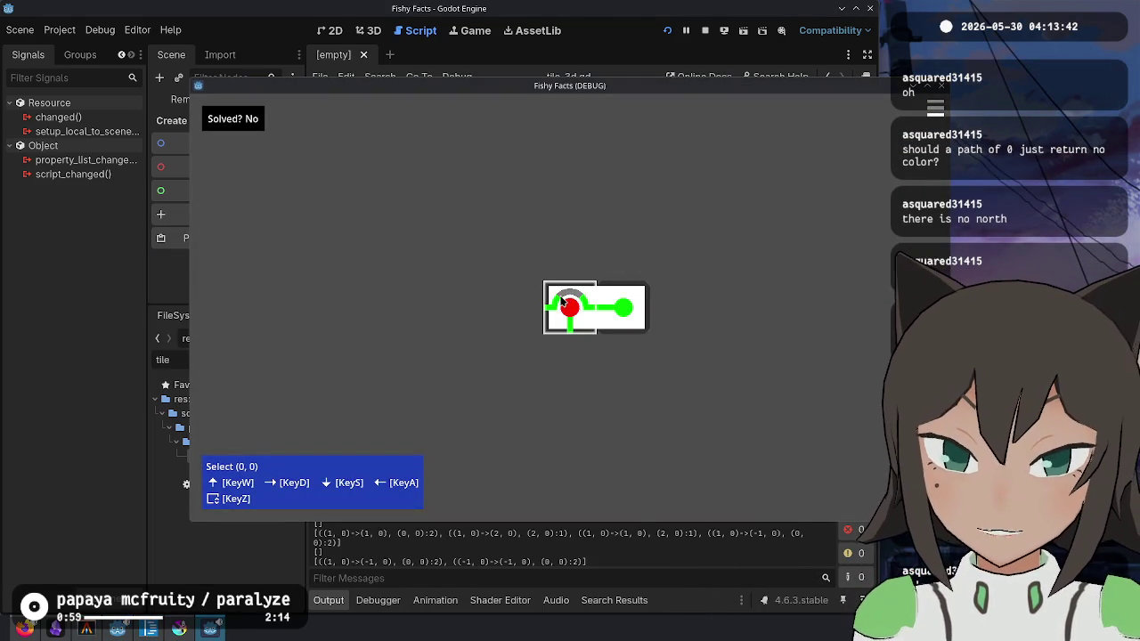
{"action": "key", "text": "d"}
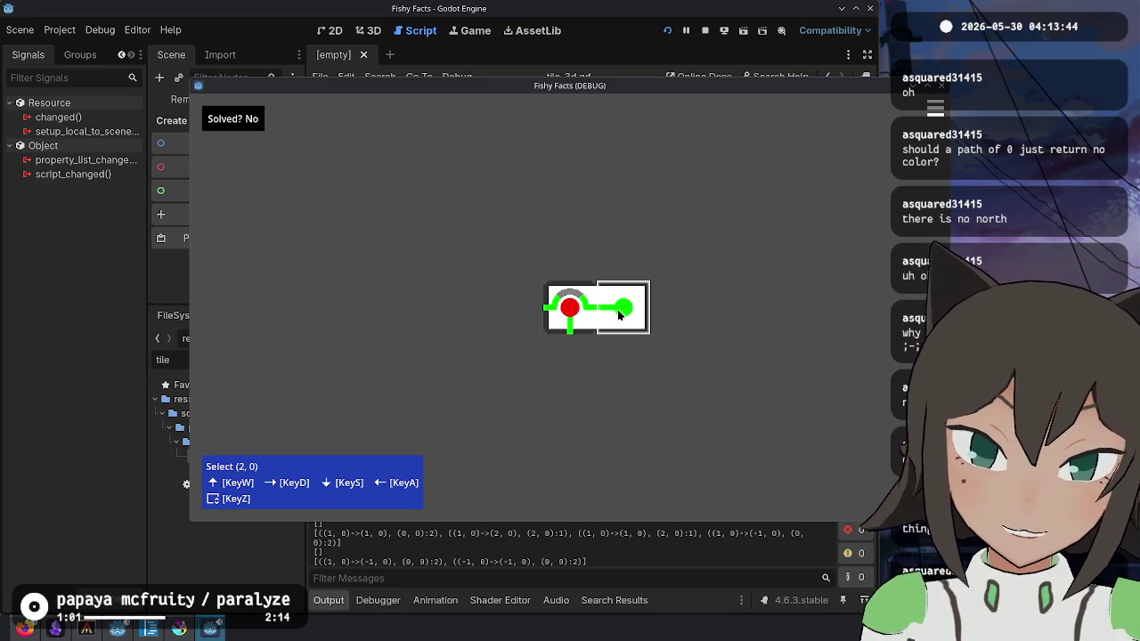
{"action": "key", "text": "a"}
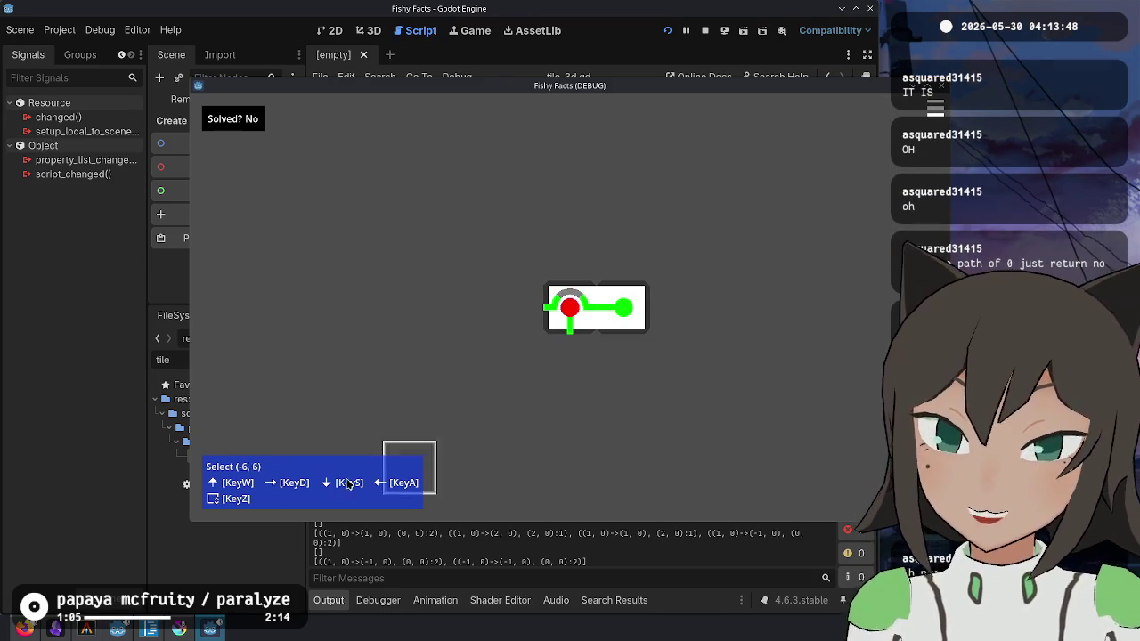
{"action": "left_click", "coordinate": [55, 629]}
{"action": "type", "text": "git"}
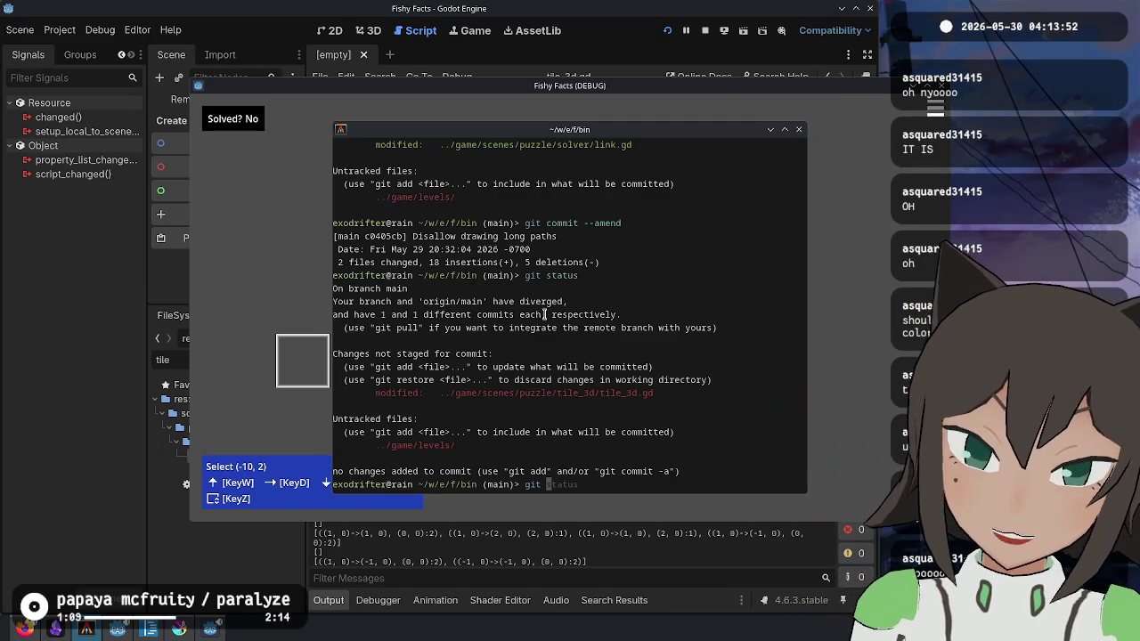
Run git status and git restore . in the terminal to discard local changes.
{"action": "type", "text": "status"}
{"action": "key", "text": "Return"}
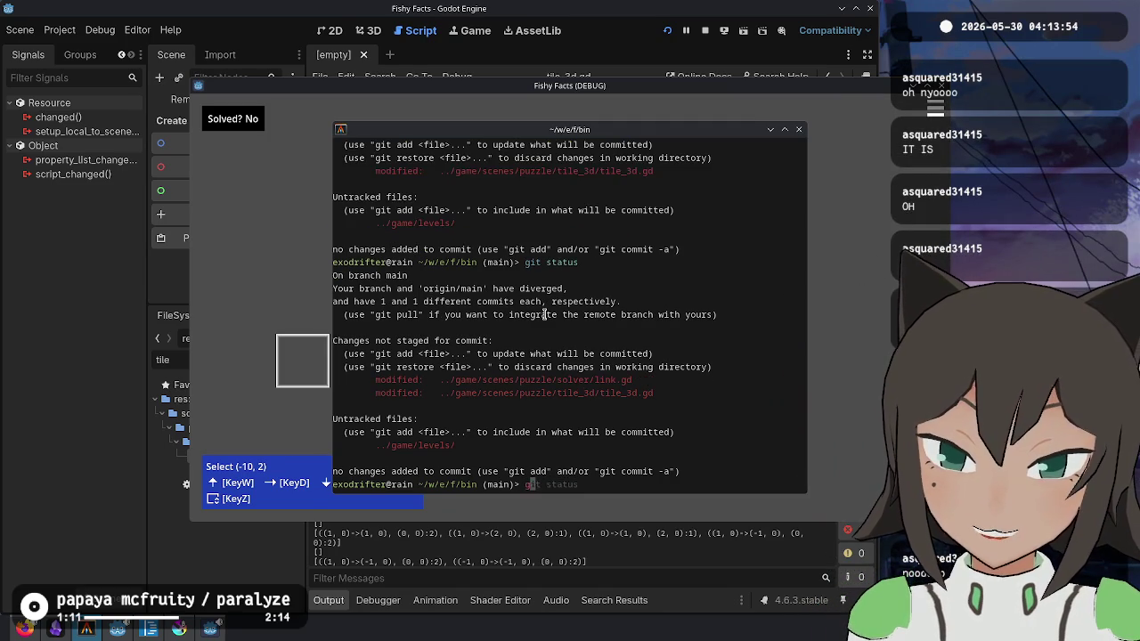
{"action": "type", "text": "gitrestore ."}
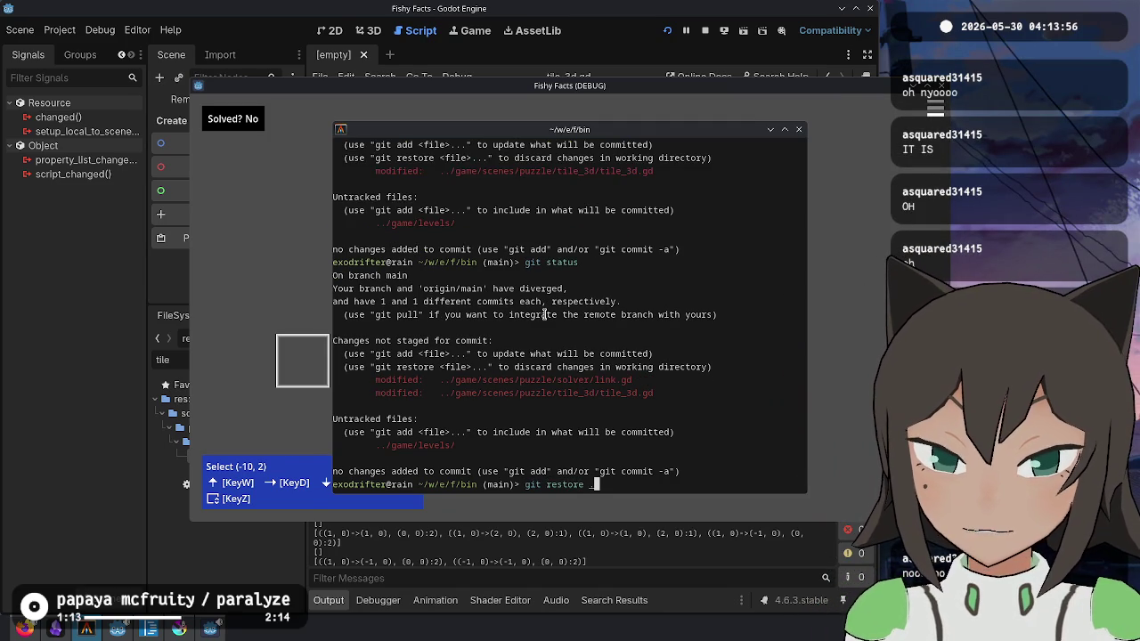
{"action": "key", "text": "Return"}
In Godot, close editor_status.gd and reopen tile_3d.gd near the get_position line.
{"action": "key", "text": "alt+Tab"}
{"action": "left_click", "coordinate": [189, 420]}
{"action": "left_click", "coordinate": [604, 323]}
{"action": "left_click_drag", "start_coordinate": [672, 323], "coordinate": [624, 294]}
{"action": "left_click", "coordinate": [594, 180]}
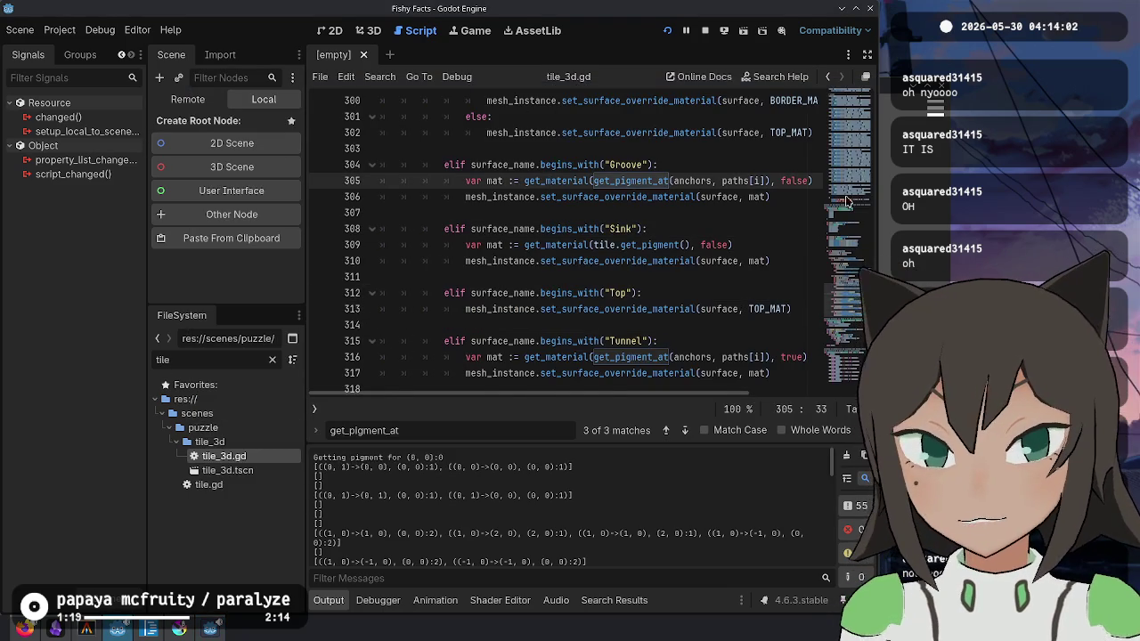
{"action": "key", "text": "alt+Left"}
{"action": "key", "text": "alt+Left"}
{"action": "key", "text": "alt+Left"}
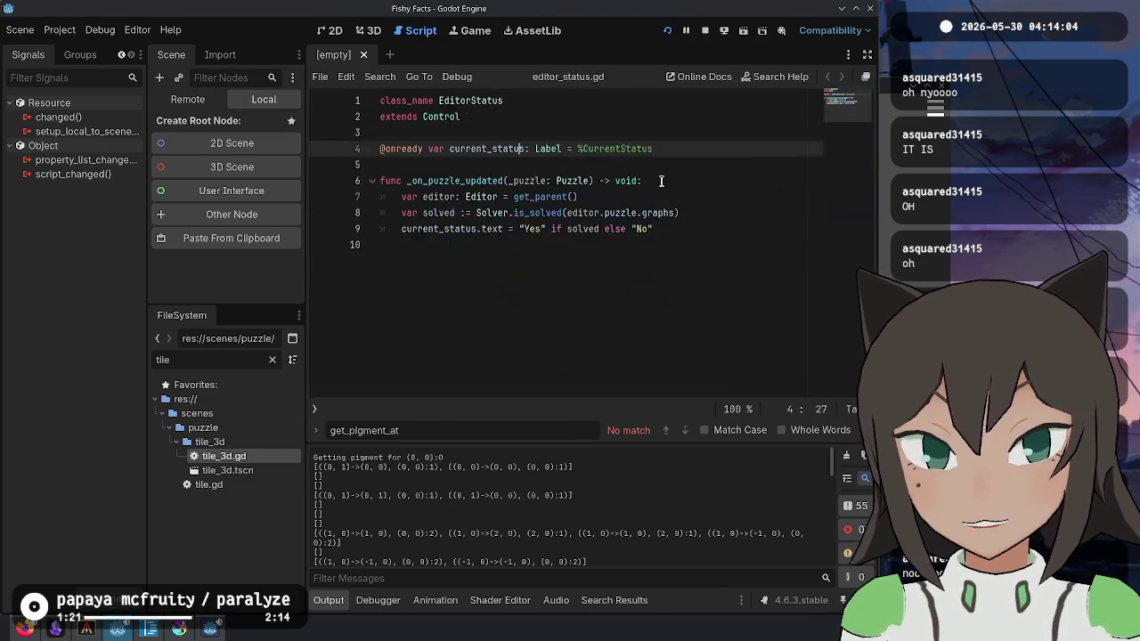
{"action": "key", "text": "ctrl+w"}
{"action": "double_click", "coordinate": [227, 457]}
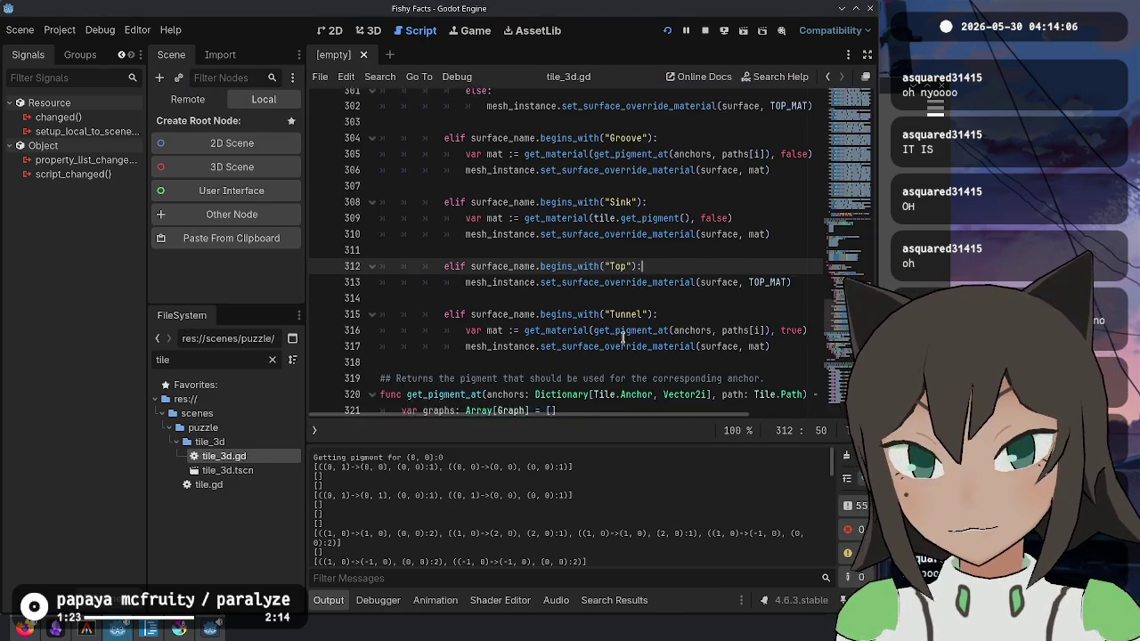
{"action": "scroll", "coordinate": [513, 230], "scroll_direction": "down", "scroll_amount": 5}
{"action": "left_click", "coordinate": [654, 196]}
{"action": "scroll", "coordinate": [481, 363], "scroll_direction": "up", "scroll_amount": 1}
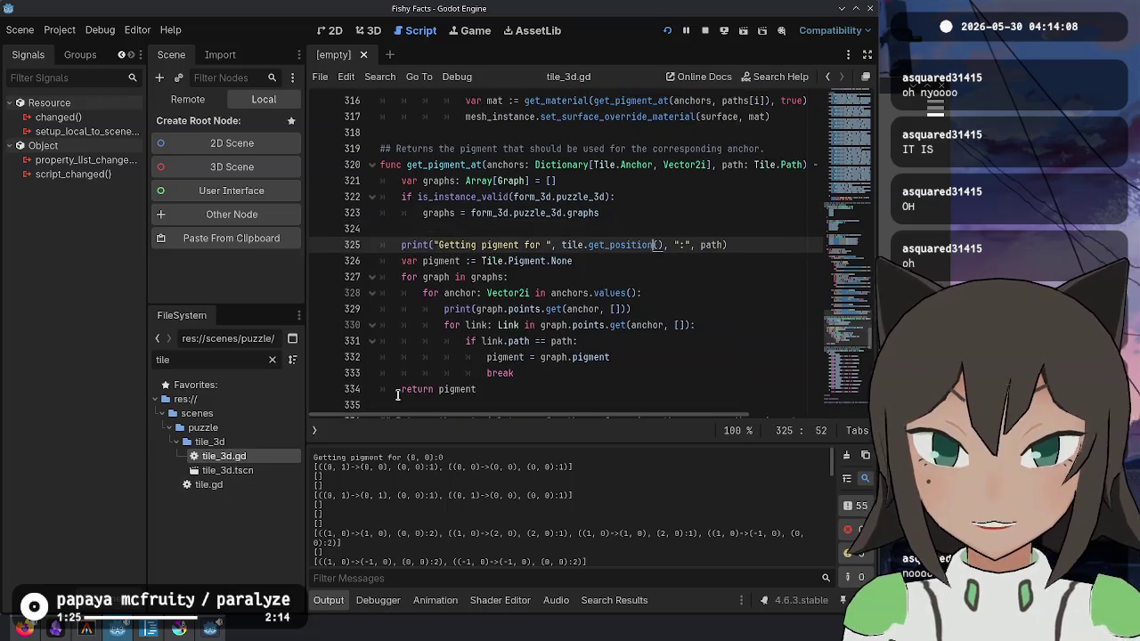
Discard changes across the whole game folder with git restore .., reload from disk, and run the game.
{"action": "left_click", "coordinate": [86, 629]}
{"action": "type", "text": "git status"}
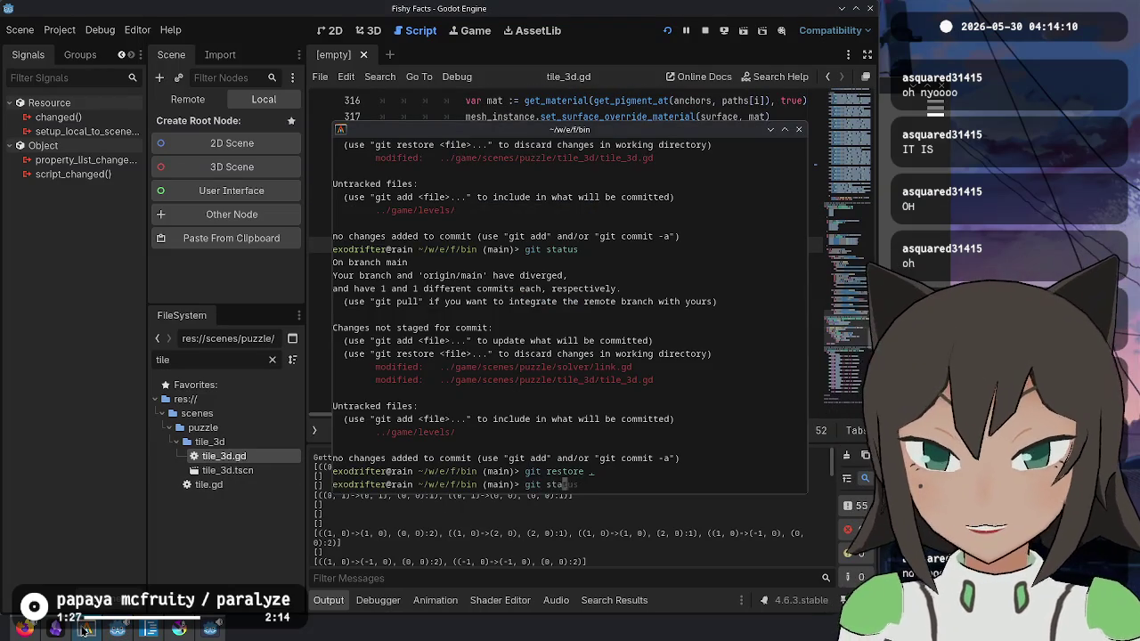
{"action": "key", "text": "Return"}
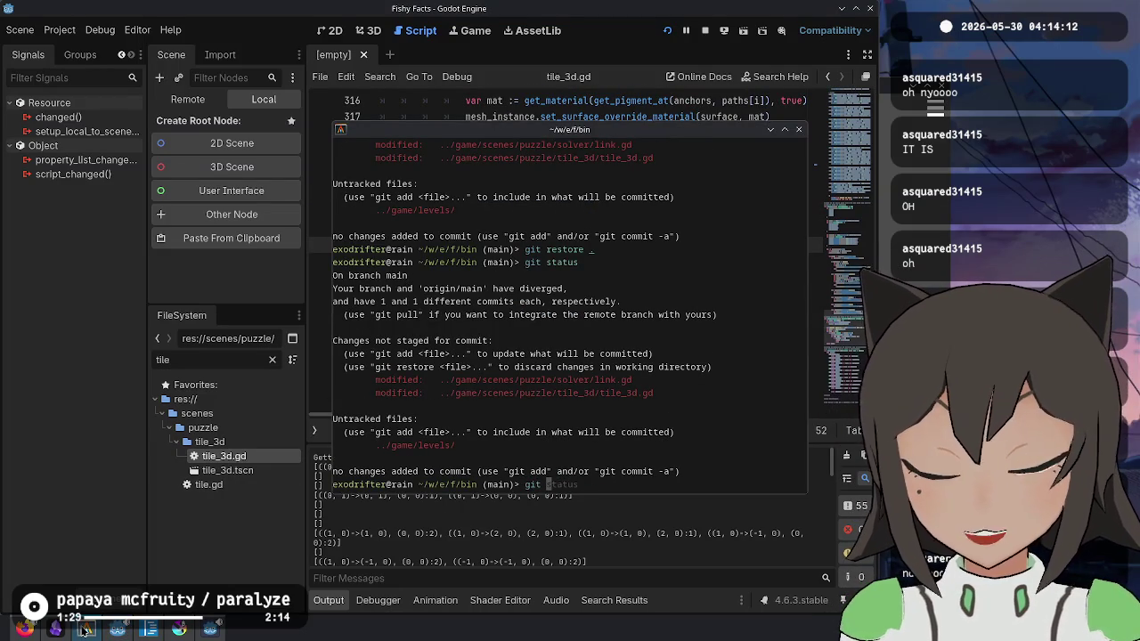
{"action": "key", "text": "Return"}
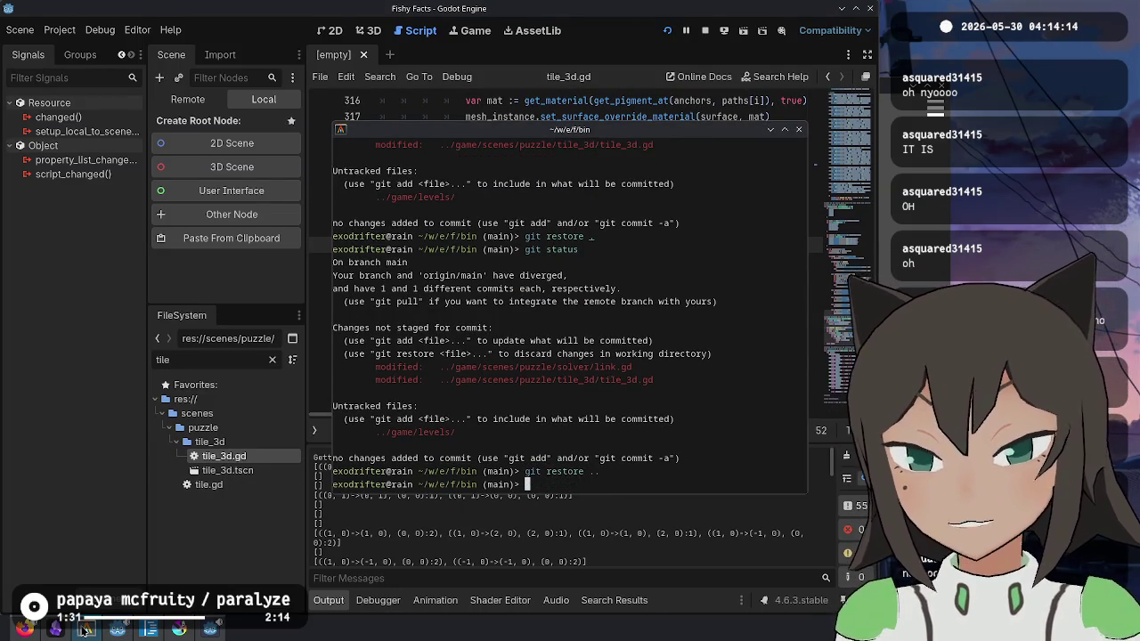
{"action": "left_click", "coordinate": [87, 629]}
{"action": "left_click", "coordinate": [615, 398]}
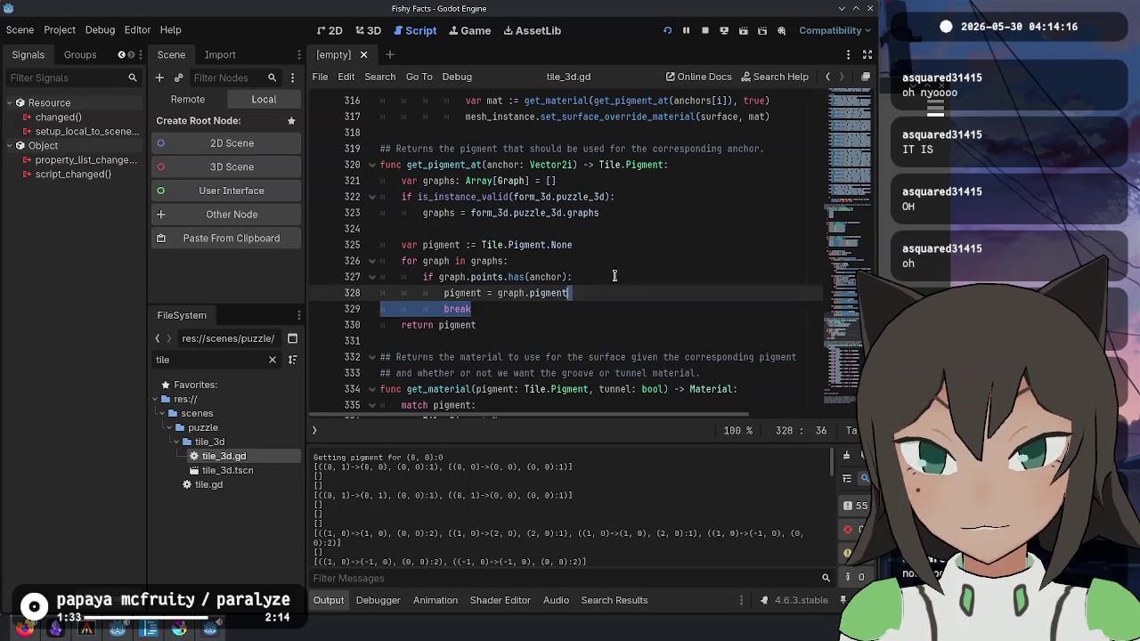
{"action": "key", "text": "Up"}
{"action": "key", "text": "Up"}
{"action": "key", "text": "Up"}
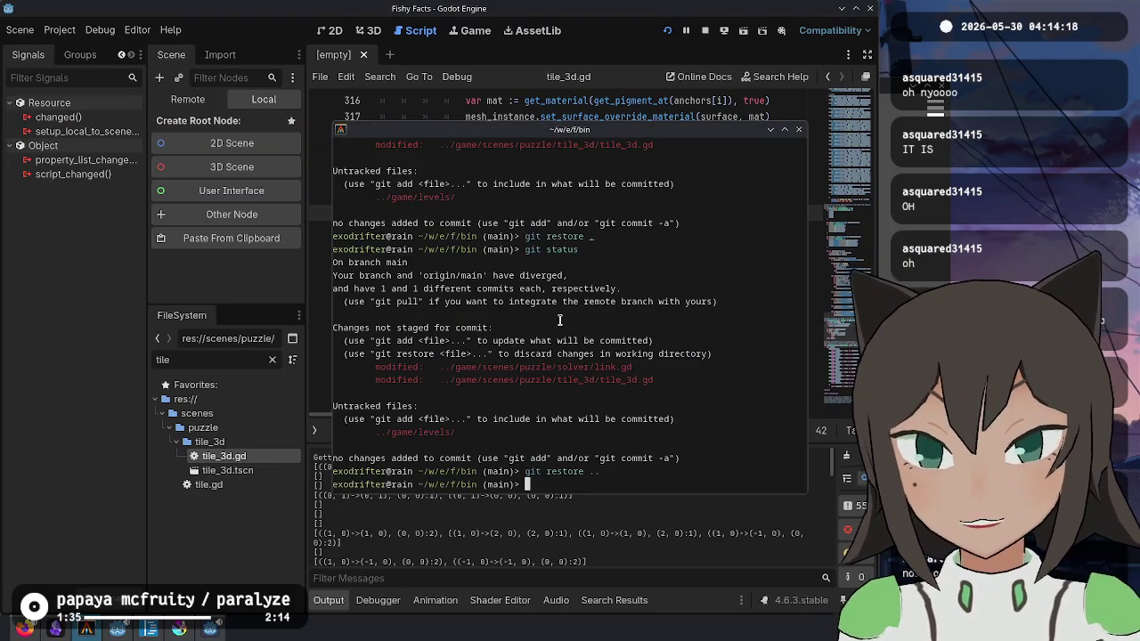
{"action": "key", "text": "F5"}
Switch the left tile to Edit Shape from its right-click menu, then stop the game.
{"action": "right_click", "coordinate": [571, 305]}
{"action": "left_click", "coordinate": [566, 309]}
{"action": "right_click", "coordinate": [580, 309]}
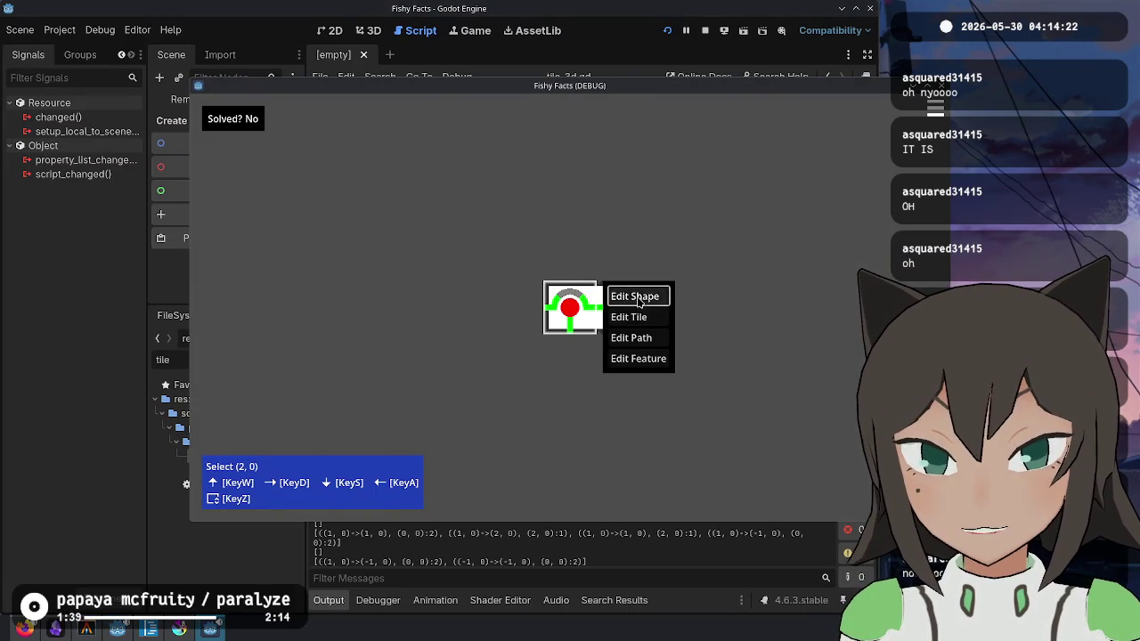
{"action": "left_click", "coordinate": [629, 295]}
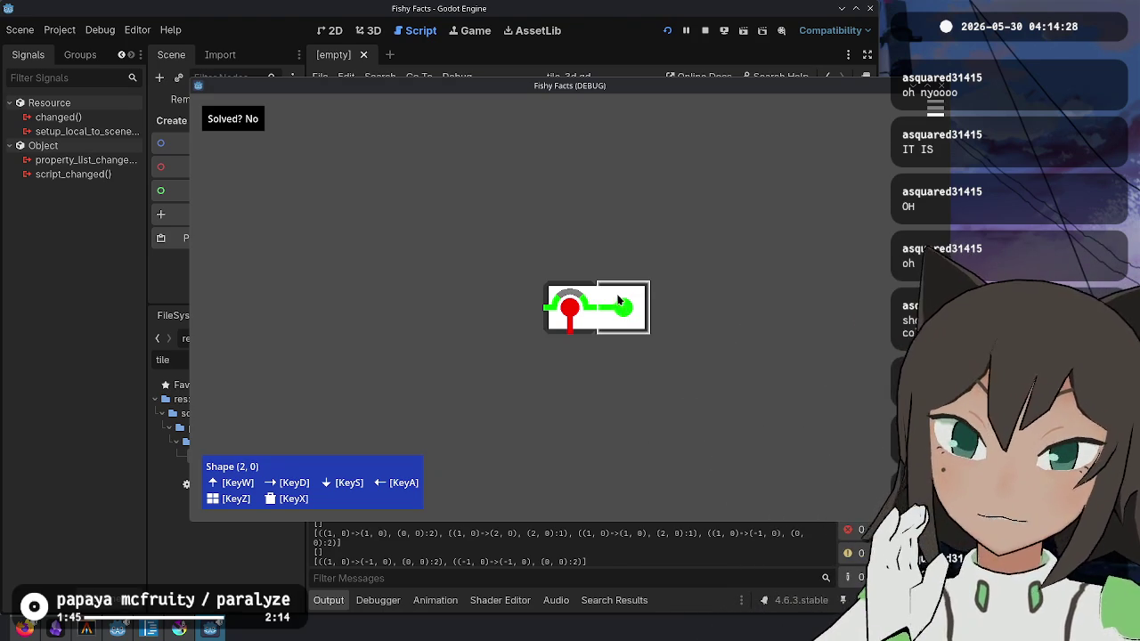
{"action": "key", "text": "F8"}
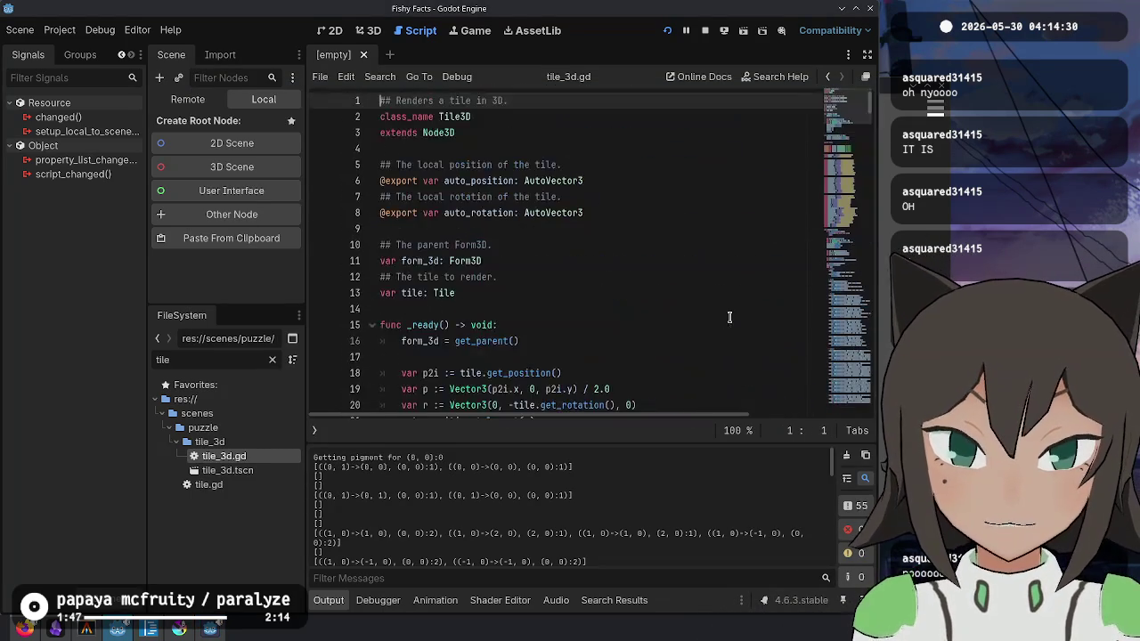
Review line 118's cycle call and its ARC_NE and BLANK mesh list in tile_3d.gd.
{"action": "scroll", "coordinate": [728, 317], "scroll_direction": "down", "scroll_amount": 20}
{"action": "scroll", "coordinate": [698, 276], "scroll_direction": "down", "scroll_amount": 1}
{"action": "left_click", "coordinate": [549, 213]}
{"action": "double_click", "coordinate": [579, 200]}
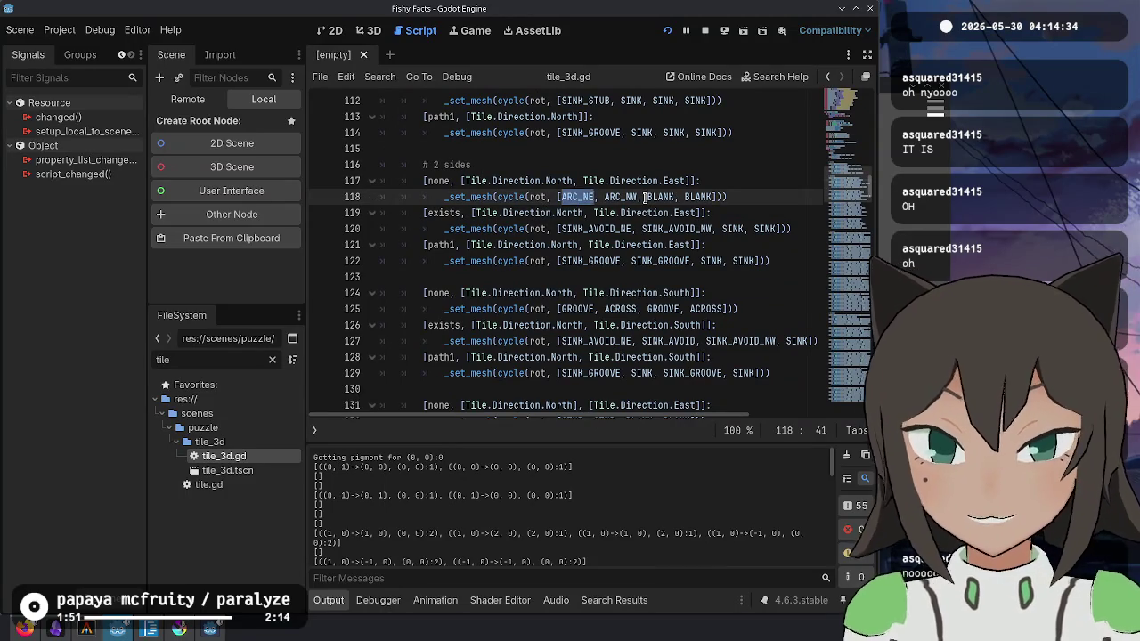
{"action": "double_click", "coordinate": [651, 197]}
{"action": "mouse_move", "coordinate": [553, 197]}
{"action": "left_mouse_down"}
{"action": "mouse_move", "coordinate": [729, 195]}
{"action": "mouse_move", "coordinate": [545, 198]}
{"action": "left_mouse_up"}
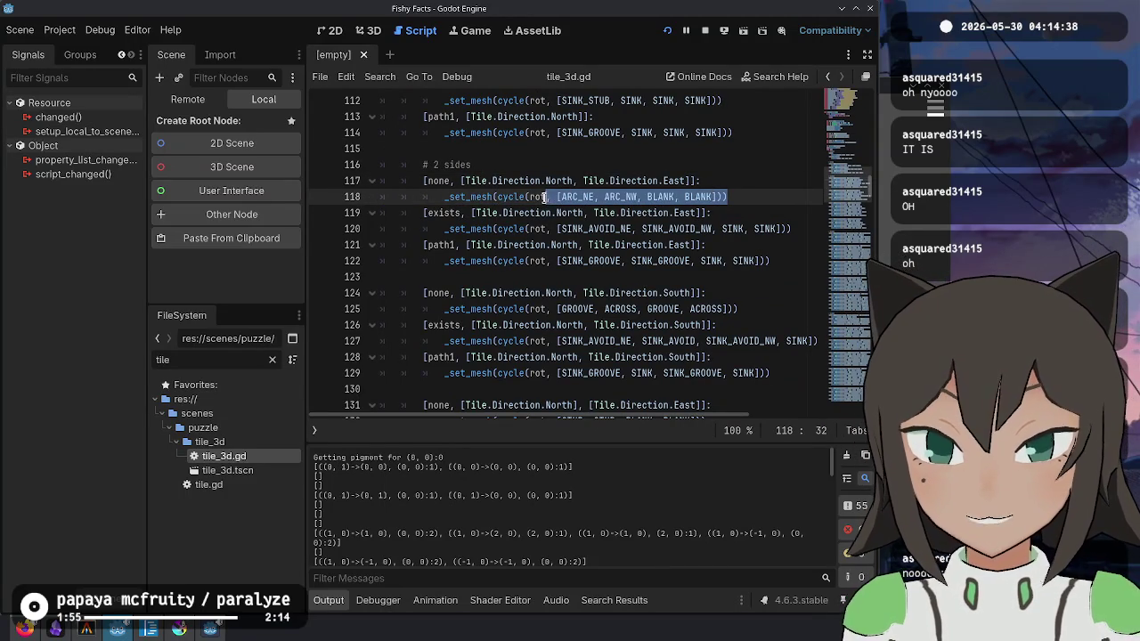
{"action": "scroll", "coordinate": [554, 197], "scroll_direction": "up", "scroll_amount": 3}
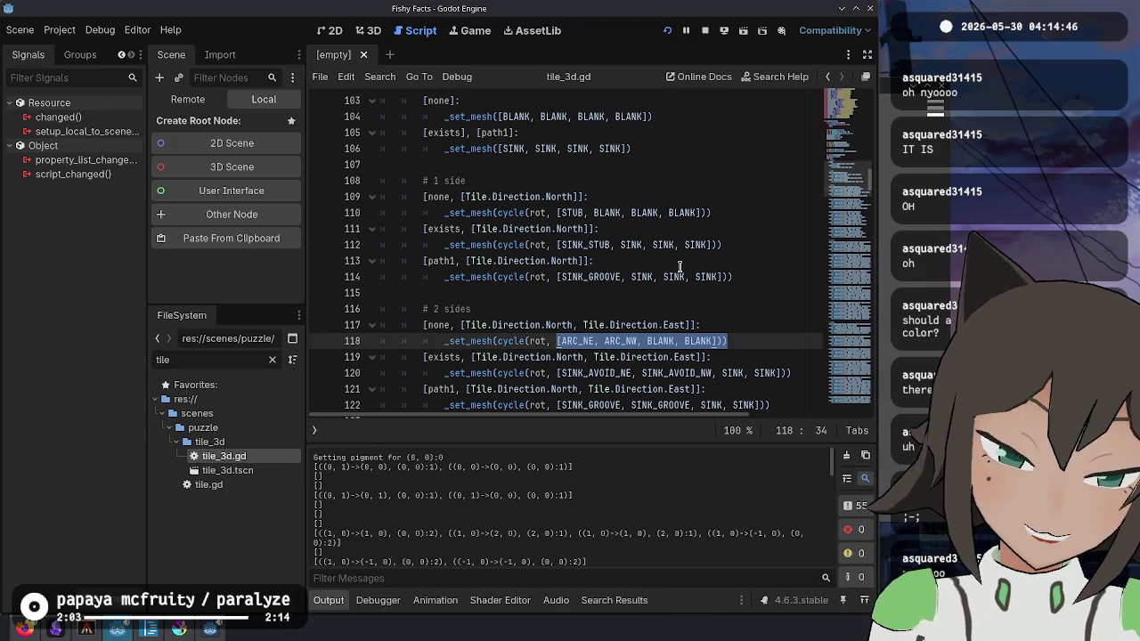
{"action": "scroll", "coordinate": [677, 263], "scroll_direction": "up", "scroll_amount": 2}
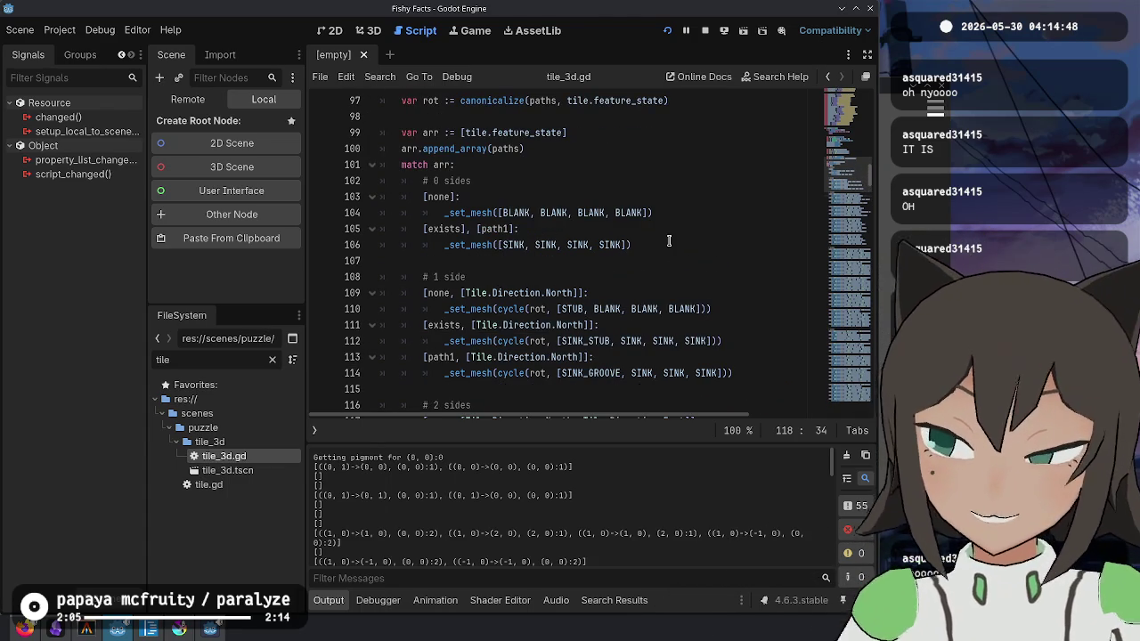
Collapse the Output panel and review the match arr: cases, including SINK_STUB and line 110's cycle call.
{"action": "left_click", "coordinate": [328, 600]}
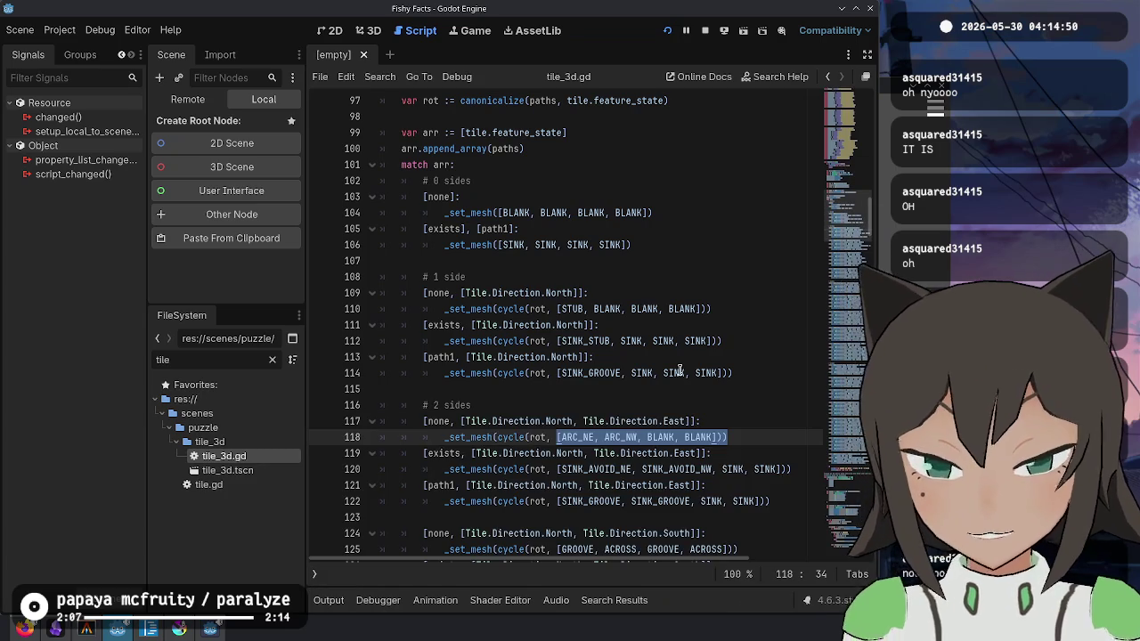
{"action": "left_click", "coordinate": [621, 341]}
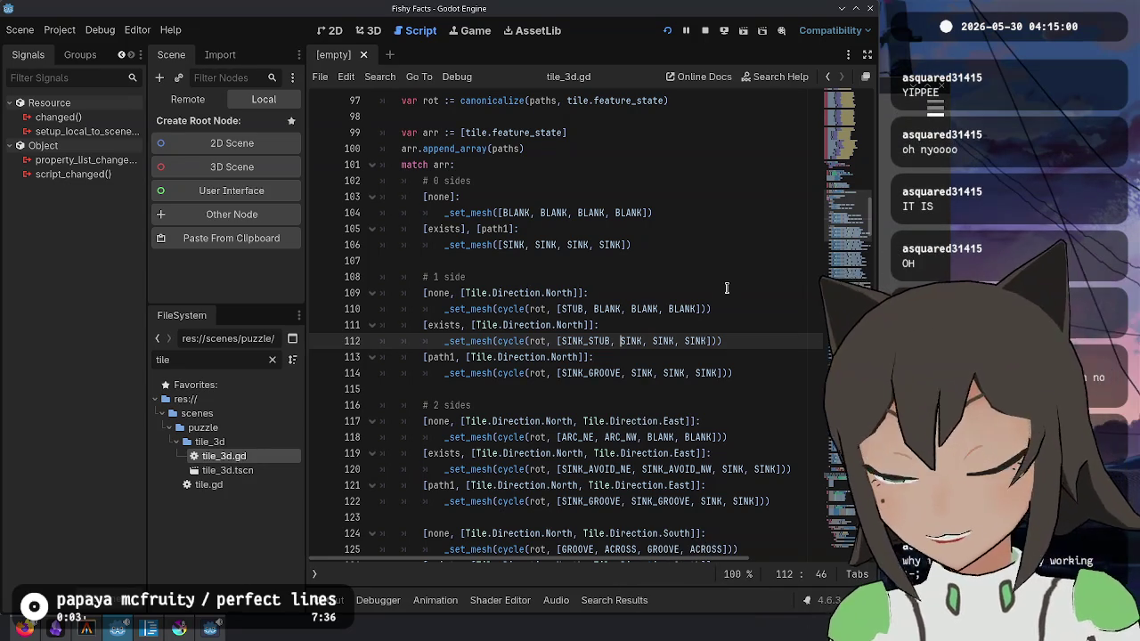
{"action": "left_click", "coordinate": [520, 310]}
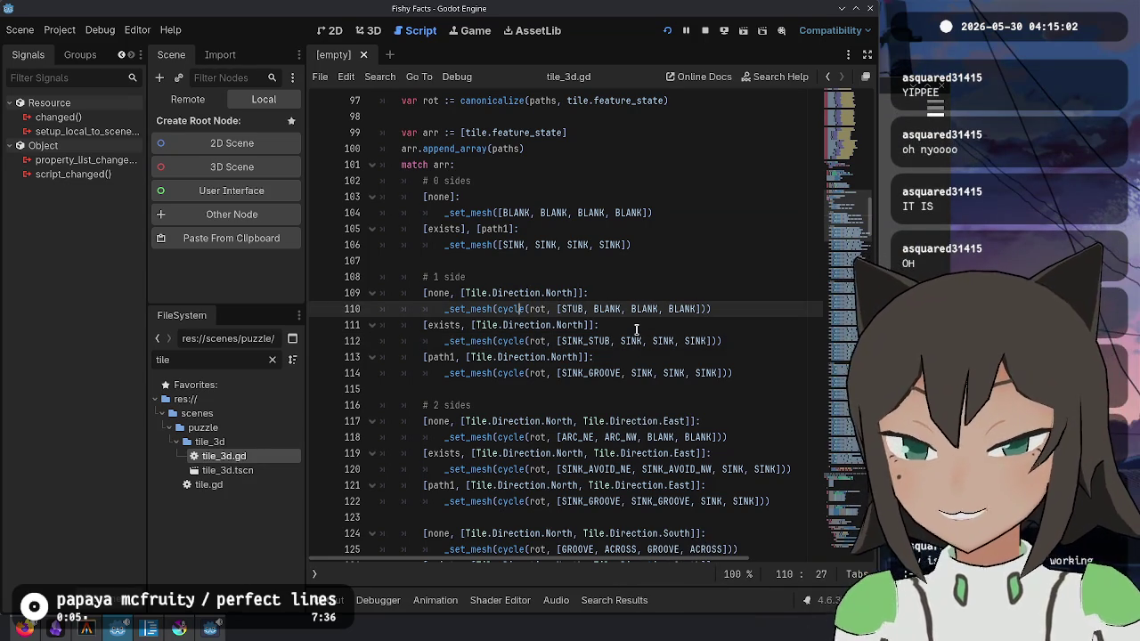
{"action": "left_click", "coordinate": [596, 166]}
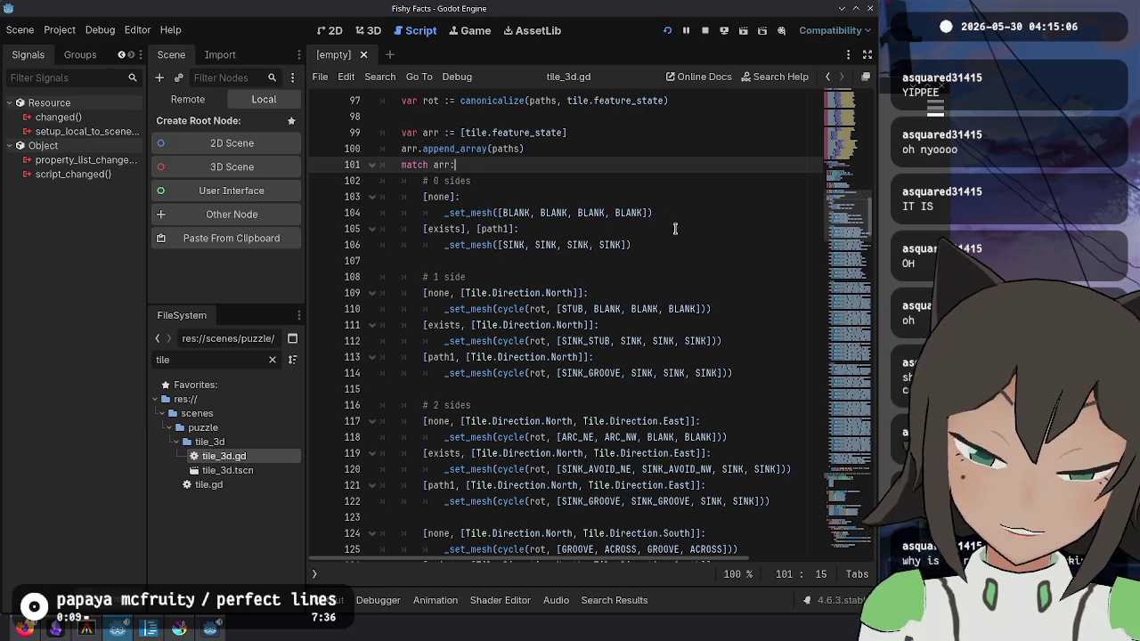
{"action": "mouse_move", "coordinate": [454, 214]}
{"action": "left_mouse_down"}
{"action": "mouse_move", "coordinate": [570, 303]}
{"action": "mouse_move", "coordinate": [677, 213]}
{"action": "mouse_move", "coordinate": [659, 254]}
{"action": "left_mouse_up"}
{"action": "left_click", "coordinate": [642, 357]}
{"action": "scroll", "coordinate": [641, 361], "scroll_direction": "down", "scroll_amount": 13}
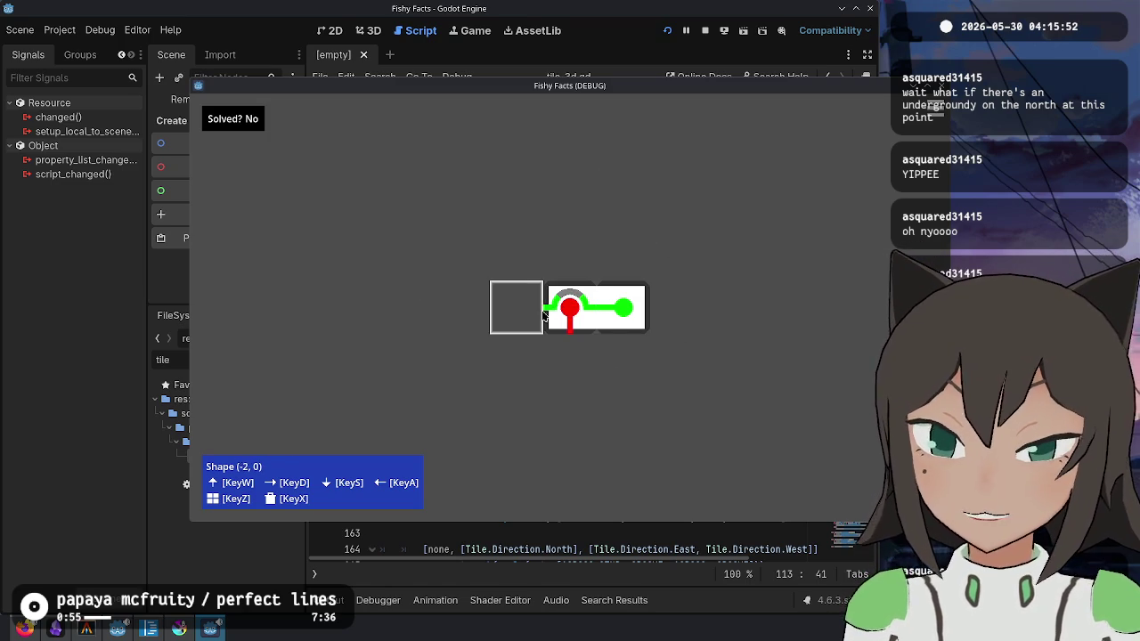
Use Edit Path to add a path from the tile's north edge.
{"action": "right_click", "coordinate": [585, 280]}
{"action": "left_click", "coordinate": [648, 283]}
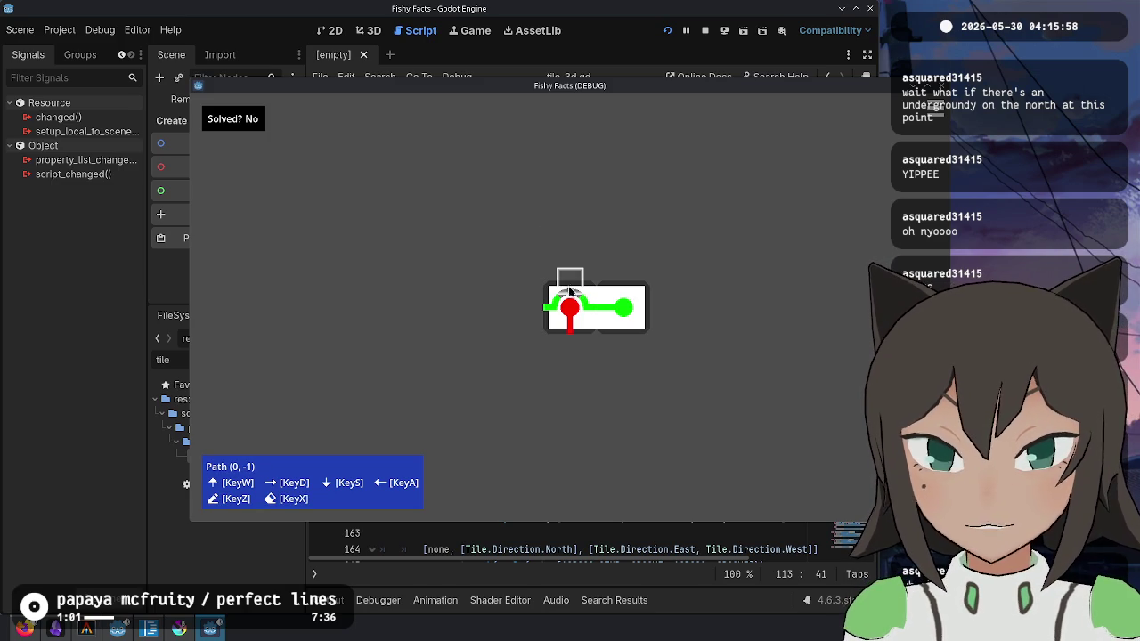
{"action": "left_click", "coordinate": [571, 285]}
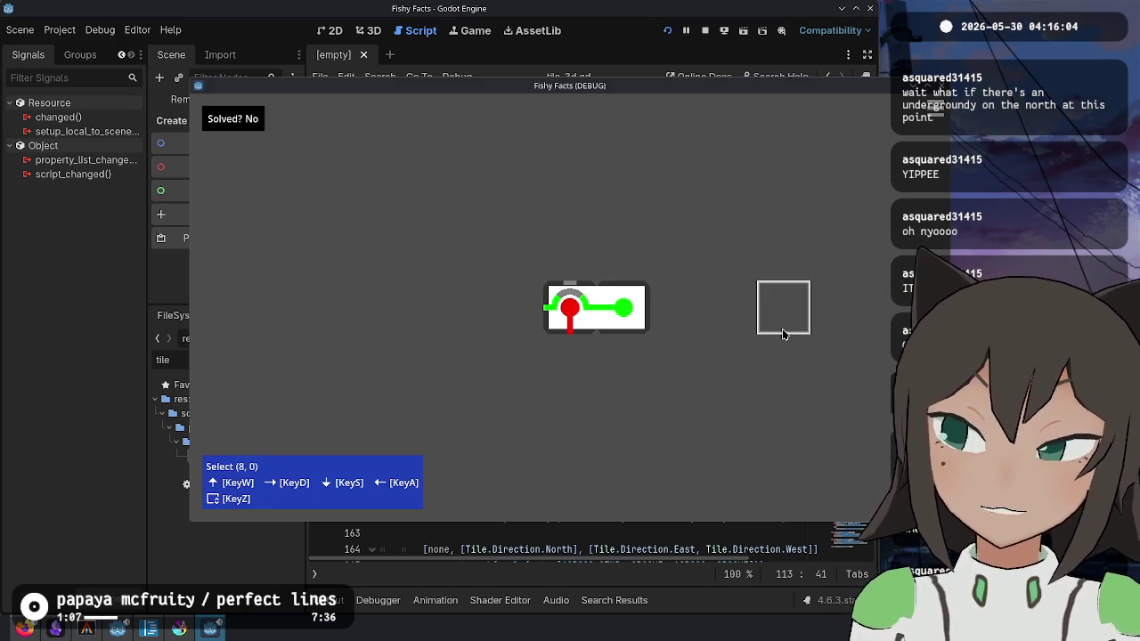
{"action": "left_click", "coordinate": [604, 285]}
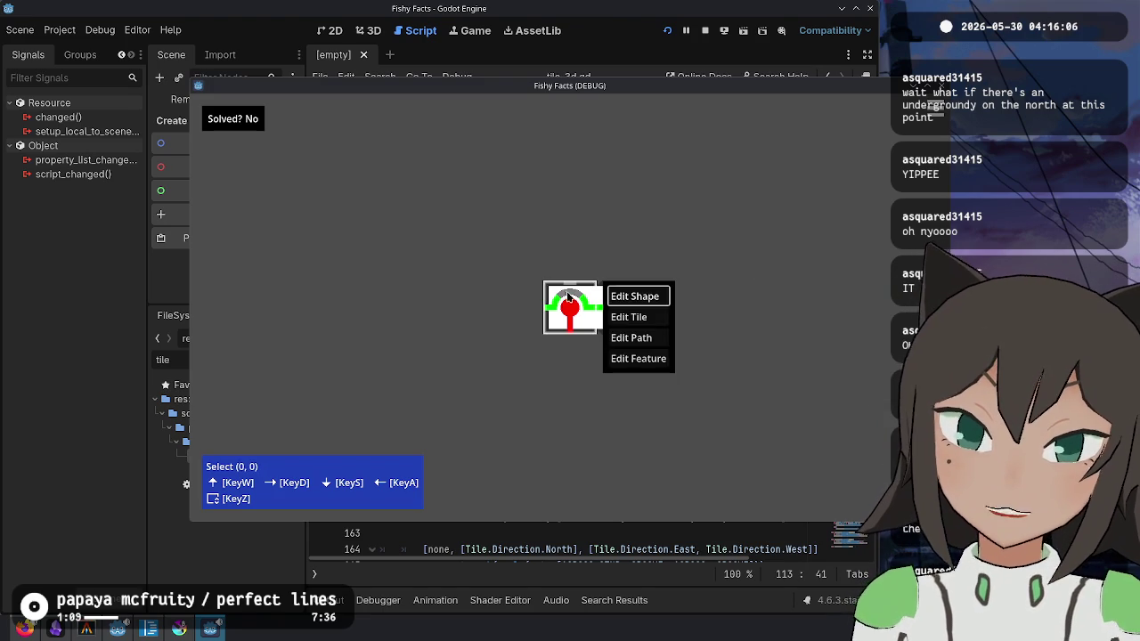
{"action": "left_click", "coordinate": [635, 338]}
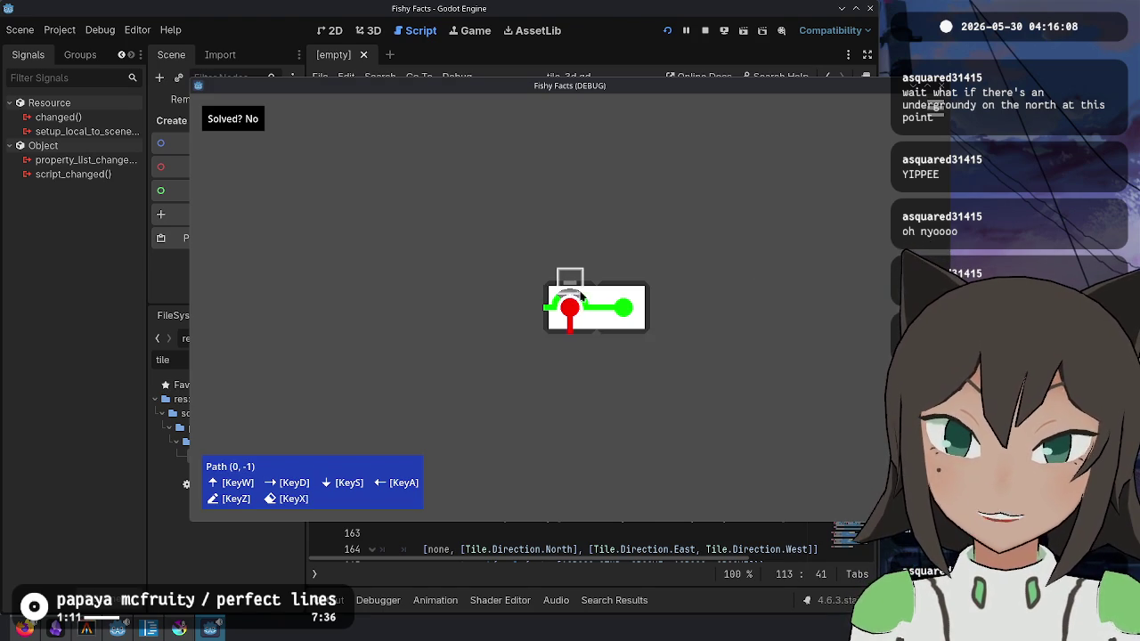
{"action": "left_click", "coordinate": [564, 308]}
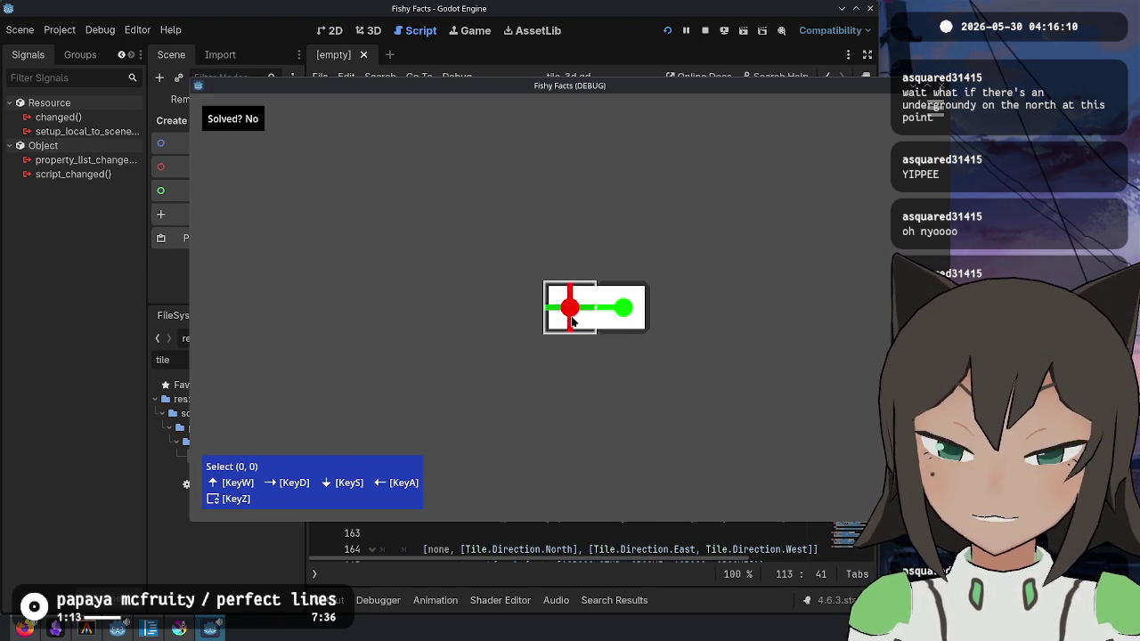
Change the tile's feature with Edit Feature, then return to tile_3d.gd at line 149.
{"action": "left_click", "coordinate": [571, 326]}
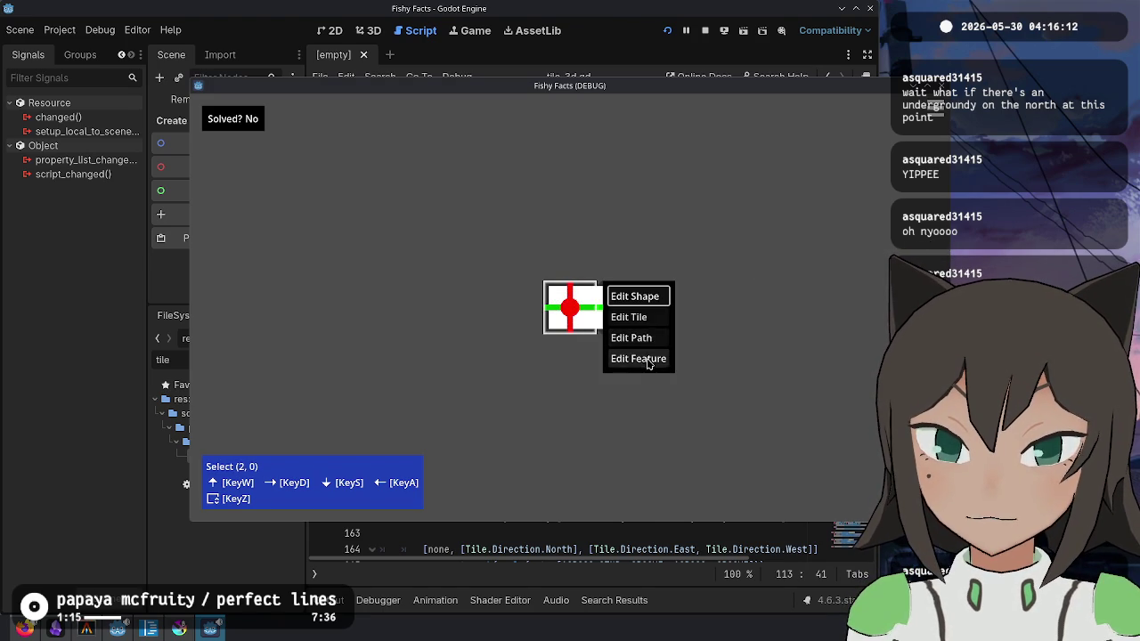
{"action": "left_click", "coordinate": [637, 358]}
{"action": "left_click", "coordinate": [623, 309]}
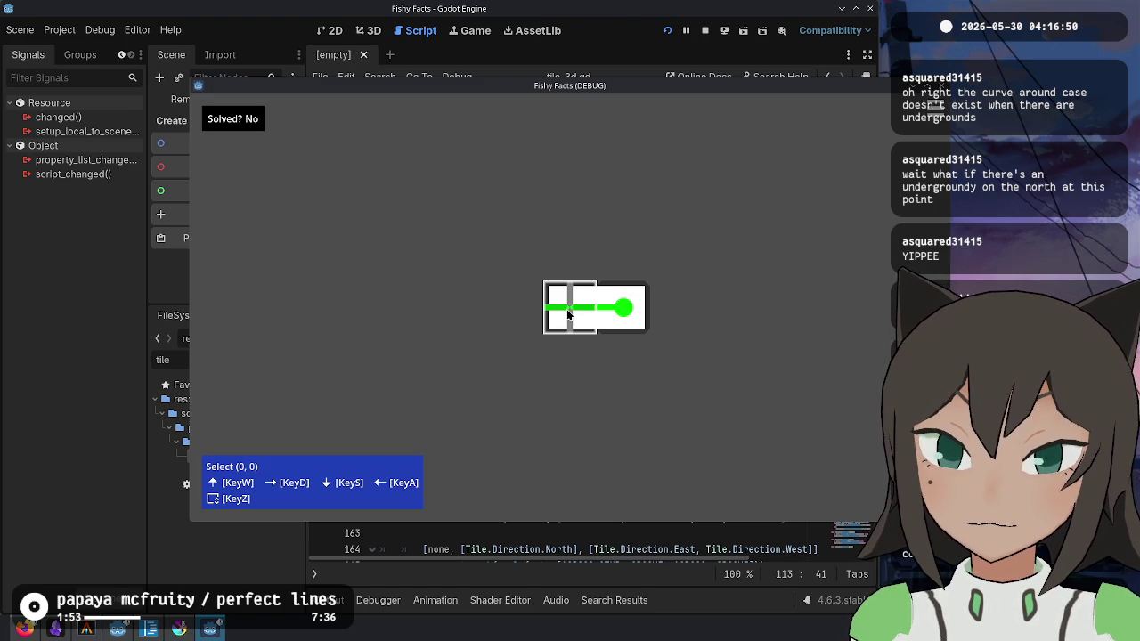
{"action": "left_click", "coordinate": [605, 350]}
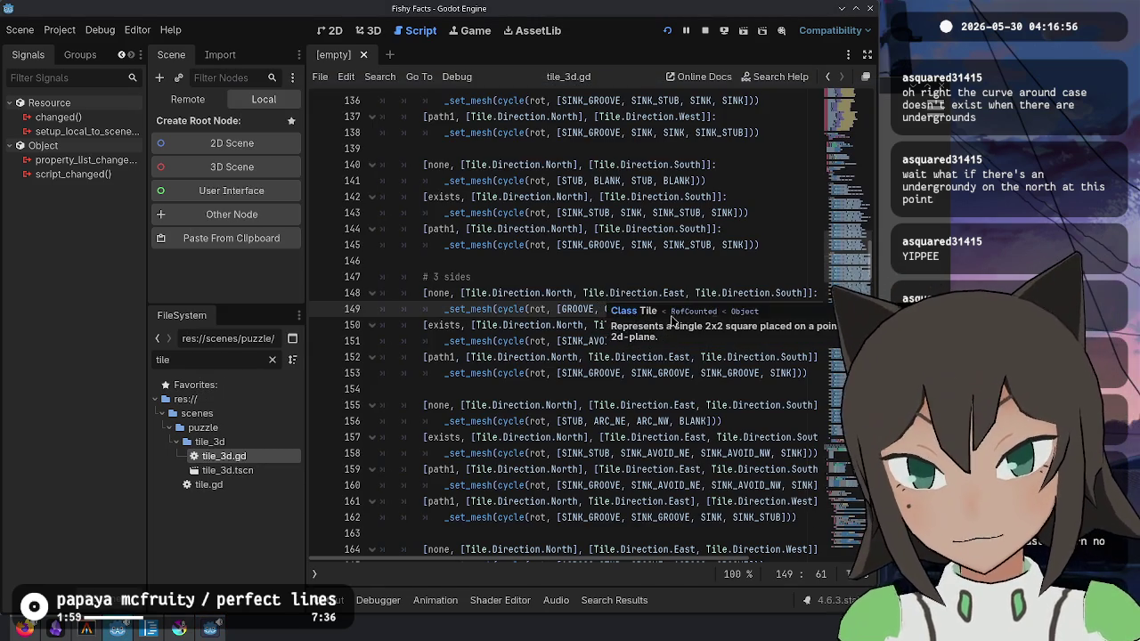
{"action": "left_click", "coordinate": [677, 261]}
{"action": "left_click", "coordinate": [774, 328]}
{"action": "left_click", "coordinate": [748, 308]}
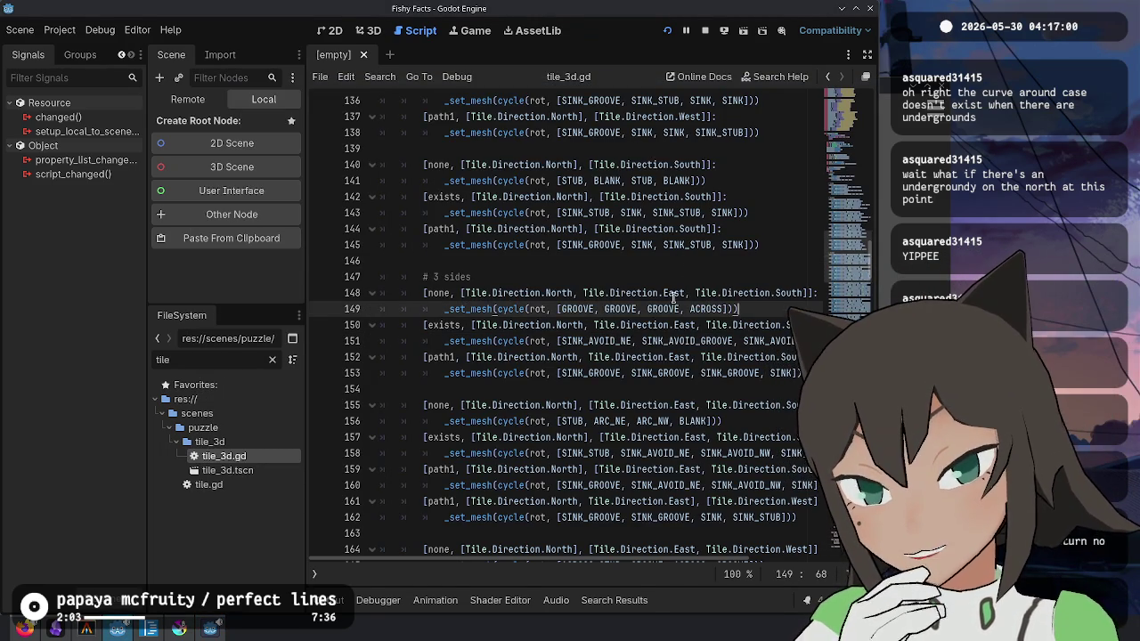
Scroll up to the '# 0 sides' case and select _set_mesh on line 104.
{"action": "scroll", "coordinate": [671, 301], "scroll_direction": "up", "scroll_amount": 4}
{"action": "scroll", "coordinate": [672, 301], "scroll_direction": "up", "scroll_amount": 6}
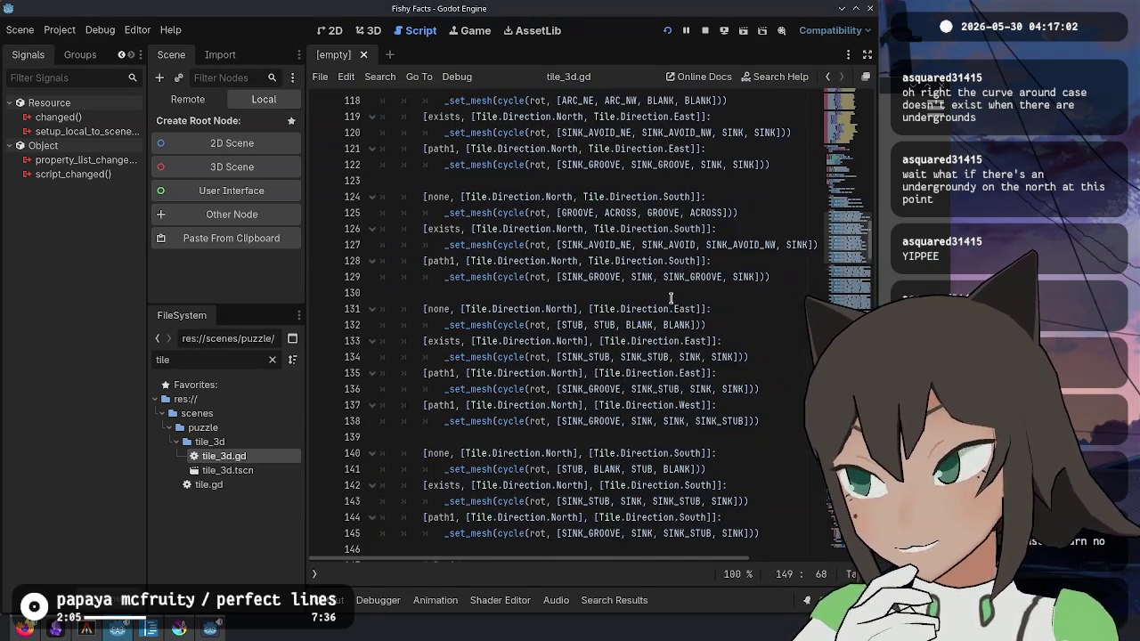
{"action": "scroll", "coordinate": [672, 292], "scroll_direction": "up", "scroll_amount": 5}
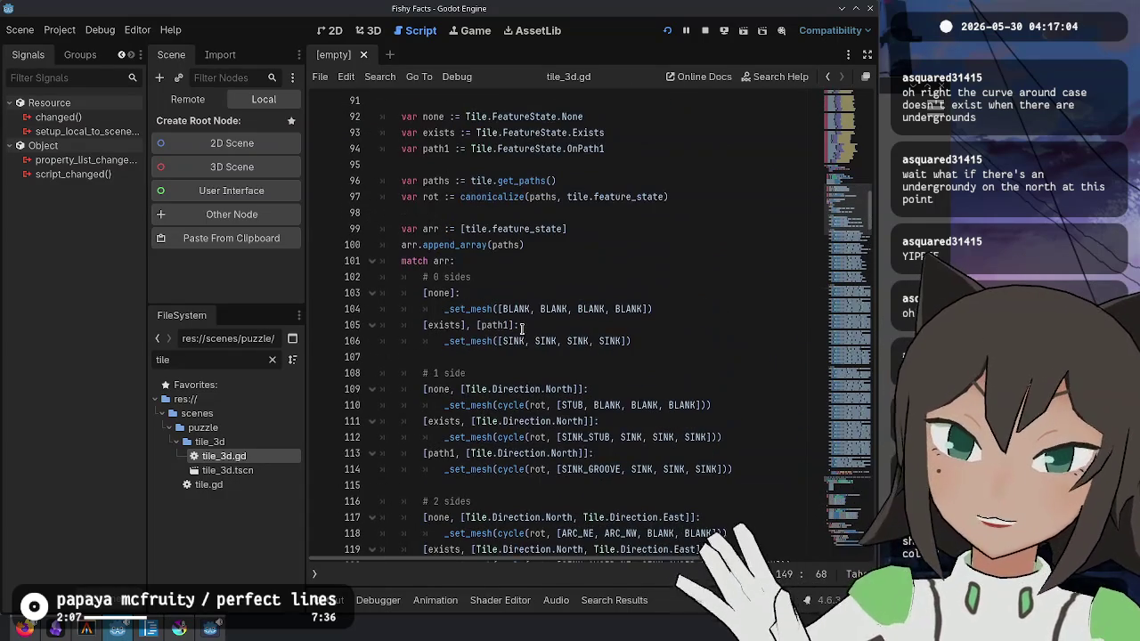
{"action": "left_click", "coordinate": [505, 309]}
{"action": "mouse_move", "coordinate": [505, 308]}
{"action": "left_mouse_down"}
{"action": "mouse_move", "coordinate": [518, 324]}
{"action": "mouse_move", "coordinate": [655, 308]}
{"action": "mouse_move", "coordinate": [505, 308]}
{"action": "left_mouse_up"}
{"action": "left_click", "coordinate": [484, 309]}
{"action": "double_click", "coordinate": [484, 309]}
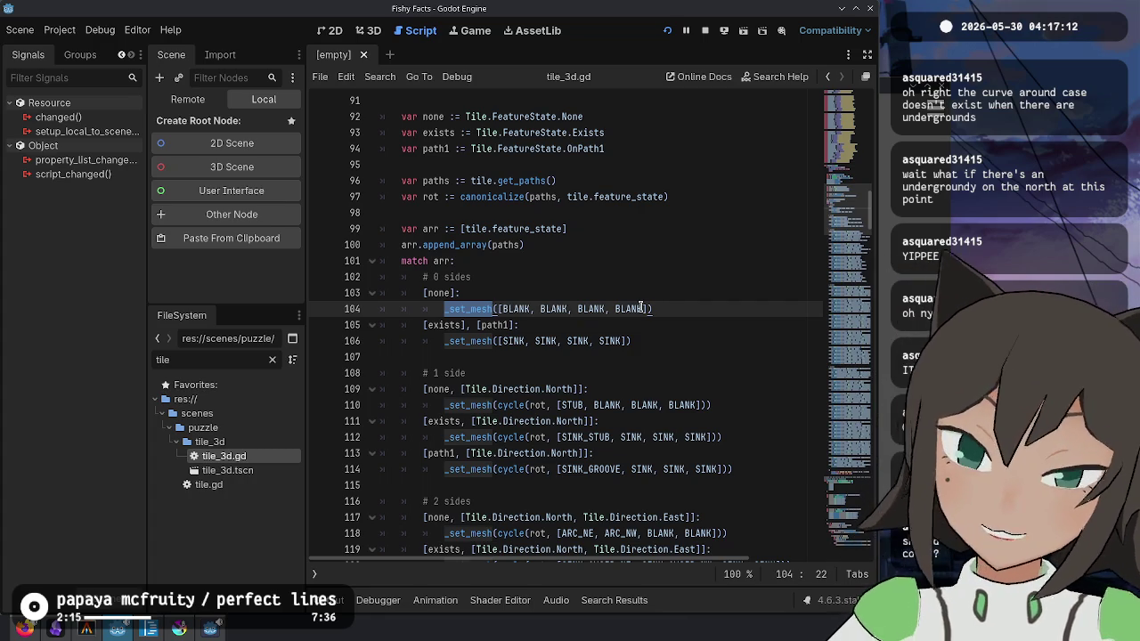
Insert a line above the call and paste the BLANK, Tile.Pigment.Red list into it.
{"action": "key", "text": "ctrl+shift+Return"}
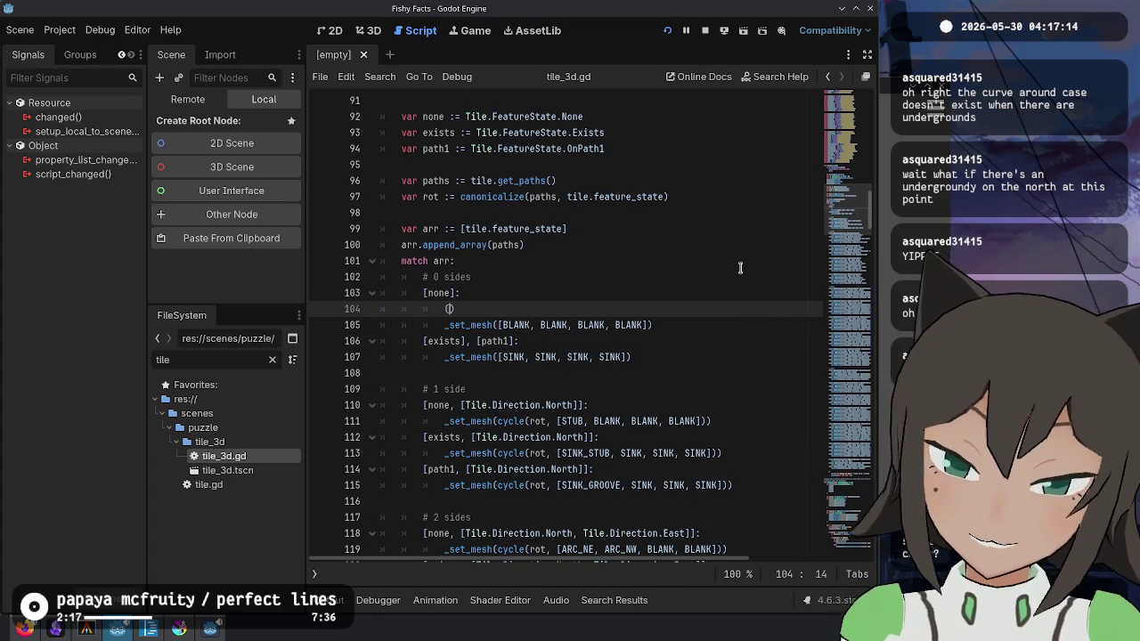
{"action": "type", "text": "LANK, "}
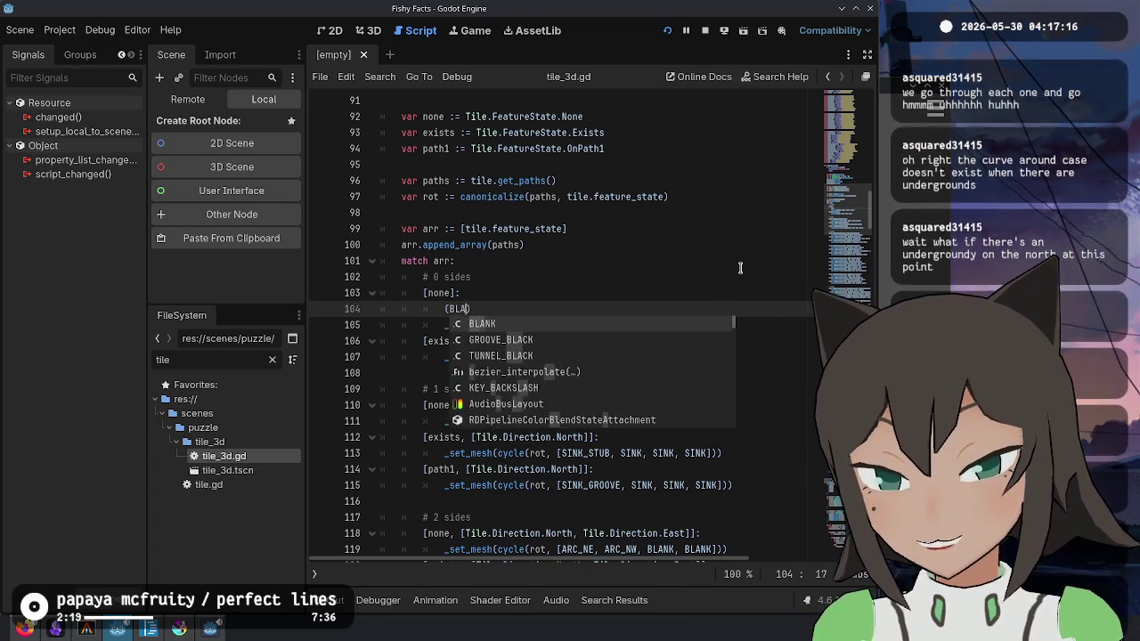
{"action": "type", "text": "Pigment.Red"}
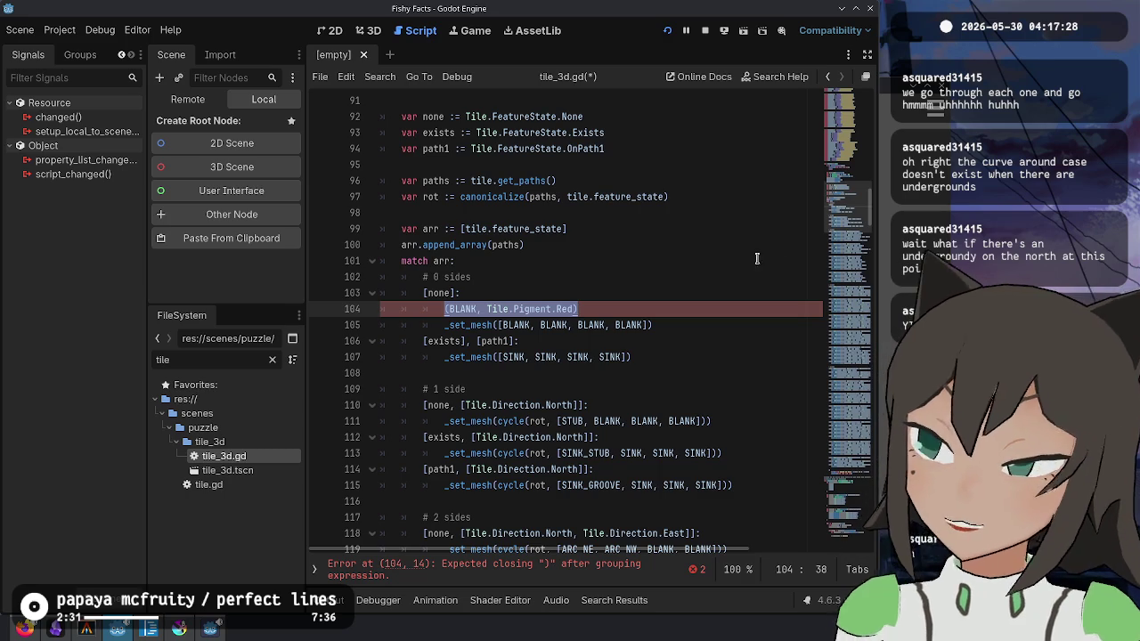
{"action": "key", "text": "BackSpace"}
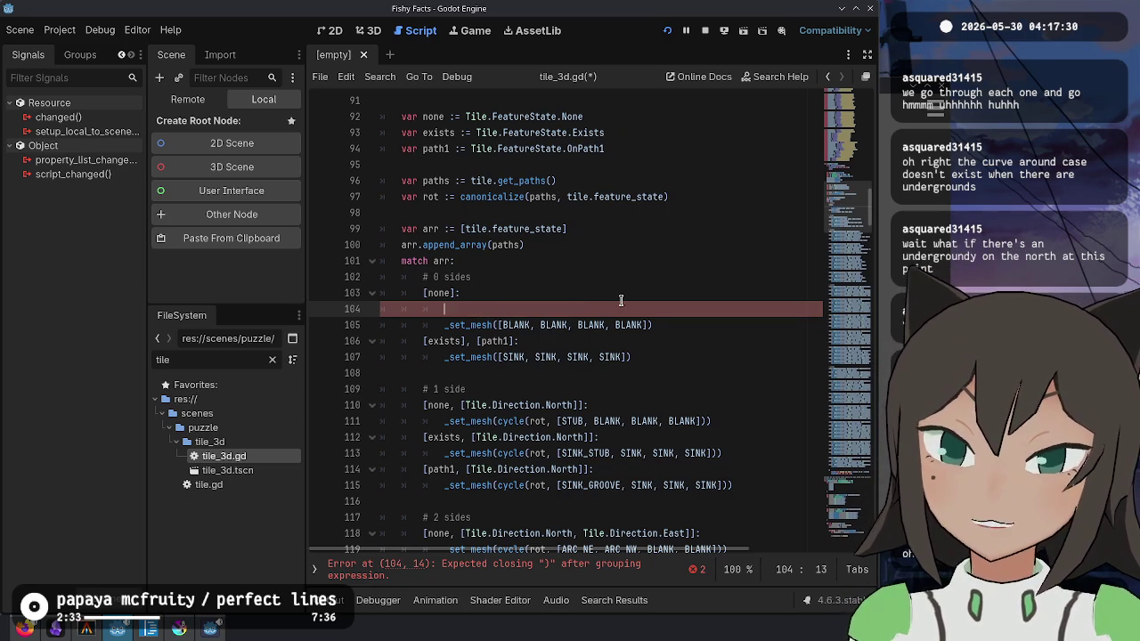
{"action": "key", "text": "BackSpace"}
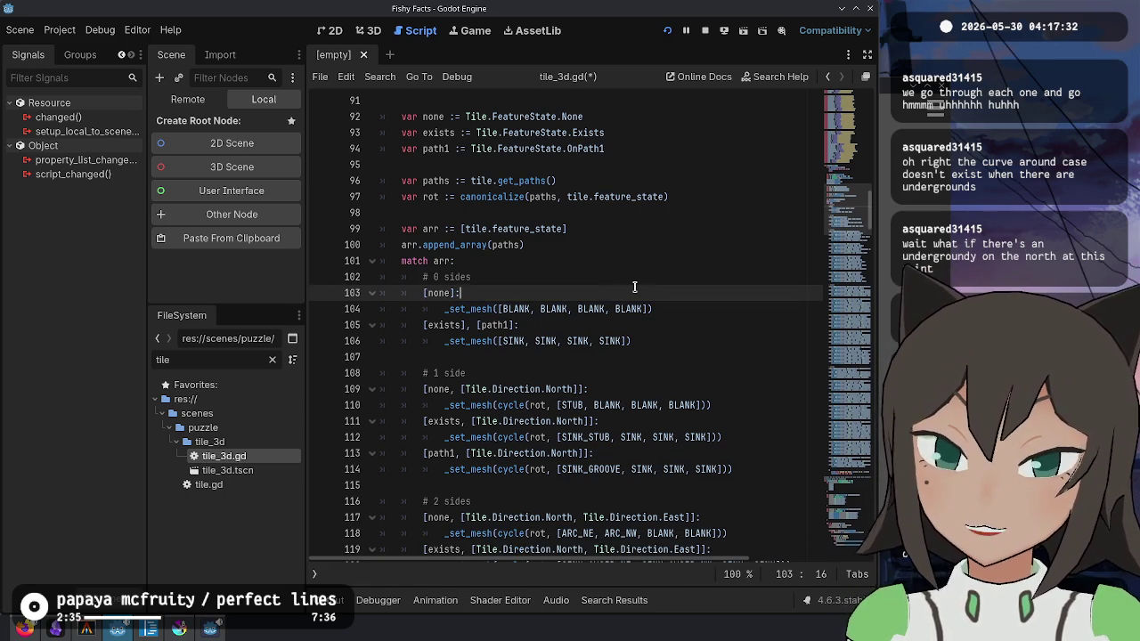
{"action": "key", "text": "Return"}
{"action": "type", "text": "["}
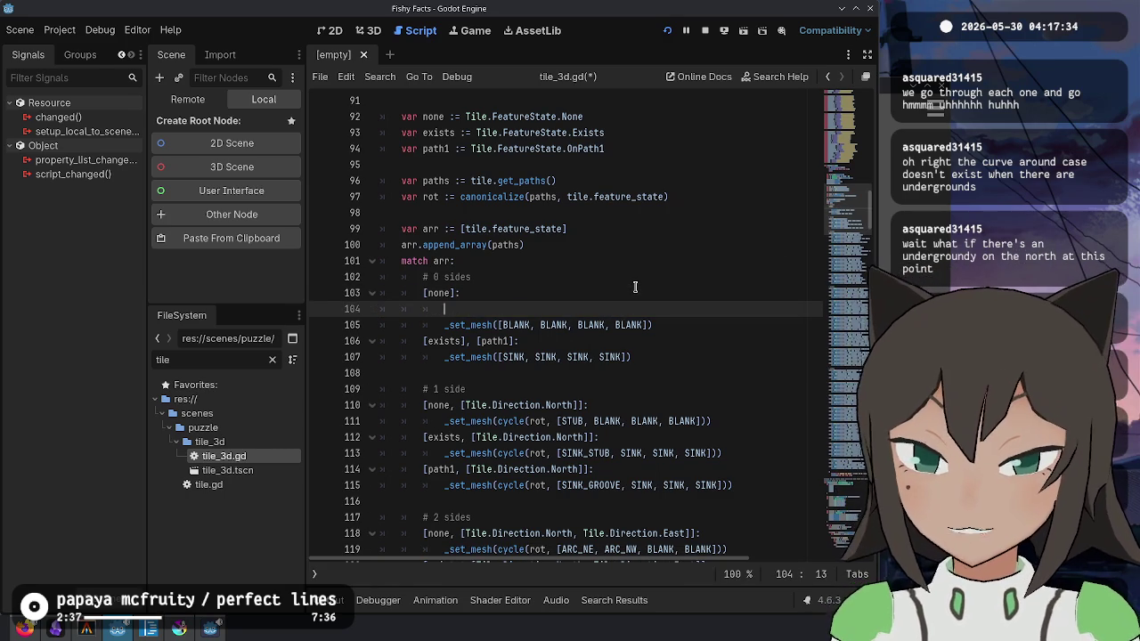
{"action": "type", "text": "[BLANK, Tile.Pigment.Red]"}
{"action": "key", "text": "Home"}
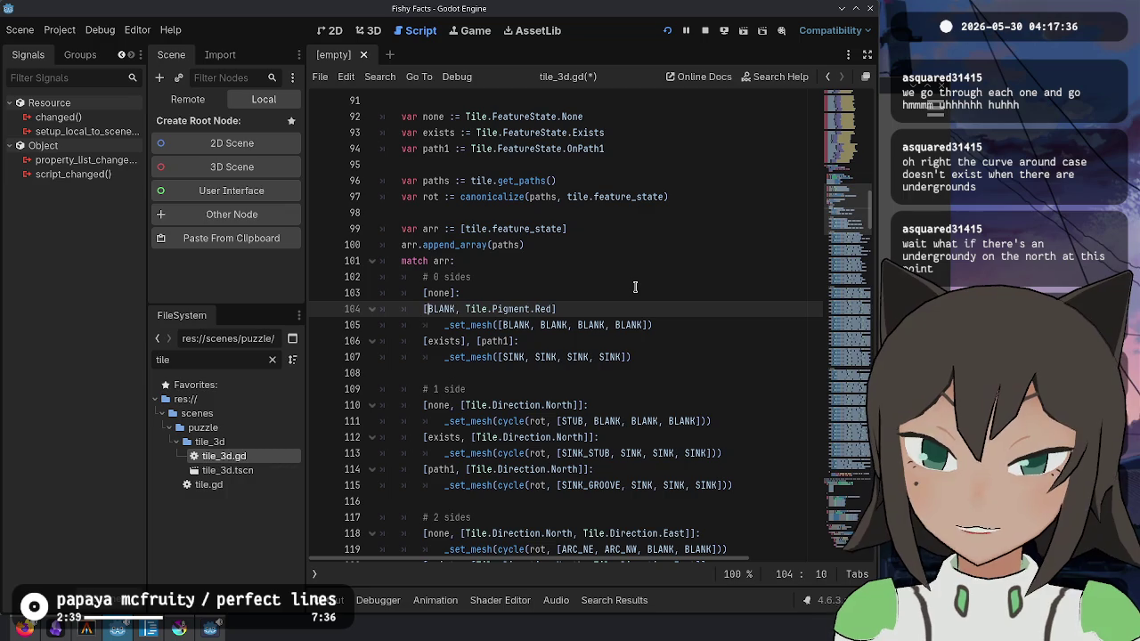
{"action": "key", "text": "shift+End"}
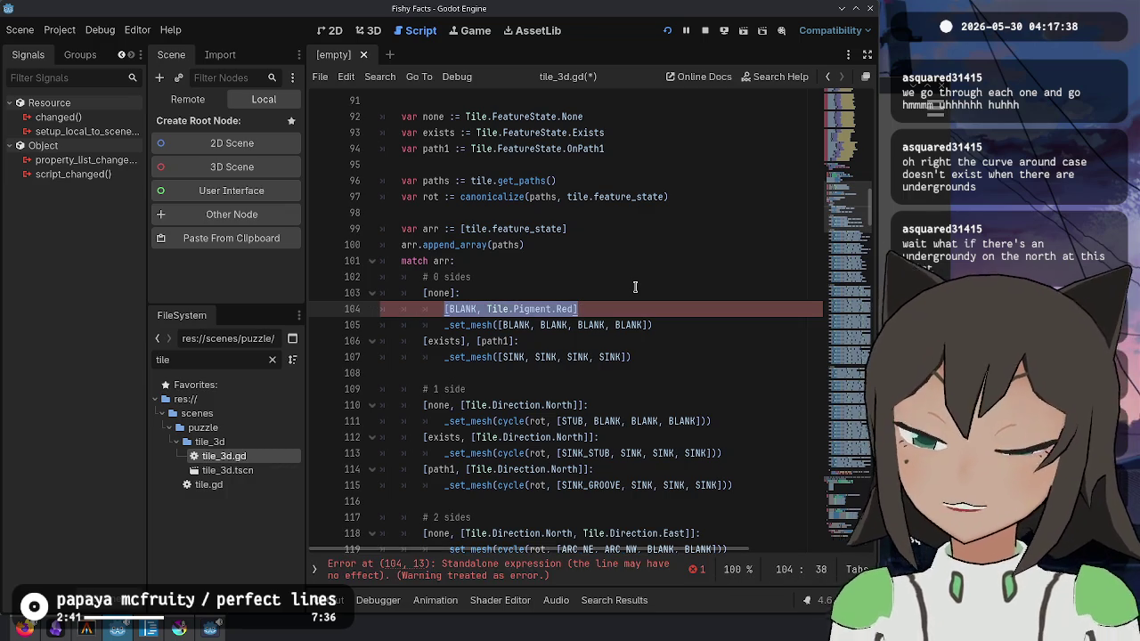
Bracket the list on line 104, then delete that stray line to clear the error.
{"action": "key", "text": "Down"}
{"action": "key", "text": "ctrl+Left"}
{"action": "key", "text": "ctrl+Left"}
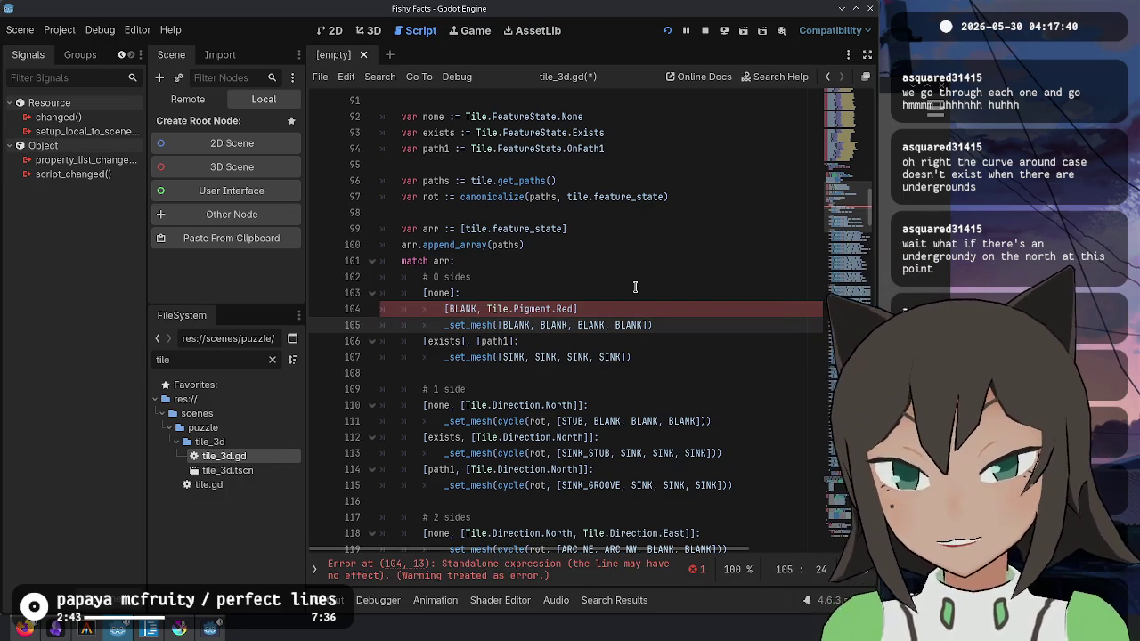
{"action": "key", "text": "Up"}
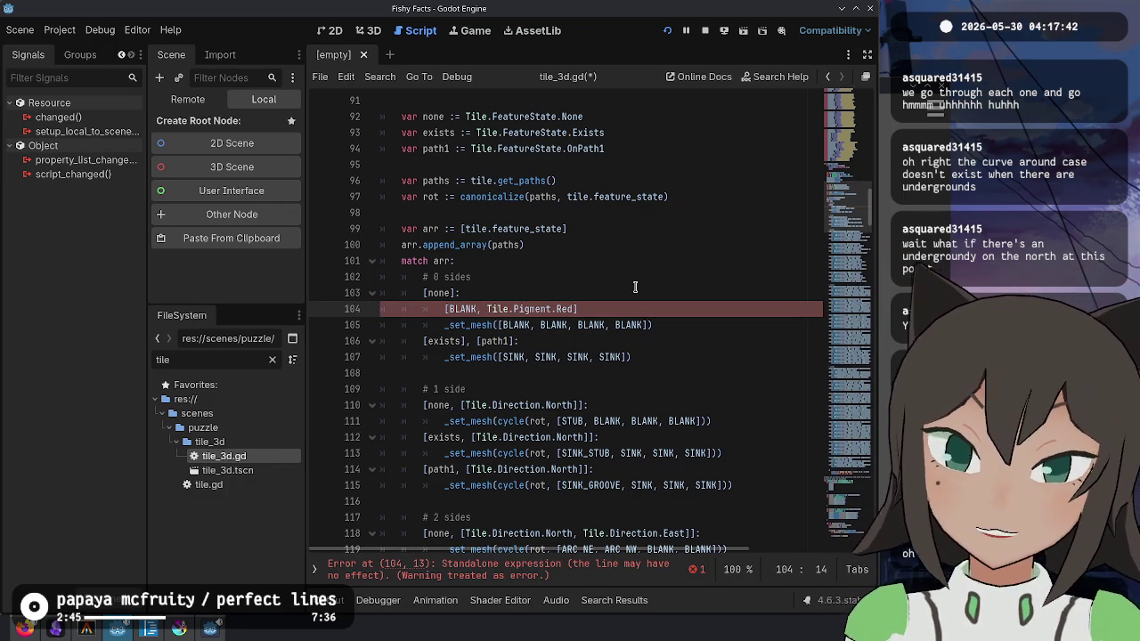
{"action": "key", "text": "Right"}
{"action": "key", "text": "ctrl+shift+Right"}
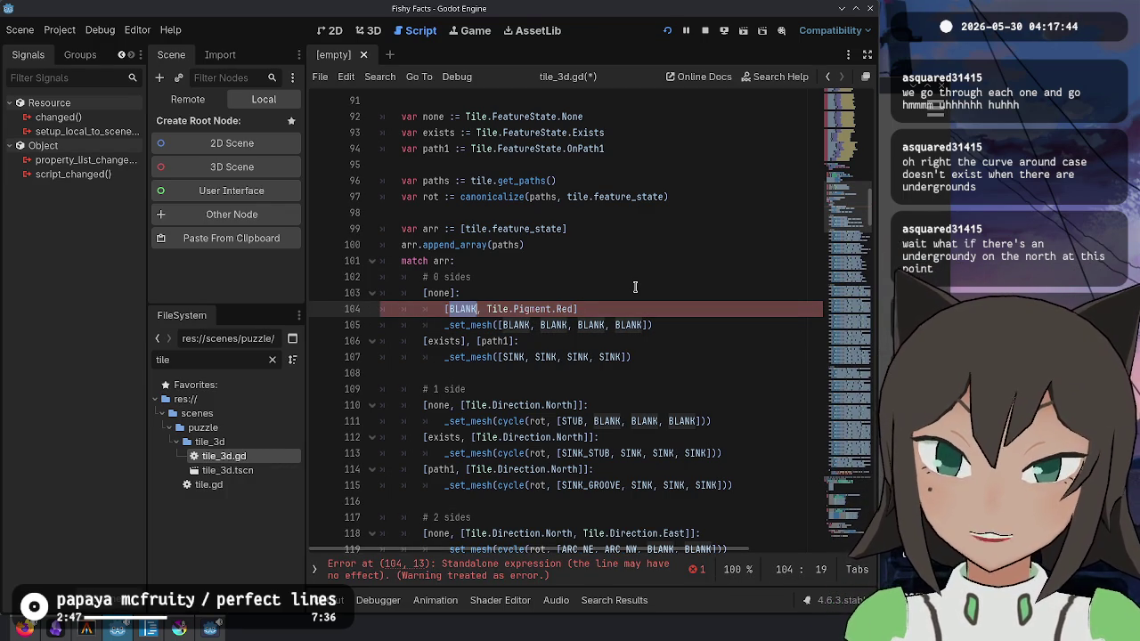
{"action": "key", "text": "Right"}
{"action": "key", "text": "ctrl+shift+Right"}
{"action": "key", "text": "ctrl+shift+Right"}
{"action": "key", "text": "ctrl+shift+Right"}
{"action": "key", "text": "Right"}
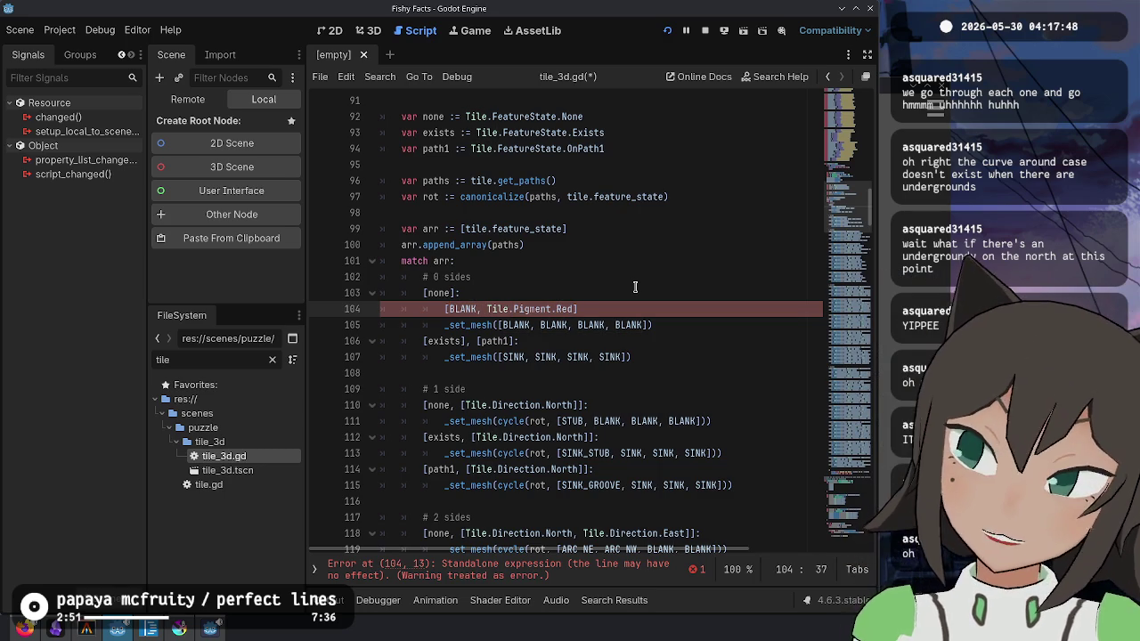
{"action": "type", "text": "]"}
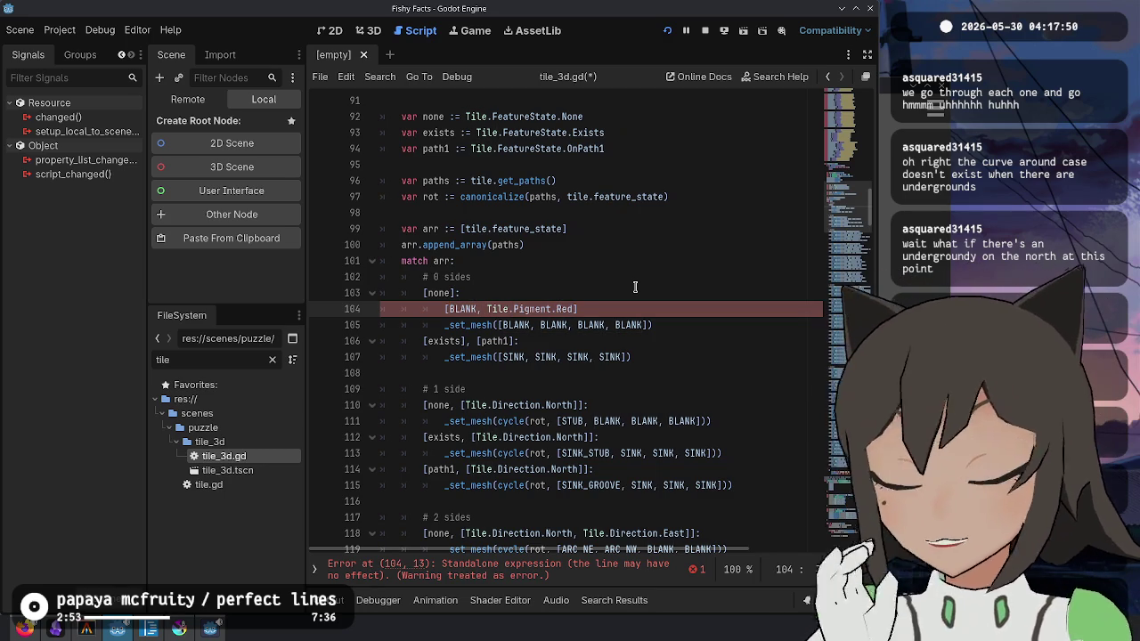
{"action": "key", "text": "shift+Home"}
{"action": "key", "text": "BackSpace"}
{"action": "key", "text": "BackSpace"}
{"action": "scroll", "coordinate": [635, 287], "scroll_direction": "up", "scroll_amount": 6}
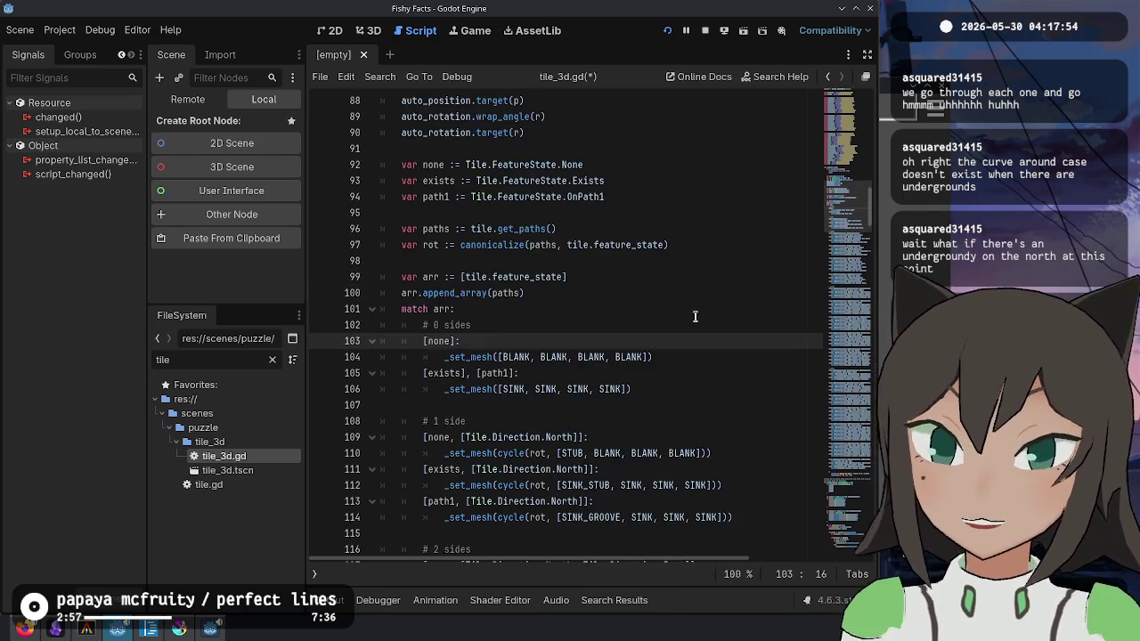
Add a MeshData class above _update with mesh: ArrayMesh and groove_pigment: Tile.Pigment fields.
{"action": "left_click", "coordinate": [469, 198]}
{"action": "key", "text": "Return"}
{"action": "key", "text": "Return"}
{"action": "key", "text": "Up"}
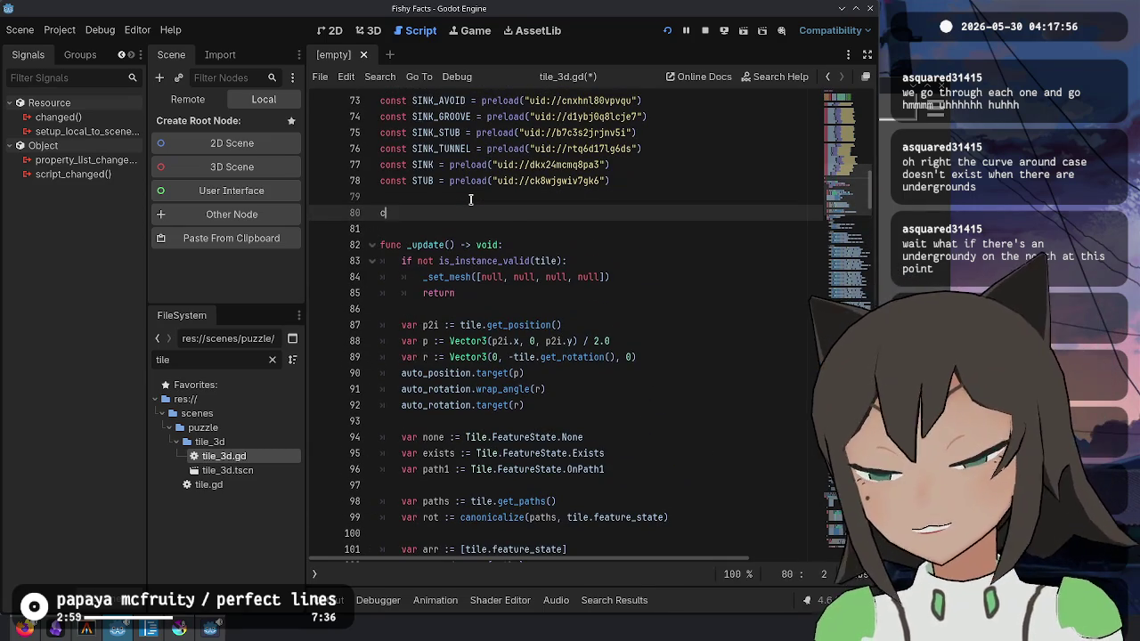
{"action": "type", "text": "class MeshData:"}
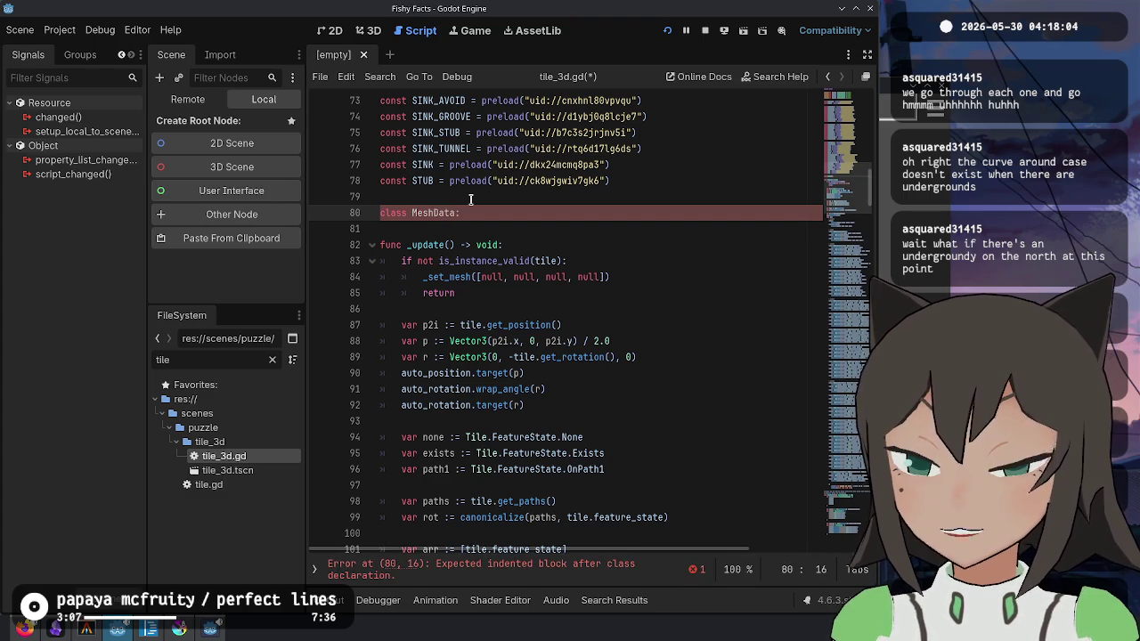
{"action": "key", "text": "Return"}
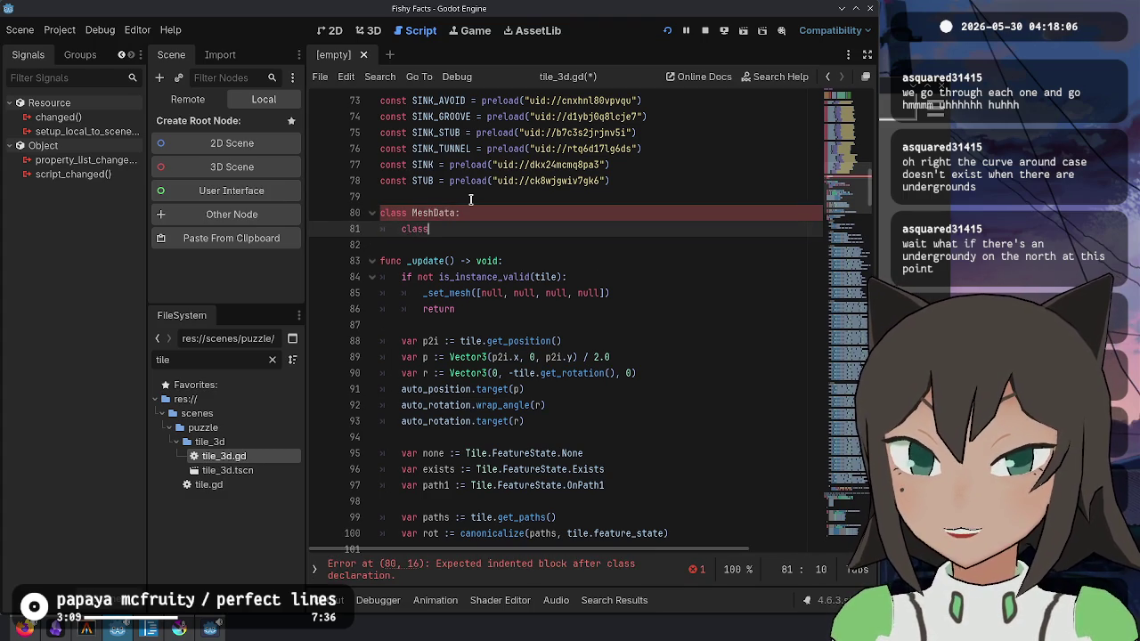
{"action": "key", "text": "ctrl+BackSpace"}
{"action": "type", "text": "var mesh: ArrayMesh"}
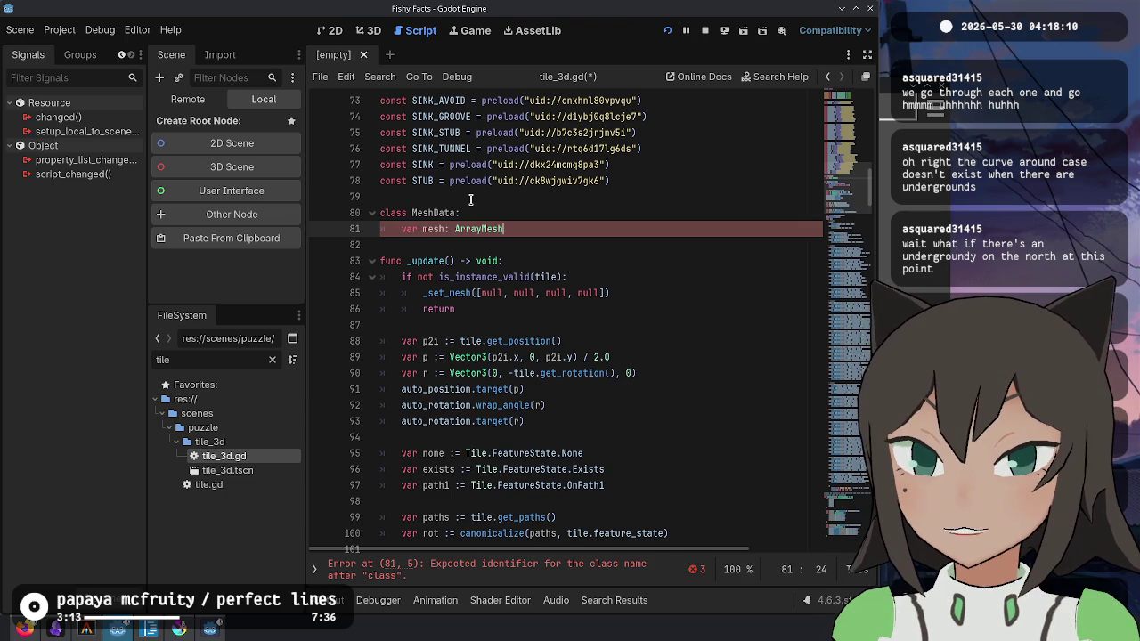
{"action": "key", "text": "Return"}
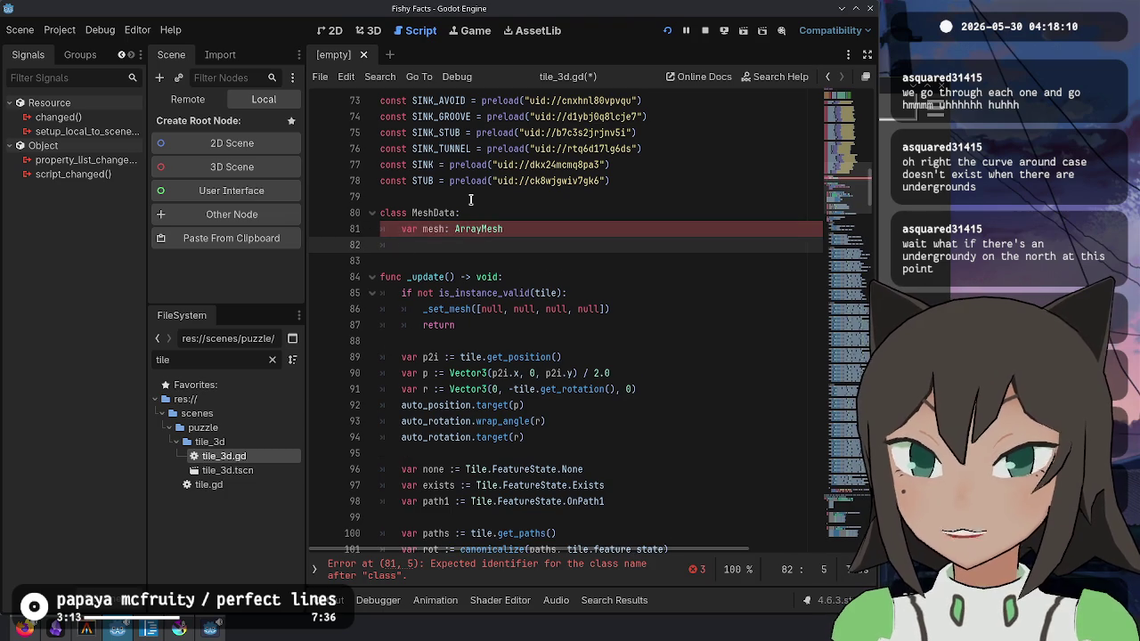
{"action": "type", "text": "var groove_pigment: "}
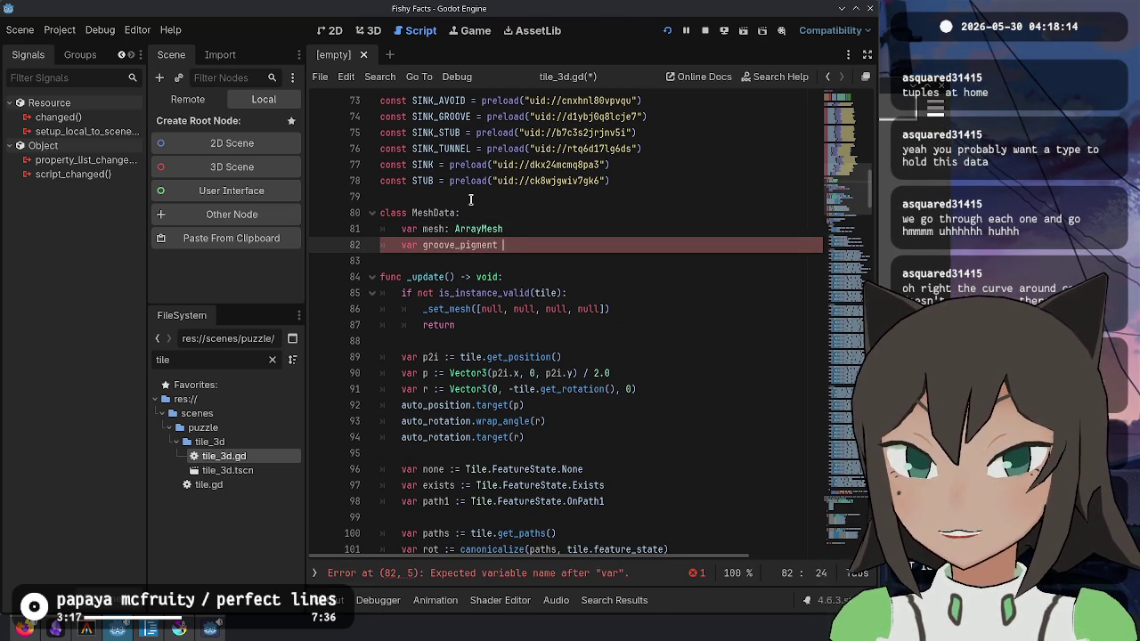
{"action": "type", "text": "Tile"}
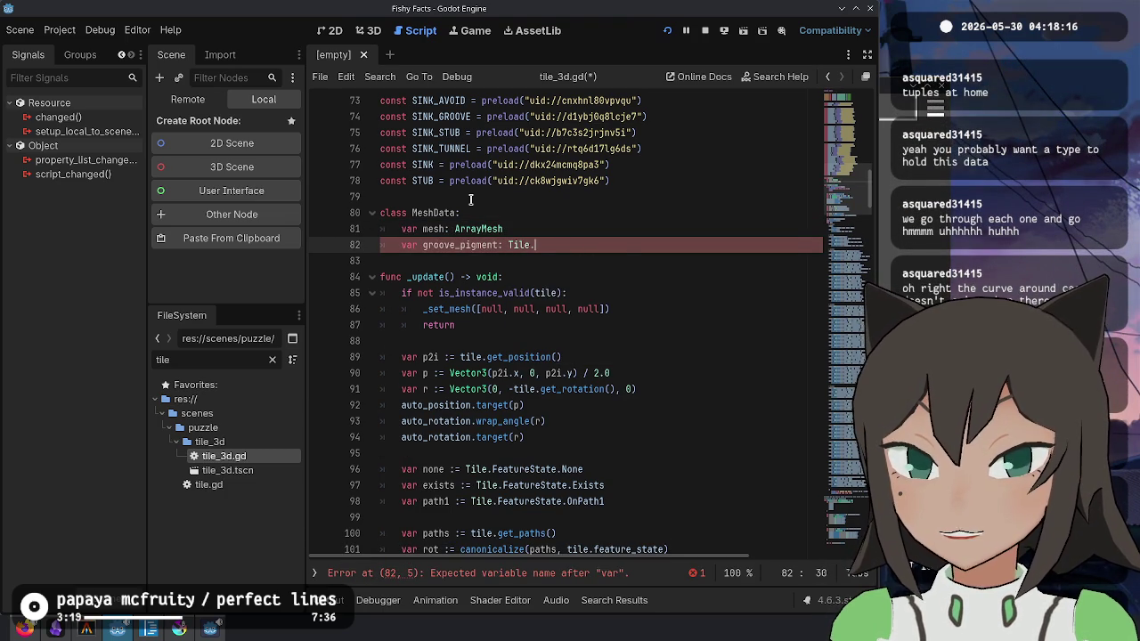
{"action": "type", "text": ".Pi"}
{"action": "key", "text": "Return"}
Duplicate the pigment field into sink_pigment and tunnel_pigment declarations.
{"action": "key", "text": "ctrl+shift+d"}
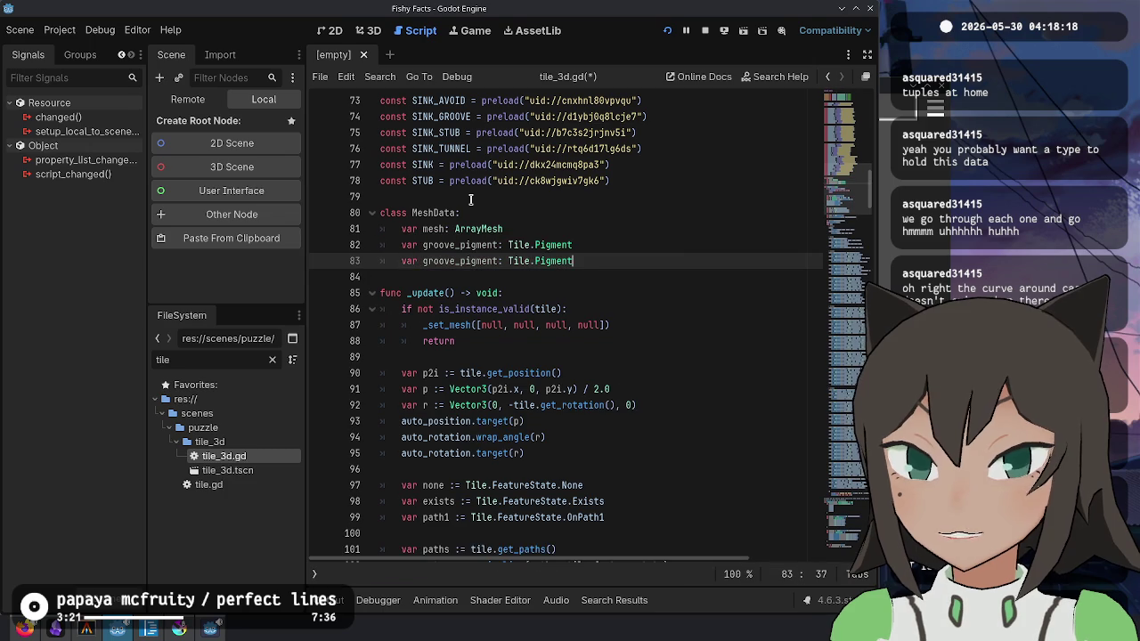
{"action": "key", "text": "Right"}
{"action": "key", "text": "Right"}
{"action": "key", "text": "Right"}
{"action": "key", "text": "BackSpace"}
{"action": "key", "text": "BackSpace"}
{"action": "key", "text": "BackSpace"}
{"action": "type", "text": "sink"}
{"action": "key", "text": "End"}
{"action": "key", "text": "ctrl+shift+d"}
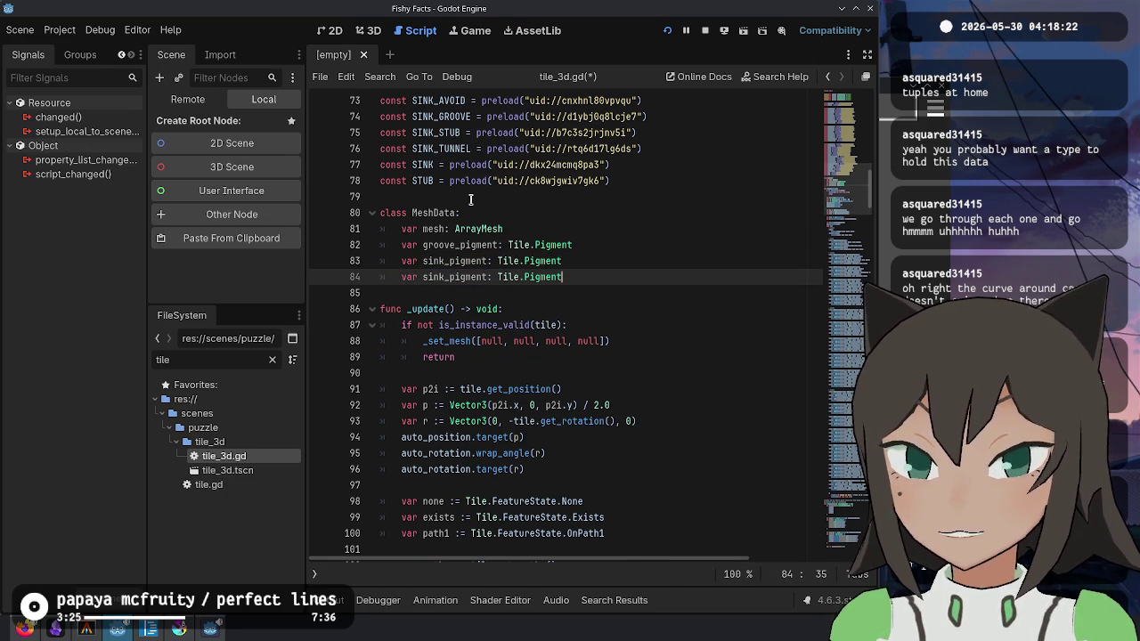
{"action": "key", "text": "Delete"}
{"action": "key", "text": "Delete"}
{"action": "key", "text": "Delete"}
{"action": "type", "text": "tunnel"}
{"action": "key", "text": "End"}
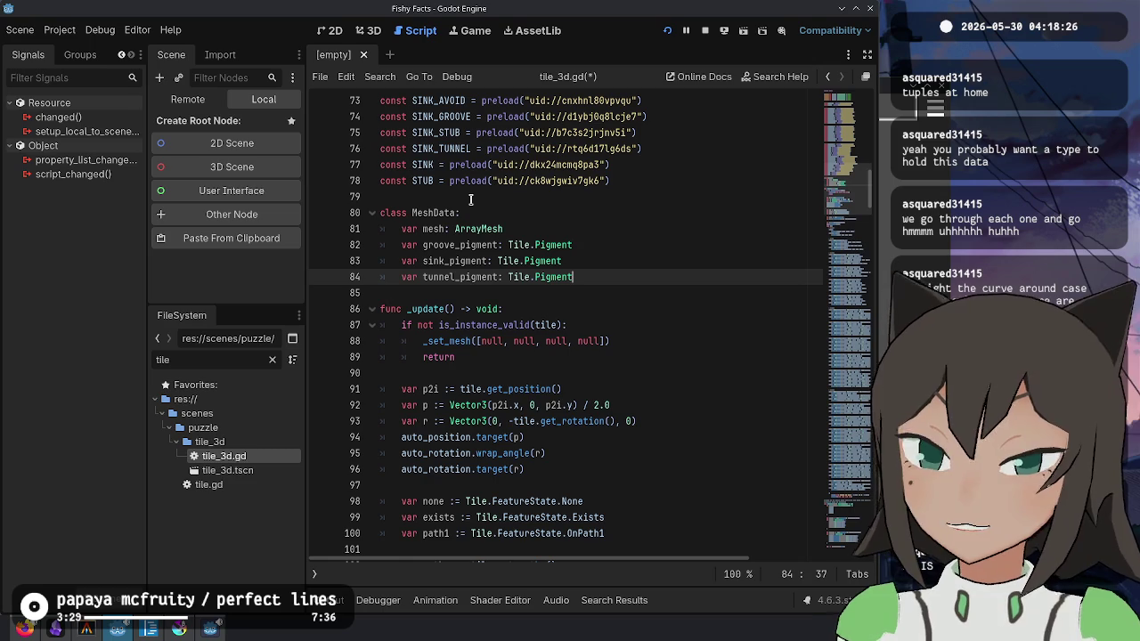
Start an _init constructor taking m: ArrayMesh and g: Tile.Pigment.
{"action": "left_click_drag", "start_coordinate": [659, 277], "coordinate": [487, 205]}
{"action": "left_click", "coordinate": [487, 206]}
{"action": "left_click", "coordinate": [668, 278]}
{"action": "key", "text": "Return"}
{"action": "key", "text": "Return"}
{"action": "type", "text": "fun"}
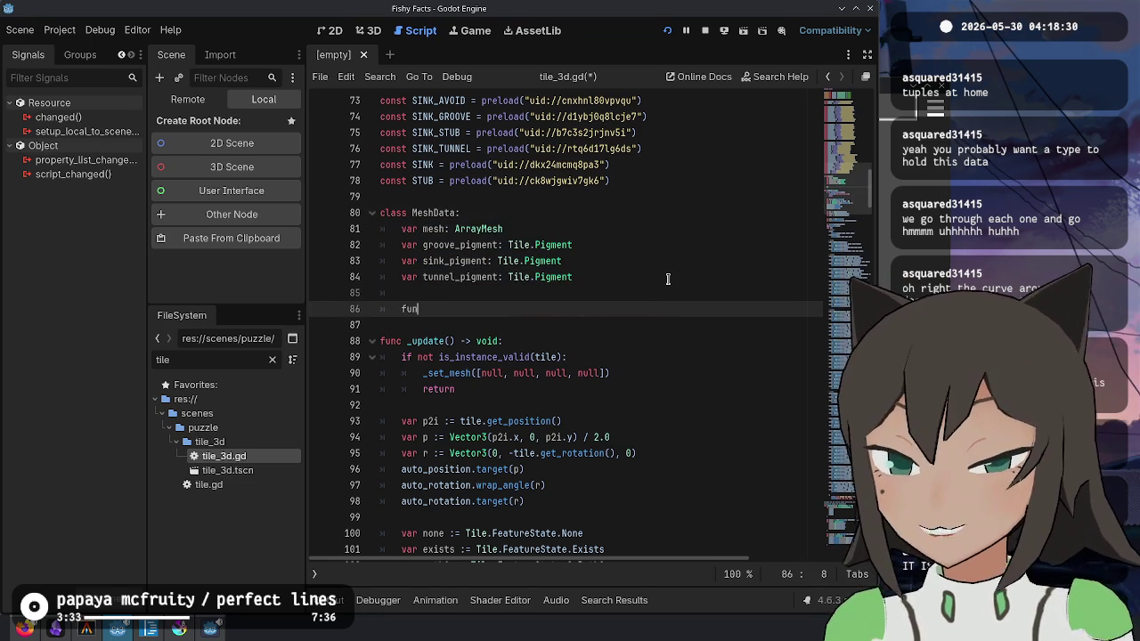
{"action": "type", "text": "c _init"}
{"action": "key", "text": "Return"}
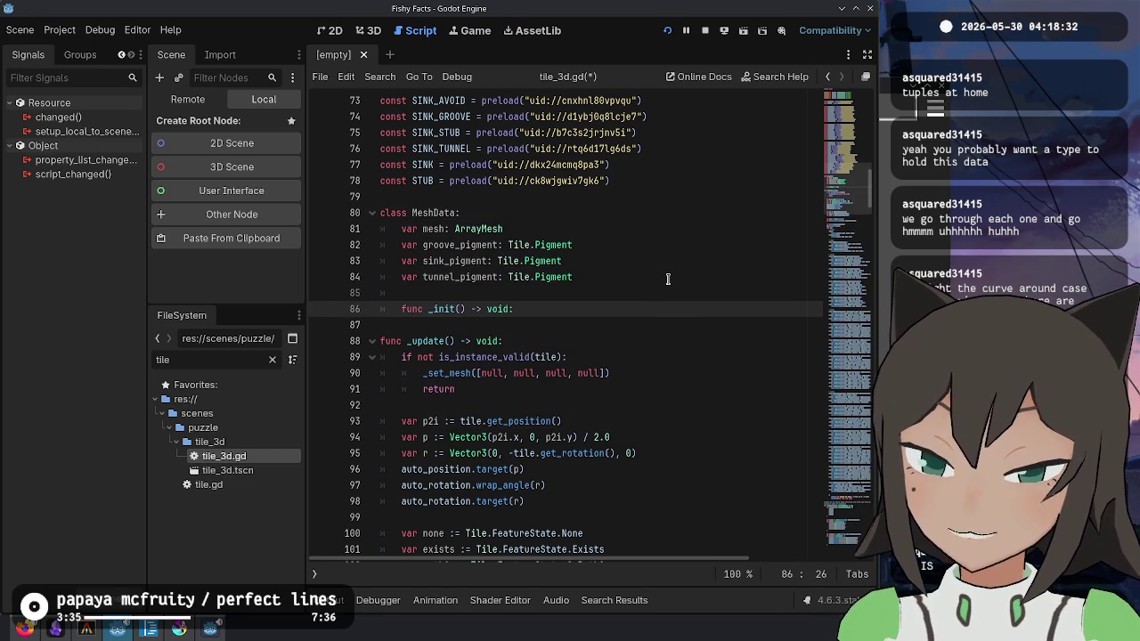
{"action": "type", "text": "m: A"}
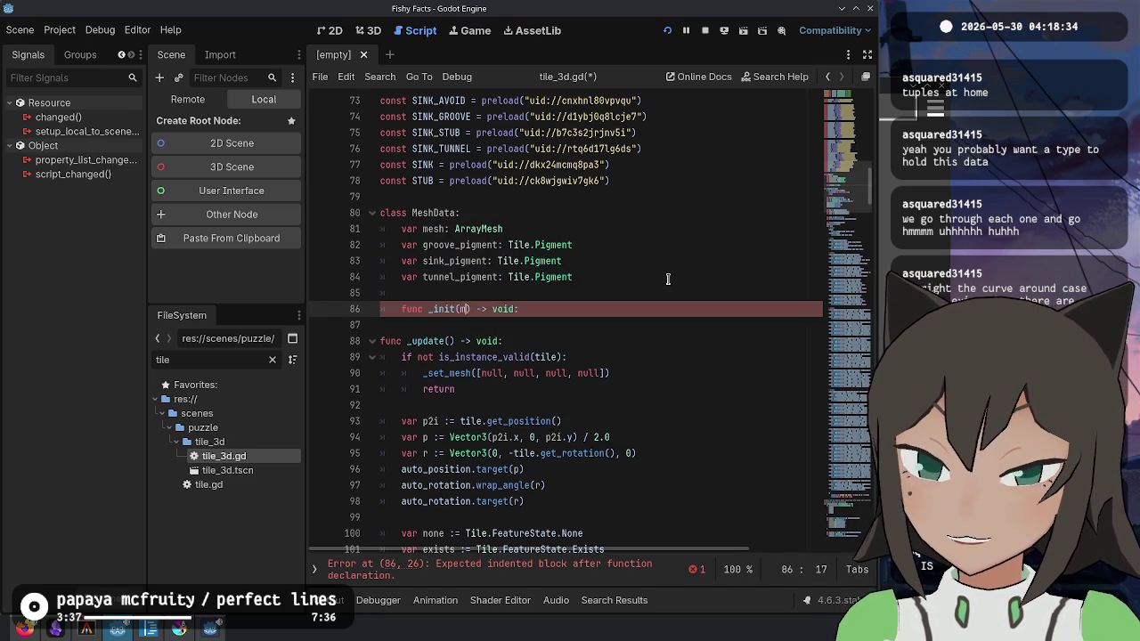
{"action": "type", "text": "rrayMesh, "}
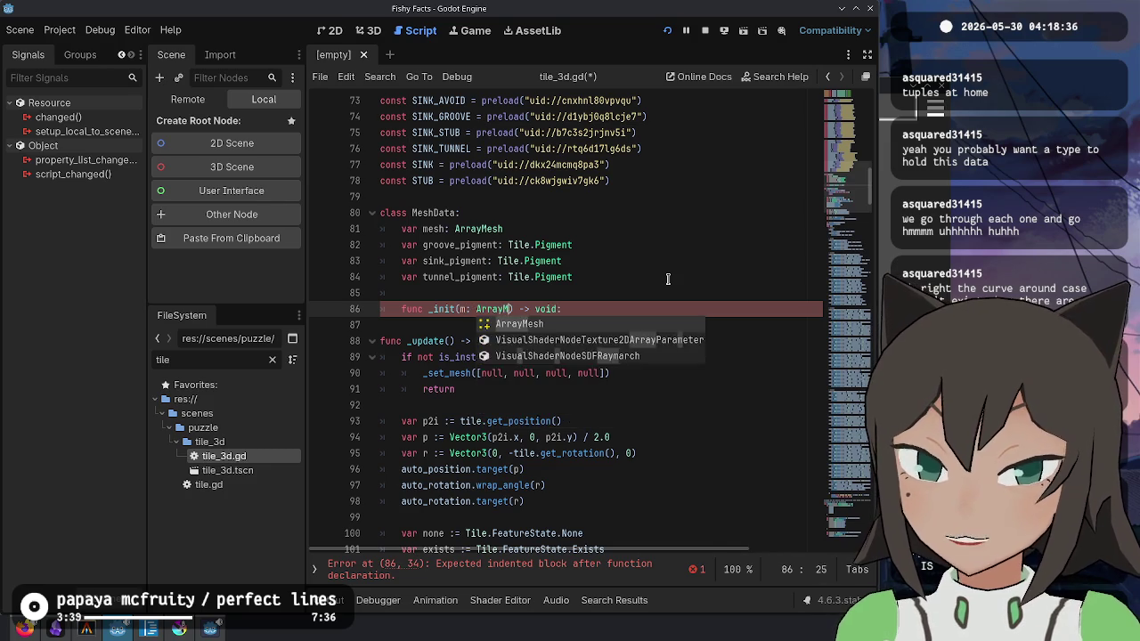
{"action": "type", "text": "g: "}
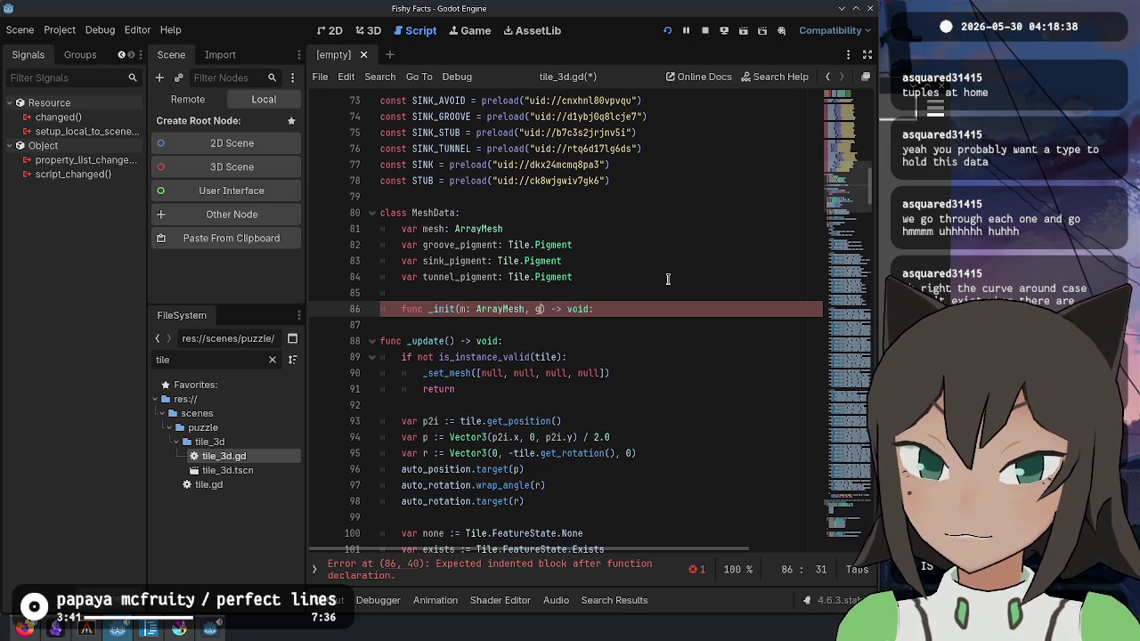
{"action": "type", "text": "Tile.Pi"}
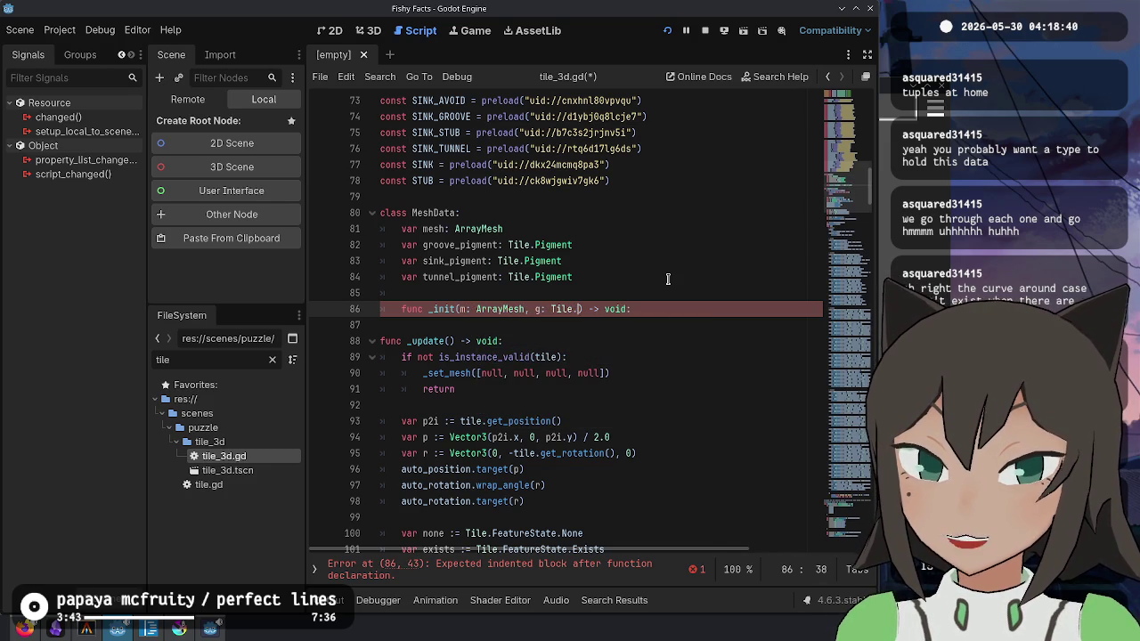
{"action": "key", "text": "Return"}
Add s and t Tile.Pigment parameters to the _init signature.
{"action": "key", "text": "ctrl+shift+Left"}
{"action": "key", "text": "ctrl+shift+Left"}
{"action": "key", "text": "ctrl+shift+Left"}
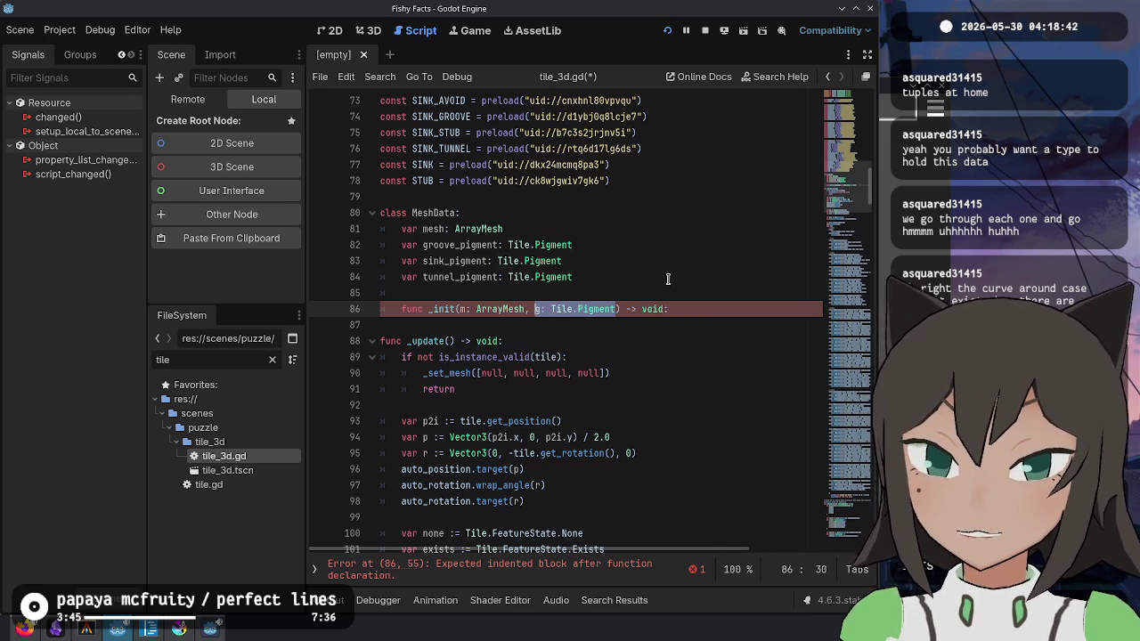
{"action": "key", "text": "ctrl+c"}
{"action": "key", "text": "Right"}
{"action": "type", "text": ","}
{"action": "key", "text": "ctrl+v"}
{"action": "type", "text": ","}
{"action": "key", "text": "ctrl+v"}
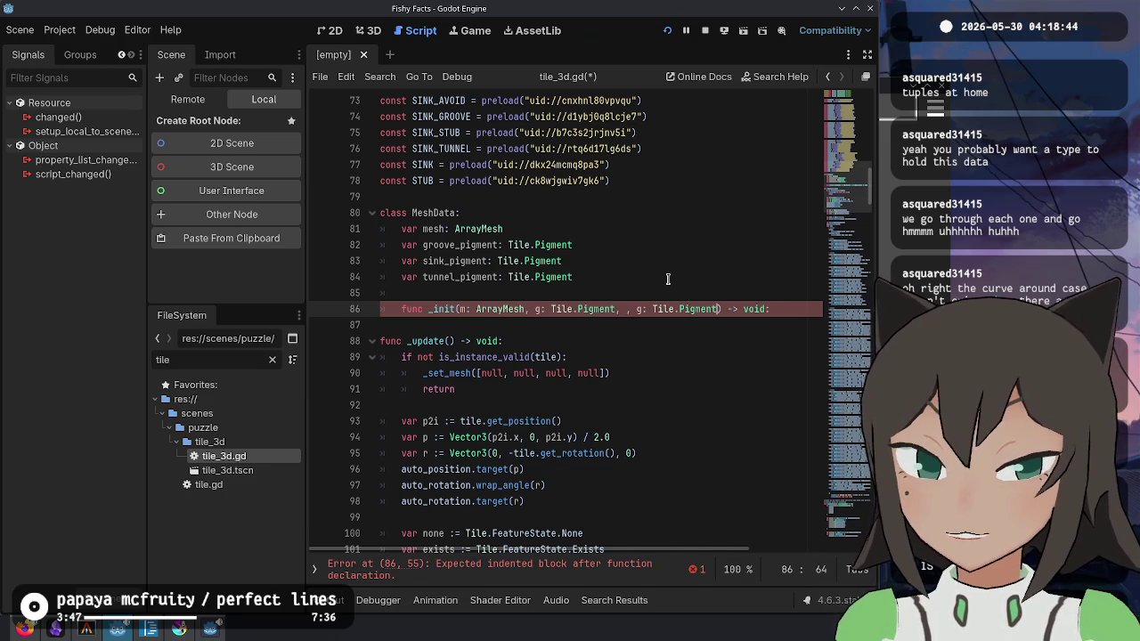
{"action": "key", "text": "BackSpace"}
{"action": "key", "text": "BackSpace"}
{"action": "key", "text": "BackSpace"}
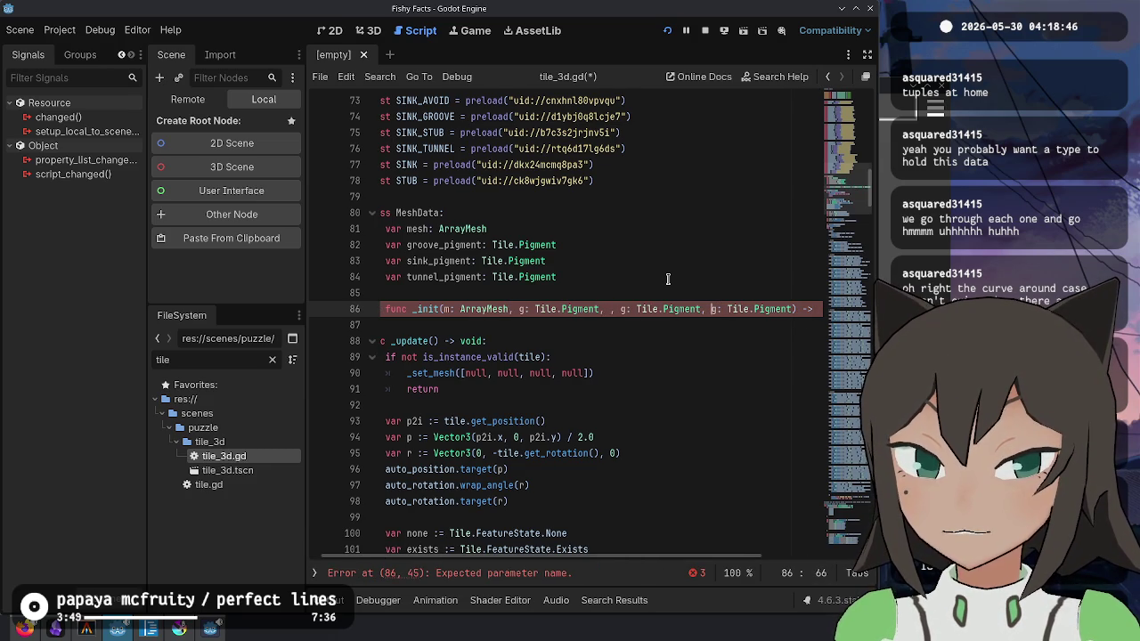
{"action": "type", "text": "t"}
{"action": "key", "text": "BackSpace"}
{"action": "key", "text": "BackSpace"}
{"action": "key", "text": "BackSpace"}
{"action": "type", "text": "s:"}
{"action": "key", "text": "End"}
Assign mesh, groove_pigment, sink_pigment and tunnel_pigment from the parameters in _init, then save.
{"action": "key", "text": "Return"}
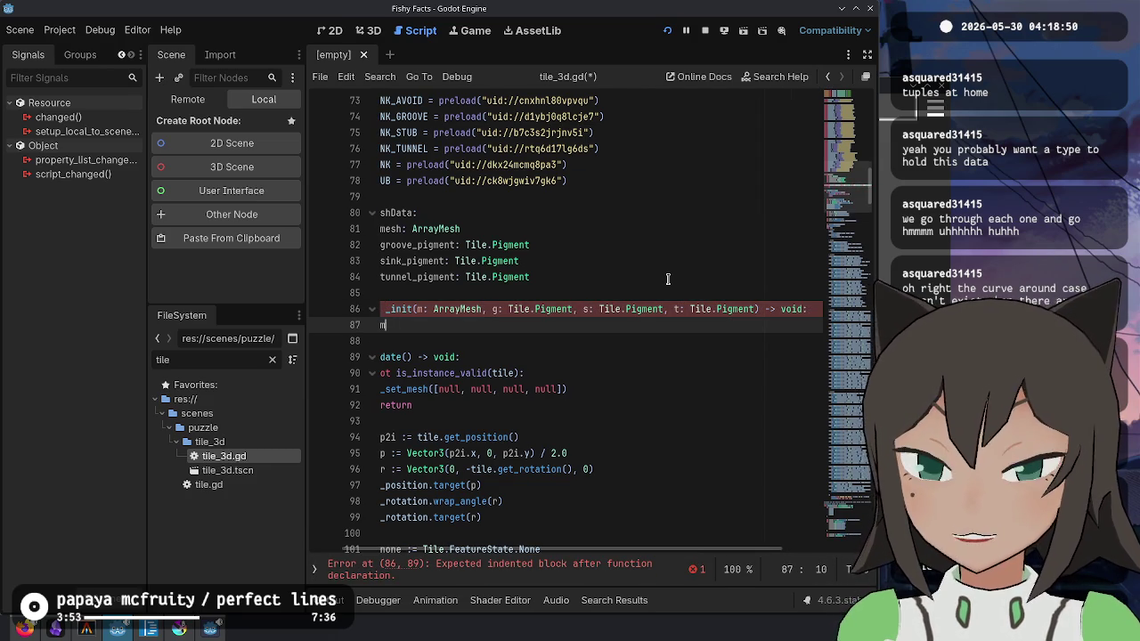
{"action": "type", "text": "h = m"}
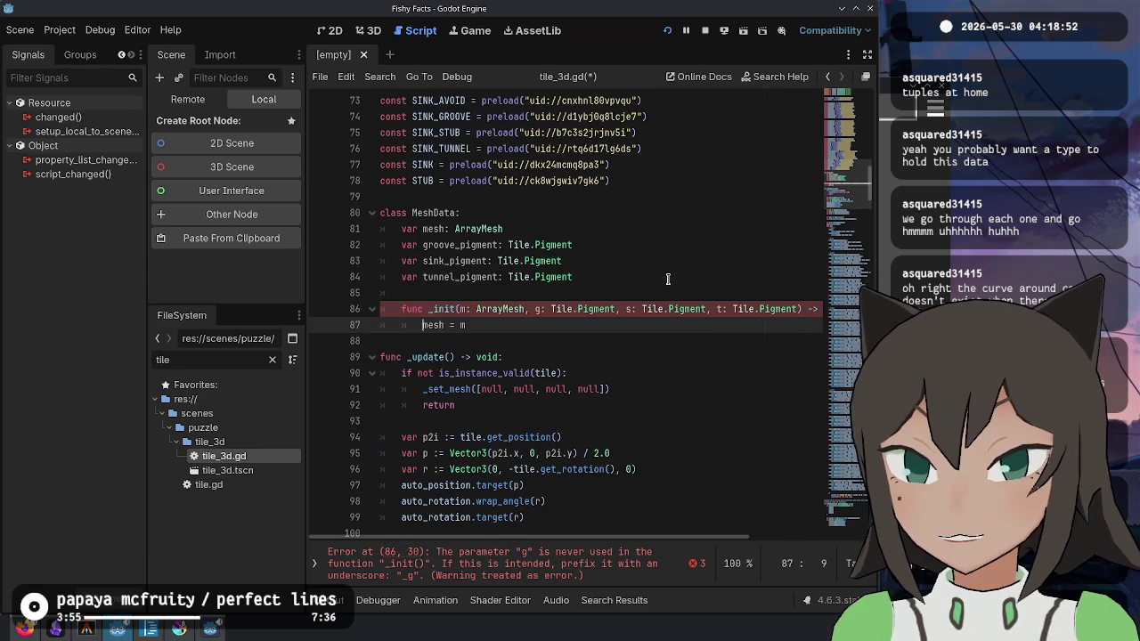
{"action": "key", "text": "Return"}
{"action": "type", "text": "pigment = g"}
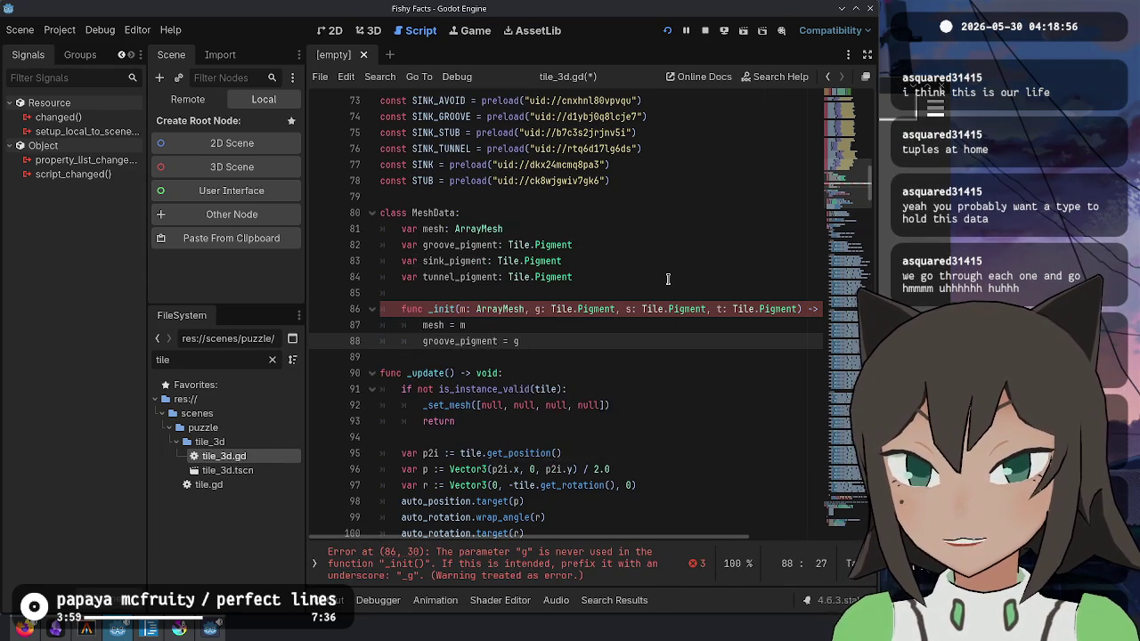
{"action": "key", "text": "Return"}
{"action": "type", "text": "sink_pigment = s"}
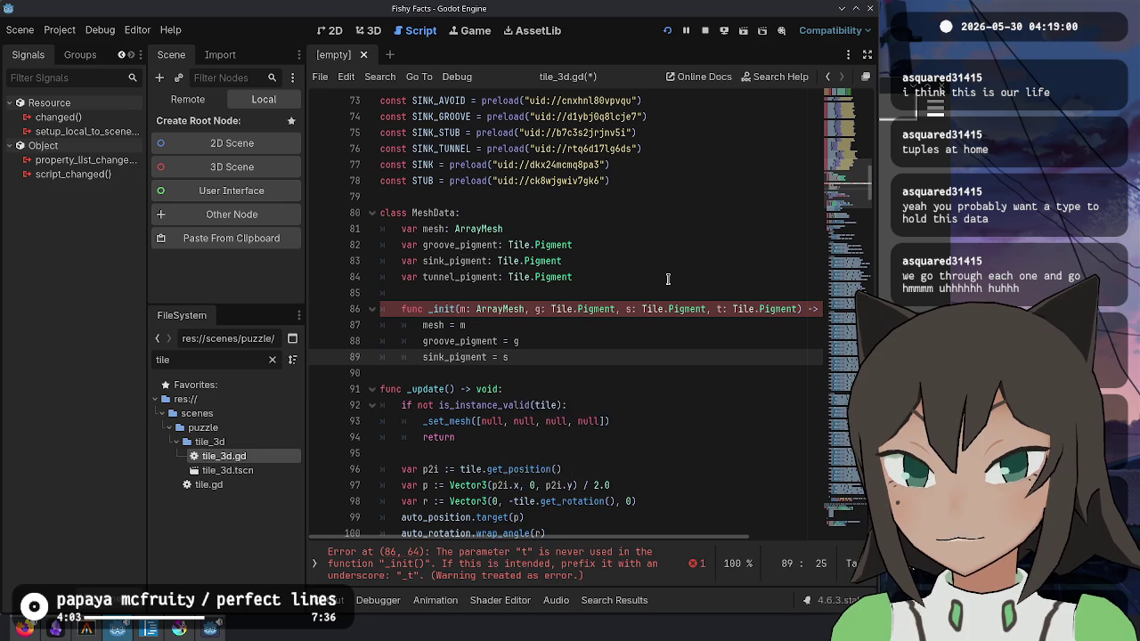
{"action": "key", "text": "Return"}
{"action": "type", "text": "tunn"}
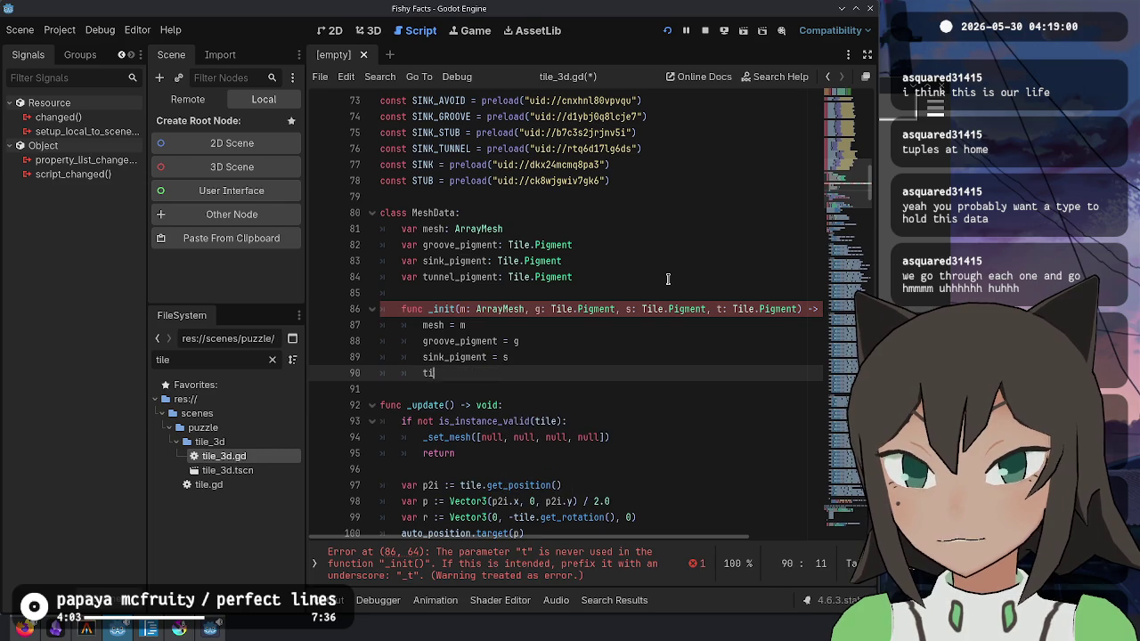
{"action": "key", "text": "Return"}
{"action": "type", "text": "t"}
{"action": "key", "text": "Escape"}
{"action": "key", "text": "Up"}
{"action": "key", "text": "Up"}
{"action": "key", "text": "Up"}
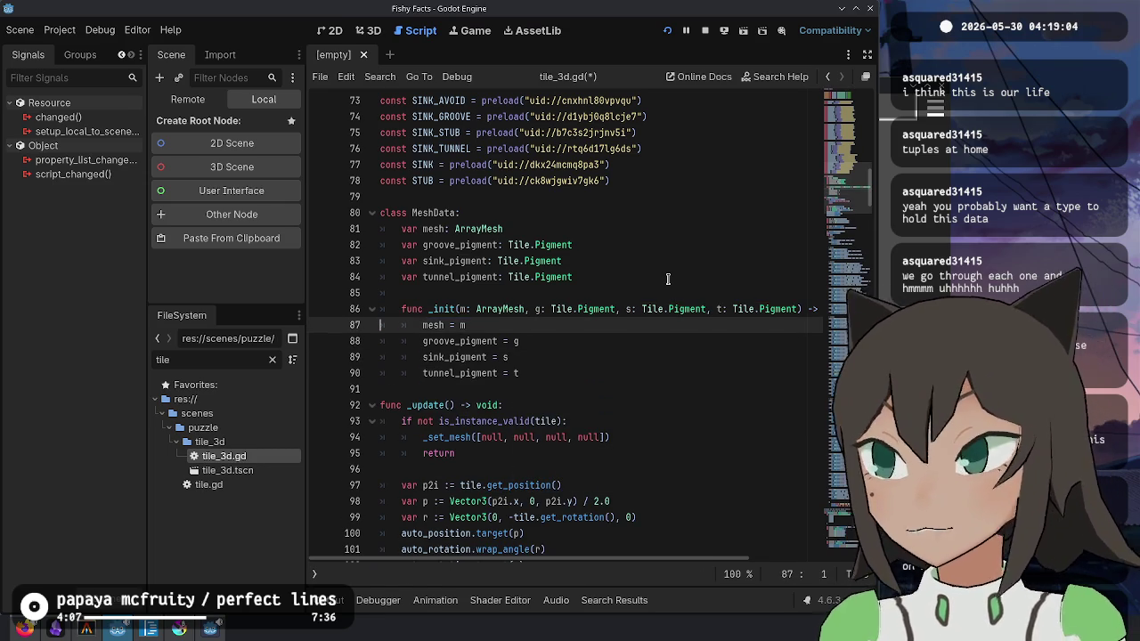
{"action": "key", "text": "ctrl+s"}
{"action": "double_click", "coordinate": [434, 214]}
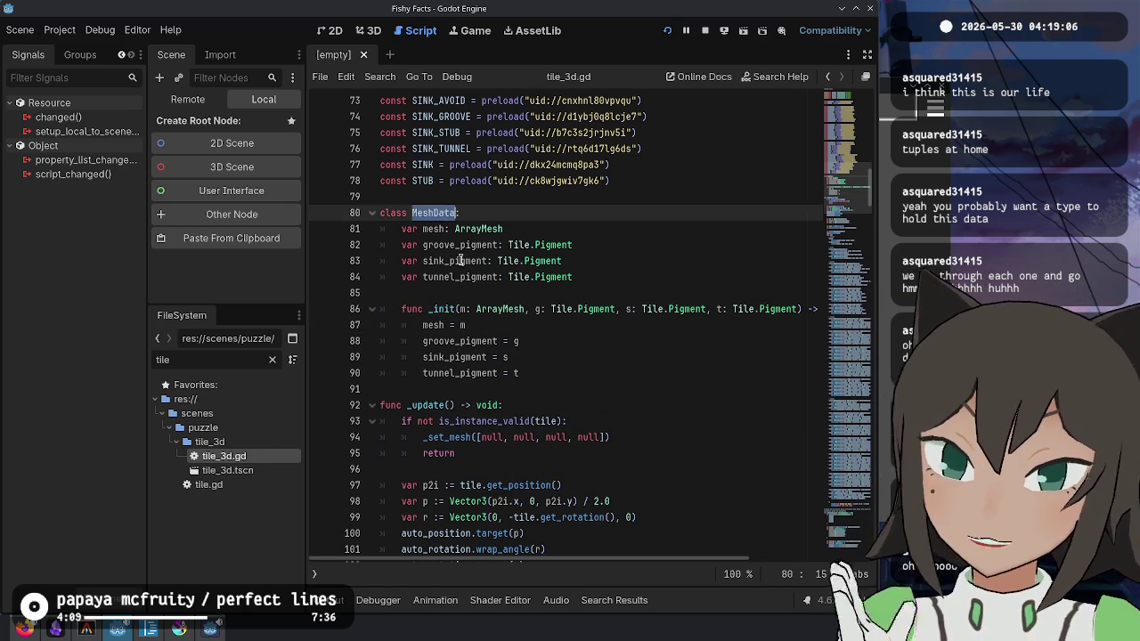
{"action": "left_click", "coordinate": [570, 374]}
{"action": "scroll", "coordinate": [570, 366], "scroll_direction": "down", "scroll_amount": 7}
{"action": "scroll", "coordinate": [568, 349], "scroll_direction": "down", "scroll_amount": 3}
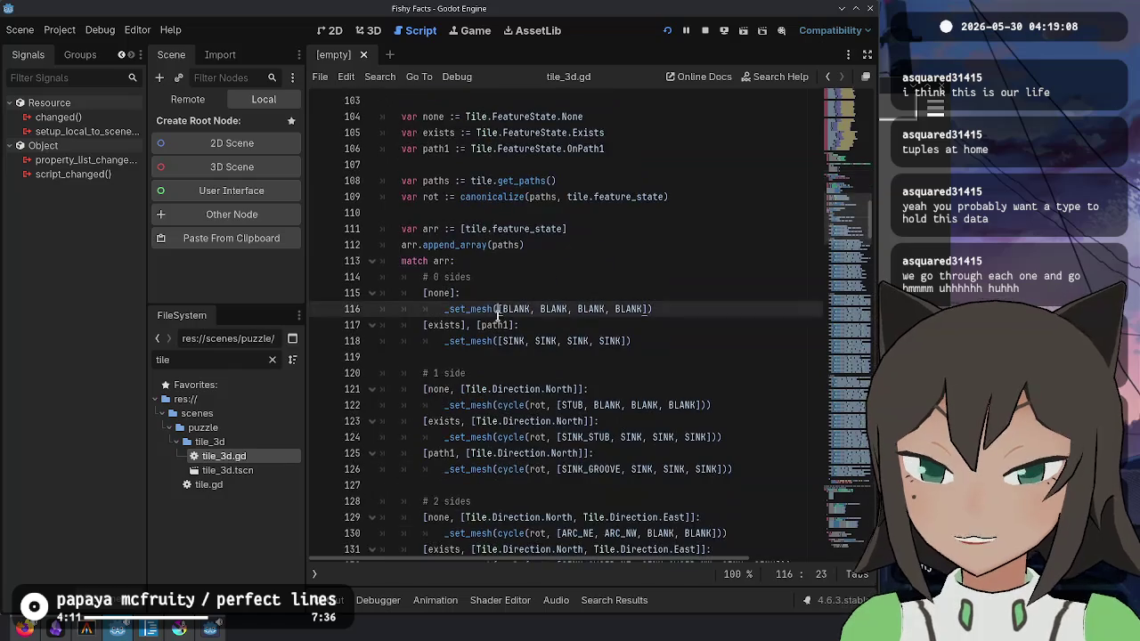
{"action": "left_click", "coordinate": [469, 315], "text": "ctrl"}
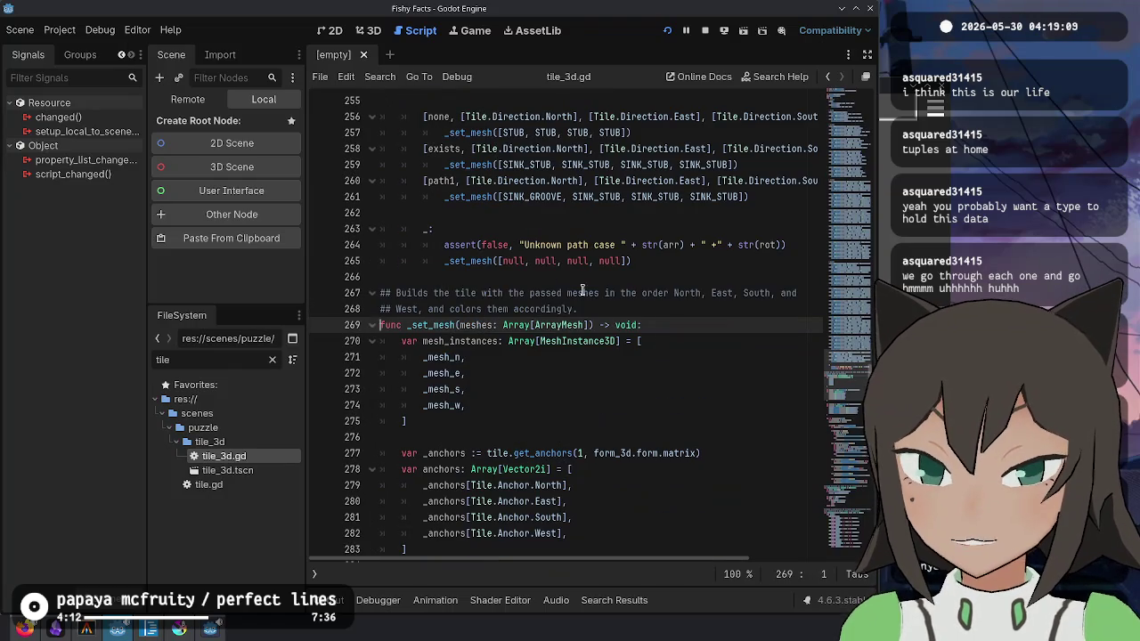
{"action": "double_click", "coordinate": [548, 325]}
{"action": "type", "text": "Mesh"}
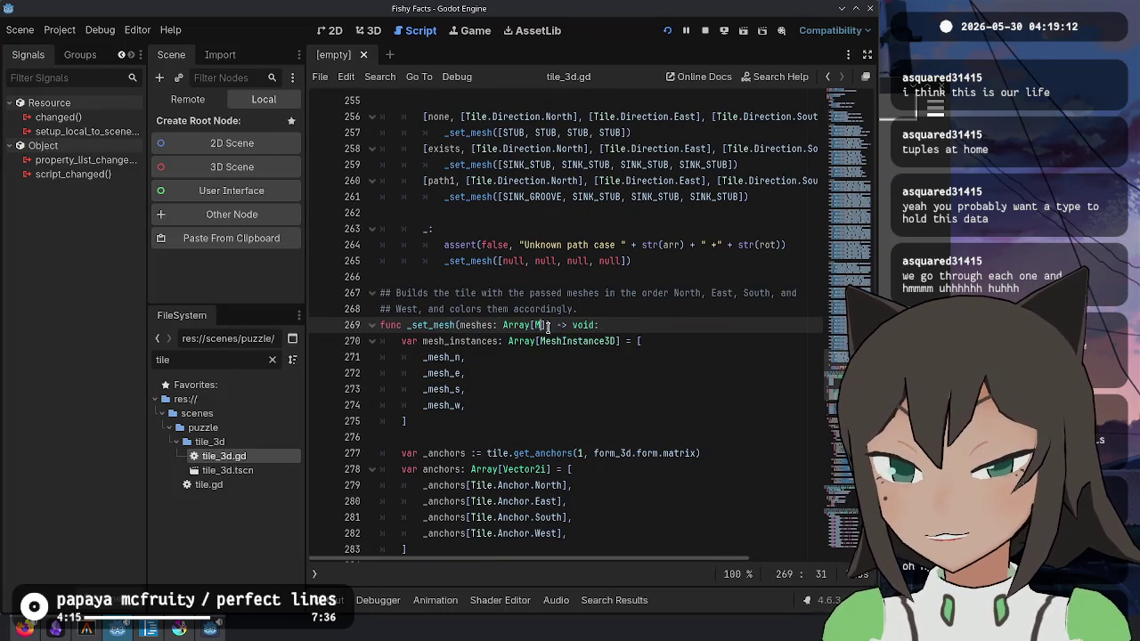
{"action": "type", "text": "Data"}
{"action": "key", "text": "Escape"}
{"action": "key", "text": "Down"}
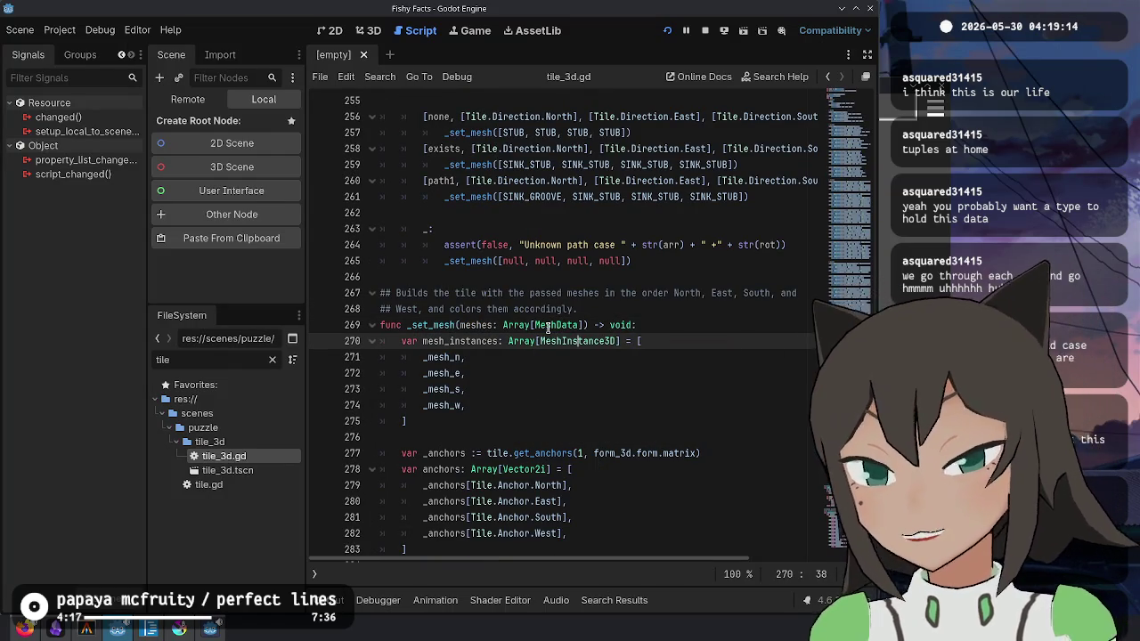
{"action": "left_click_drag", "start_coordinate": [575, 361], "coordinate": [629, 387]}
{"action": "left_click", "coordinate": [584, 390]}
{"action": "scroll", "coordinate": [587, 401], "scroll_direction": "down", "scroll_amount": 5}
{"action": "left_click_drag", "start_coordinate": [504, 220], "coordinate": [557, 460]}
{"action": "scroll", "coordinate": [557, 460], "scroll_direction": "down", "scroll_amount": 4}
{"action": "scroll", "coordinate": [570, 401], "scroll_direction": "up", "scroll_amount": 20}
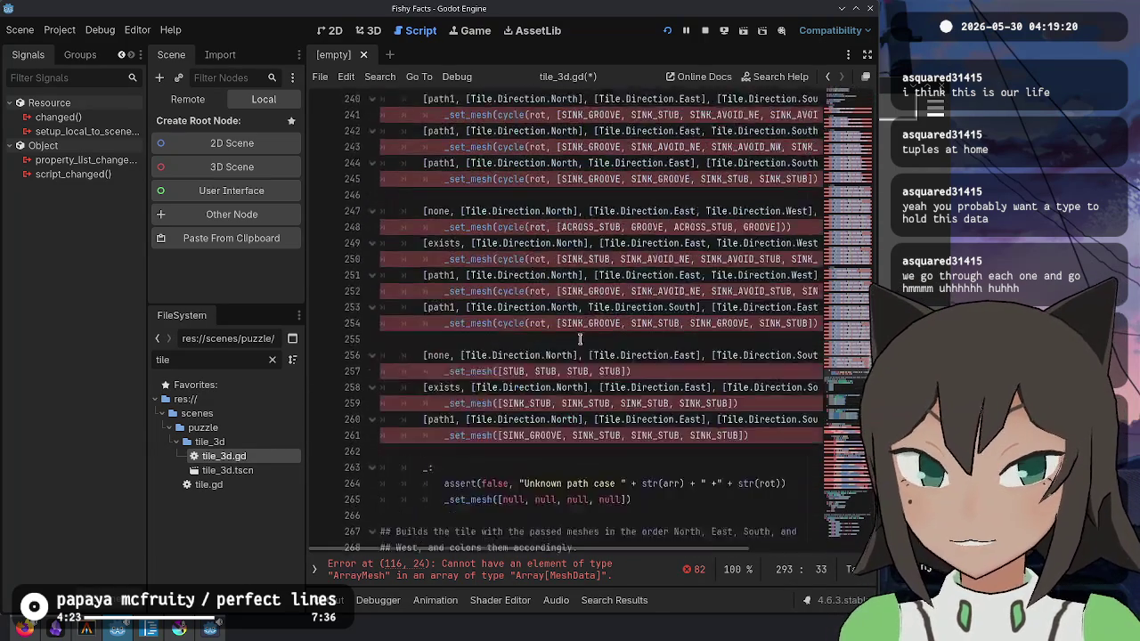
{"action": "scroll", "coordinate": [580, 338], "scroll_direction": "up", "scroll_amount": 20}
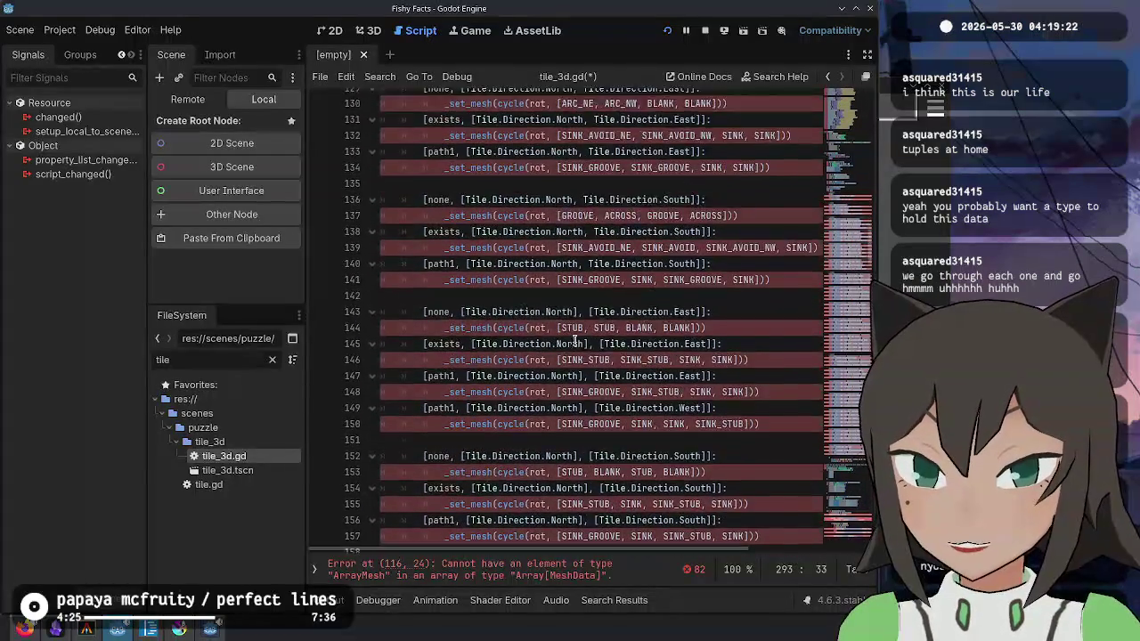
{"action": "scroll", "coordinate": [571, 342], "scroll_direction": "up", "scroll_amount": 6}
{"action": "scroll", "coordinate": [571, 341], "scroll_direction": "down", "scroll_amount": 2}
{"action": "double_click", "coordinate": [517, 325]}
{"action": "scroll", "coordinate": [588, 274], "scroll_direction": "up", "scroll_amount": 9}
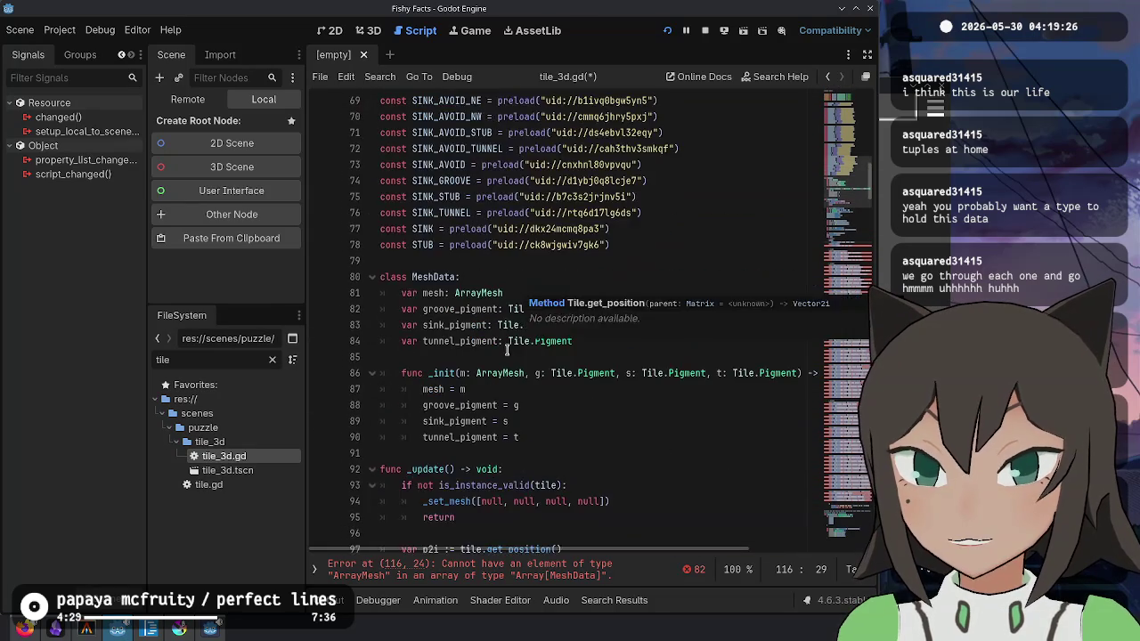
{"action": "scroll", "coordinate": [526, 332], "scroll_direction": "down", "scroll_amount": 1}
{"action": "left_click", "coordinate": [652, 227]}
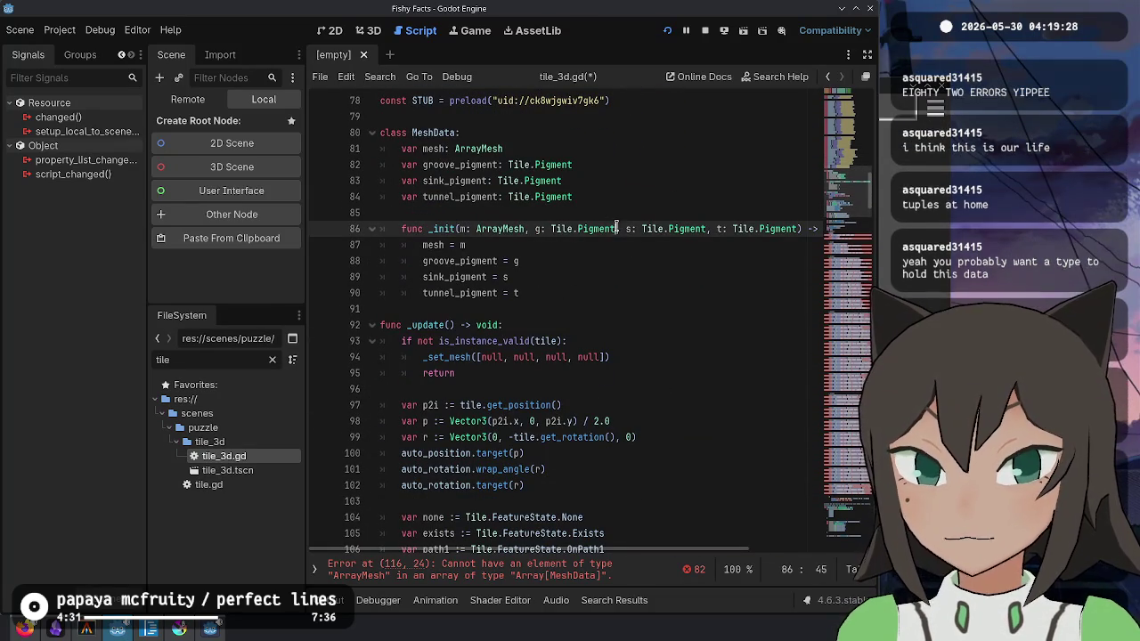
Strip the g, s and t pigment parameters from _init, leaving only m: ArrayMesh.
{"action": "type", "text": "= "}
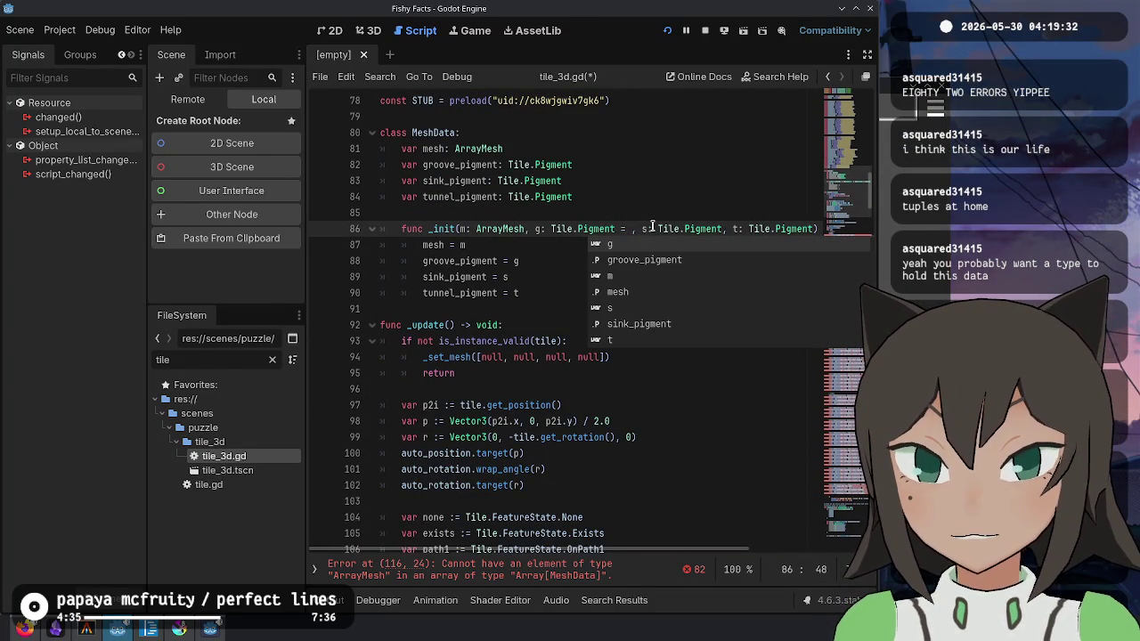
{"action": "type", "text": "Tile.P"}
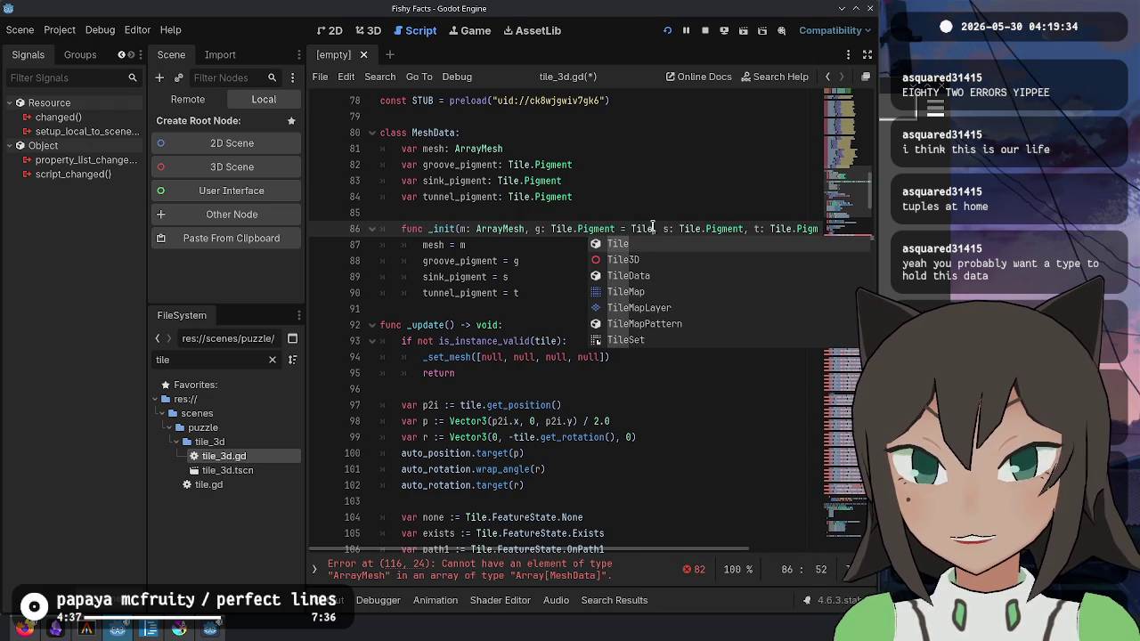
{"action": "type", "text": "igment"}
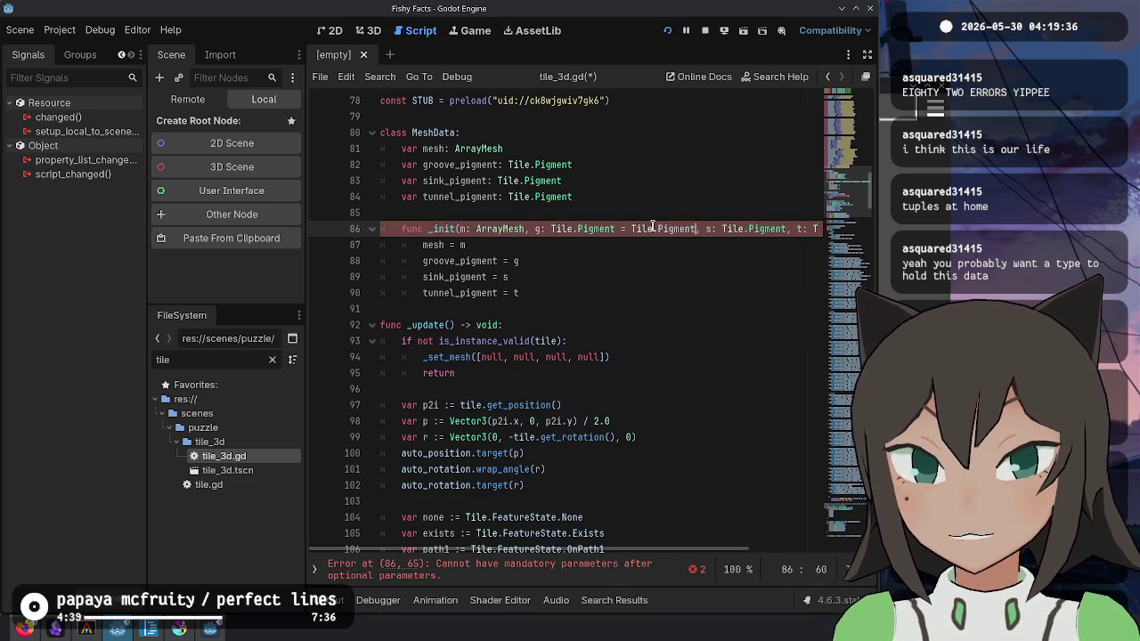
{"action": "key", "text": "ctrl+shift+Left"}
{"action": "key", "text": "ctrl+shift+Left"}
{"action": "key", "text": "ctrl+shift+Left"}
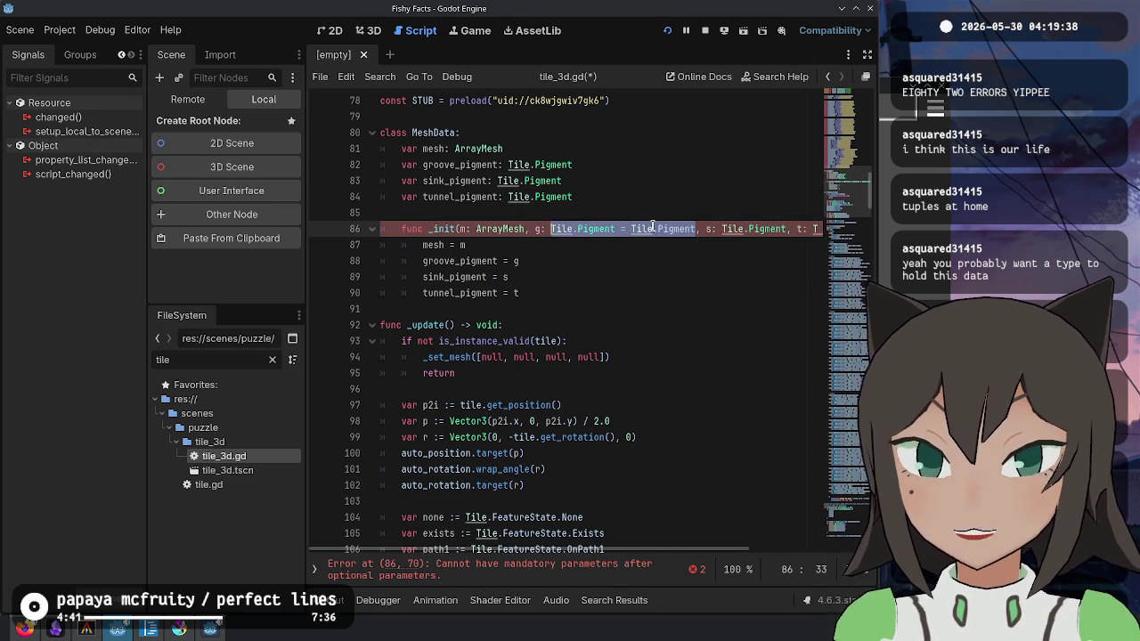
{"action": "key", "text": "BackSpace"}
{"action": "key", "text": "BackSpace"}
{"action": "key", "text": "ctrl+shift+Right"}
{"action": "key", "text": "ctrl+shift+Right"}
{"action": "key", "text": "ctrl+shift+Right"}
{"action": "key", "text": "BackSpace"}
{"action": "key", "text": "Up"}
{"action": "key", "text": "Up"}
{"action": "key", "text": "Up"}
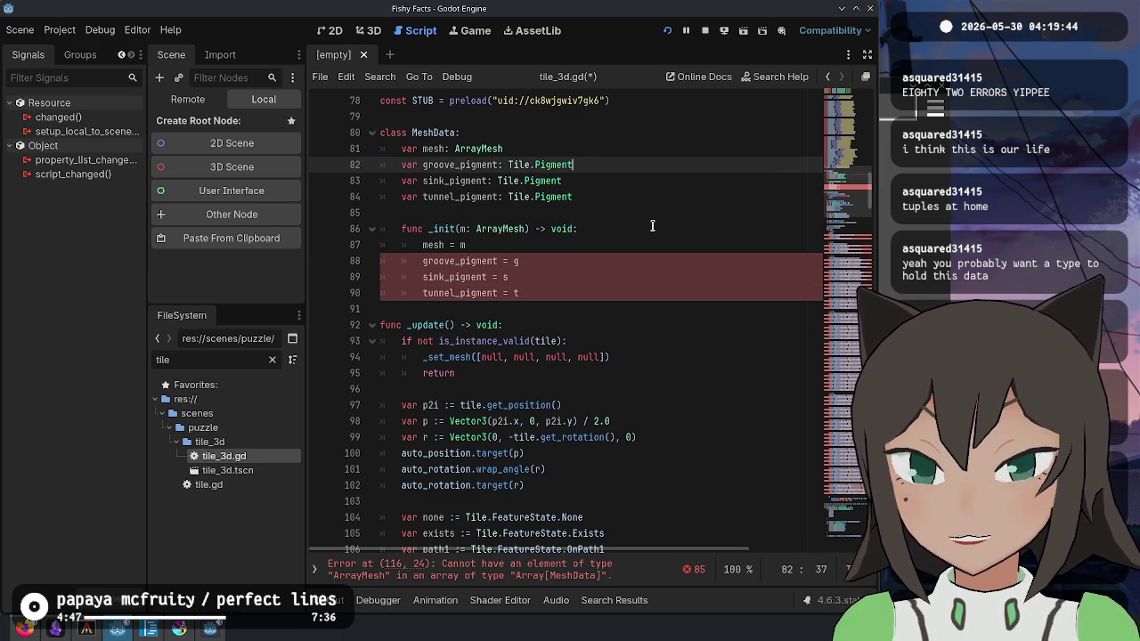
Default groove, sink and tunnel pigments to Tile.Pigment.None and delete their _init assignments.
{"action": "type", "text": "Tile.Pi"}
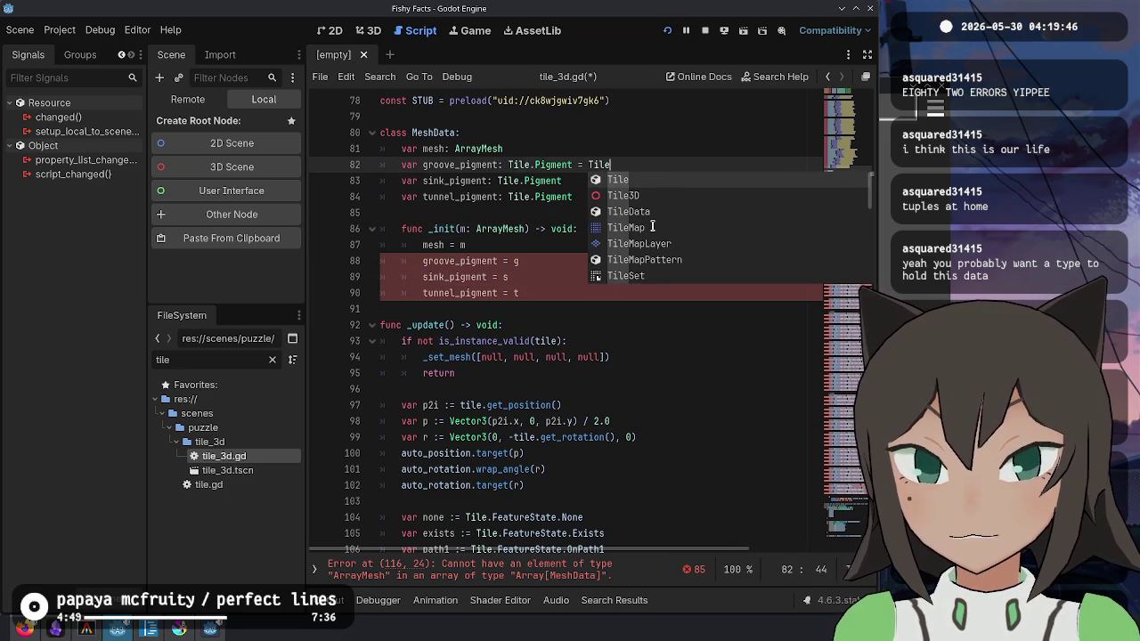
{"action": "type", "text": "gmen"}
{"action": "key", "text": "Return"}
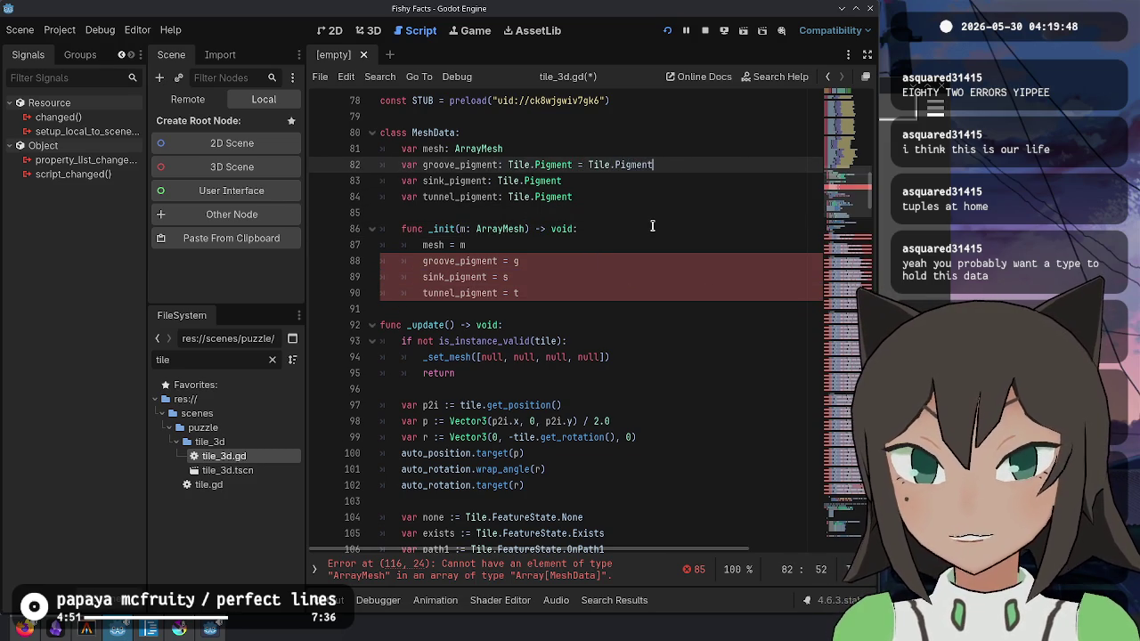
{"action": "type", "text": ".None"}
{"action": "key", "text": "ctrl+shift+Left"}
{"action": "key", "text": "ctrl+shift+Left"}
{"action": "key", "text": "ctrl+shift+Left"}
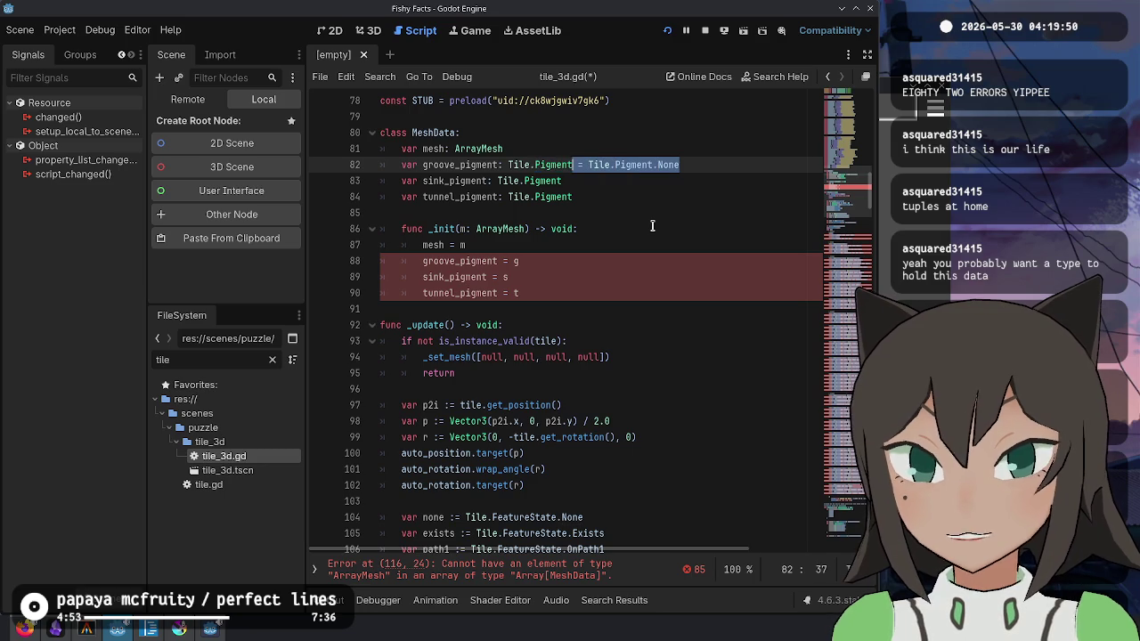
{"action": "key", "text": "ctrl+shift+Right"}
{"action": "key", "text": "Down"}
{"action": "type", "text": "= Tile.Pigment.None"}
{"action": "key", "text": "Down"}
{"action": "key", "text": "ctrl+v"}
{"action": "key", "text": "Down"}
{"action": "key", "text": "Down"}
{"action": "key", "text": "Down"}
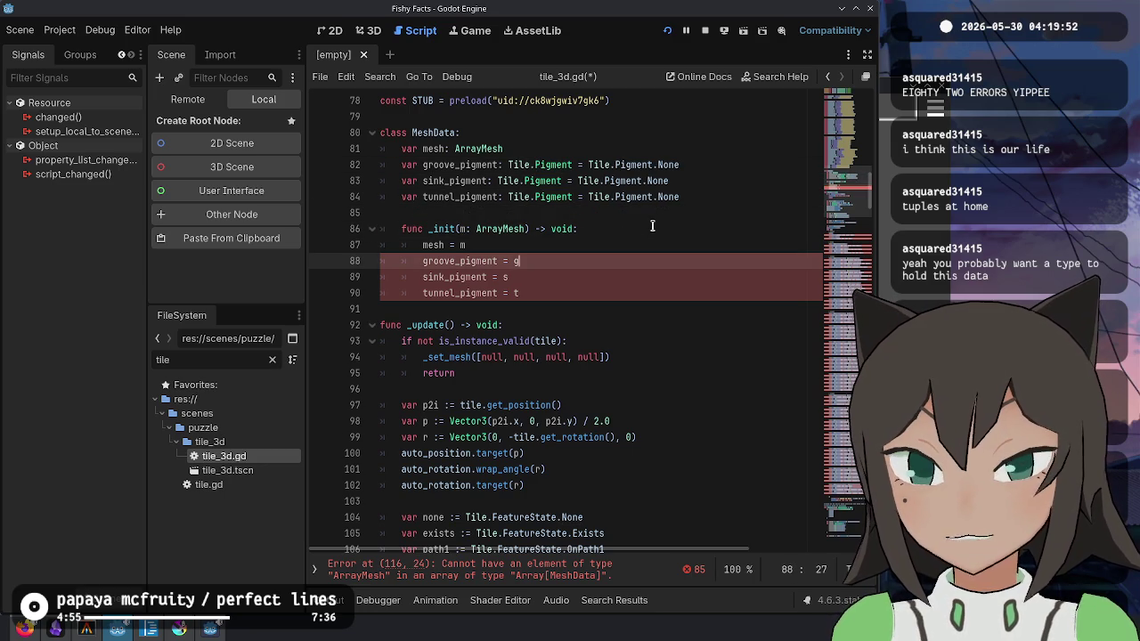
{"action": "key", "text": "ctrl+shift+k"}
{"action": "key", "text": "ctrl+shift+k"}
{"action": "key", "text": "ctrl+shift+k"}
{"action": "key", "text": "Return"}
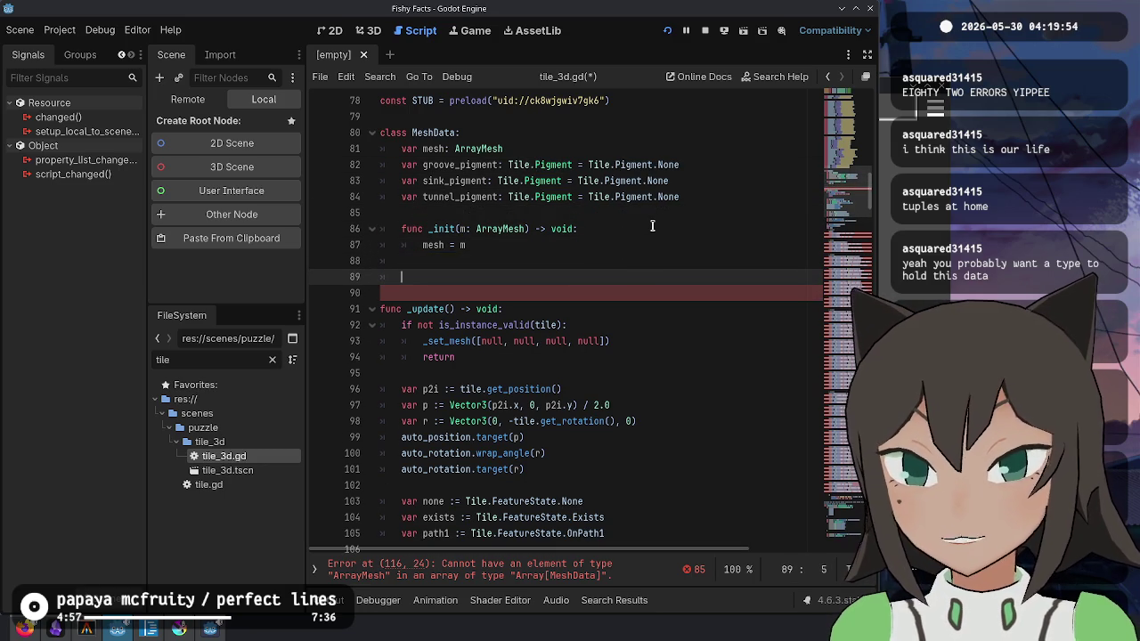
Write groove(p: Tile.Pigment) -> MeshData that sets groove_pigment and returns self.
{"action": "type", "text": "func groov"}
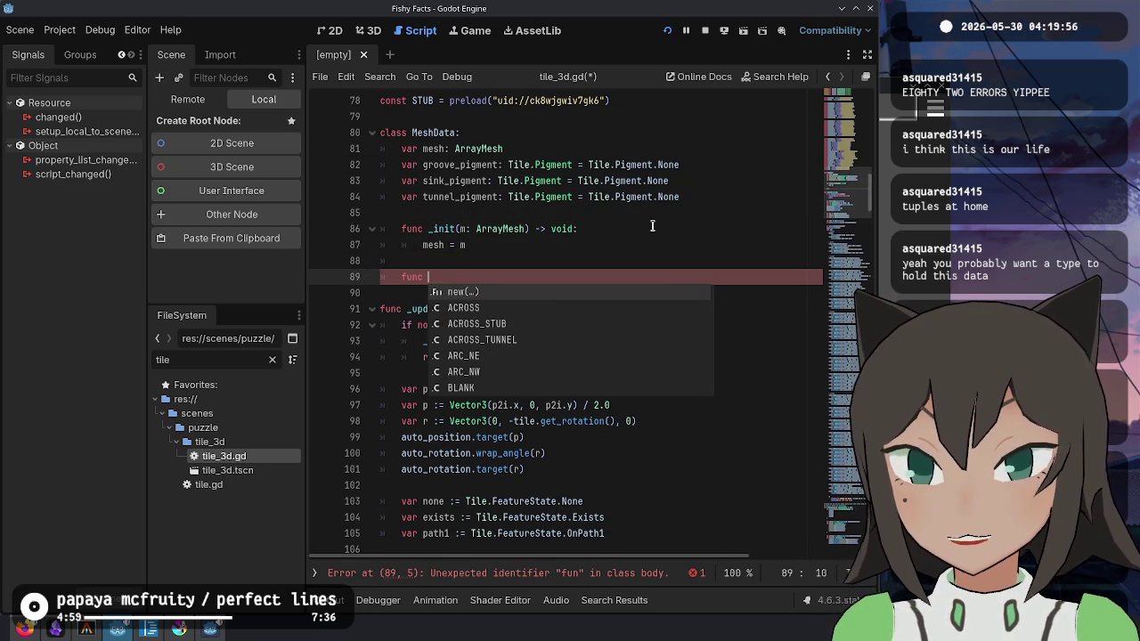
{"action": "type", "text": "e(p:"}
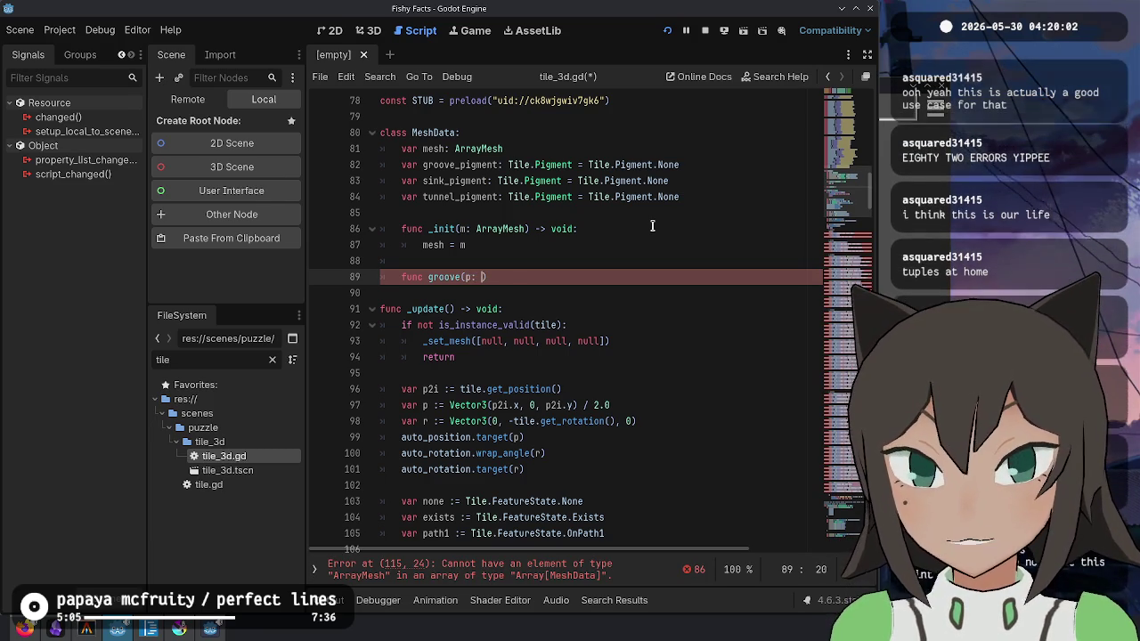
{"action": "type", "text": " Tile.Pigment) ->"}
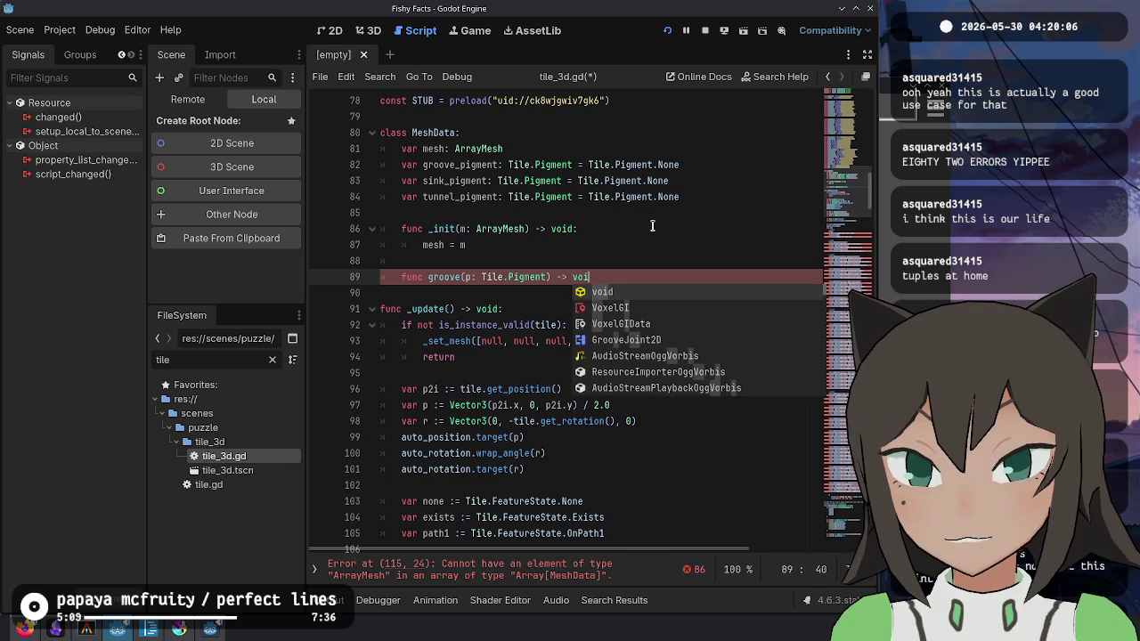
{"action": "key", "text": "BackSpace"}
{"action": "type", "text": "Mesh"}
{"action": "key", "text": "Return"}
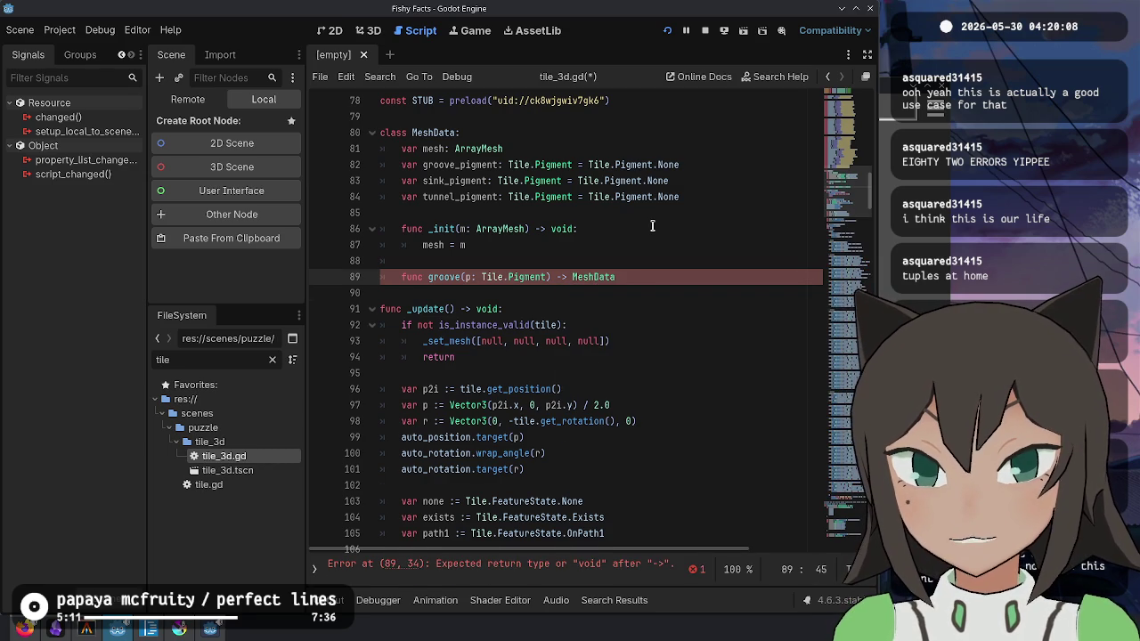
{"action": "type", "text": ":"}
{"action": "key", "text": "Return"}
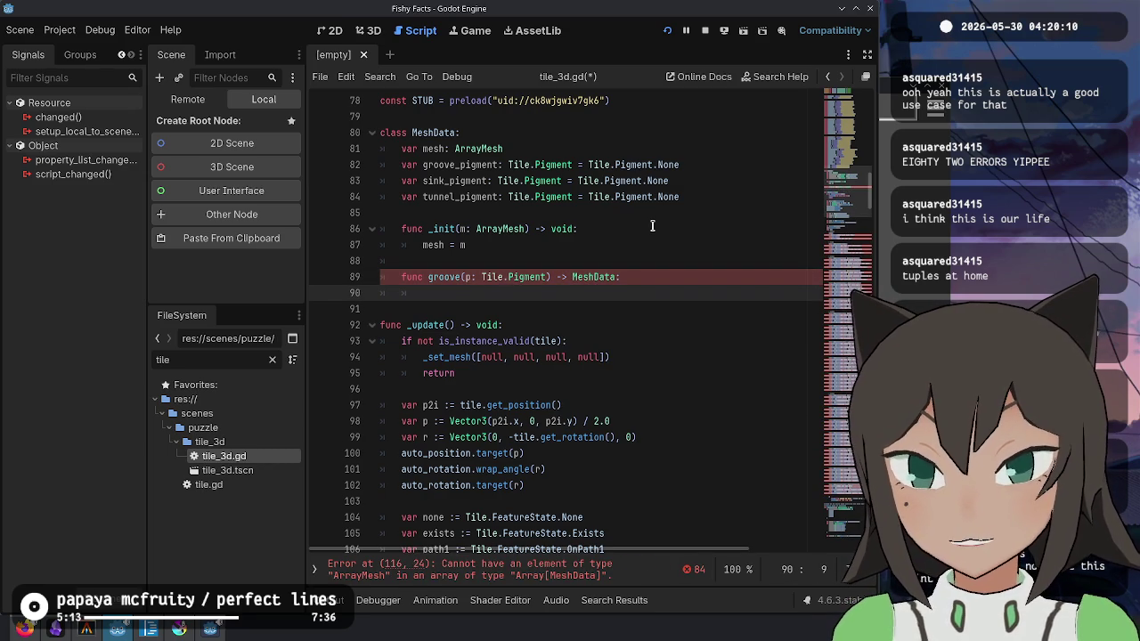
{"action": "type", "text": "return self"}
{"action": "key", "text": "ctrl+shift+Return"}
{"action": "type", "text": "groove"}
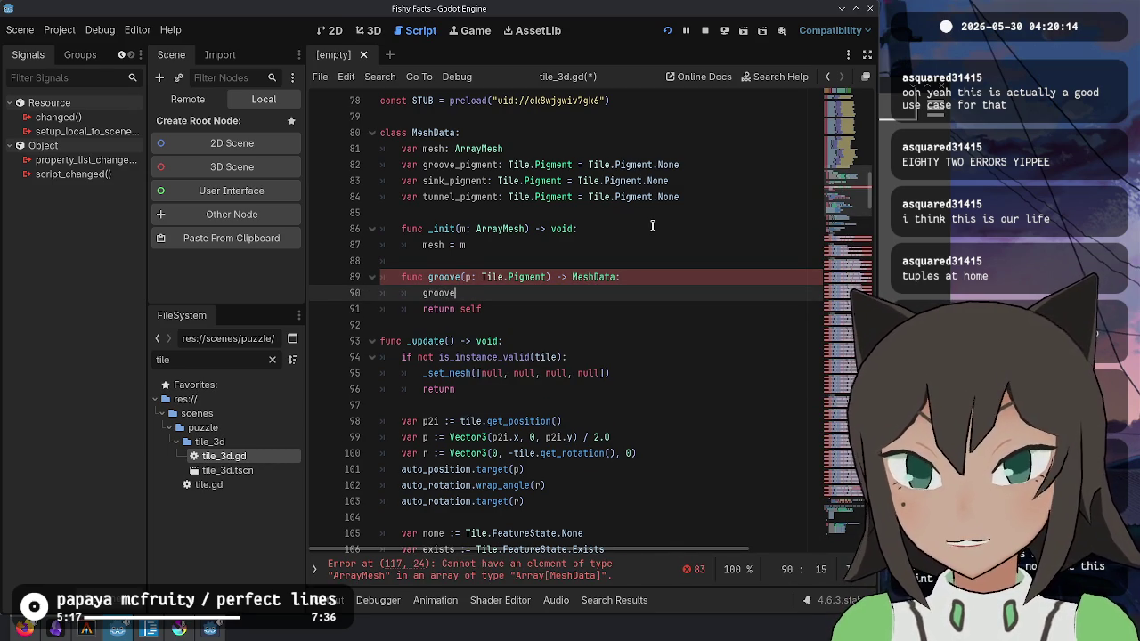
{"action": "type", "text": "_pigment = p"}
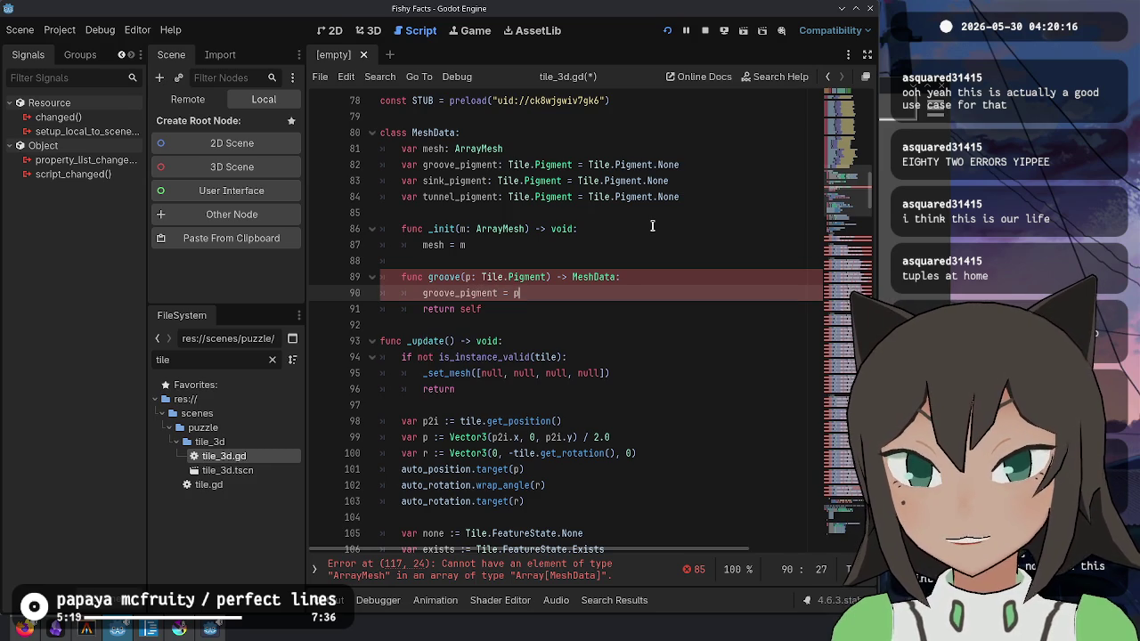
Duplicate the groove function twice and rename the copies sink and tunnel.
{"action": "key", "text": "Escape"}
{"action": "key", "text": "Down"}
{"action": "key", "text": "shift+Up"}
{"action": "key", "text": "shift+Up"}
{"action": "key", "text": "shift+Up"}
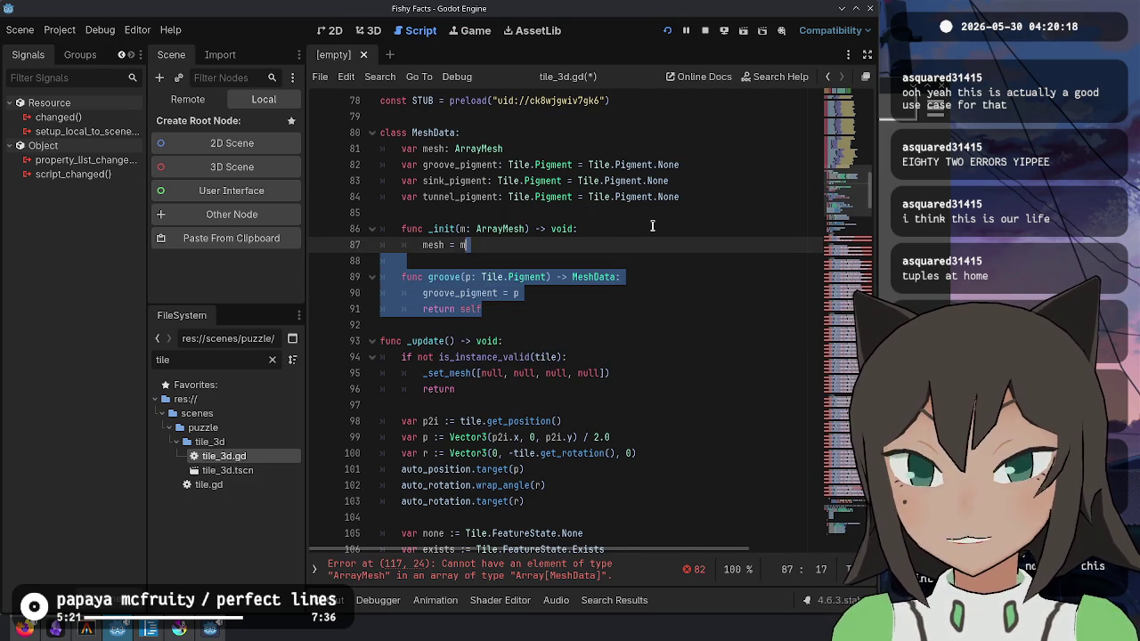
{"action": "key", "text": "ctrl+c"}
{"action": "key", "text": "Right"}
{"action": "key", "text": "ctrl+v"}
{"action": "key", "text": "ctrl+v"}
{"action": "key", "text": "Up"}
{"action": "key", "text": "Up"}
{"action": "key", "text": "Up"}
{"action": "key", "text": "ctrl+BackSpace"}
{"action": "type", "text": "sink"}
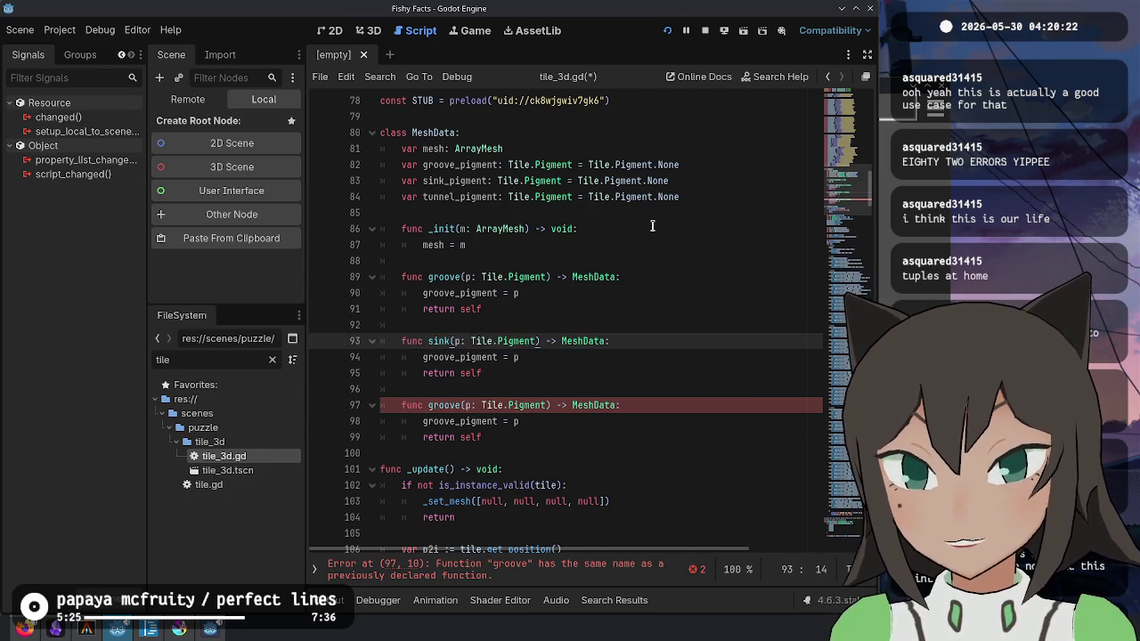
{"action": "key", "text": "Down"}
{"action": "key", "text": "Down"}
{"action": "key", "text": "Down"}
{"action": "key", "text": "ctrl+Right"}
{"action": "key", "text": "ctrl+BackSpace"}
{"action": "type", "text": "tunnel"}
{"action": "key", "text": "End"}
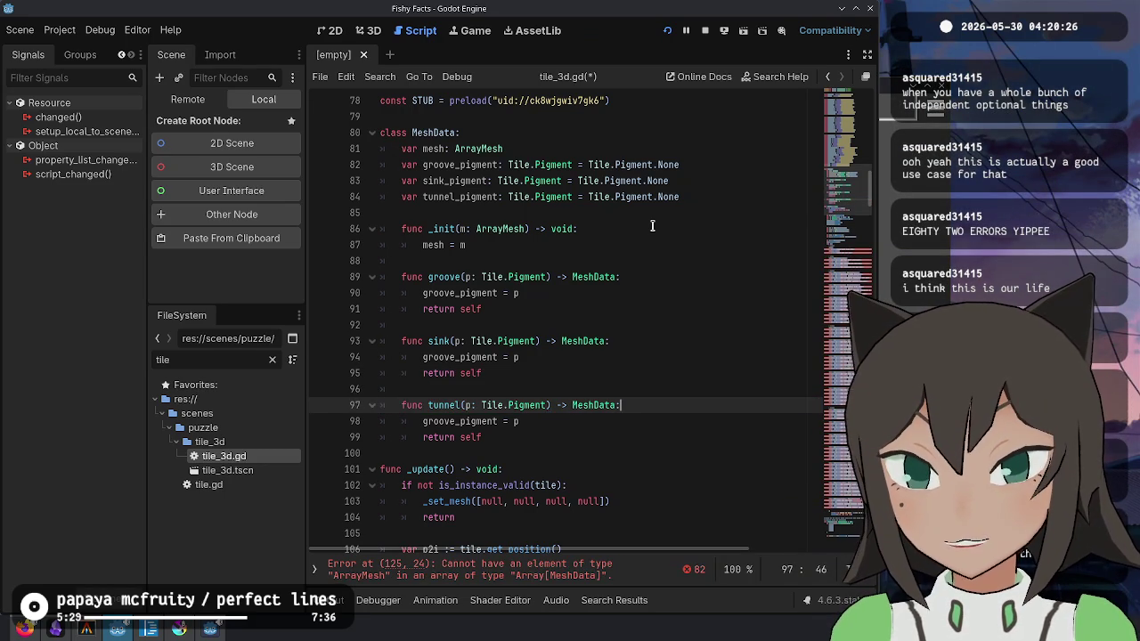
Make the copies assign tunnel_pigment and sink_pigment instead of groove_pigment.
{"action": "key", "text": "Down"}
{"action": "key", "text": "ctrl+BackSpace"}
{"action": "type", "text": "tunnel"}
{"action": "key", "text": "Up"}
{"action": "key", "text": "Up"}
{"action": "key", "text": "Up"}
{"action": "key", "text": "ctrl+BackSpace"}
{"action": "type", "text": "sink"}
Rename the parameter p to g, s and t in groove, sink and tunnel.
{"action": "key", "text": "Up"}
{"action": "key", "text": "Up"}
{"action": "key", "text": "Up"}
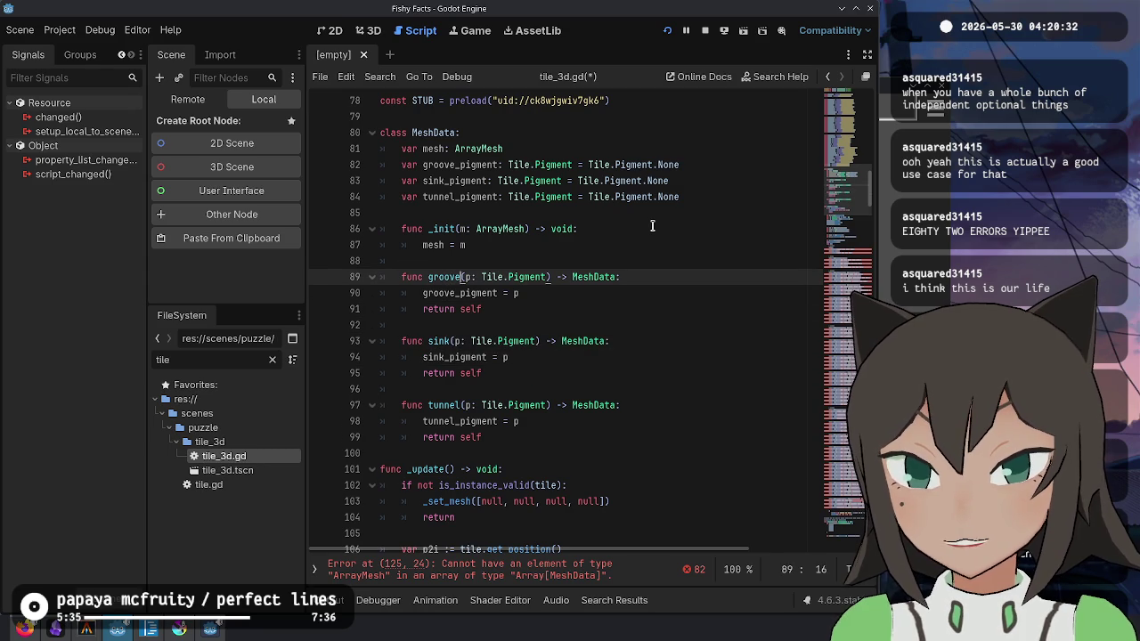
{"action": "key", "text": "Right"}
{"action": "key", "text": "Delete"}
{"action": "type", "text": "g"}
{"action": "key", "text": "Down"}
{"action": "key", "text": "End"}
{"action": "key", "text": "BackSpace"}
{"action": "type", "text": "g"}
{"action": "key", "text": "Down"}
{"action": "key", "text": "Down"}
{"action": "key", "text": "Down"}
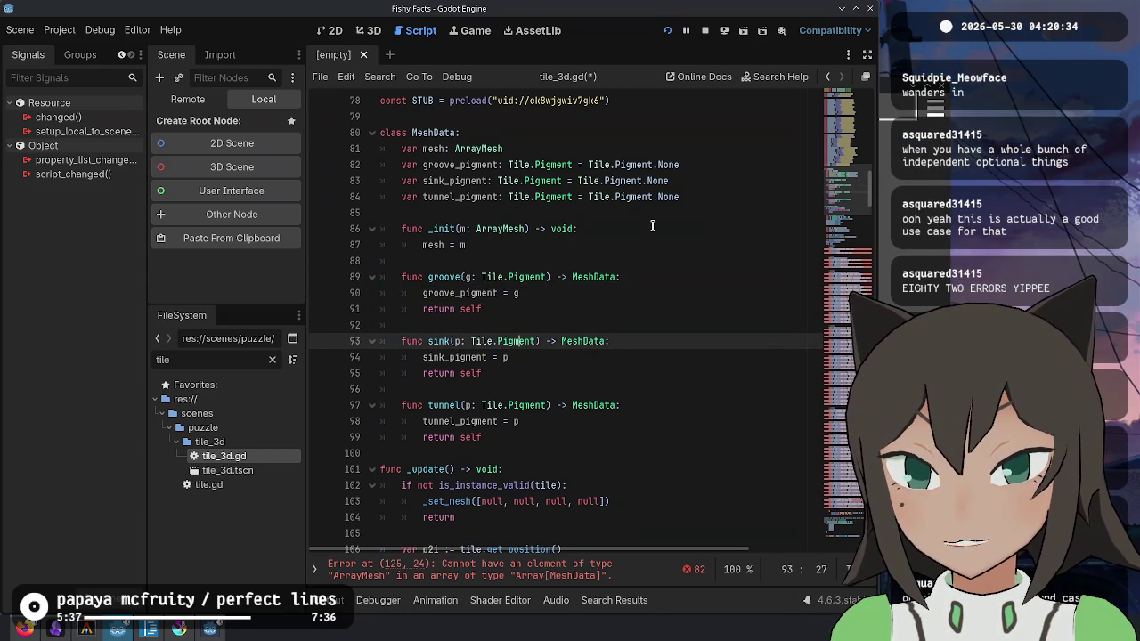
{"action": "key", "text": "BackSpace"}
{"action": "type", "text": "s"}
{"action": "key", "text": "Down"}
{"action": "key", "text": "End"}
{"action": "key", "text": "BackSpace"}
{"action": "type", "text": "s"}
{"action": "key", "text": "Down"}
{"action": "key", "text": "Down"}
{"action": "key", "text": "Down"}
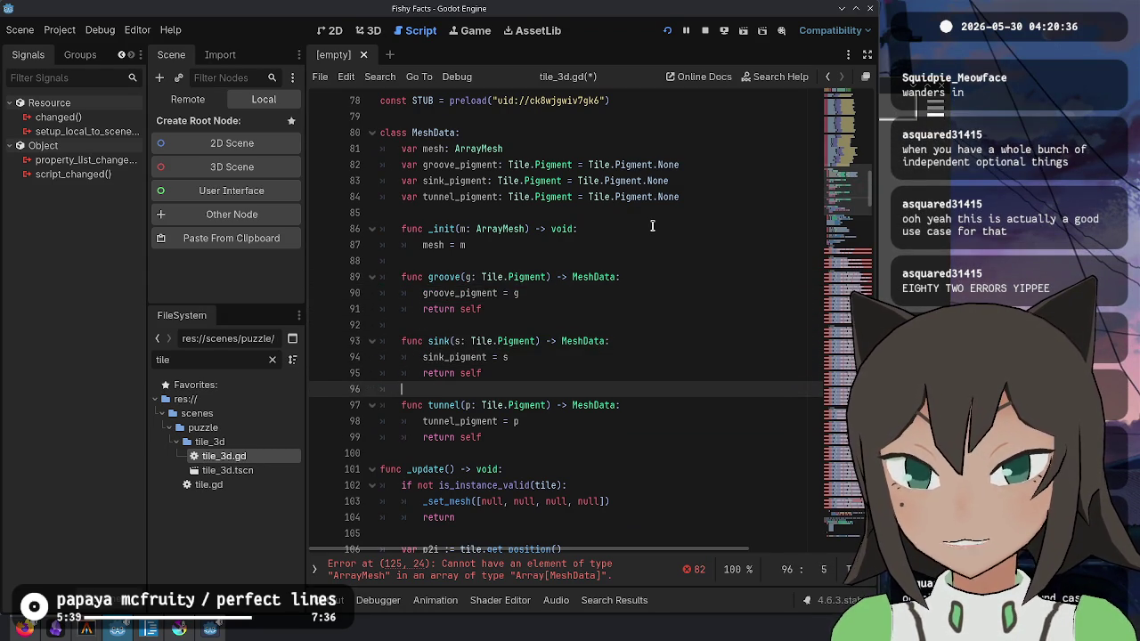
{"action": "key", "text": "Up"}
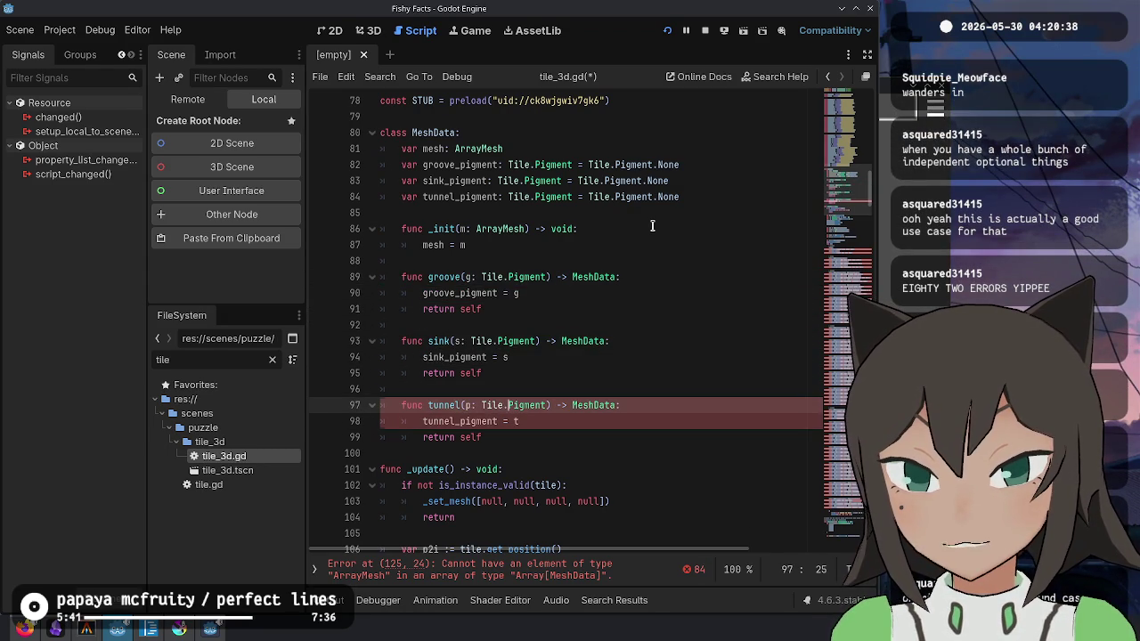
{"action": "key", "text": "ctrl+Left"}
{"action": "key", "text": "ctrl+Left"}
{"action": "key", "text": "ctrl+Left"}
{"action": "key", "text": "Delete"}
{"action": "type", "text": "t"}
{"action": "scroll", "coordinate": [482, 241], "scroll_direction": "down", "scroll_amount": 10}
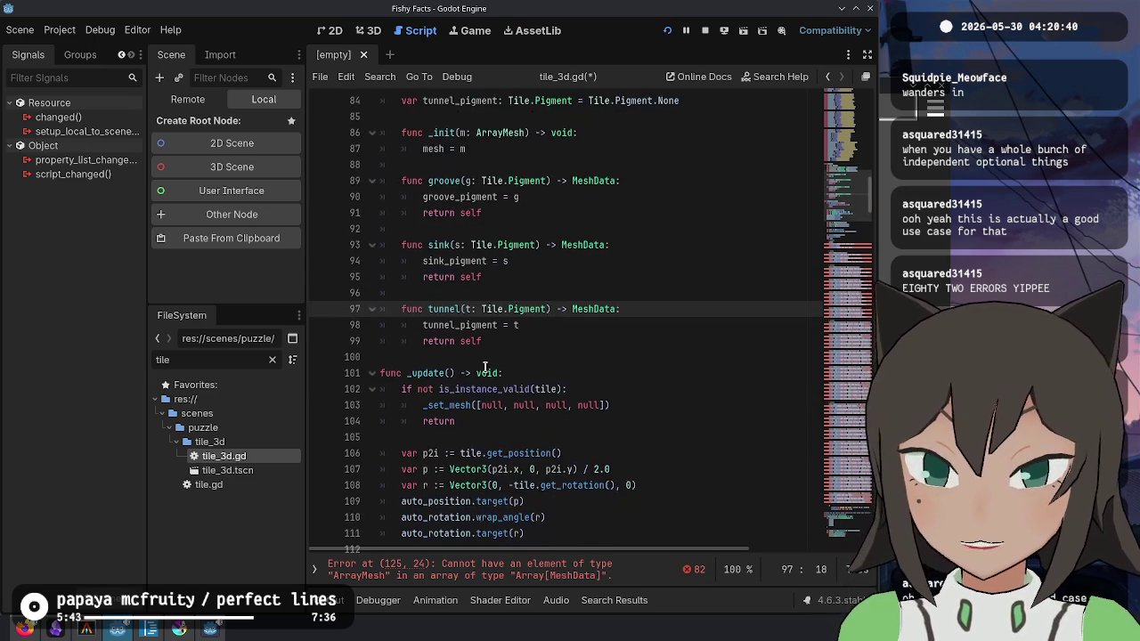
{"action": "double_click", "coordinate": [509, 372]}
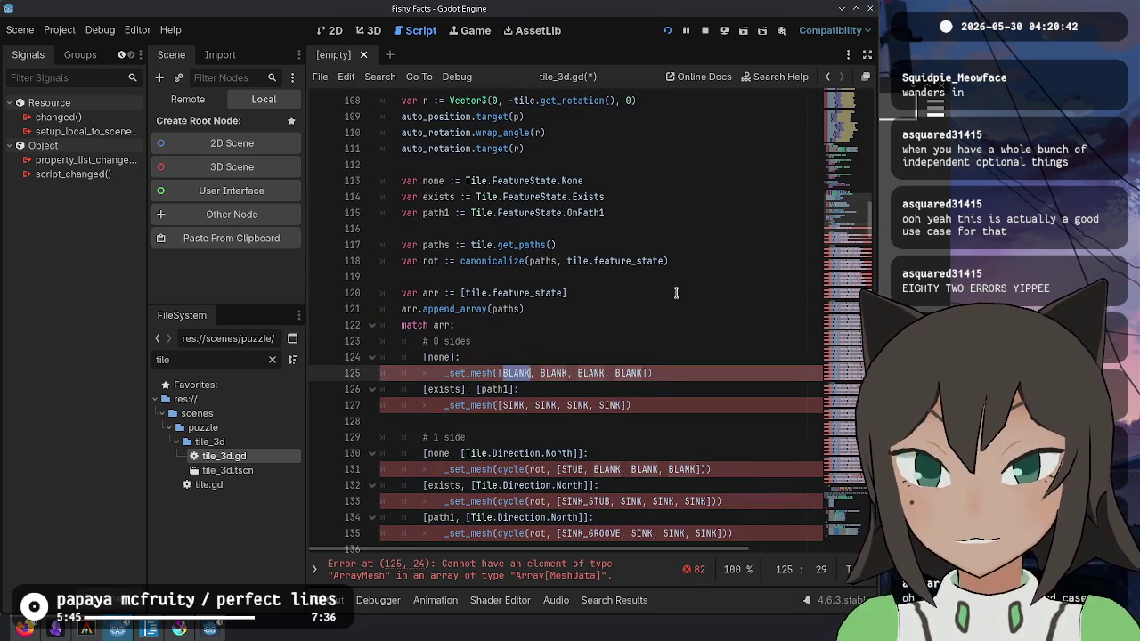
In the empty-tile case, declare md := MeshData.new(BLANK) and pass [md, md, md, md] to _set_mesh.
{"action": "key", "text": "Home"}
{"action": "key", "text": "ctrl+shift+Return"}
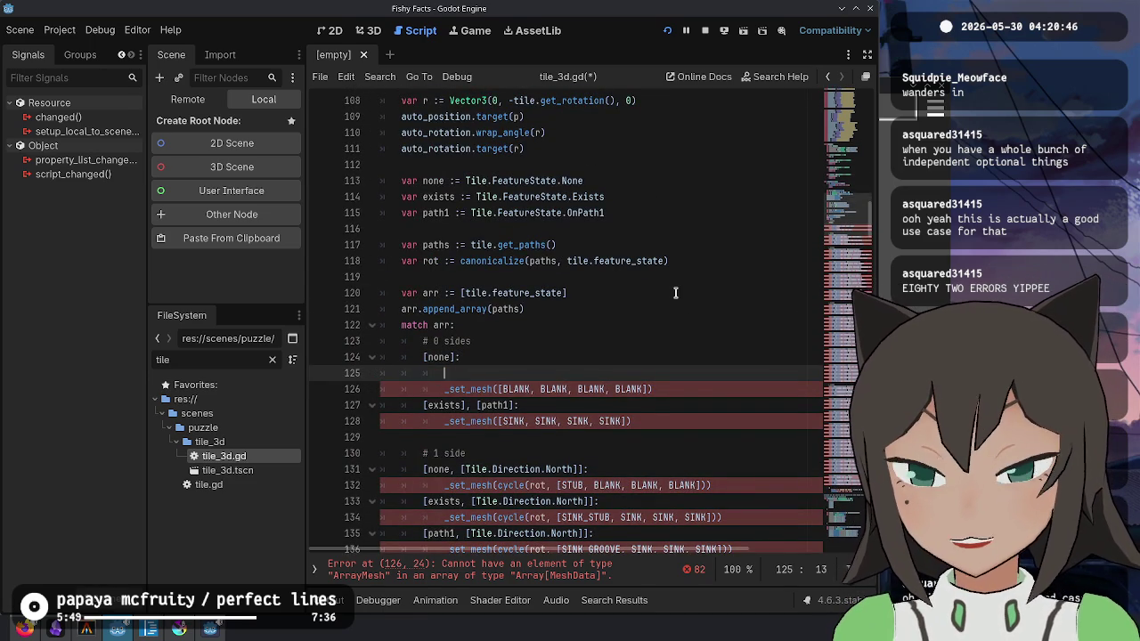
{"action": "type", "text": "var"}
{"action": "key", "text": "BackSpace"}
{"action": "type", "text": "d := "}
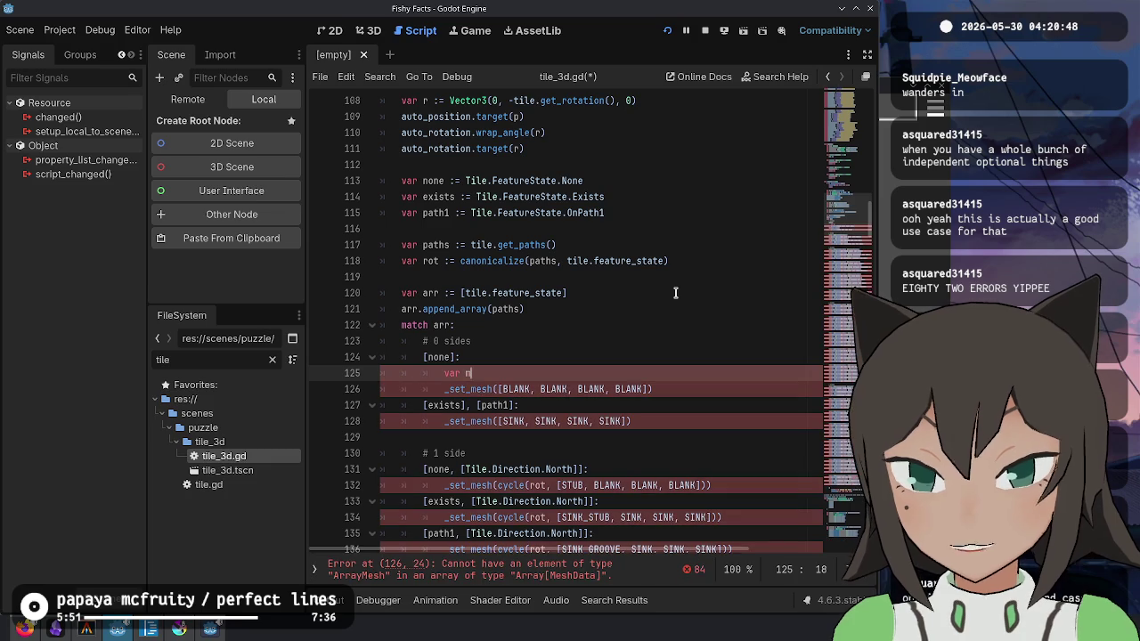
{"action": "type", "text": "Mesh"}
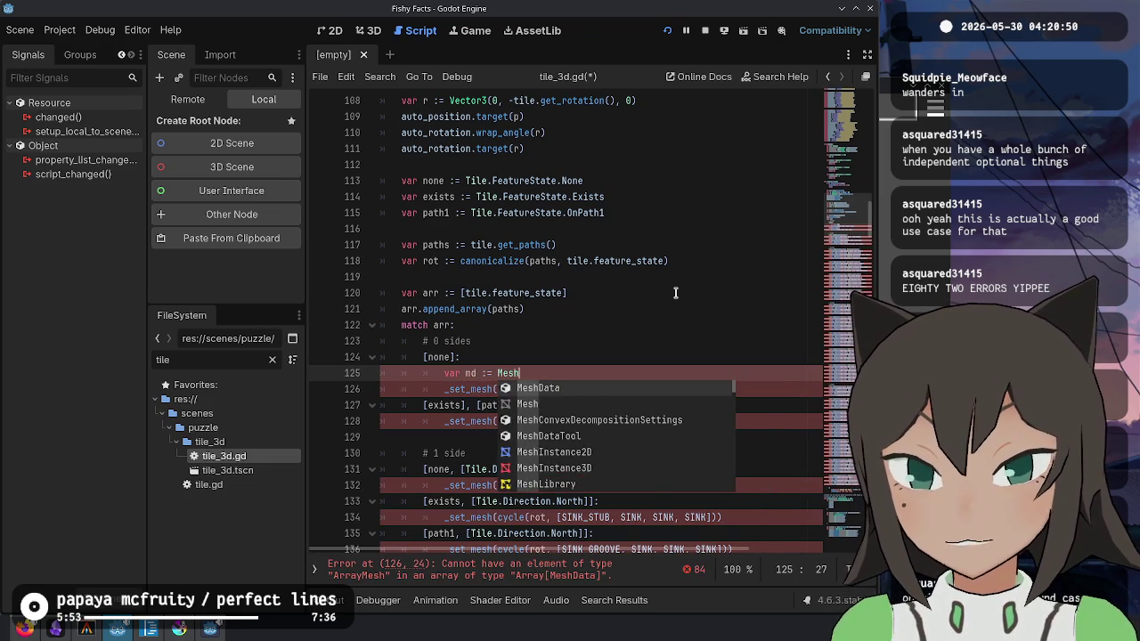
{"action": "type", "text": "Data.new"}
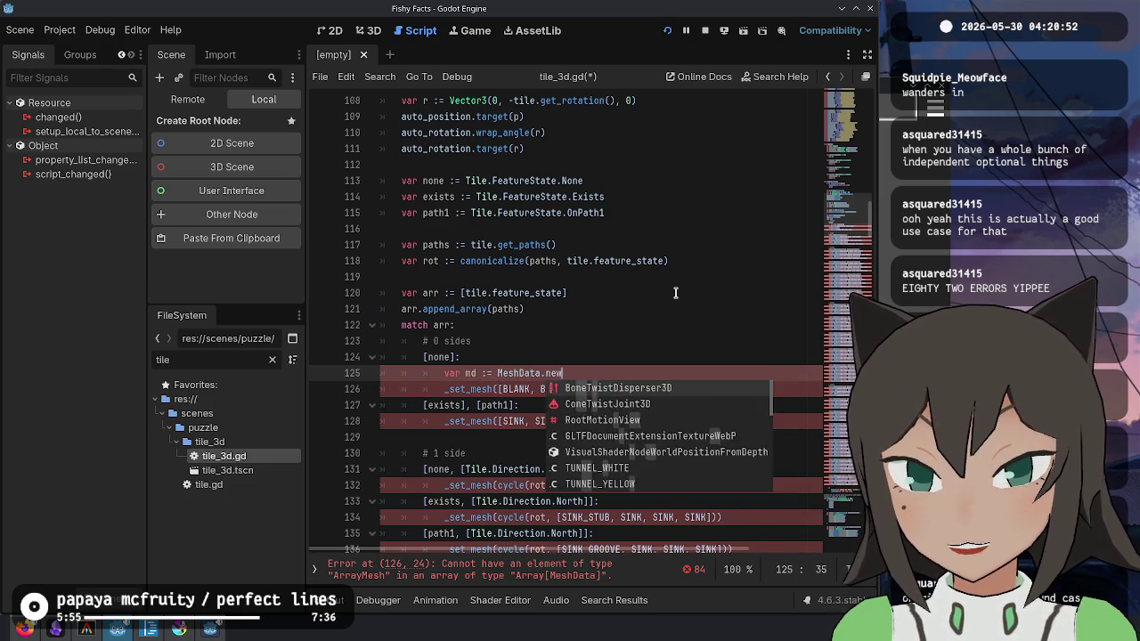
{"action": "type", "text": "(BLANK"}
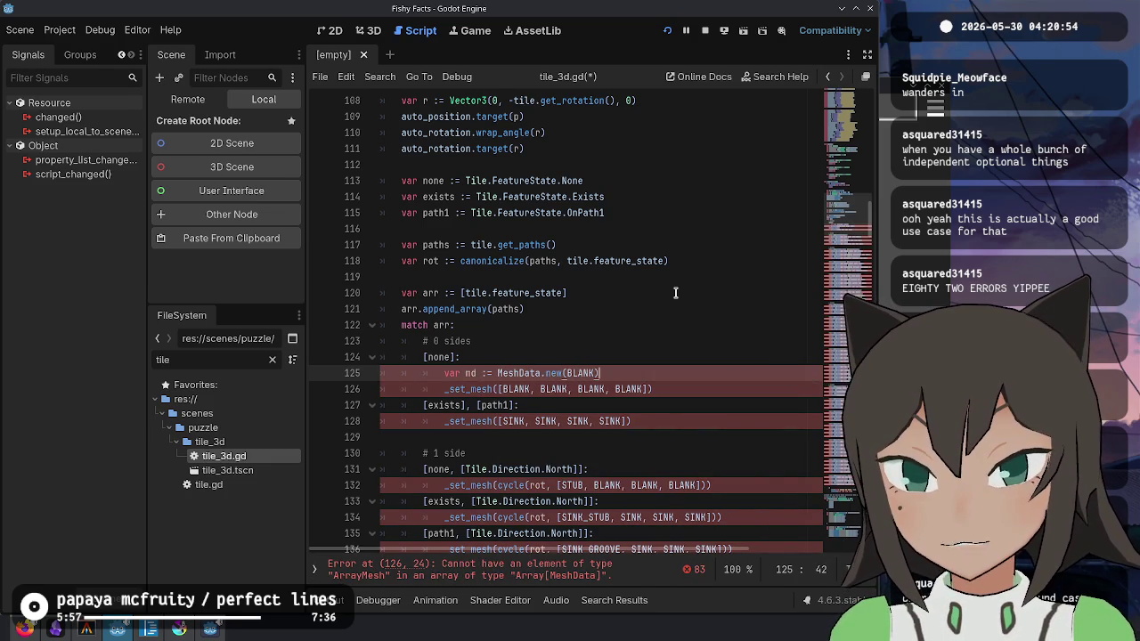
{"action": "key", "text": "Down"}
{"action": "key", "text": "Left"}
{"action": "key", "text": "Left"}
{"action": "key", "text": "Left"}
{"action": "key", "text": "ctrl+shift+Right"}
{"action": "key", "text": "ctrl+d"}
{"action": "key", "text": "ctrl+d"}
{"action": "key", "text": "ctrl+d"}
{"action": "type", "text": "md"}
{"action": "key", "text": "Escape"}
In the [exists], [path1] case, declare md := MeshData.new(SINK) and replace all four SINKs with md.
{"action": "key", "text": "Down"}
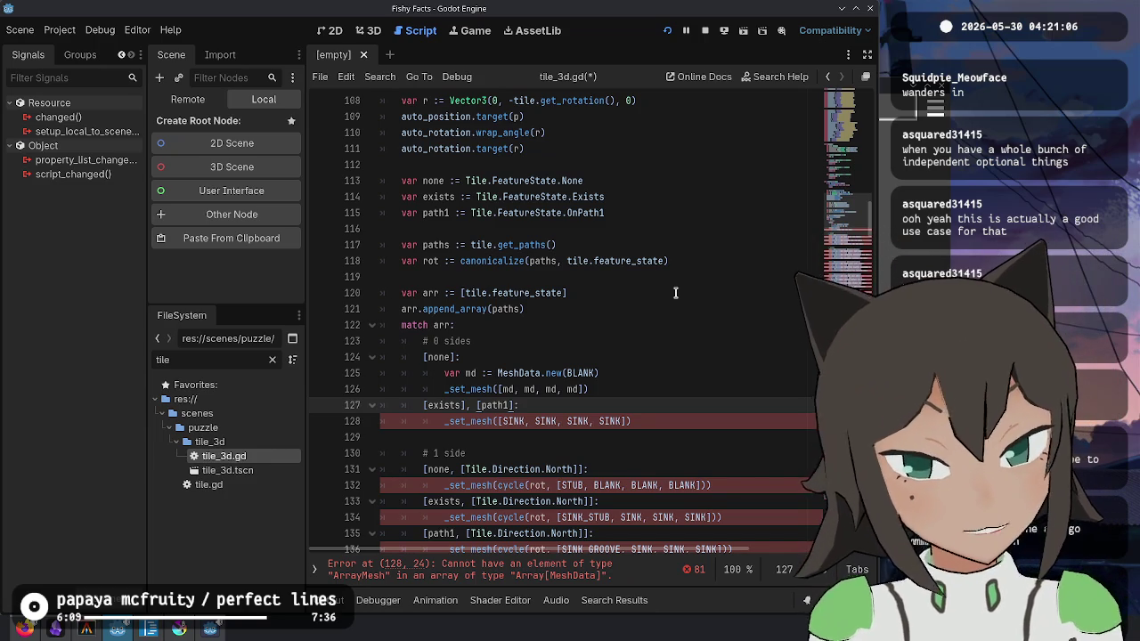
{"action": "key", "text": "Up"}
{"action": "key", "text": "Up"}
{"action": "key", "text": "ctrl+c"}
{"action": "key", "text": "Down"}
{"action": "key", "text": "Down"}
{"action": "key", "text": "Down"}
{"action": "key", "text": "ctrl+v"}
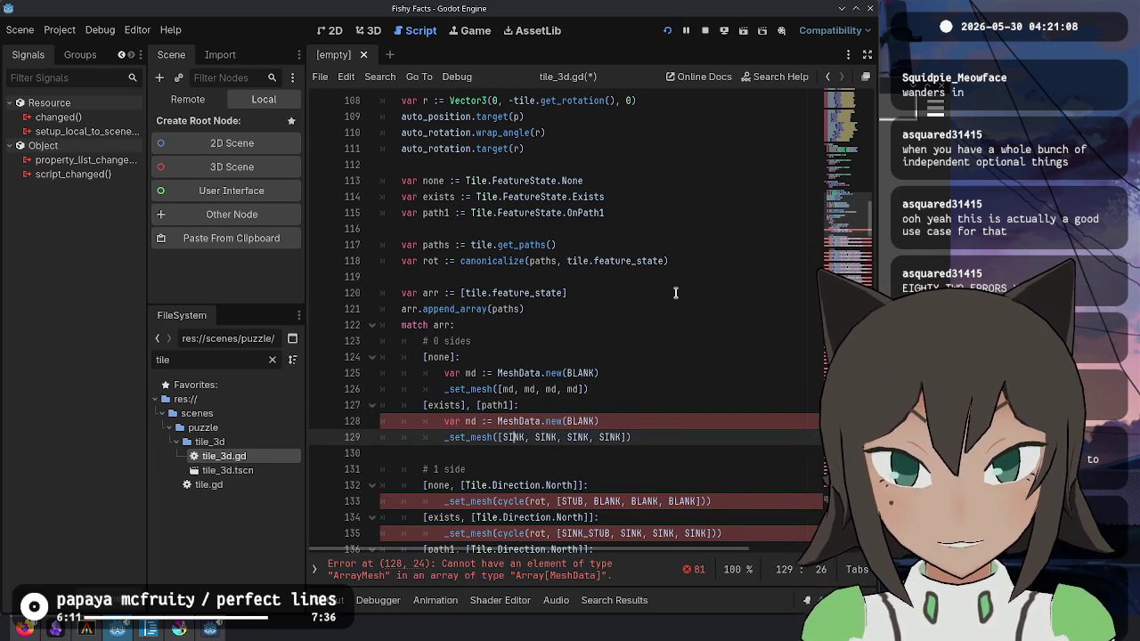
{"action": "key", "text": "Up"}
{"action": "key", "text": "ctrl+Right"}
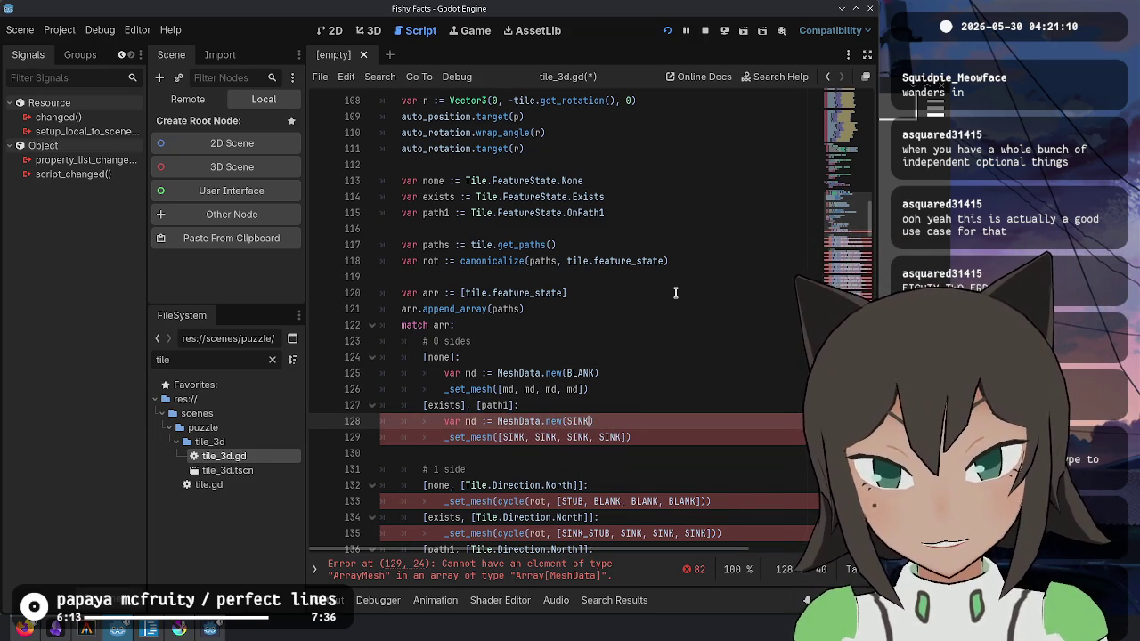
{"action": "key", "text": "Escape"}
{"action": "key", "text": "Down"}
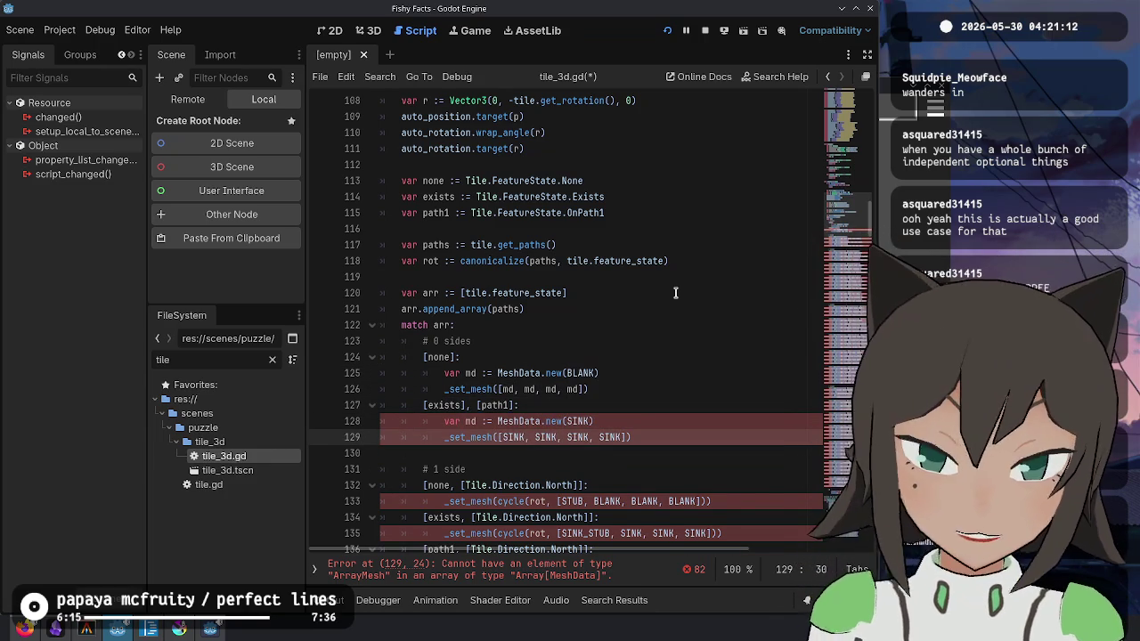
{"action": "key", "text": "ctrl+shift+Right"}
{"action": "key", "text": "ctrl+d"}
{"action": "type", "text": "md"}
{"action": "key", "text": "Escape"}
{"action": "key", "text": "Down"}
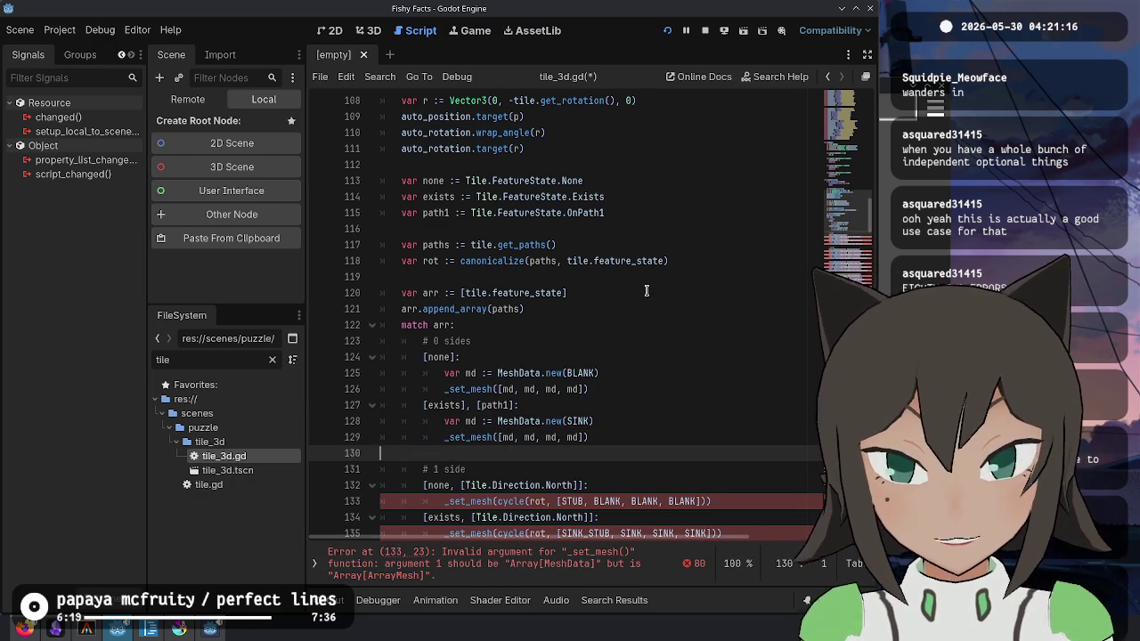
{"action": "scroll", "coordinate": [647, 291], "scroll_direction": "down", "scroll_amount": 4}
{"action": "left_click", "coordinate": [631, 309]}
Declare stub := MeshData.new(STUB) and blank := MeshData.new(BLANK) in the [none, North] case.
{"action": "key", "text": "Up"}
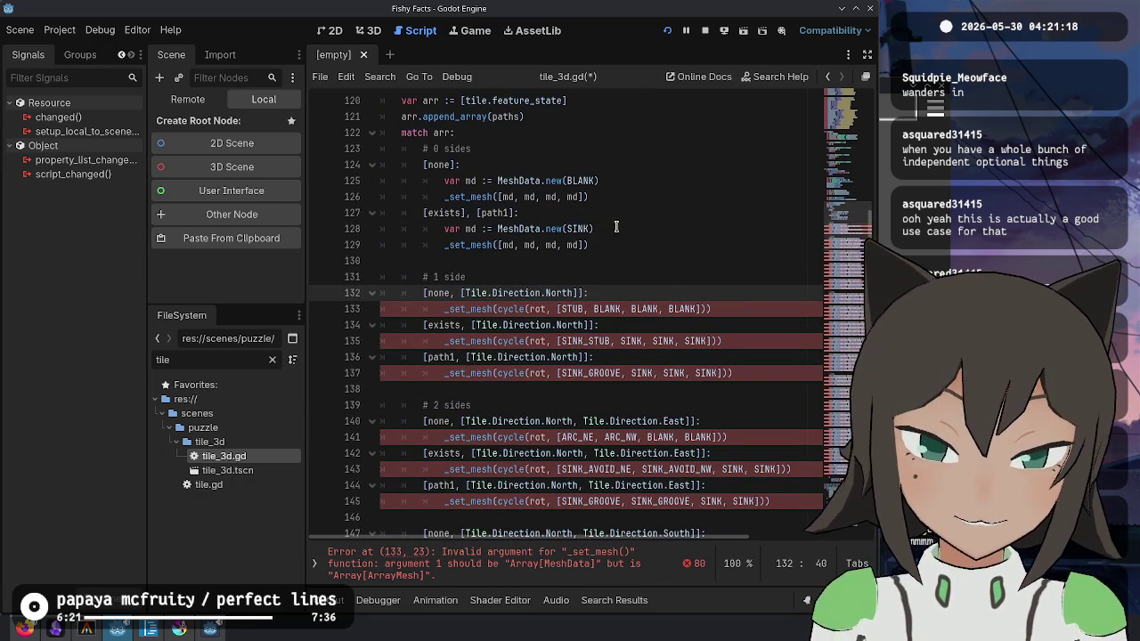
{"action": "left_click", "coordinate": [615, 228]}
{"action": "key", "text": "ctrl+c"}
{"action": "left_click", "coordinate": [639, 312]}
{"action": "key", "text": "ctrl+v"}
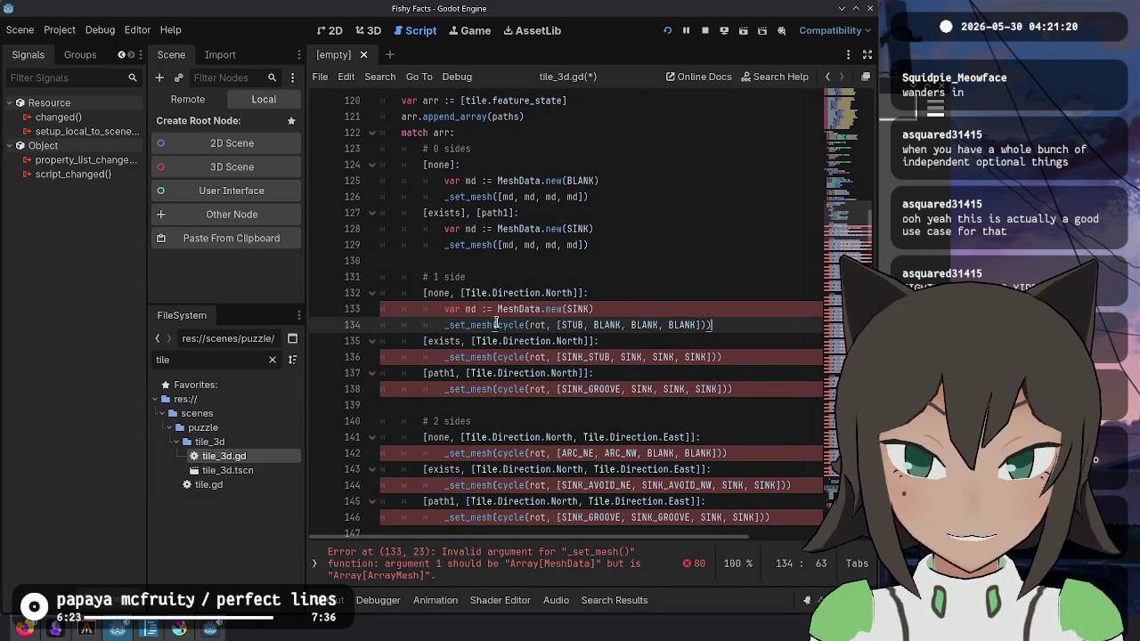
{"action": "left_click", "coordinate": [567, 326]}
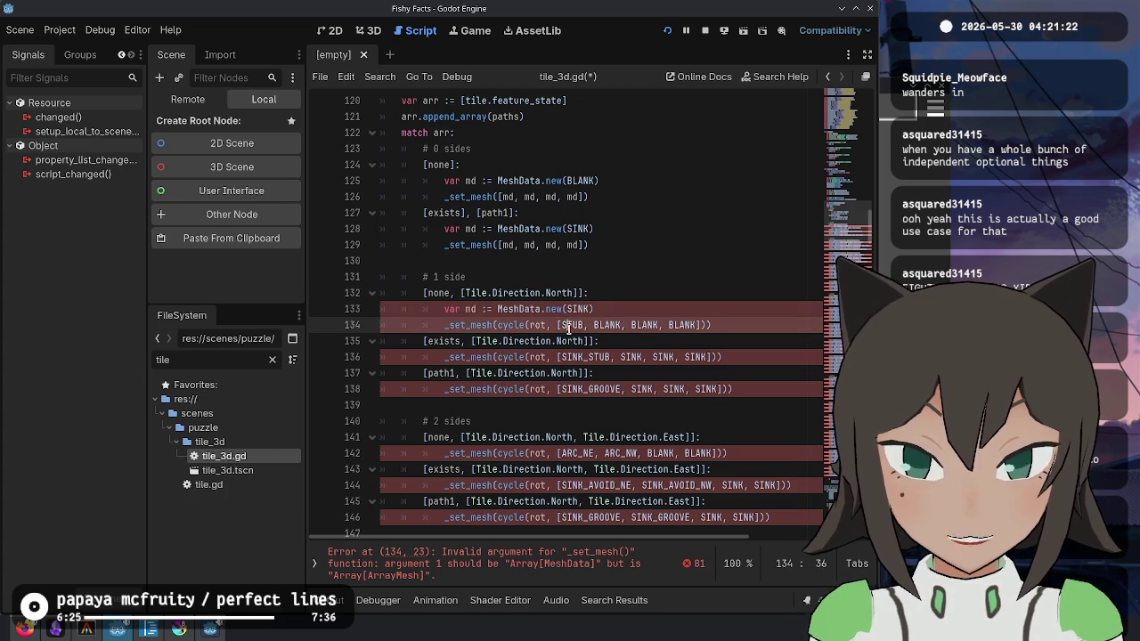
{"action": "key", "text": "ctrl+c"}
{"action": "double_click", "coordinate": [578, 309]}
{"action": "key", "text": "ctrl+v"}
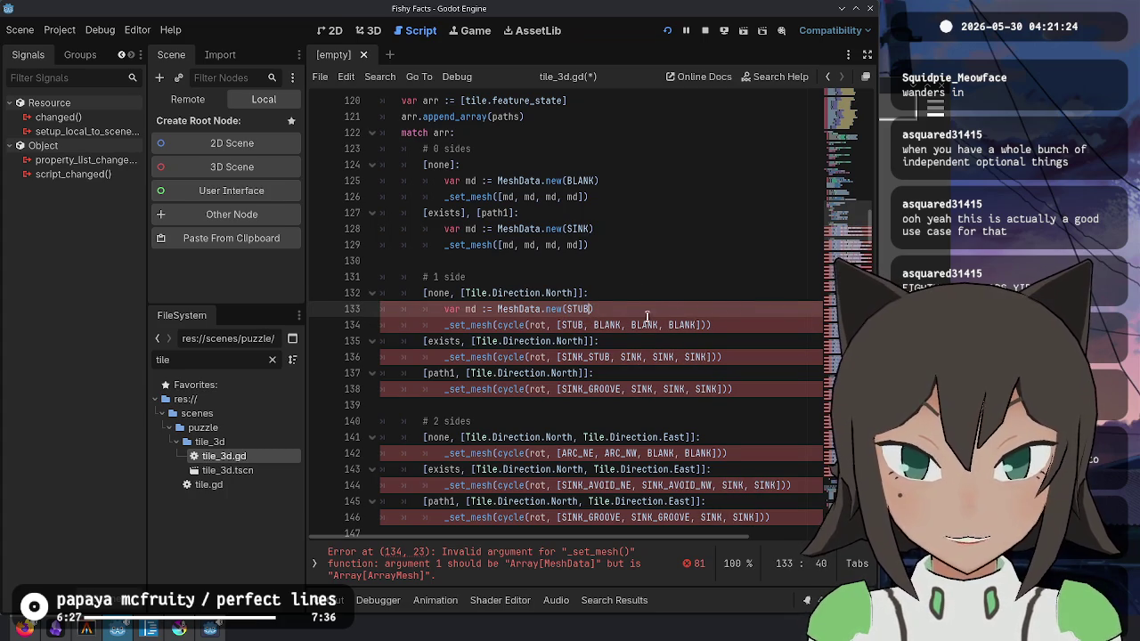
{"action": "key", "text": "Delete"}
{"action": "key", "text": "Delete"}
{"action": "key", "text": "Delete"}
{"action": "type", "text": "stub"}
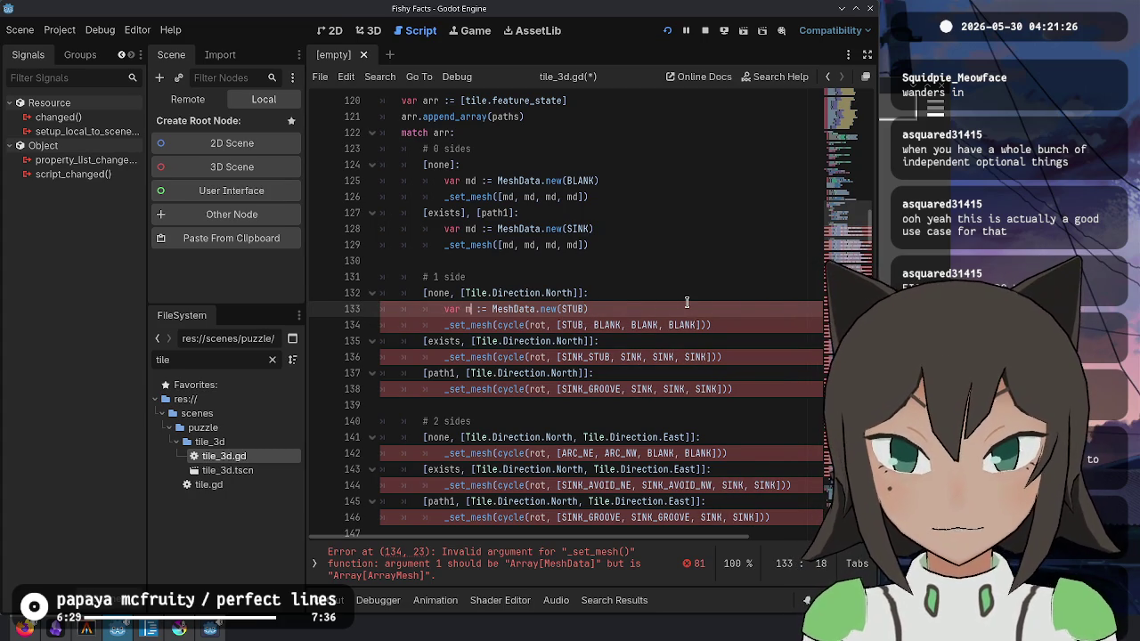
{"action": "key", "text": "ctrl+shift+d"}
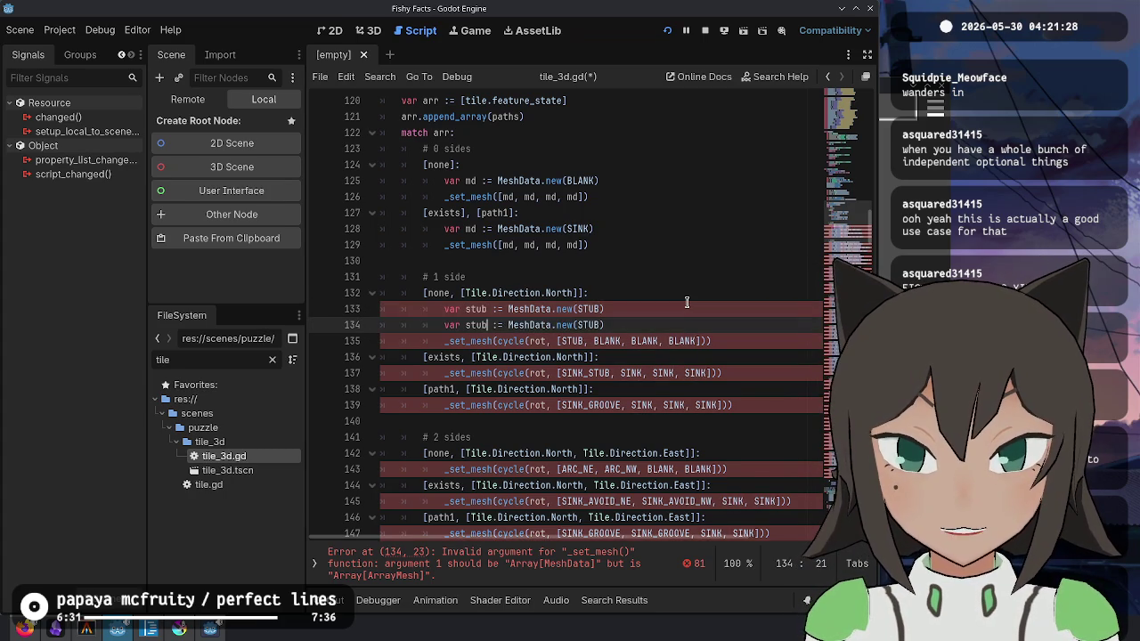
{"action": "key", "text": "BackSpace"}
{"action": "key", "text": "BackSpace"}
{"action": "key", "text": "BackSpace"}
{"action": "type", "text": "blank"}
{"action": "key", "text": "End"}
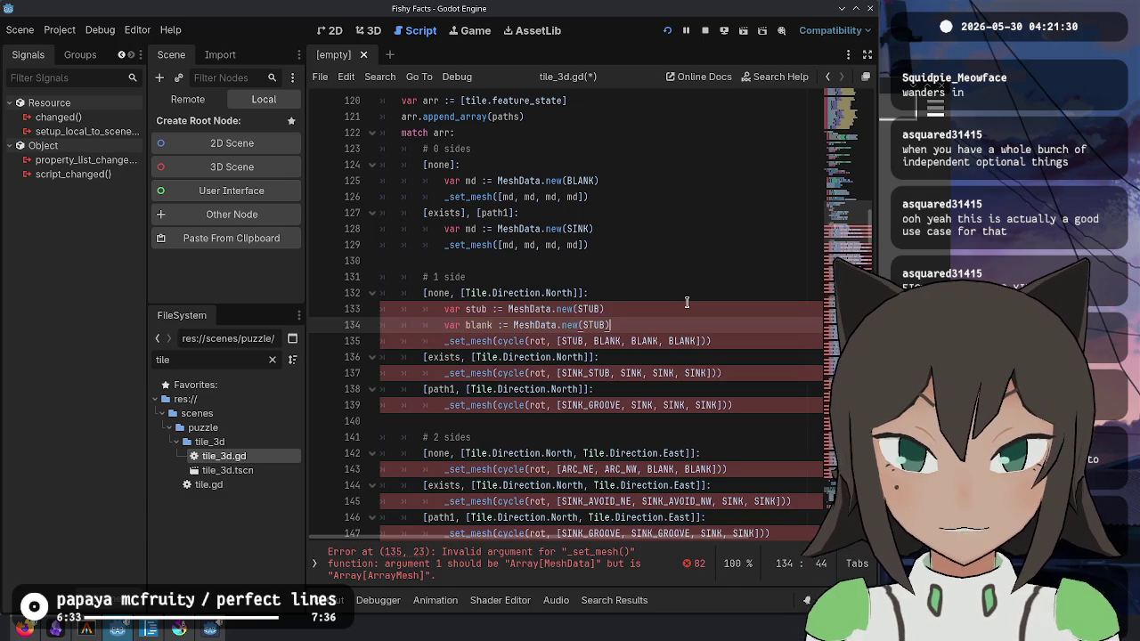
{"action": "type", "text": "K"}
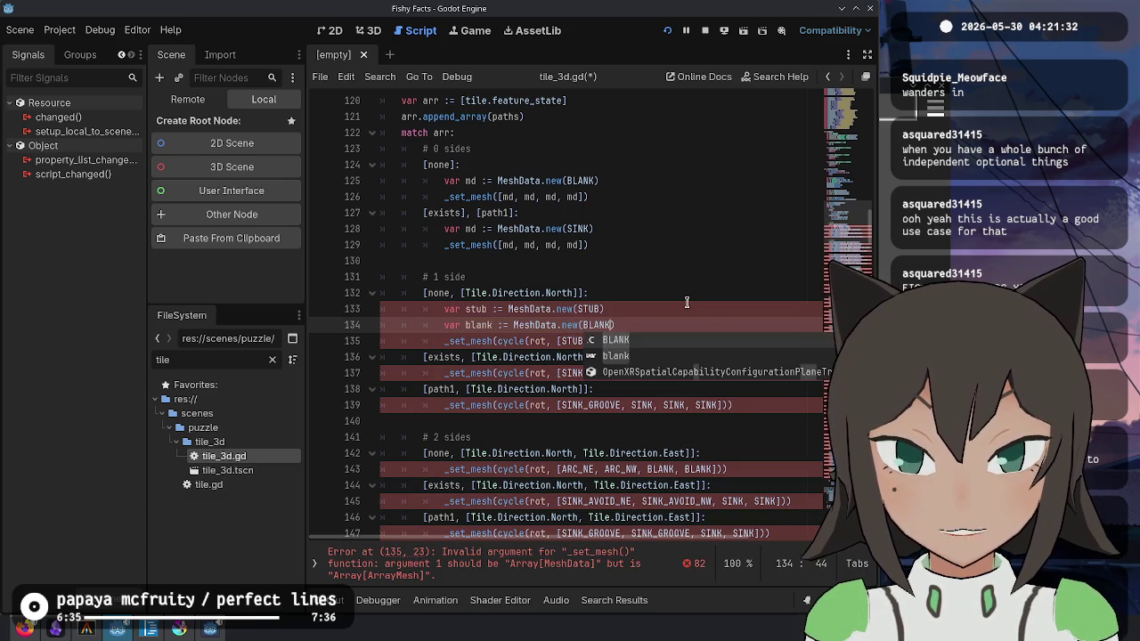
Change the cycle list to [stub, blank, blank, blank] and jump to cycle()'s definition.
{"action": "key", "text": "Down"}
{"action": "key", "text": "ctrl+shift+Left"}
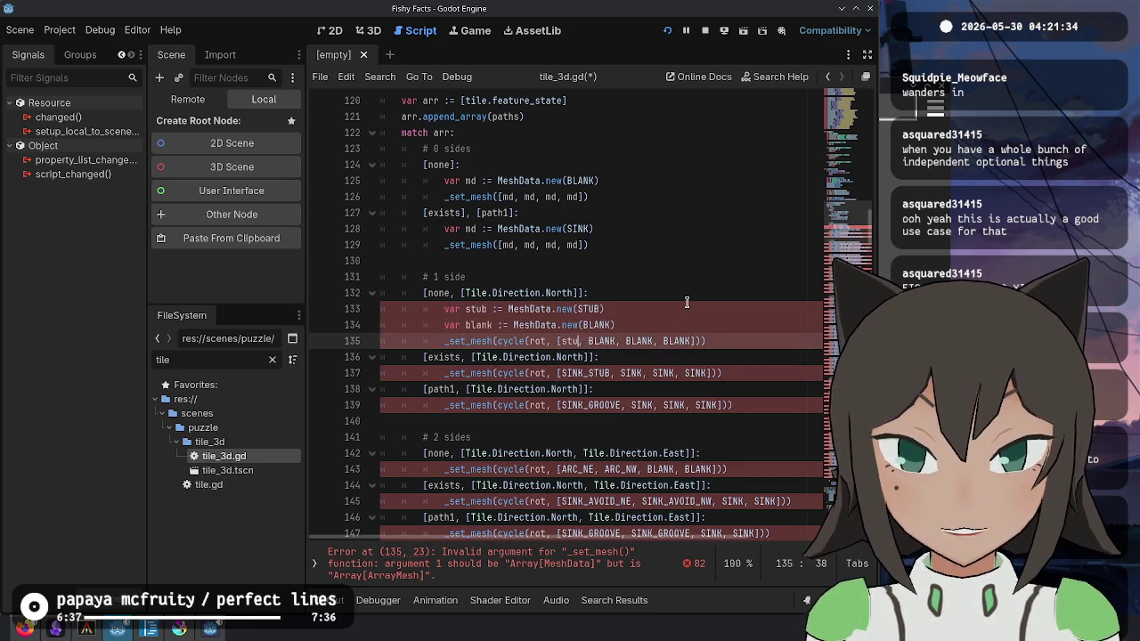
{"action": "type", "text": "stub"}
{"action": "key", "text": "ctrl+shift+Right"}
{"action": "type", "text": "blank"}
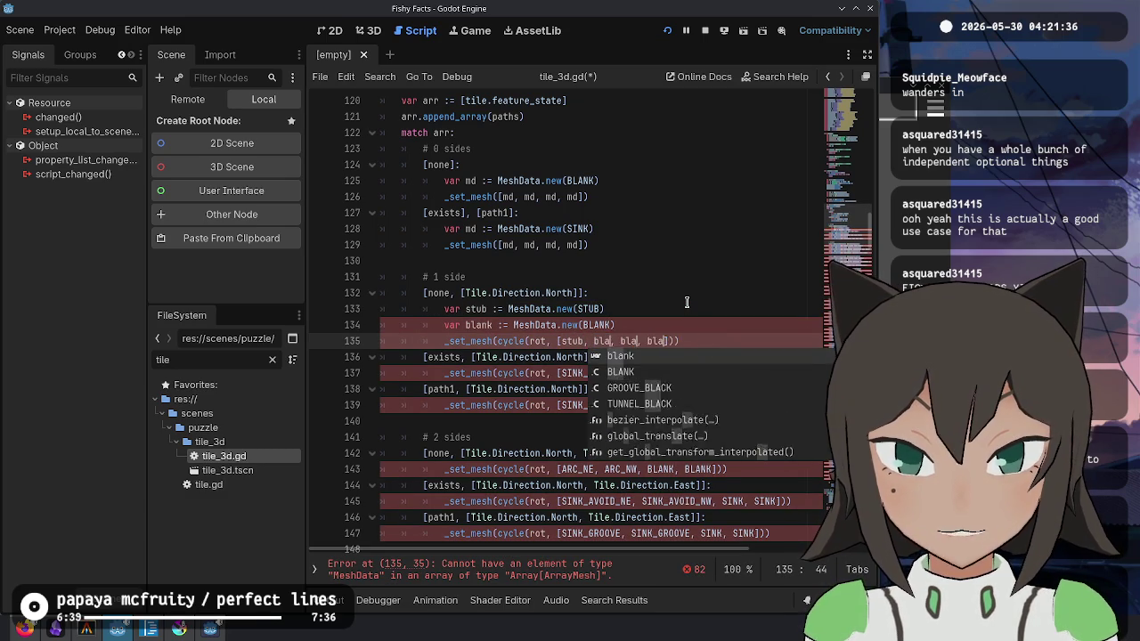
{"action": "key", "text": "Escape"}
{"action": "key", "text": "Up"}
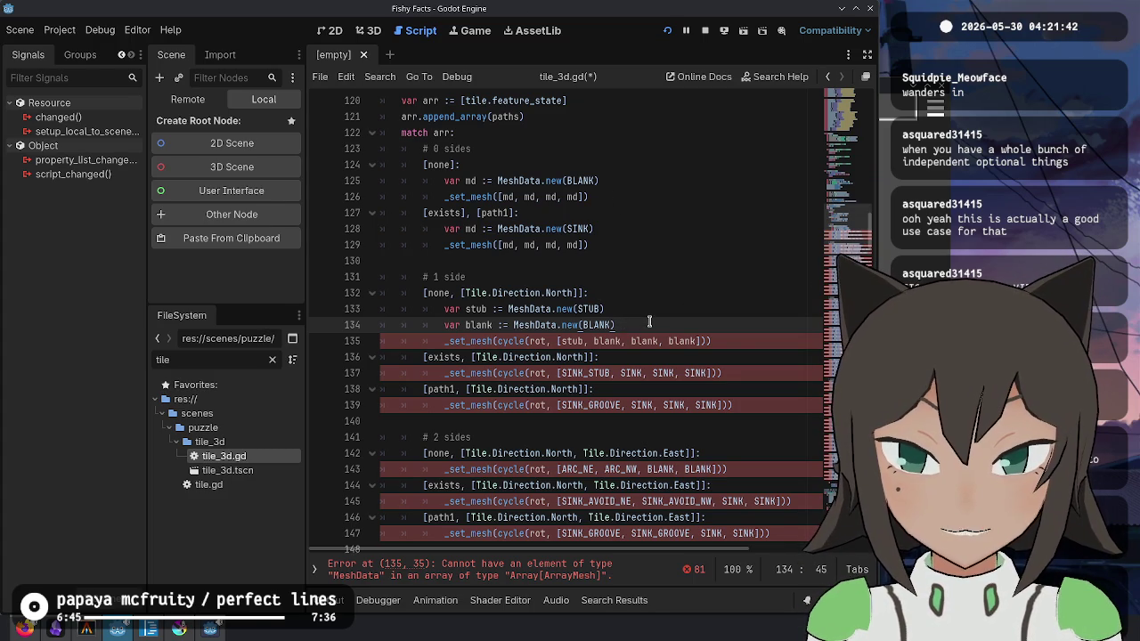
{"action": "left_click", "coordinate": [502, 340], "text": "ctrl"}
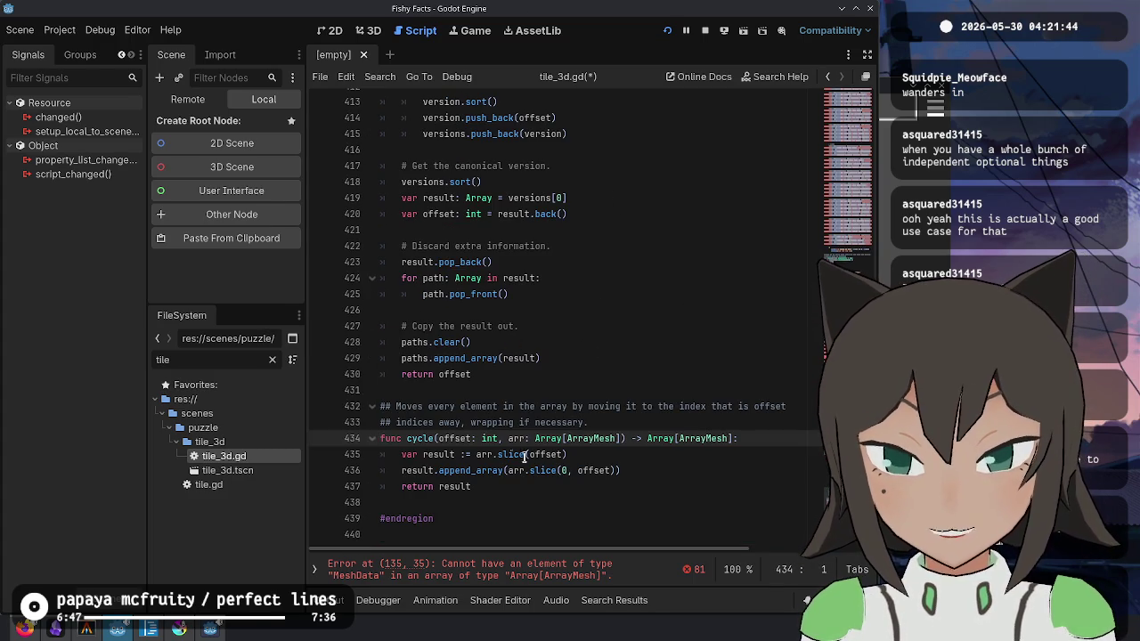
Replace both ArrayMesh types in cycle()'s signature with MeshData and save tile_3d.gd.
{"action": "double_click", "coordinate": [583, 439]}
{"action": "key", "text": "ctrl+d"}
{"action": "type", "text": "MeshData"}
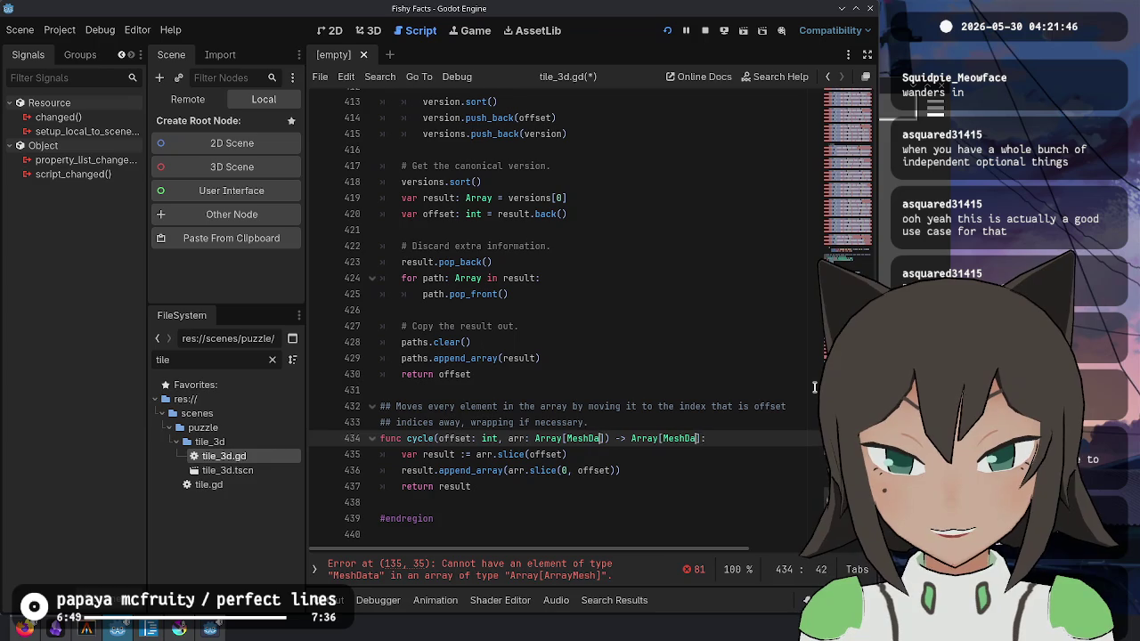
{"action": "key", "text": "ctrl+s"}
{"action": "key", "text": "Up"}
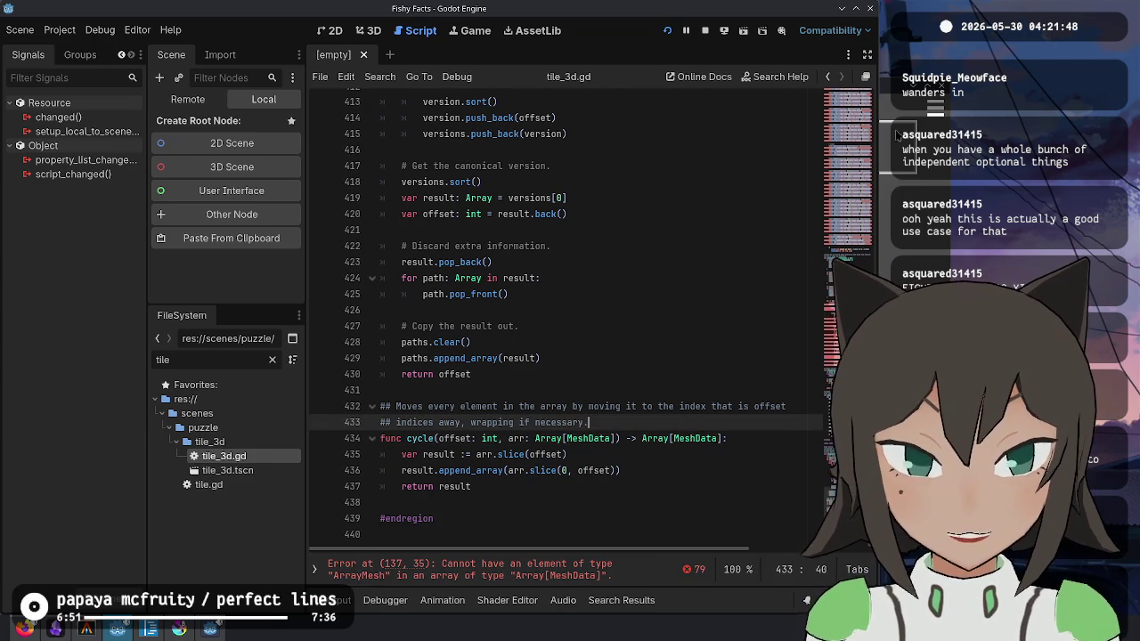
{"action": "left_click", "coordinate": [862, 110]}
{"action": "left_click", "coordinate": [862, 184]}
{"action": "left_click", "coordinate": [638, 422]}
{"action": "scroll", "coordinate": [611, 360], "scroll_direction": "down", "scroll_amount": 2}
{"action": "left_click", "coordinate": [732, 264]}
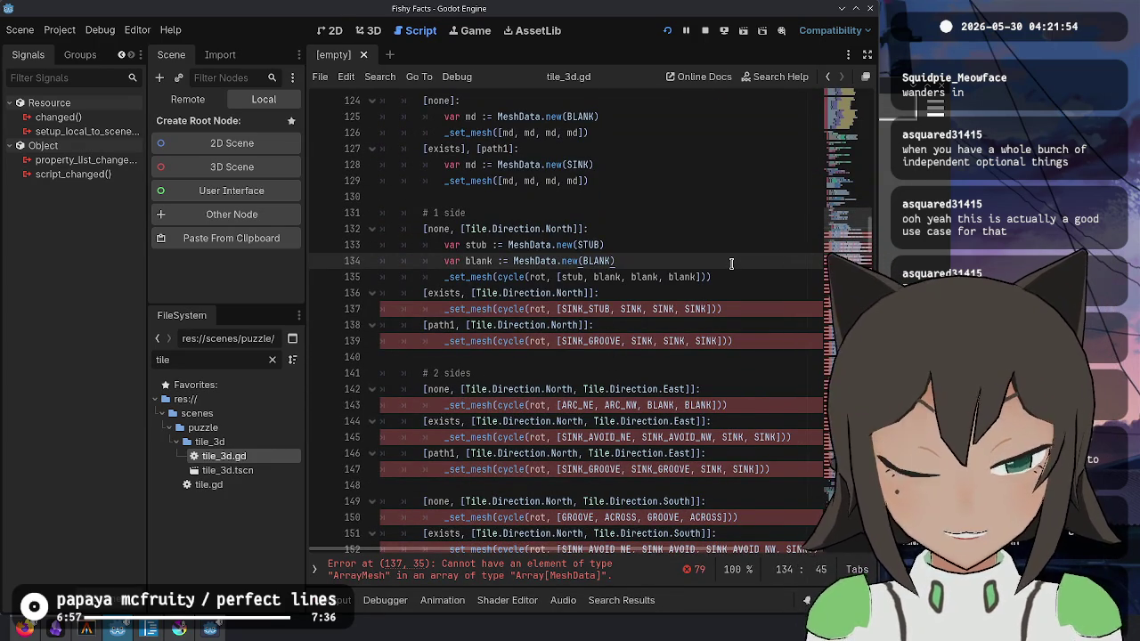
Copy the stub and blank declarations into the [exists, North] case.
{"action": "key", "text": "shift+Up"}
{"action": "key", "text": "ctrl+c"}
{"action": "key", "text": "Down"}
{"action": "key", "text": "Down"}
{"action": "key", "text": "Return"}
{"action": "key", "text": "ctrl+v"}
{"action": "key", "text": "Down"}
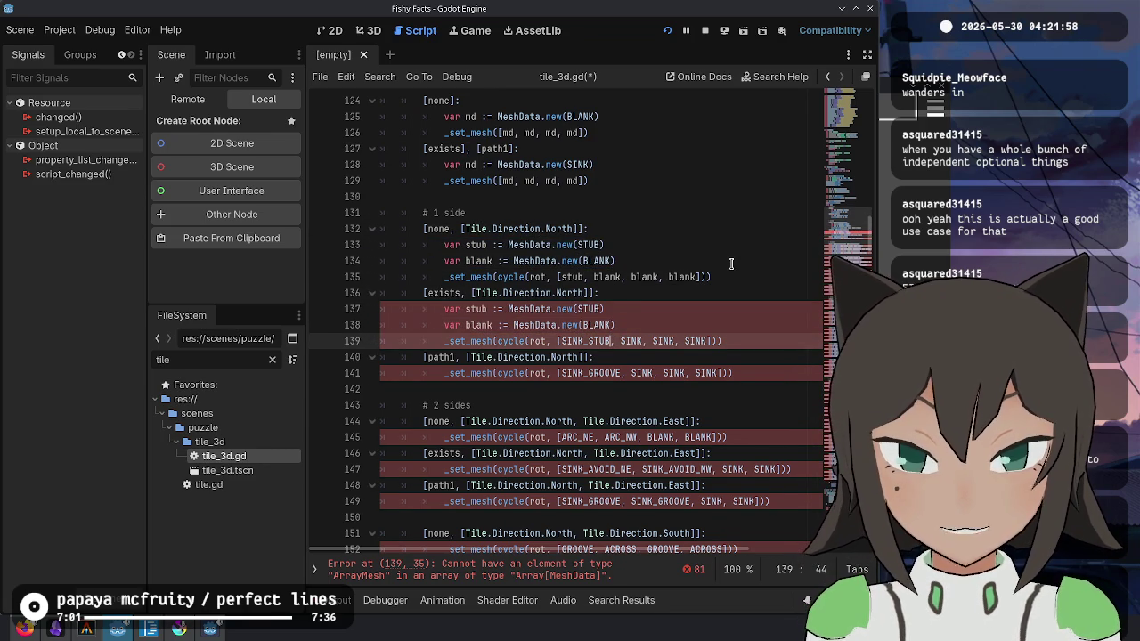
Turn the copied stub line into sink := MeshData.new(SINK).
{"action": "key", "text": "ctrl+shift+Right"}
{"action": "key", "text": "Up"}
{"action": "key", "text": "Up"}
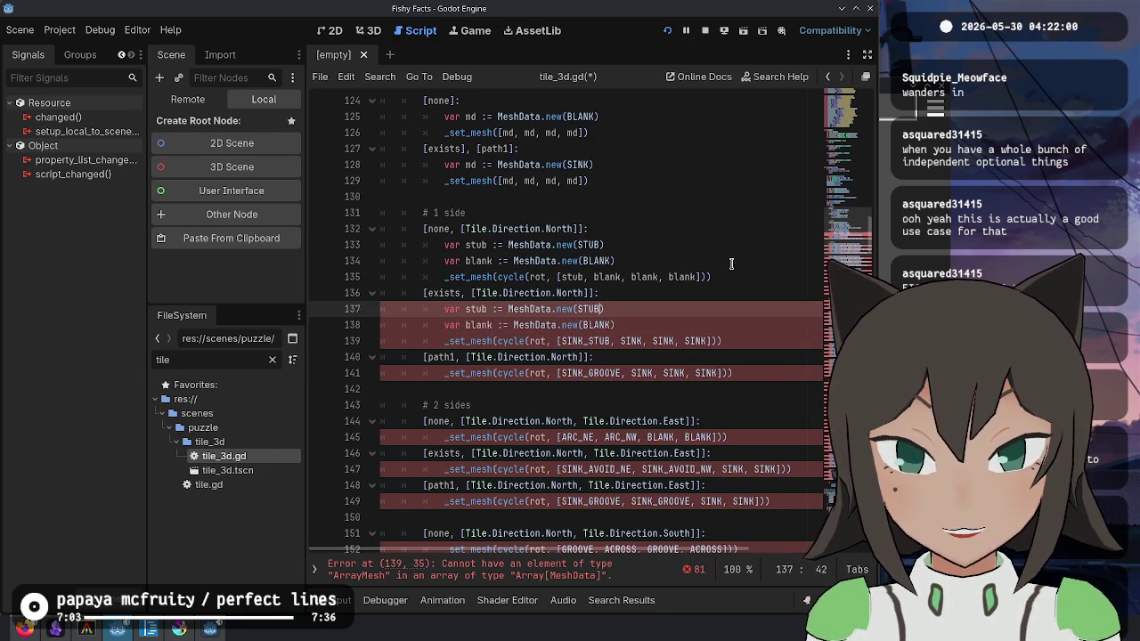
{"action": "key", "text": "ctrl+shift+Left"}
{"action": "type", "text": "SINK"}
{"action": "key", "text": "Home"}
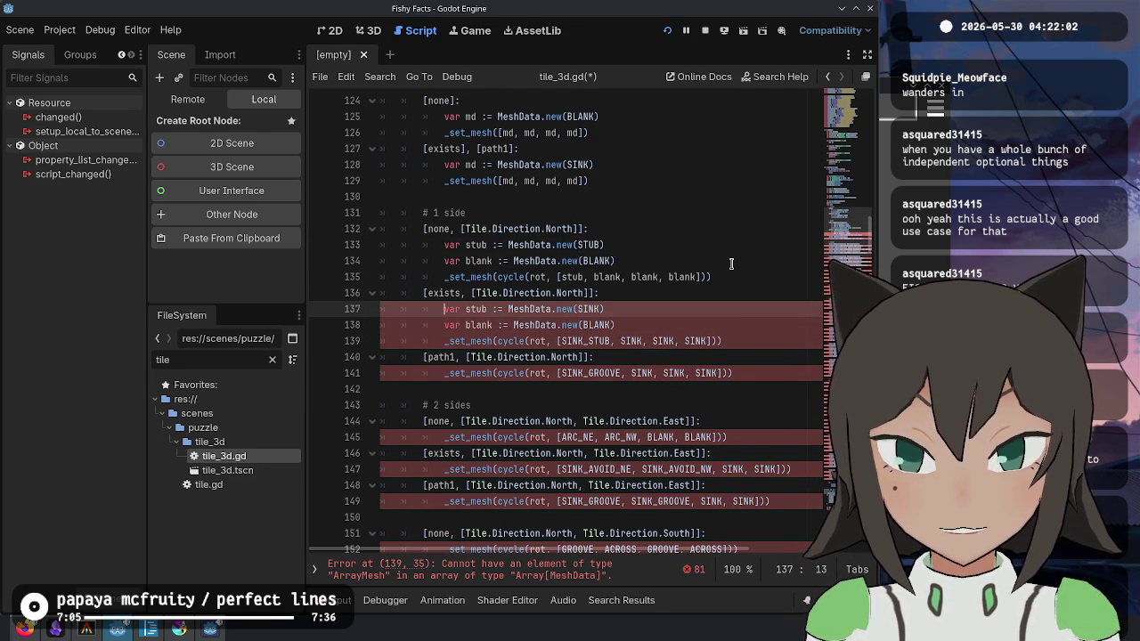
{"action": "key", "text": "ctrl+BackSpace"}
{"action": "type", "text": "sink"}
{"action": "key", "text": "Down"}
Turn the copied blank line into sink_stub := MeshData.new(SINK_STUB) and move it above sink.
{"action": "key", "text": "ctrl+Right"}
{"action": "key", "text": "ctrl+BackSpace"}
{"action": "type", "text": "sink_stub"}
{"action": "key", "text": "End"}
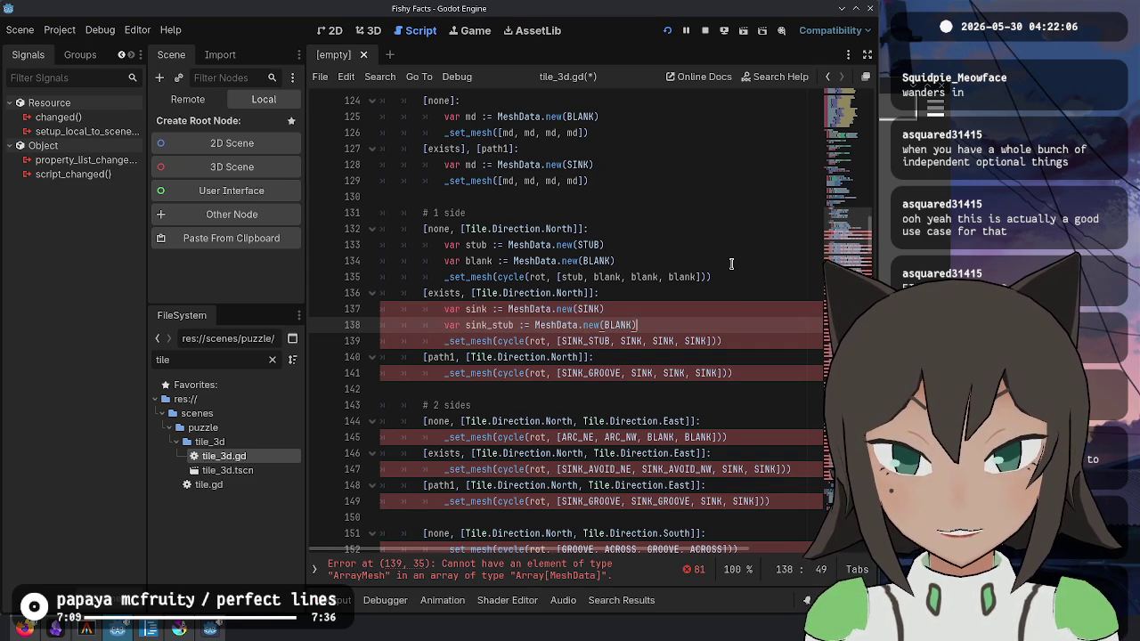
{"action": "type", "text": "b"}
{"action": "key", "text": "Return"}
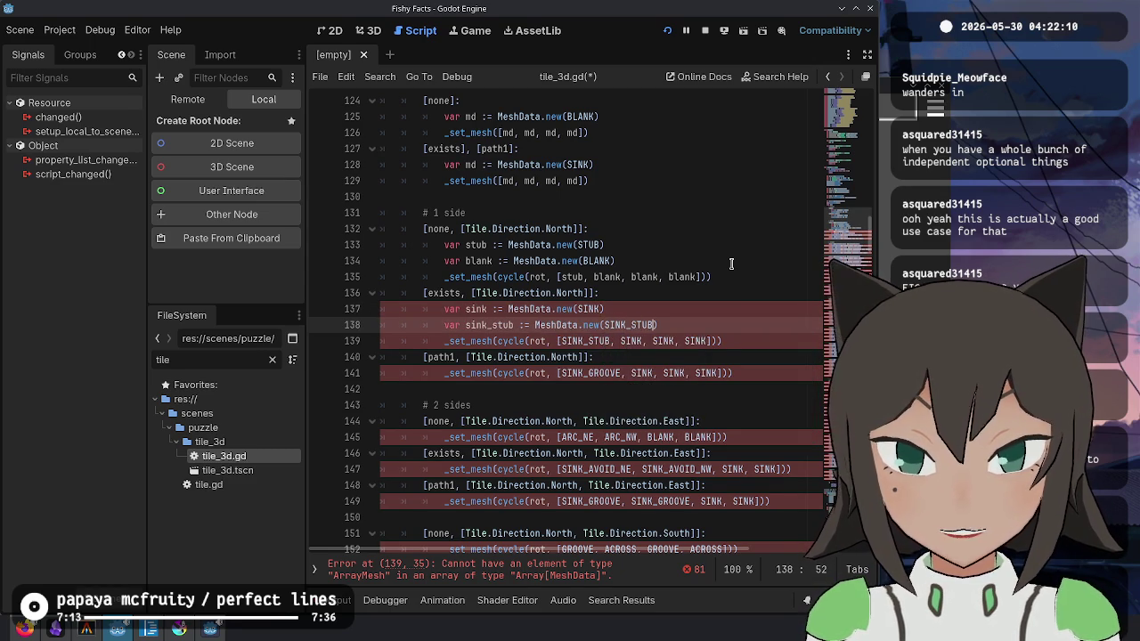
{"action": "key", "text": "alt+Up"}
Change the cycle list to [sink_stub, sink, sink, sink].
{"action": "key", "text": "Down"}
{"action": "key", "text": "Down"}
{"action": "key", "text": "ctrl+BackSpace"}
{"action": "type", "text": "sink_Stub"}
{"action": "key", "text": "Left"}
{"action": "key", "text": "Left"}
{"action": "key", "text": "Left"}
{"action": "key", "text": "ctrl+Right"}
{"action": "key", "text": "ctrl+Right"}
{"action": "key", "text": "ctrl+d"}
{"action": "key", "text": "ctrl+d"}
{"action": "key", "text": "ctrl+d"}
{"action": "type", "text": "sink"}
{"action": "key", "text": "Escape"}
{"action": "key", "text": "Up"}
{"action": "key", "text": "Up"}
{"action": "key", "text": "End"}
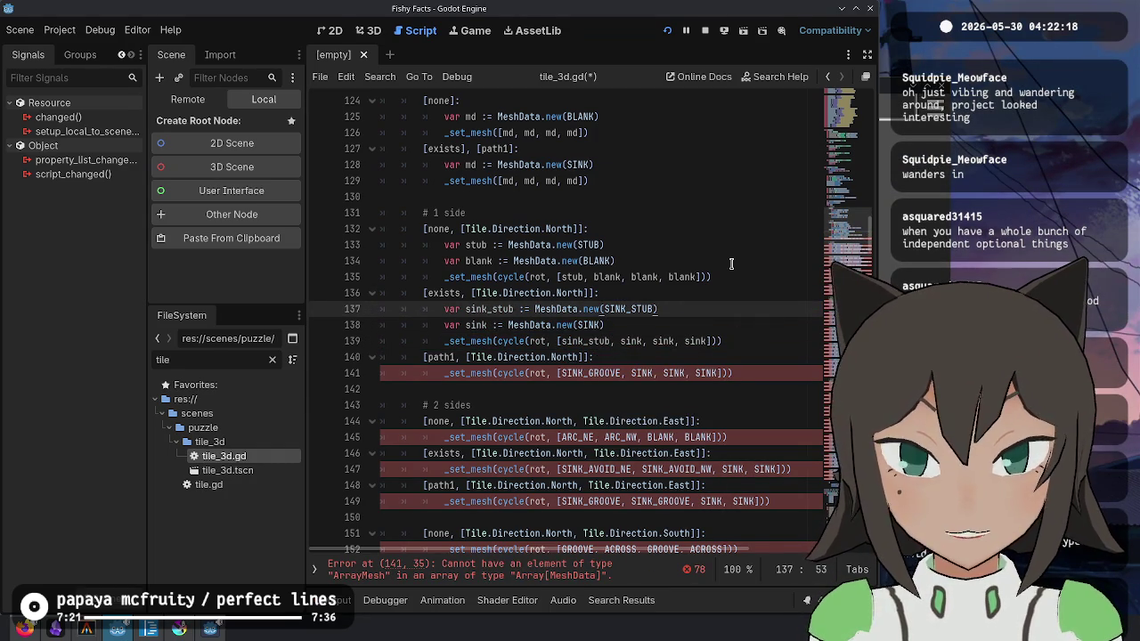
{"action": "key", "text": "Down"}
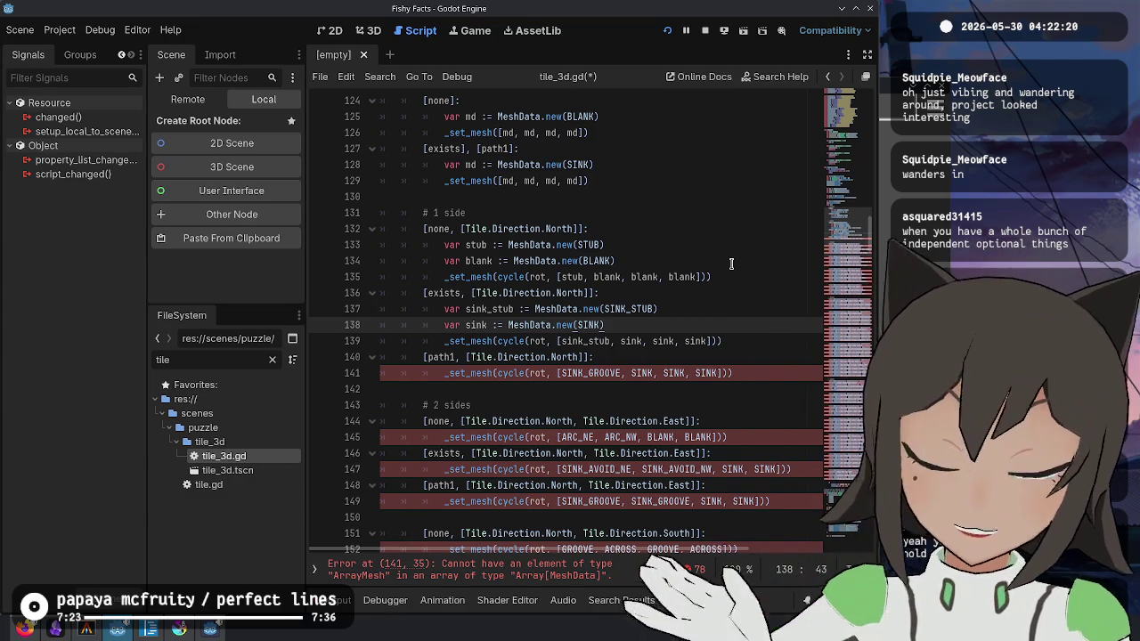
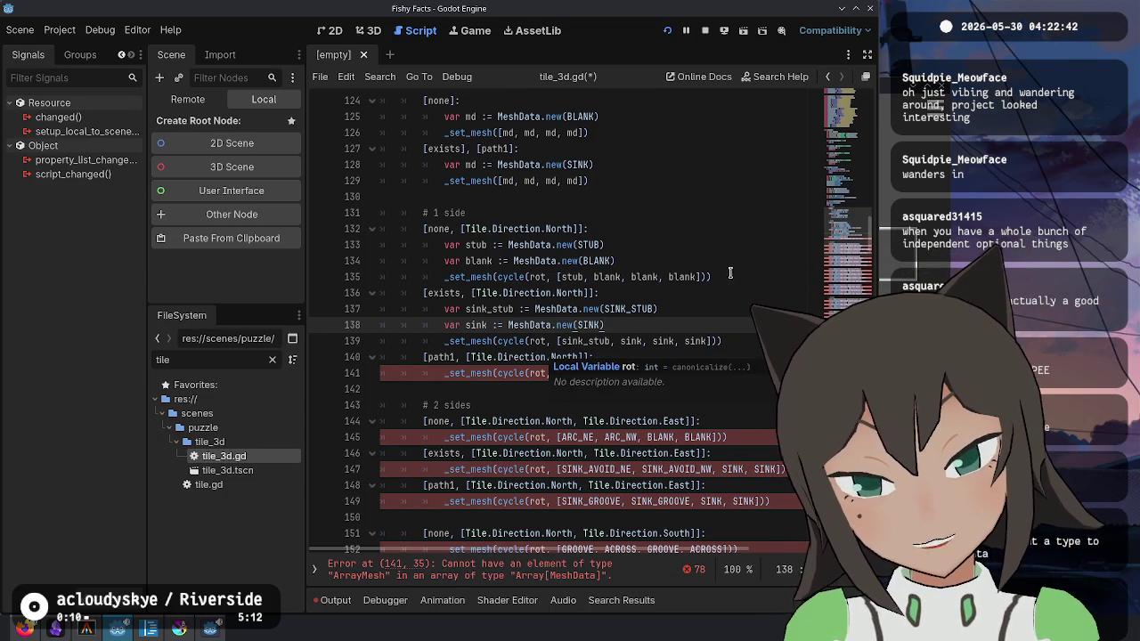
Review the code down to line 224, then place the caret on empty line 130.
{"action": "scroll", "coordinate": [559, 322], "scroll_direction": "down", "scroll_amount": 4}
{"action": "scroll", "coordinate": [472, 220], "scroll_direction": "down", "scroll_amount": 18}
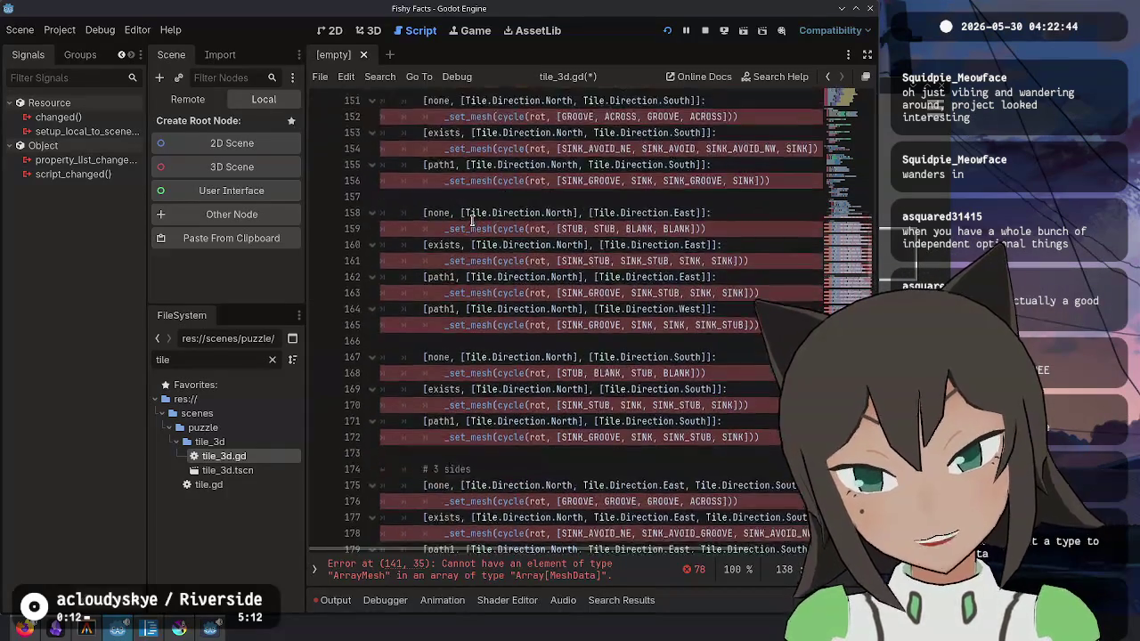
{"action": "scroll", "coordinate": [472, 220], "scroll_direction": "down", "scroll_amount": 8}
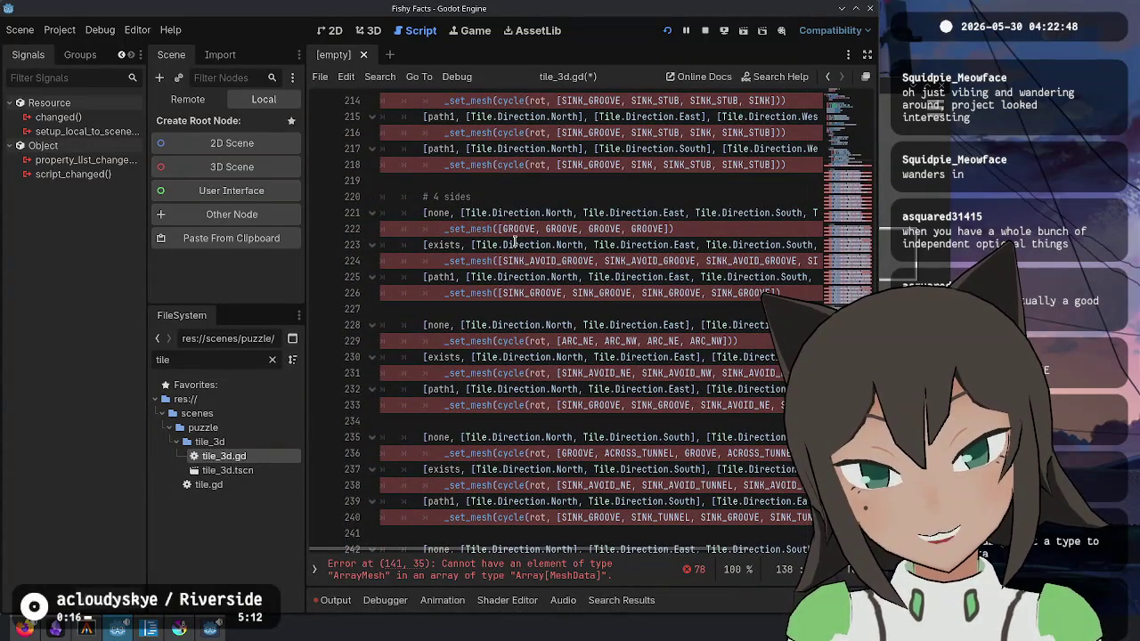
{"action": "mouse_move", "coordinate": [524, 260]}
{"action": "left_mouse_down"}
{"action": "mouse_move", "coordinate": [849, 257]}
{"action": "mouse_move", "coordinate": [374, 214]}
{"action": "mouse_move", "coordinate": [611, 245]}
{"action": "left_mouse_up"}
{"action": "left_click", "coordinate": [621, 260]}
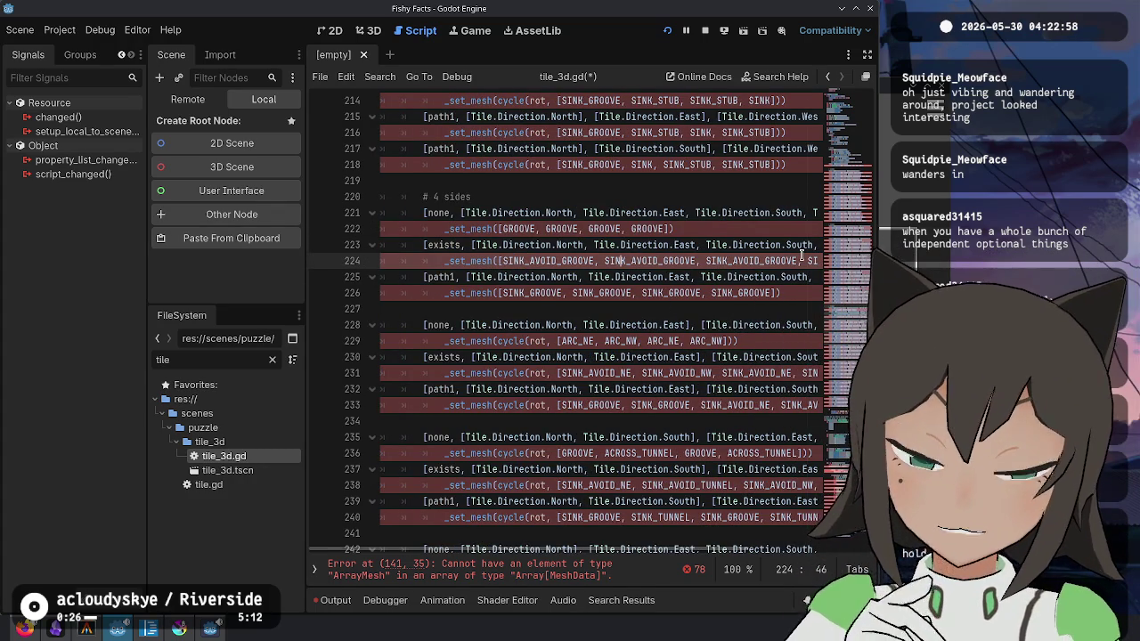
{"action": "scroll", "coordinate": [645, 274], "scroll_direction": "up", "scroll_amount": 15}
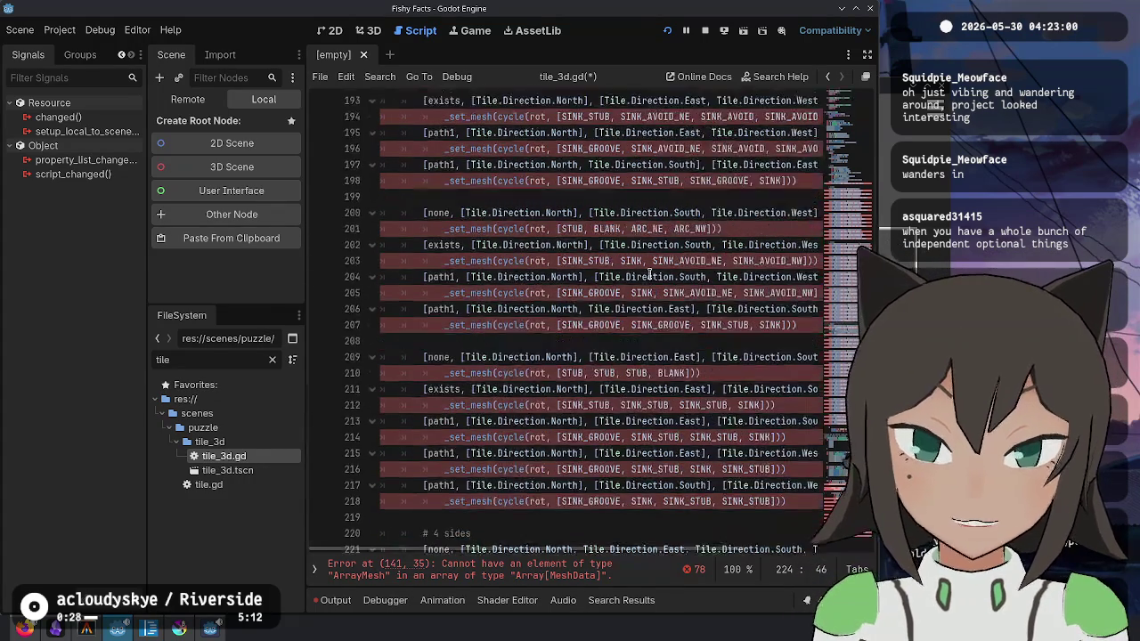
{"action": "scroll", "coordinate": [652, 273], "scroll_direction": "up", "scroll_amount": 14}
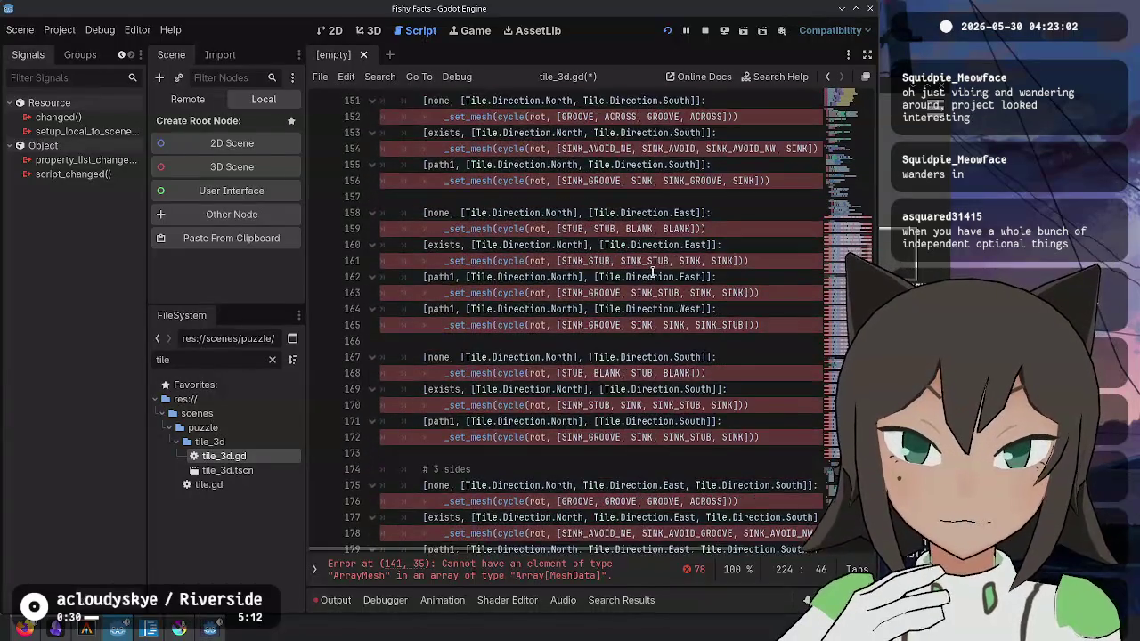
{"action": "scroll", "coordinate": [652, 272], "scroll_direction": "up", "scroll_amount": 2}
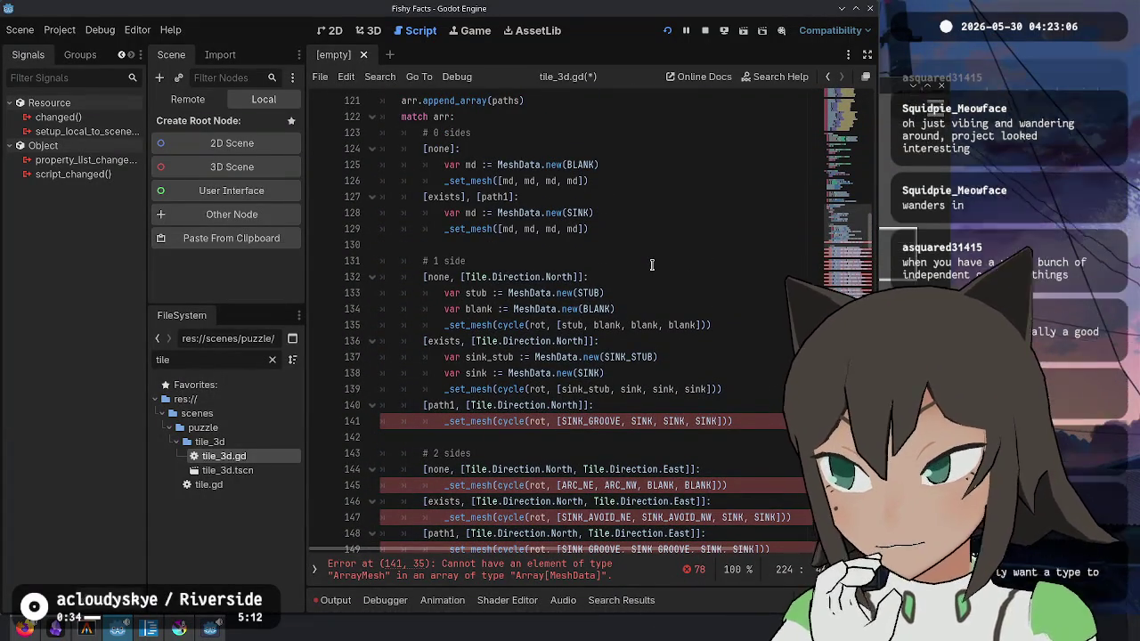
{"action": "left_click", "coordinate": [657, 246]}
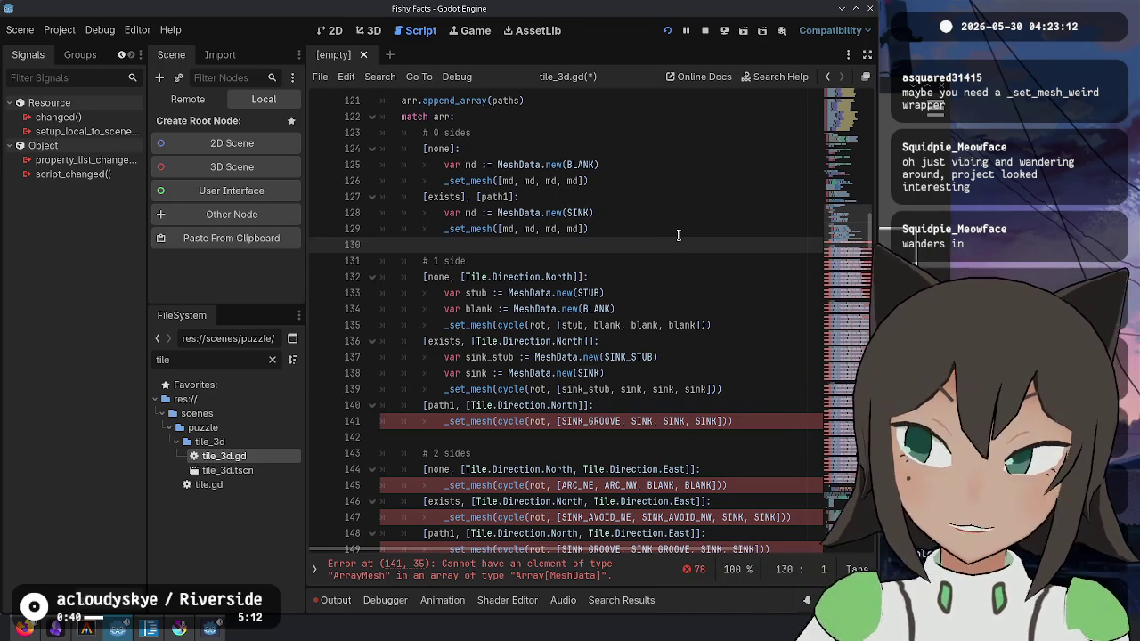
Undo the MeshData variable edits back to the tunnel function edit.
{"action": "key", "text": "ctrl+z"}
{"action": "key", "text": "ctrl+z"}
{"action": "key", "text": "ctrl+z"}
{"action": "key", "text": "ctrl+z"}
{"action": "key", "text": "ctrl+z"}
{"action": "key", "text": "ctrl+z"}
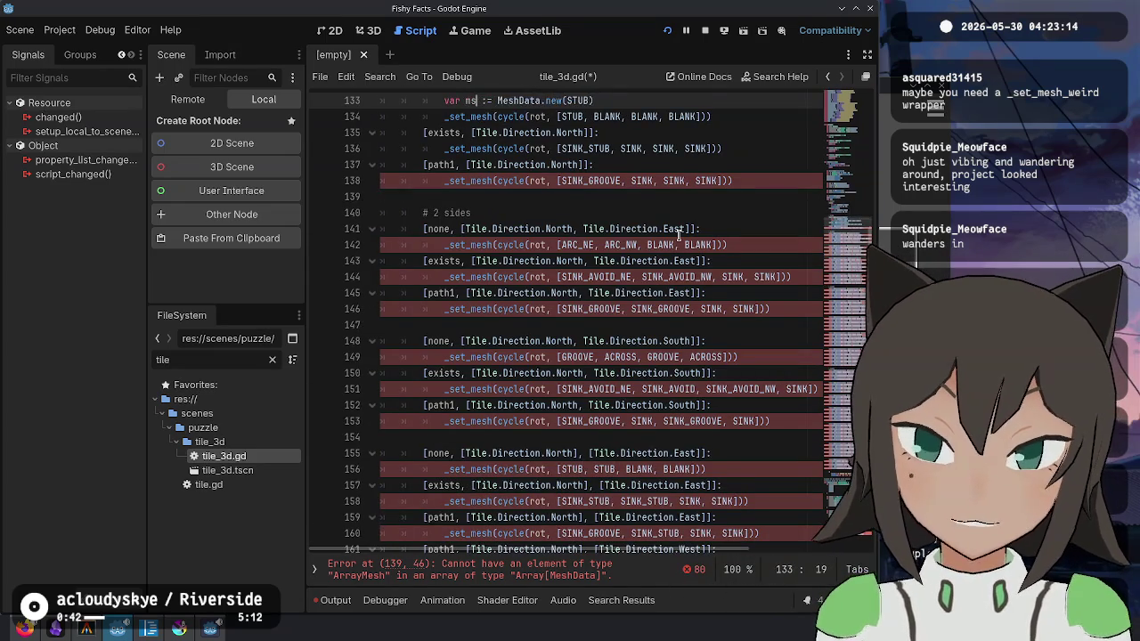
{"action": "key", "text": "ctrl+z"}
{"action": "key", "text": "ctrl+z"}
{"action": "key", "text": "ctrl+z"}
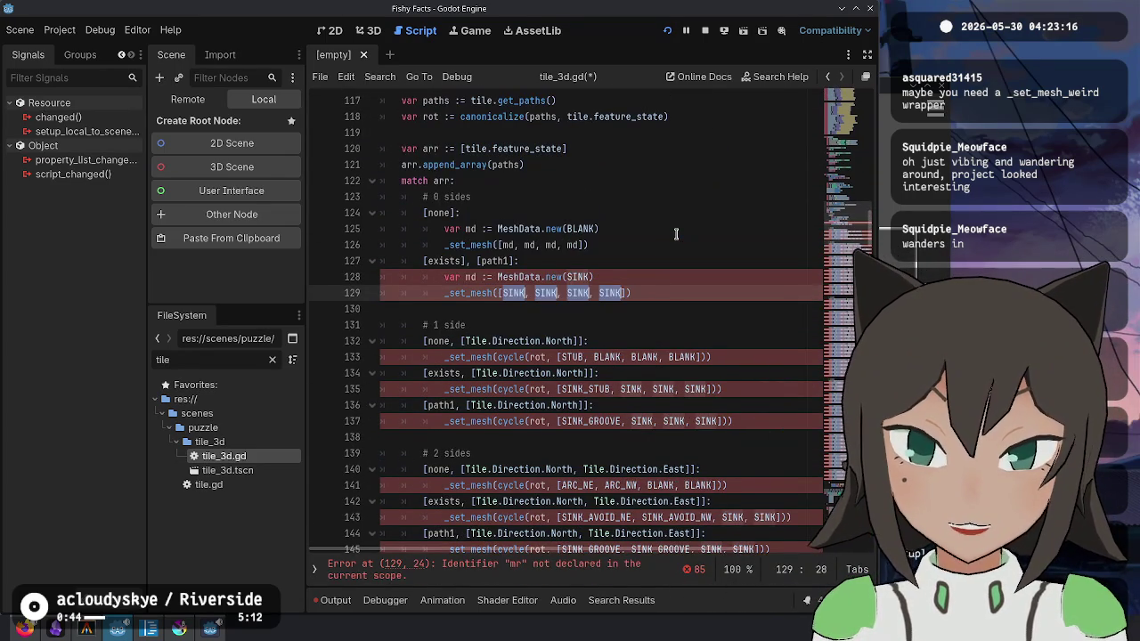
{"action": "key", "text": "ctrl+z"}
{"action": "key", "text": "ctrl+z"}
{"action": "key", "text": "ctrl+z"}
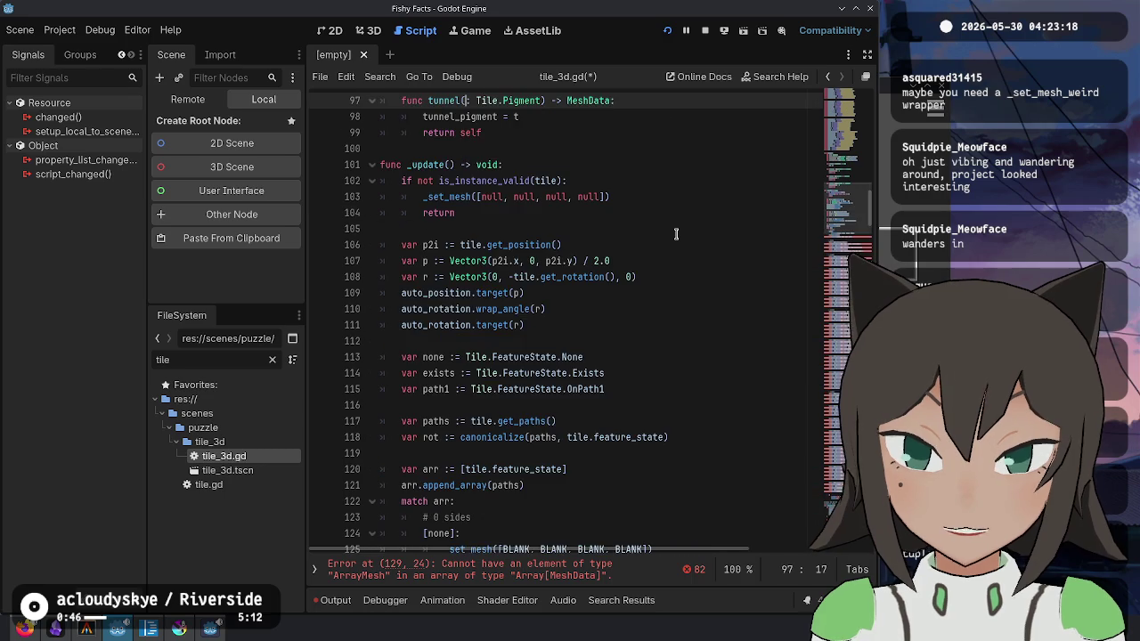
{"action": "key", "text": "ctrl+z"}
{"action": "key", "text": "ctrl+z"}
{"action": "key", "text": "ctrl+z"}
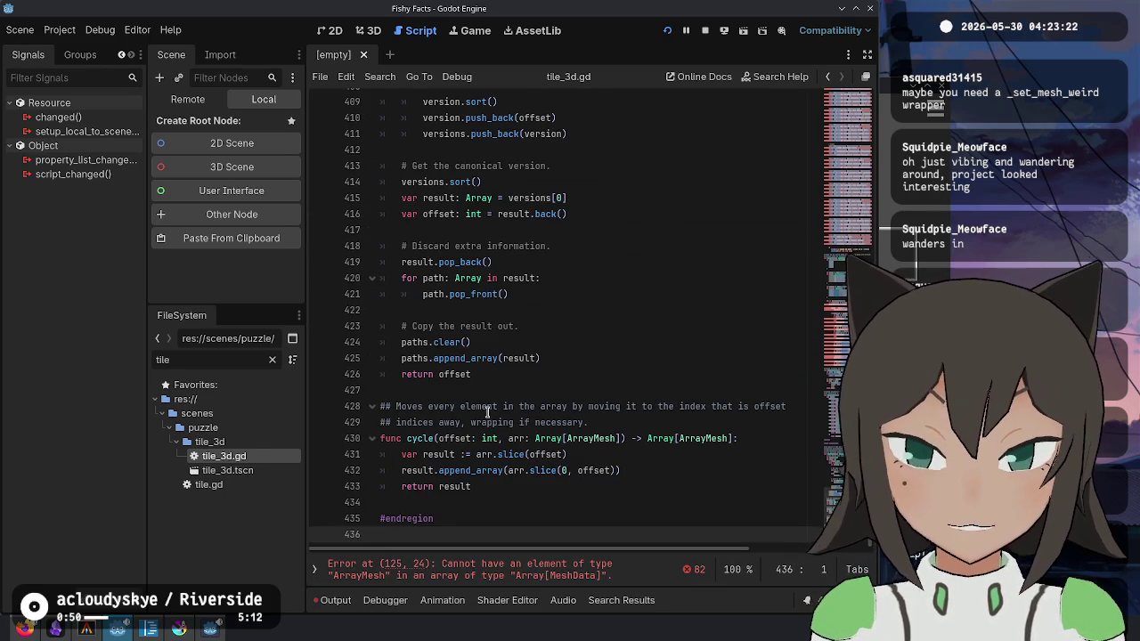
{"action": "scroll", "coordinate": [488, 413], "scroll_direction": "up", "scroll_amount": 20}
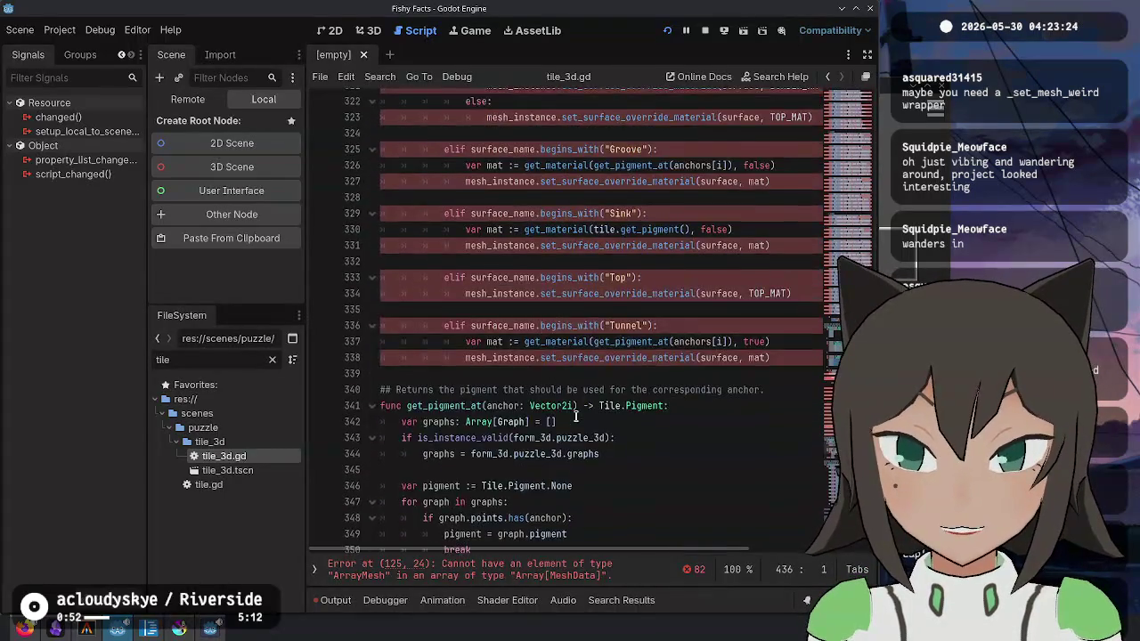
{"action": "scroll", "coordinate": [576, 415], "scroll_direction": "down", "scroll_amount": 5}
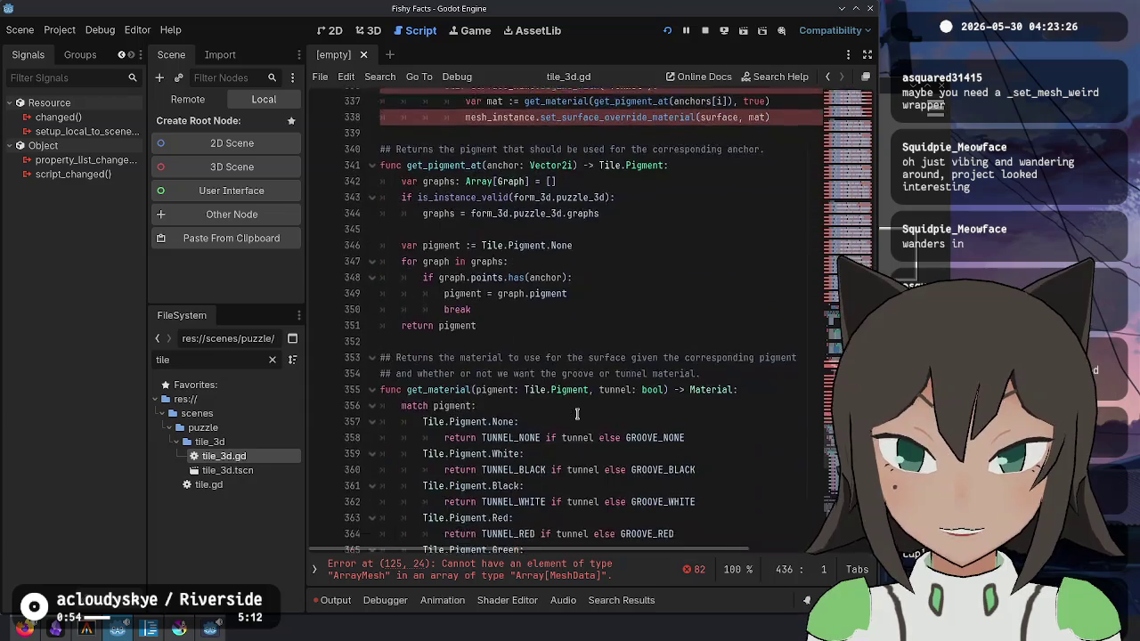
Locate the _set_mesh function and select MeshData in its parameter type.
{"action": "double_click", "coordinate": [428, 390]}
{"action": "scroll", "coordinate": [500, 339], "scroll_direction": "up", "scroll_amount": 5}
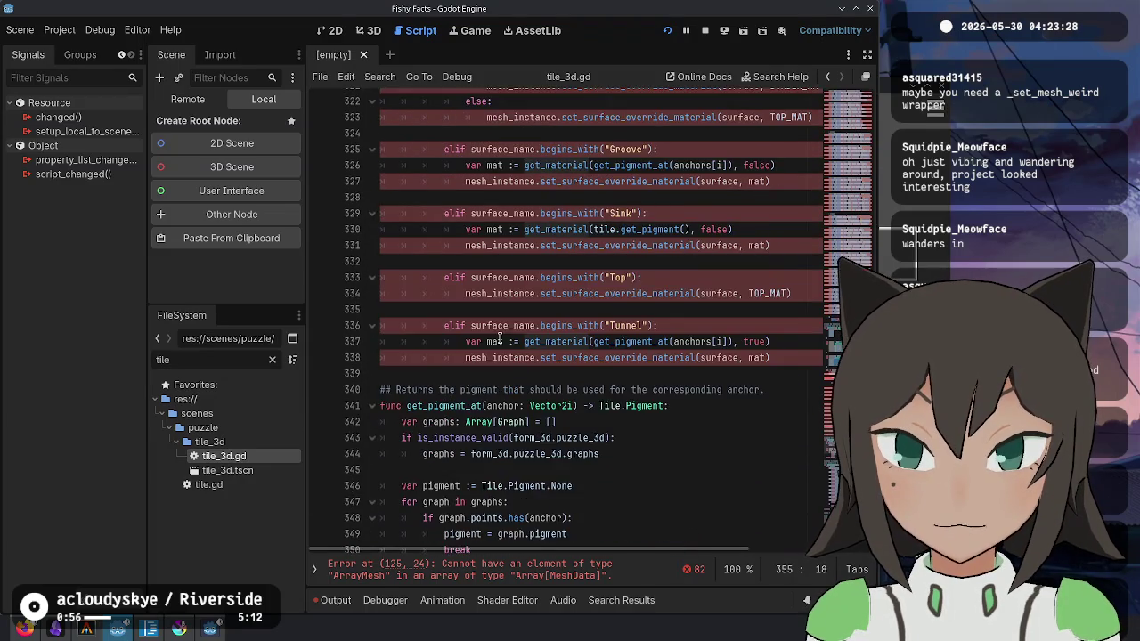
{"action": "scroll", "coordinate": [500, 339], "scroll_direction": "up", "scroll_amount": 8}
{"action": "scroll", "coordinate": [485, 354], "scroll_direction": "up", "scroll_amount": 5}
{"action": "scroll", "coordinate": [486, 354], "scroll_direction": "up", "scroll_amount": 4}
{"action": "double_click", "coordinate": [434, 262]}
{"action": "scroll", "coordinate": [558, 329], "scroll_direction": "down", "scroll_amount": 6}
{"action": "scroll", "coordinate": [561, 303], "scroll_direction": "up", "scroll_amount": 3}
{"action": "double_click", "coordinate": [563, 117]}
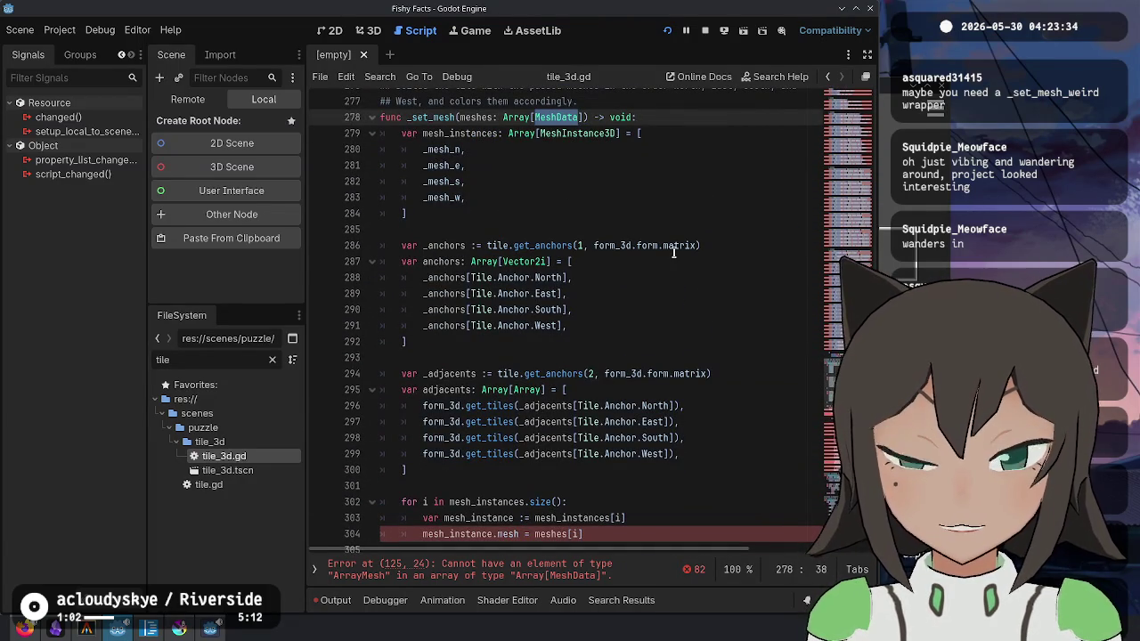
Change _set_mesh's parameter type back to Array[ArrayMesh].
{"action": "type", "text": "Array"}
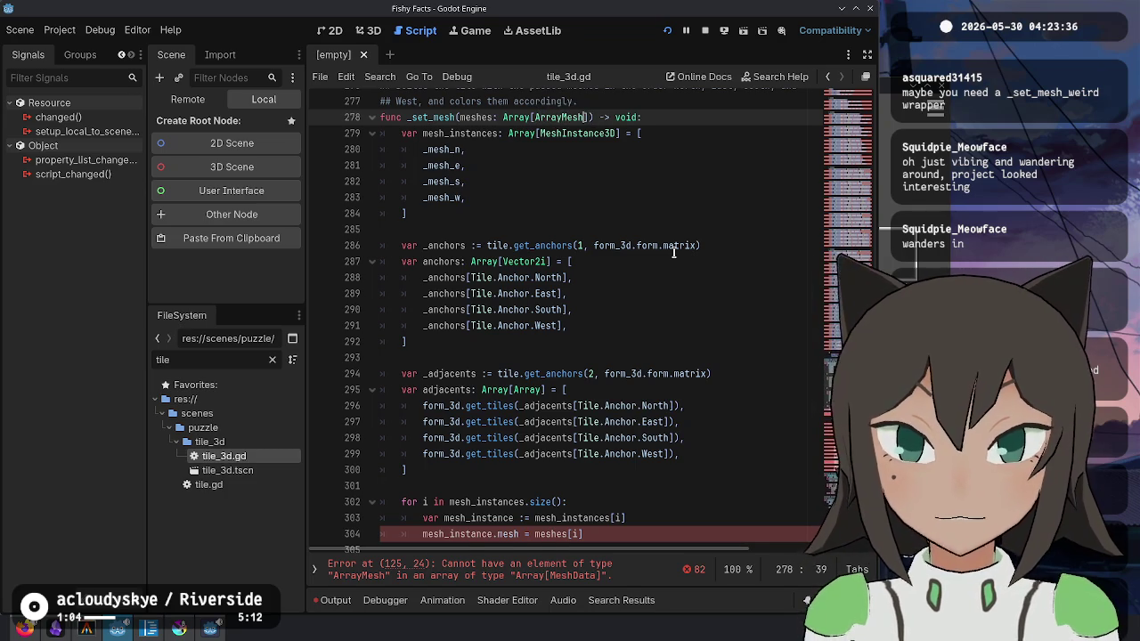
{"action": "scroll", "coordinate": [611, 351], "scroll_direction": "up", "scroll_amount": 5}
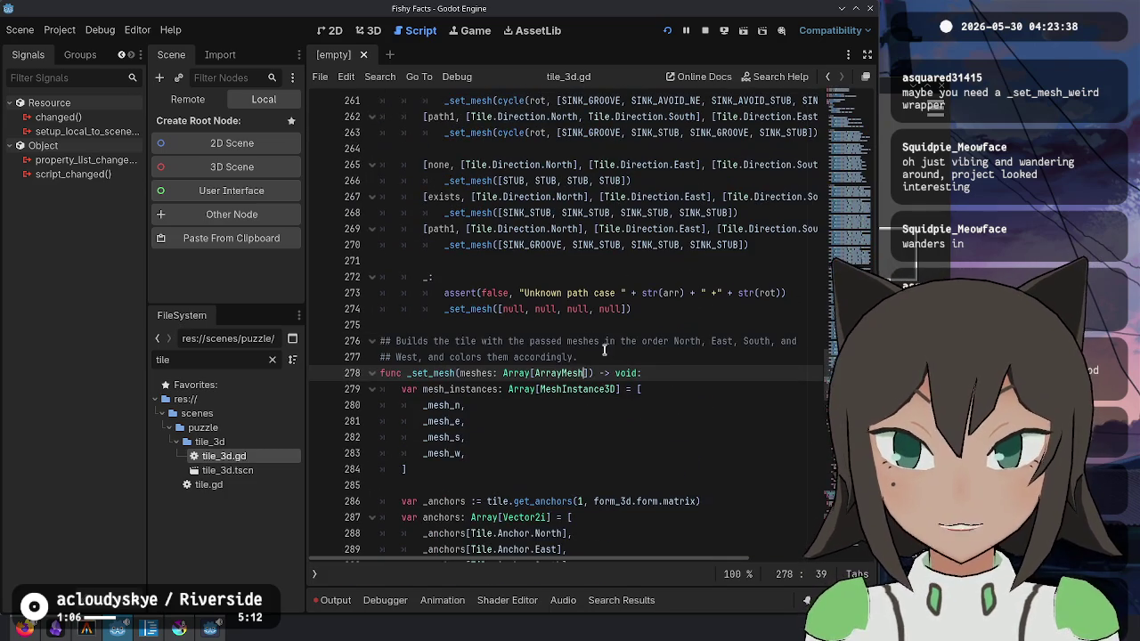
{"action": "scroll", "coordinate": [667, 372], "scroll_direction": "down", "scroll_amount": 20}
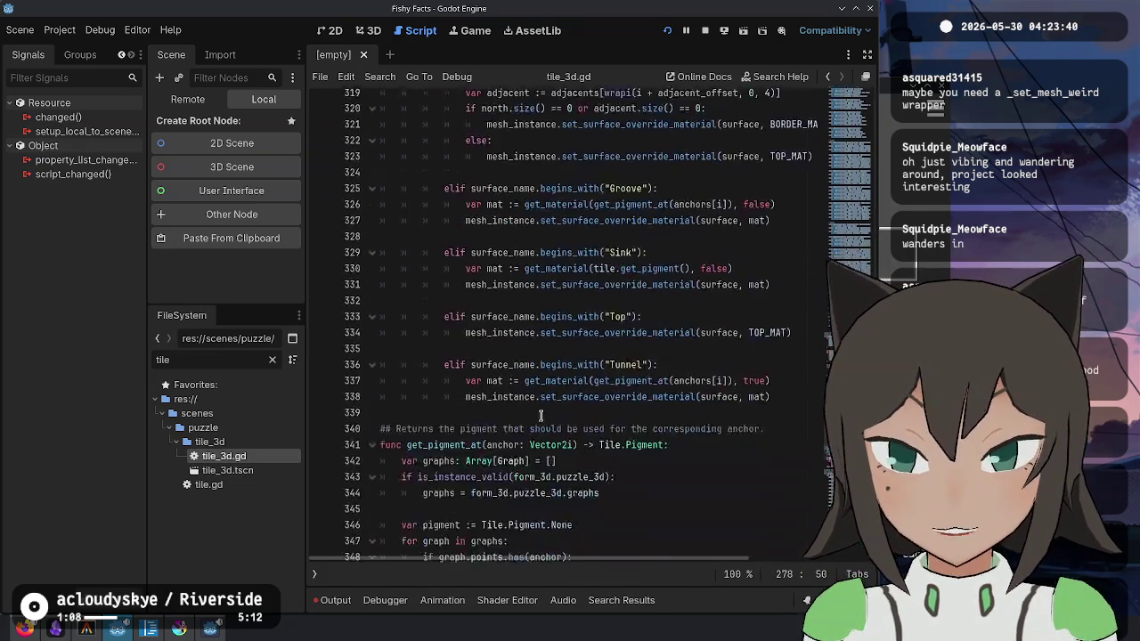
Declare func _set_mesh_data(mesh_data: Array[MeshData]) -> void below the Tunnel branch.
{"action": "left_click", "coordinate": [518, 293]}
{"action": "key", "text": "Return"}
{"action": "key", "text": "Return"}
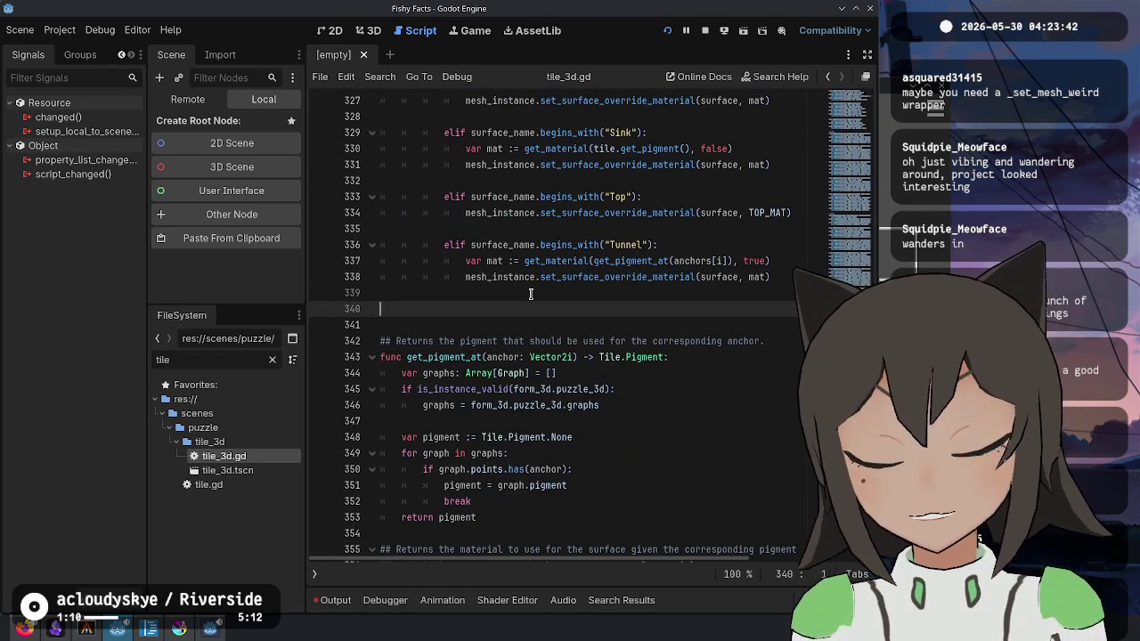
{"action": "type", "text": "func_set"}
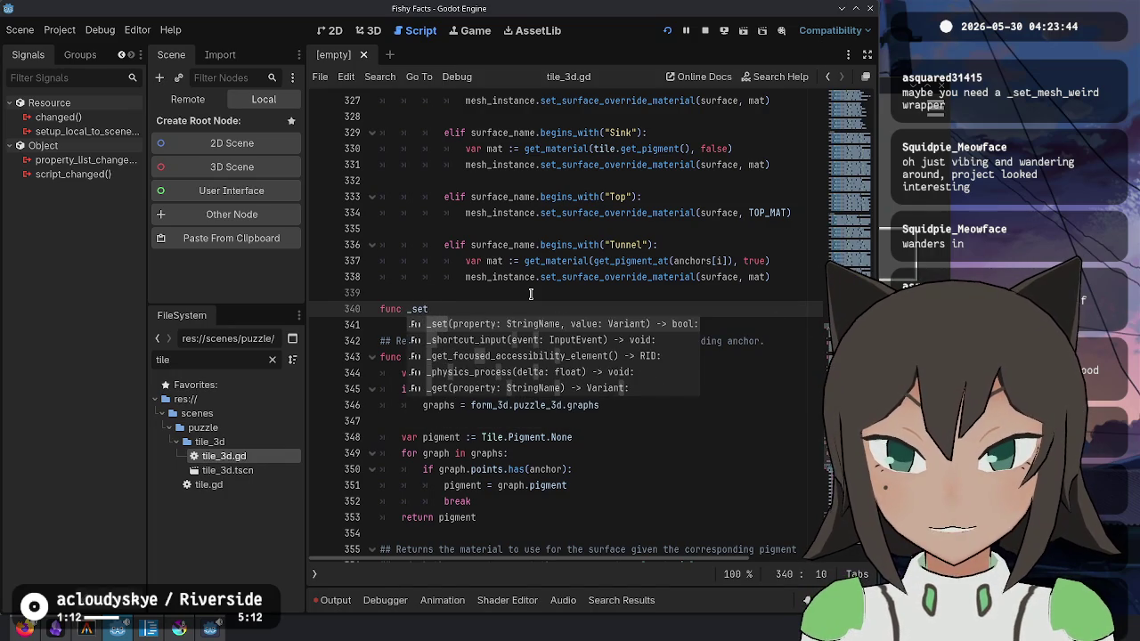
{"action": "type", "text": "_mesh_data() -> void:"}
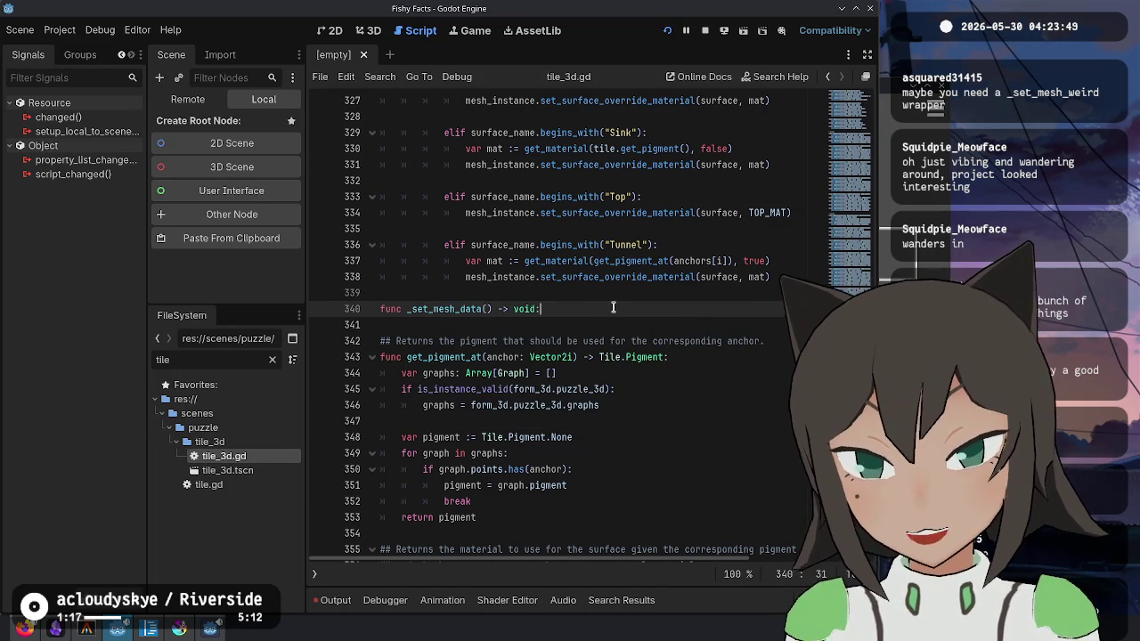
{"action": "key", "text": "Return"}
{"action": "key", "text": "Up"}
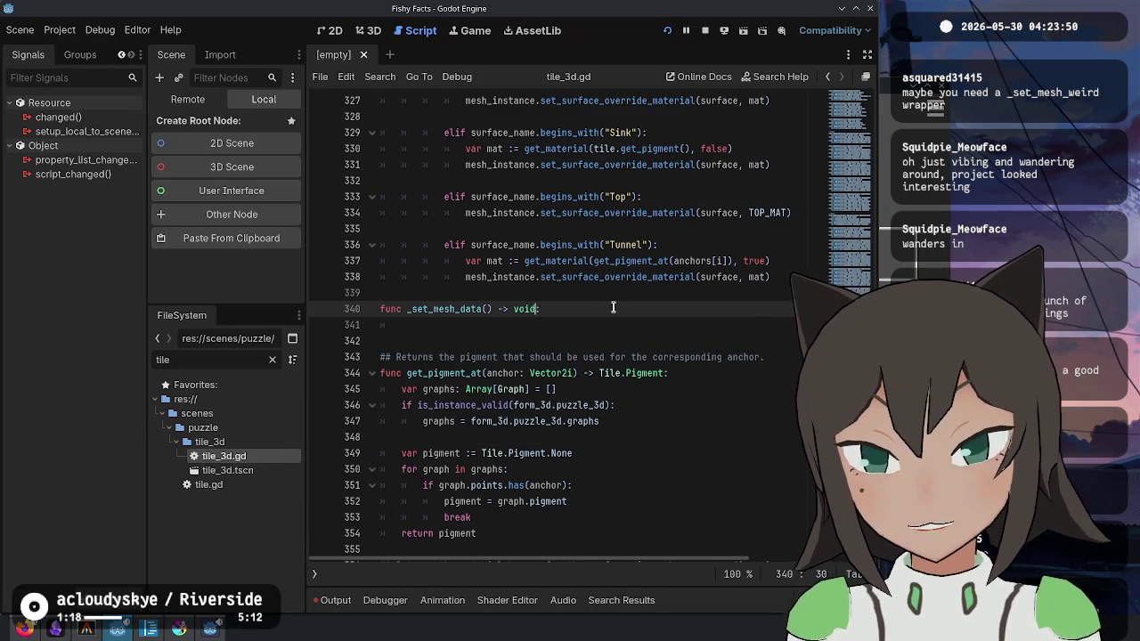
{"action": "key", "text": "Left"}
{"action": "key", "text": "Left"}
{"action": "key", "text": "Left"}
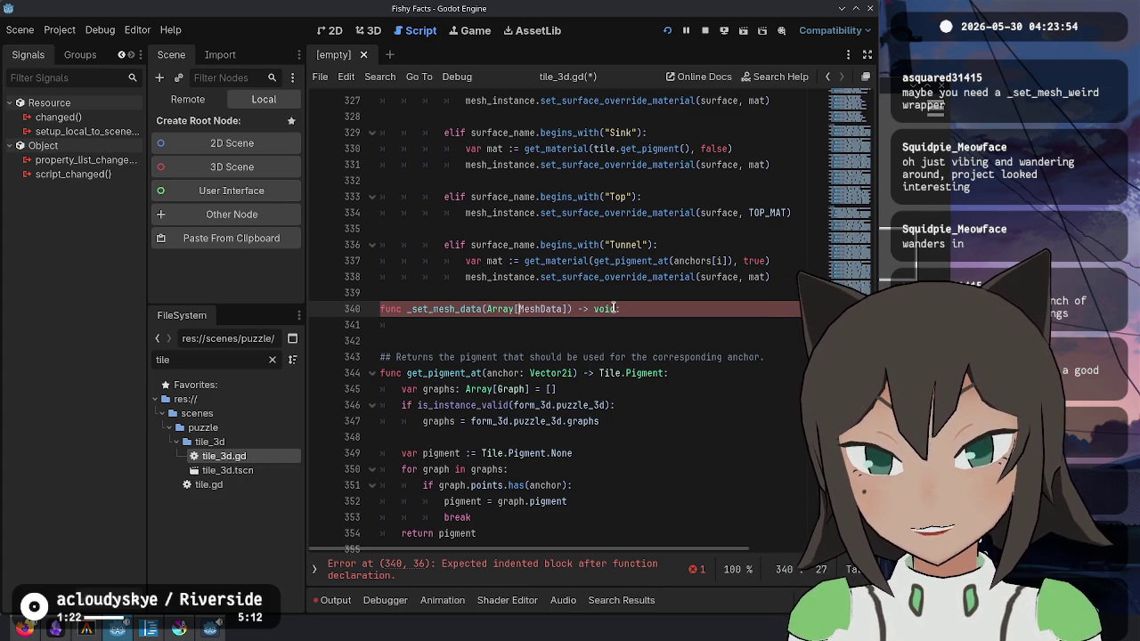
{"action": "key", "text": "ctrl+Left"}
{"action": "key", "text": "ctrl+Left"}
{"action": "key", "text": "ctrl+Left"}
{"action": "type", "text": "mesh"}
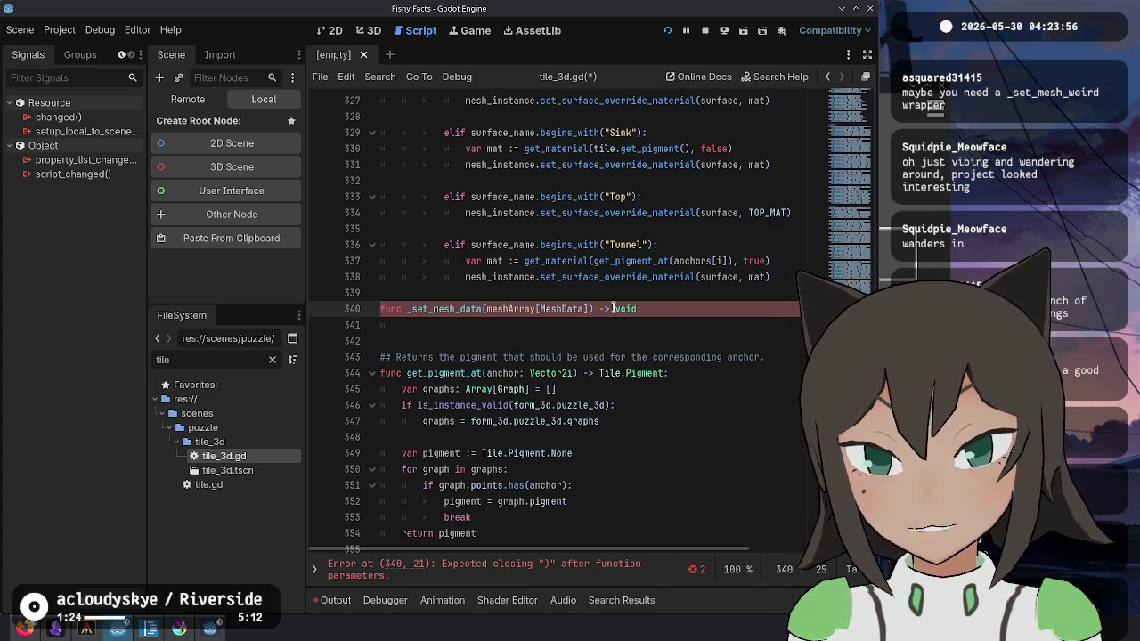
{"action": "type", "text": "_data:"}
{"action": "key", "text": "End"}
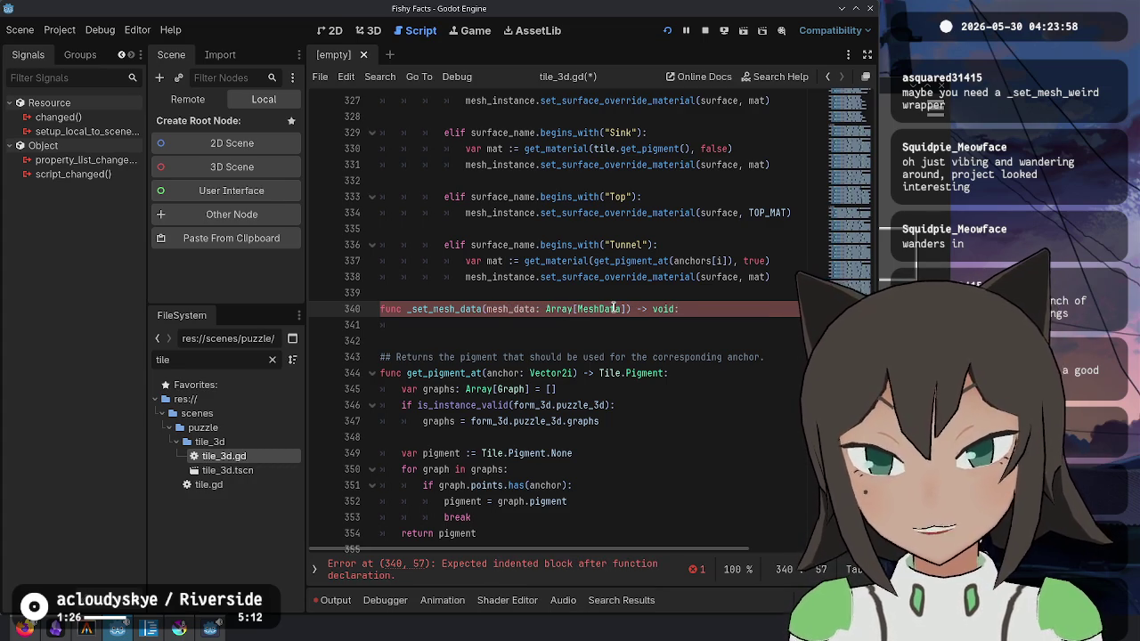
Move the mesh-instance loop from line 301 into _set_mesh_data.
{"action": "left_click", "coordinate": [763, 281]}
{"action": "scroll", "coordinate": [763, 281], "scroll_direction": "up", "scroll_amount": 15}
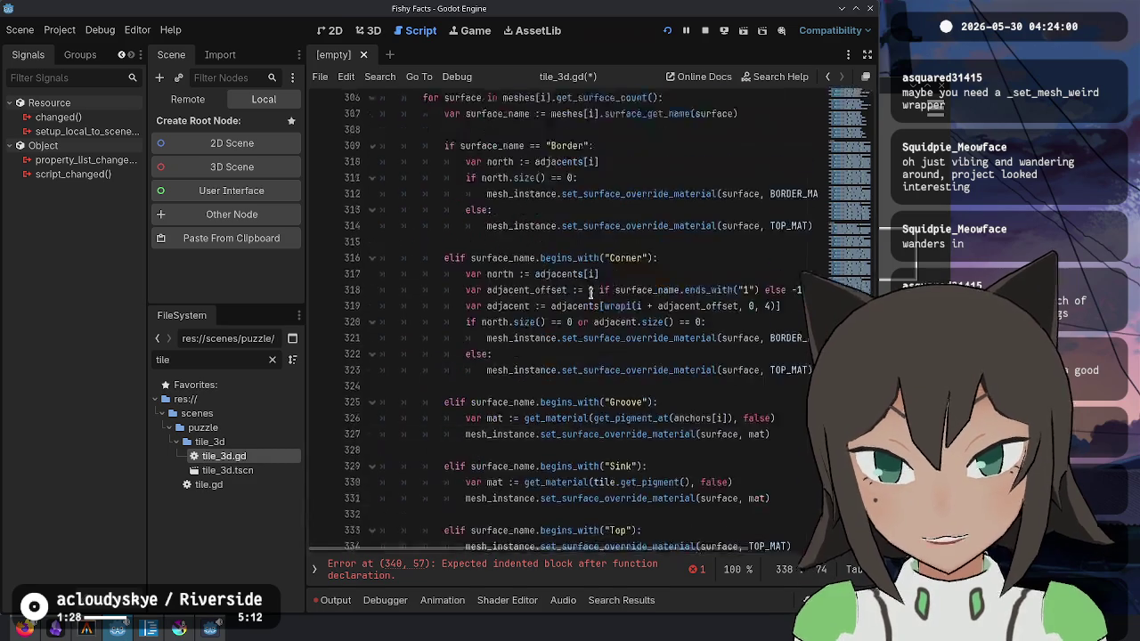
{"action": "scroll", "coordinate": [488, 373], "scroll_direction": "down", "scroll_amount": 7}
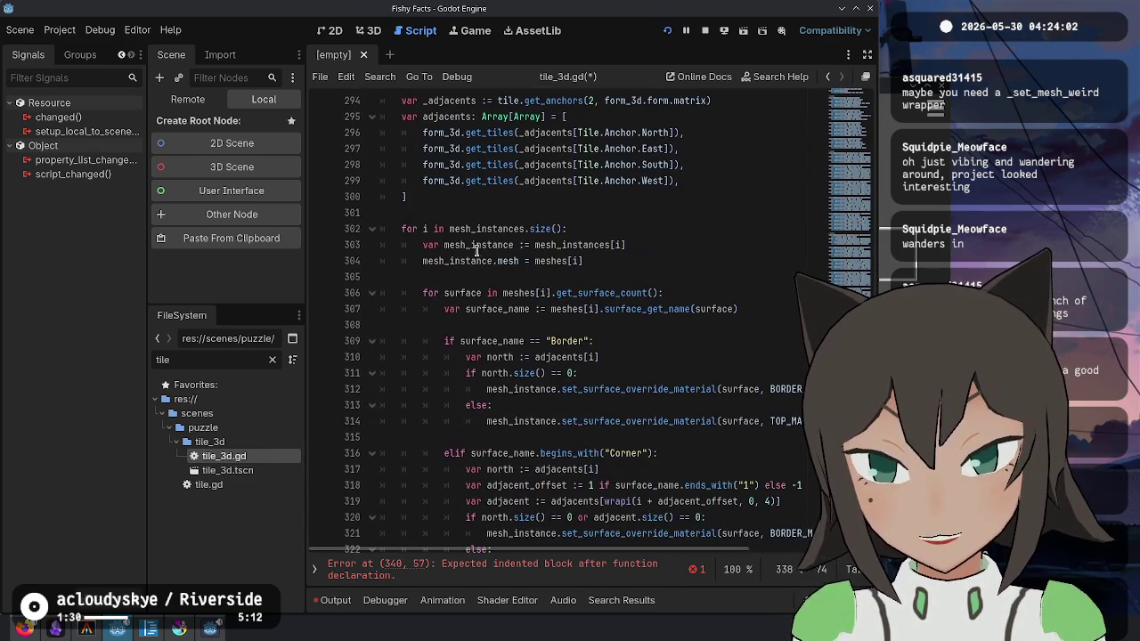
{"action": "left_click", "coordinate": [464, 213], "text": "shift"}
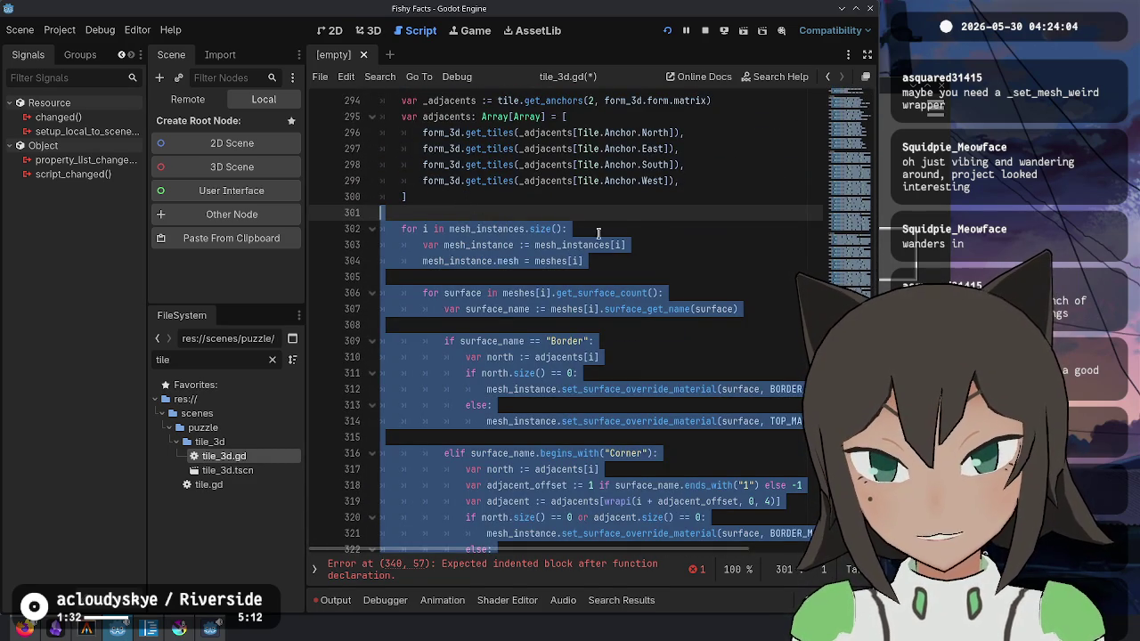
{"action": "scroll", "coordinate": [618, 231], "scroll_direction": "down", "scroll_amount": 12}
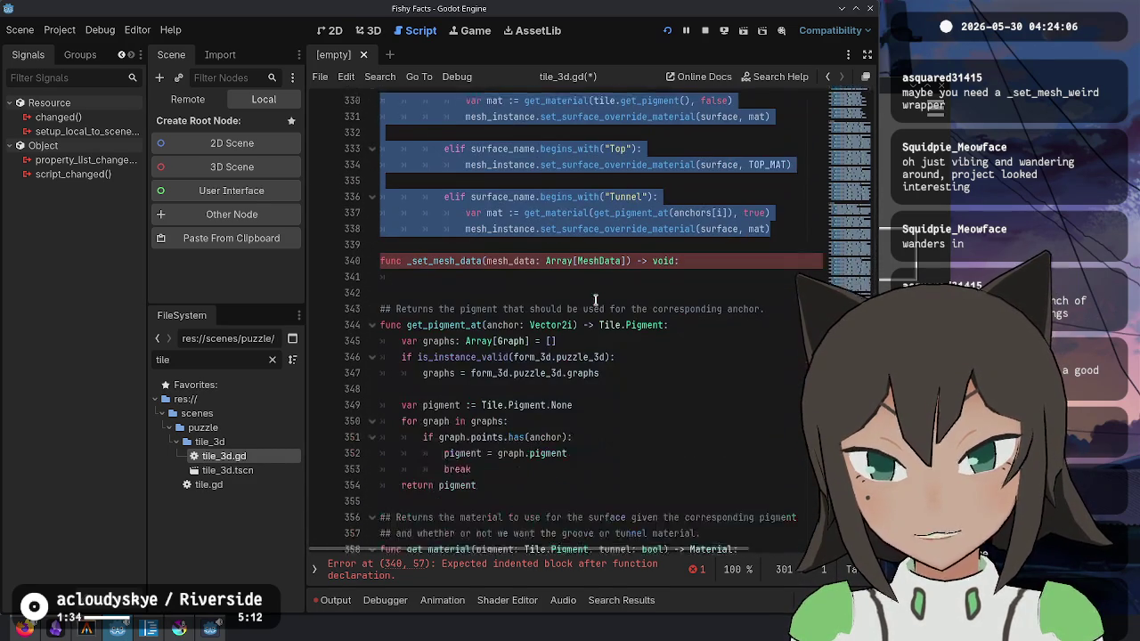
{"action": "left_click_drag", "start_coordinate": [684, 280], "coordinate": [709, 265]}
Compare _set_mesh_data against the original _set_mesh code by undoing and redoing.
{"action": "scroll", "coordinate": [528, 321], "scroll_direction": "up", "scroll_amount": 5}
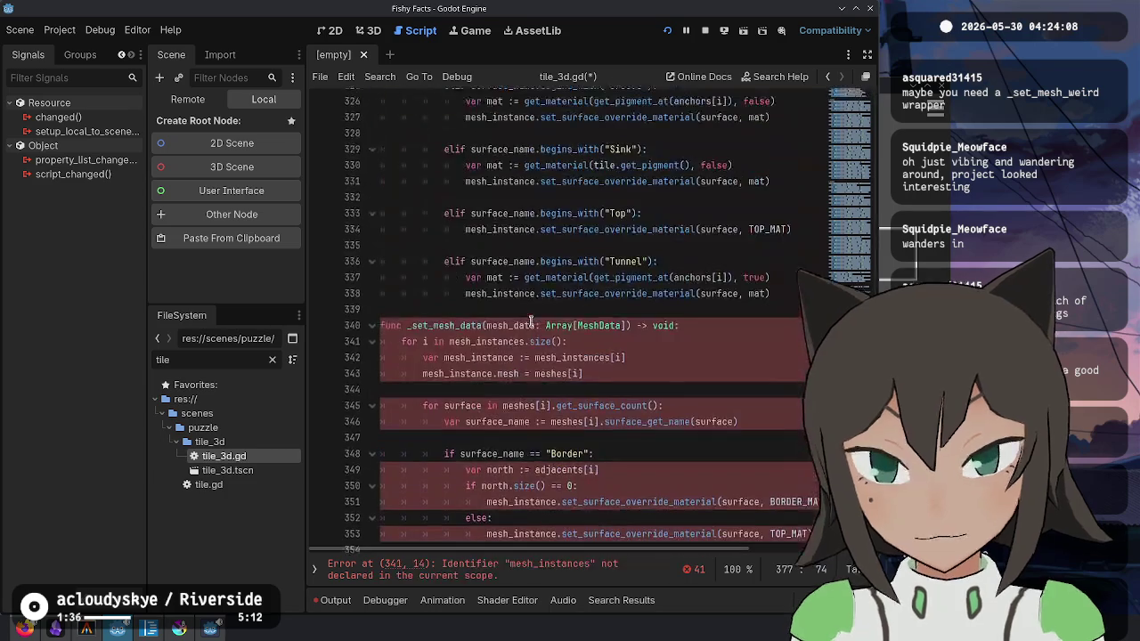
{"action": "left_click", "coordinate": [708, 326]}
{"action": "key", "text": "Return"}
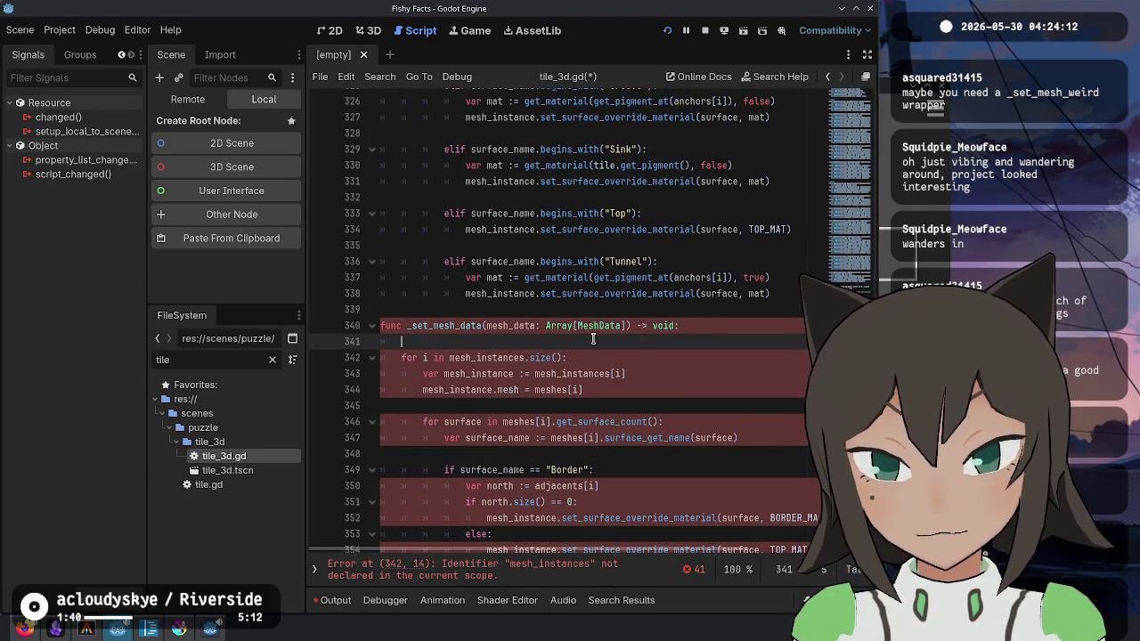
{"action": "mouse_move", "coordinate": [617, 179]}
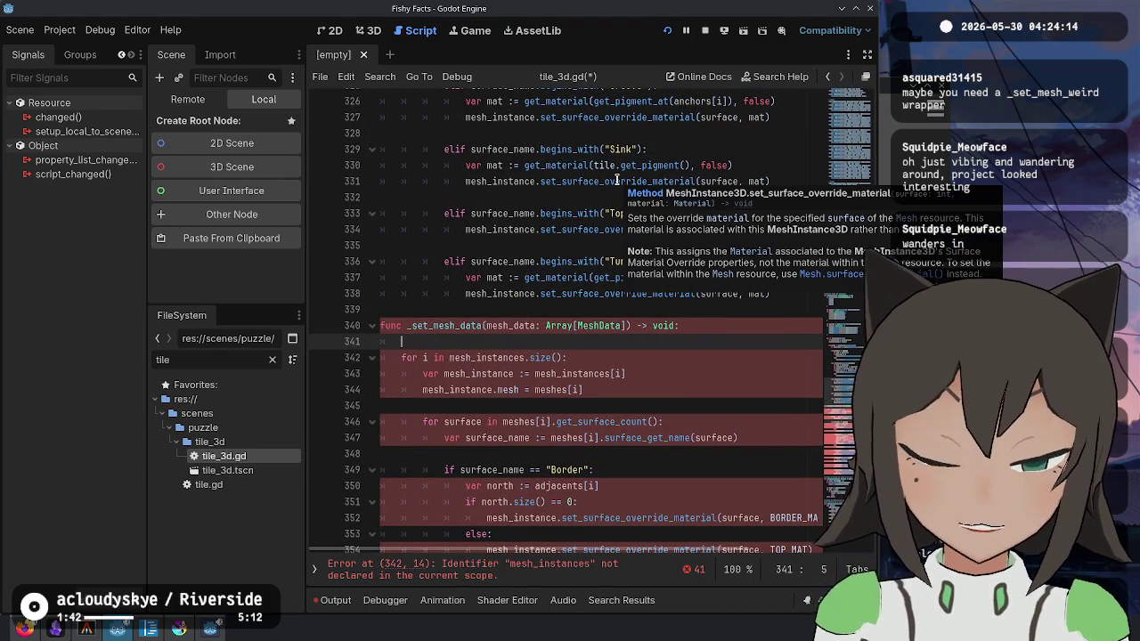
{"action": "key", "text": "ctrl+z"}
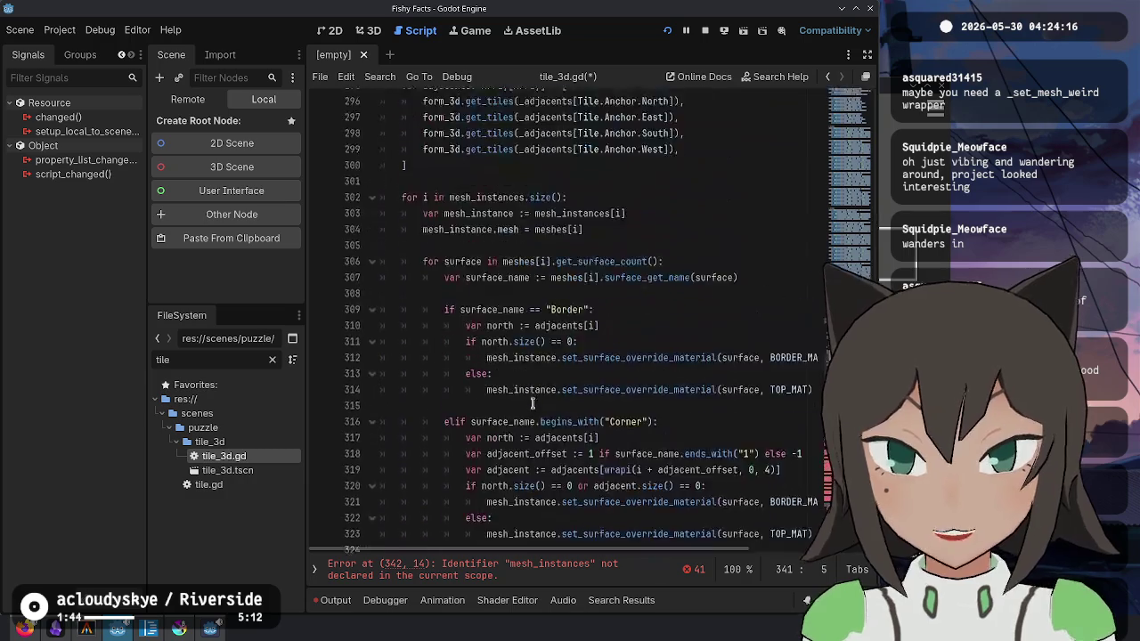
{"action": "left_click", "coordinate": [497, 419]}
{"action": "key", "text": "ctrl+y"}
{"action": "key", "text": "ctrl+y"}
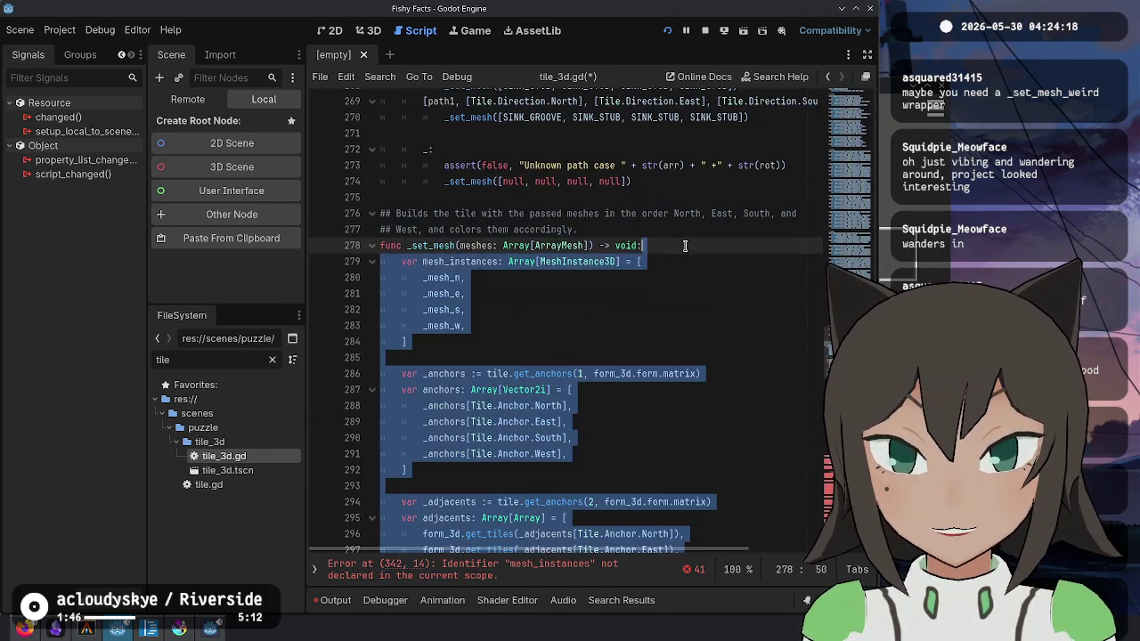
{"action": "scroll", "coordinate": [580, 326], "scroll_direction": "down", "scroll_amount": 10}
{"action": "key", "text": "ctrl+y"}
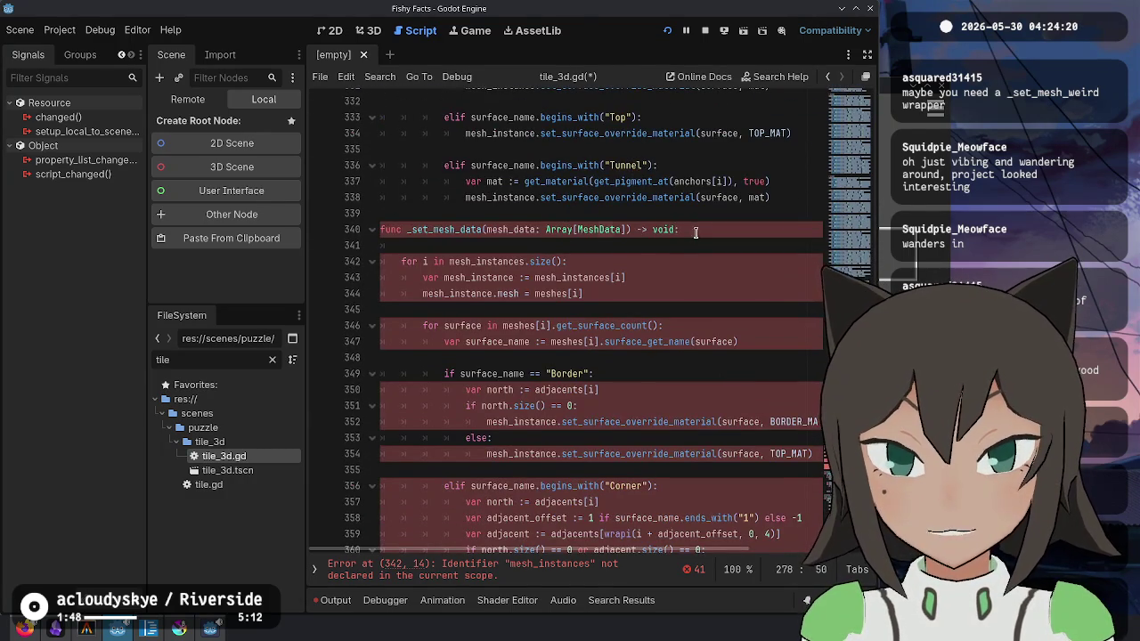
{"action": "key", "text": "ctrl+y"}
{"action": "key", "text": "ctrl+y"}
{"action": "key", "text": "ctrl+y"}
{"action": "key", "text": "ctrl+y"}
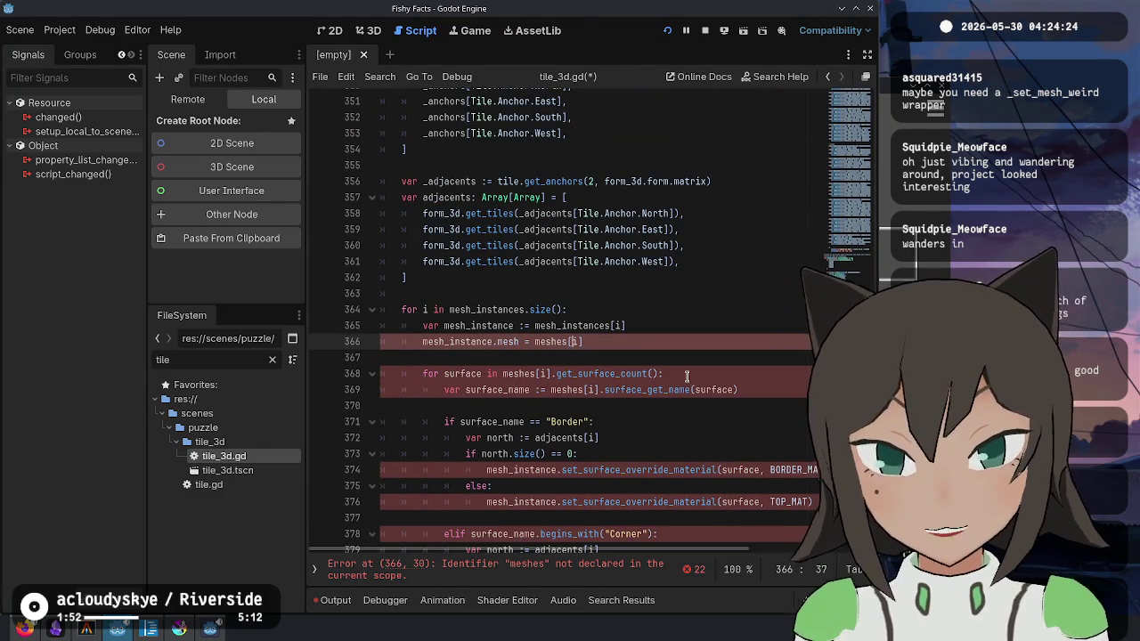
Change the mesh assignment to read mesh_data[i].mesh instead of meshes[i].
{"action": "key", "text": "ctrl+shift+Right"}
{"action": "type", "text": "mesh_data"}
{"action": "key", "text": "End"}
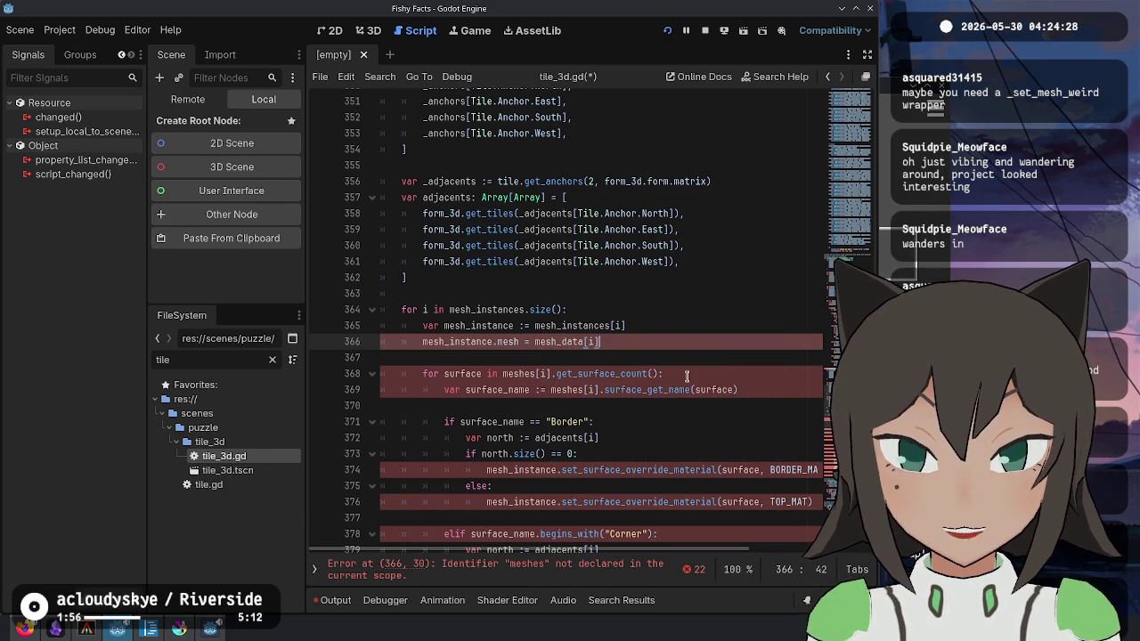
{"action": "type", "text": ".mesh"}
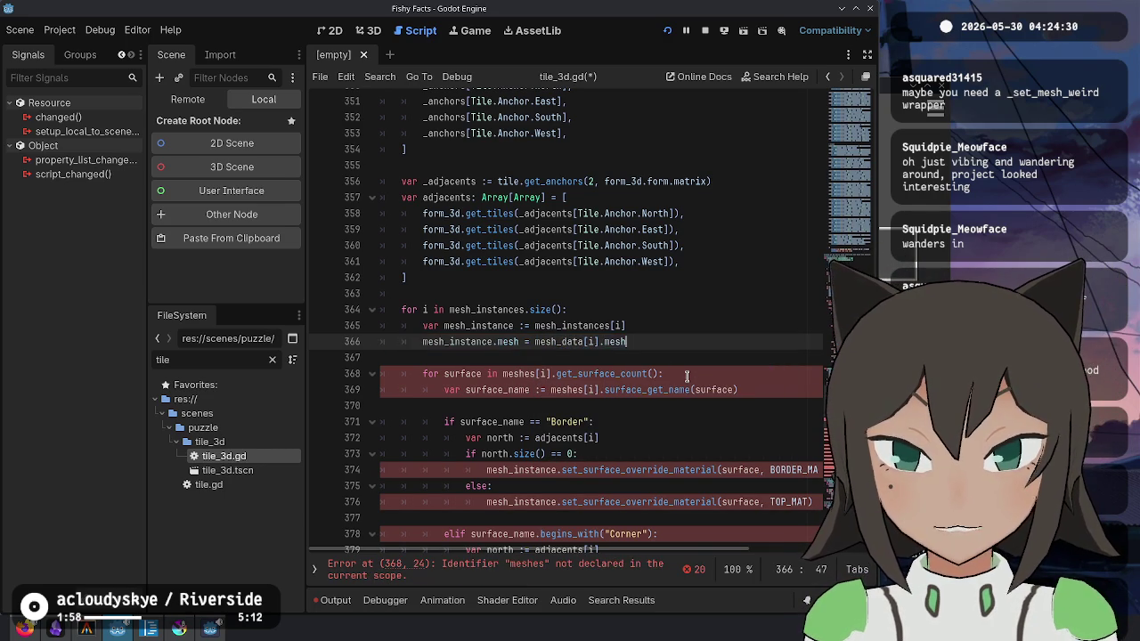
{"action": "key", "text": "Down"}
{"action": "key", "text": "Down"}
{"action": "key", "text": "Down"}
Replace meshes[i] with mesh_instance.mesh in the surface-count loop on line 368.
{"action": "scroll", "coordinate": [535, 397], "scroll_direction": "down", "scroll_amount": 1}
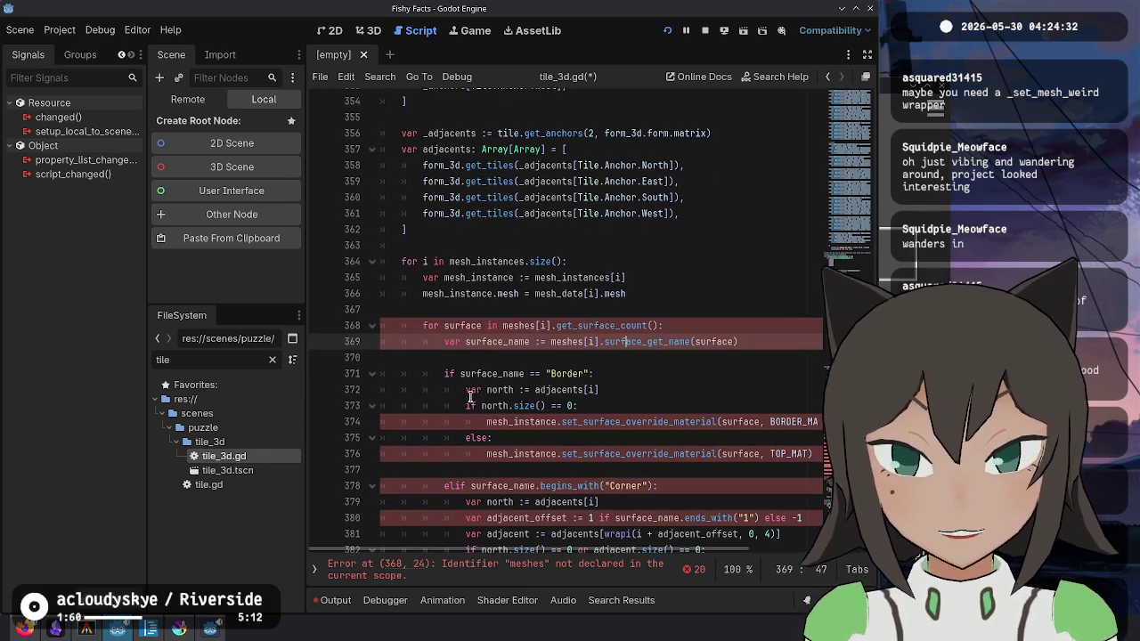
{"action": "double_click", "coordinate": [517, 326]}
{"action": "double_click", "coordinate": [463, 326]}
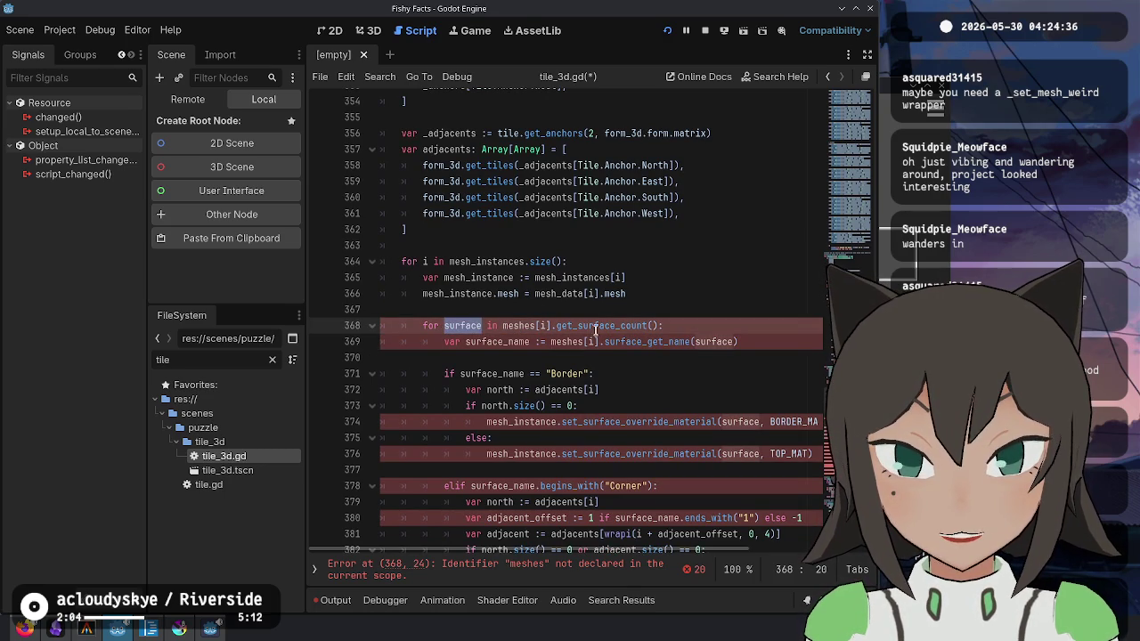
{"action": "left_click", "coordinate": [578, 326]}
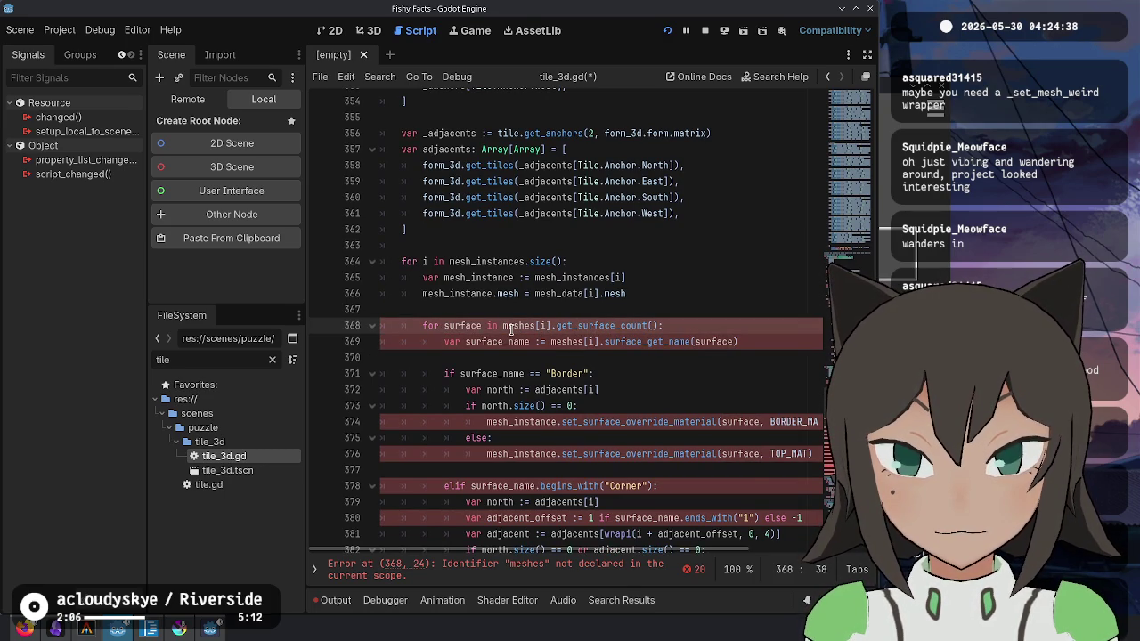
{"action": "double_click", "coordinate": [513, 326]}
{"action": "scroll", "coordinate": [561, 317], "scroll_direction": "up", "scroll_amount": 6}
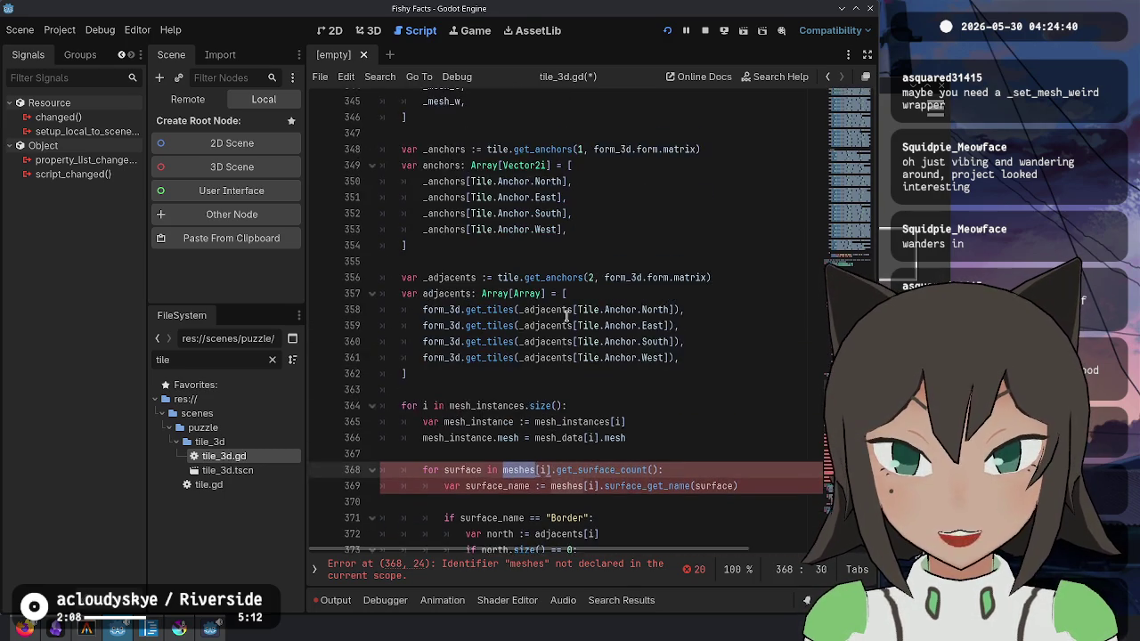
{"action": "scroll", "coordinate": [567, 316], "scroll_direction": "down", "scroll_amount": 6}
{"action": "type", "text": "mesh_"}
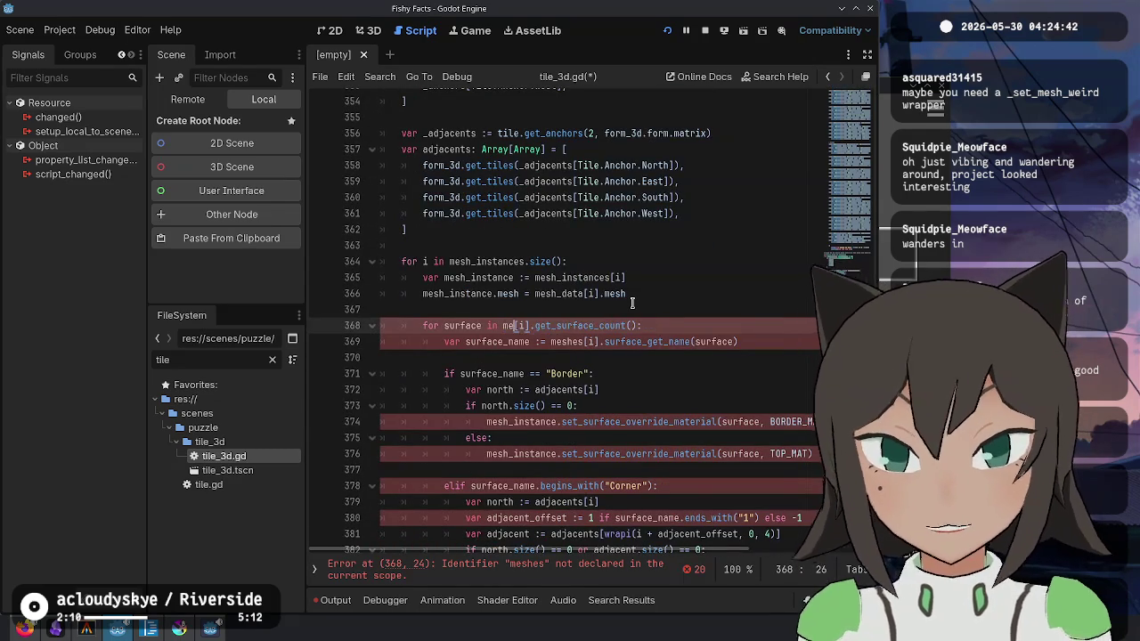
{"action": "type", "text": "data"}
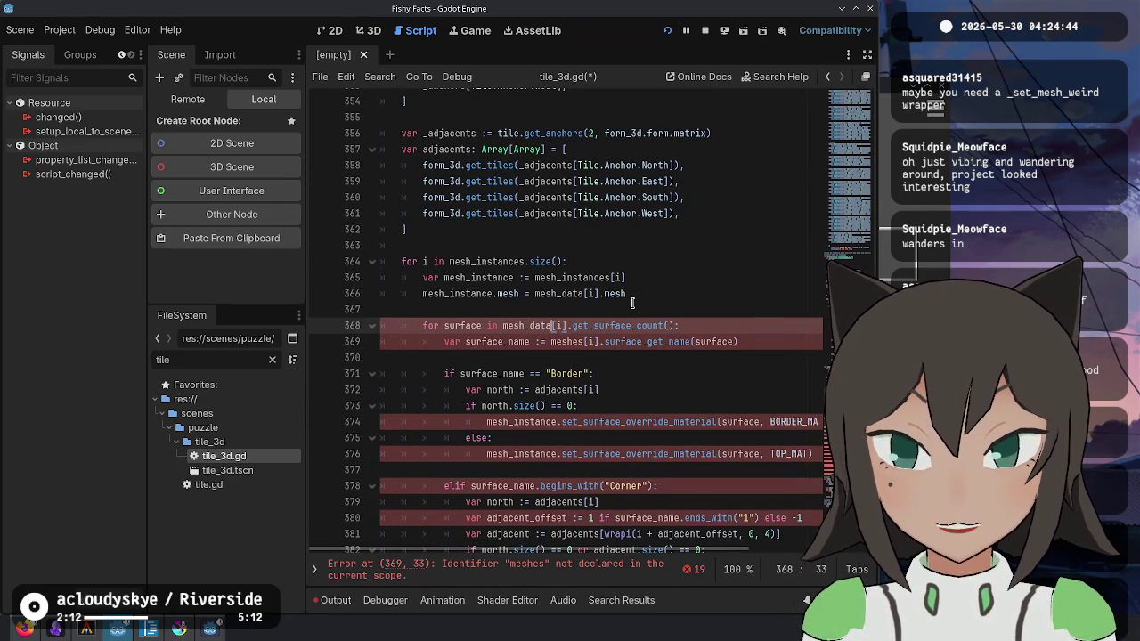
{"action": "key", "text": "ctrl+shift+Left"}
{"action": "key", "text": "ctrl+shift+Left"}
{"action": "key", "text": "ctrl+shift+Left"}
{"action": "type", "text": "mesh_inst"}
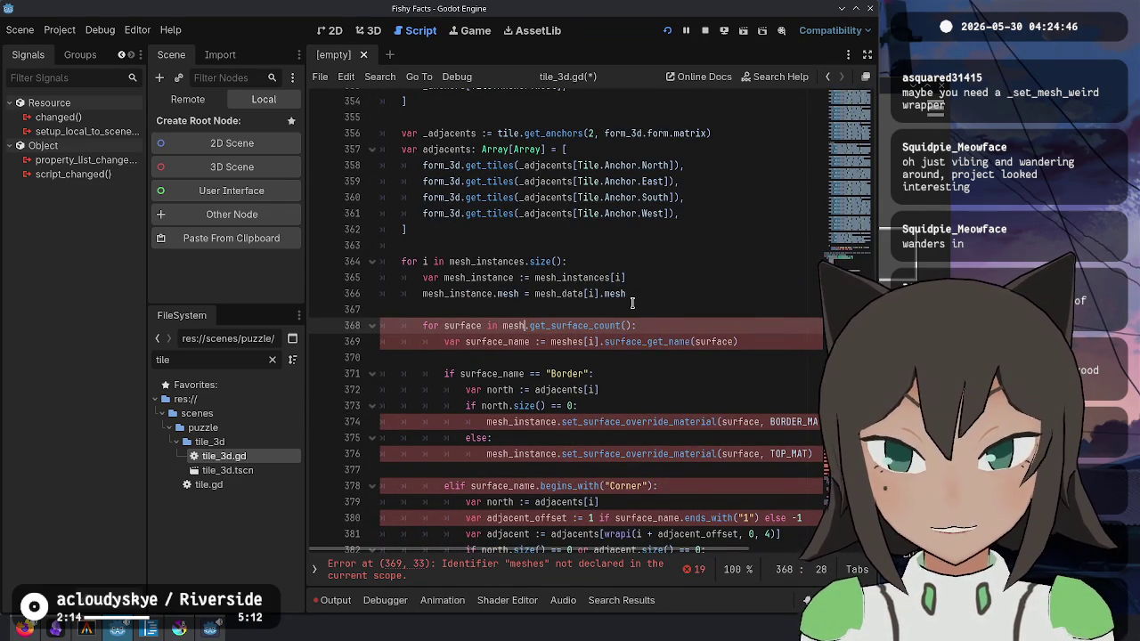
{"action": "type", "text": "ance.mesh"}
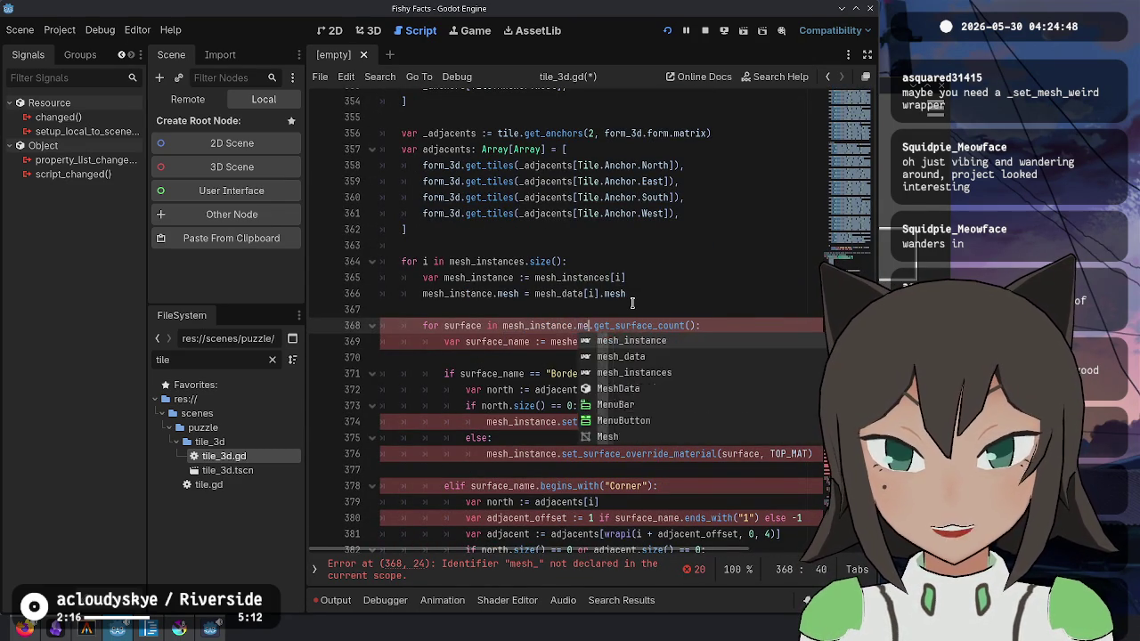
Replace meshes[i] with mesh_instance.mesh on surface-name line 369.
{"action": "key", "text": "Down"}
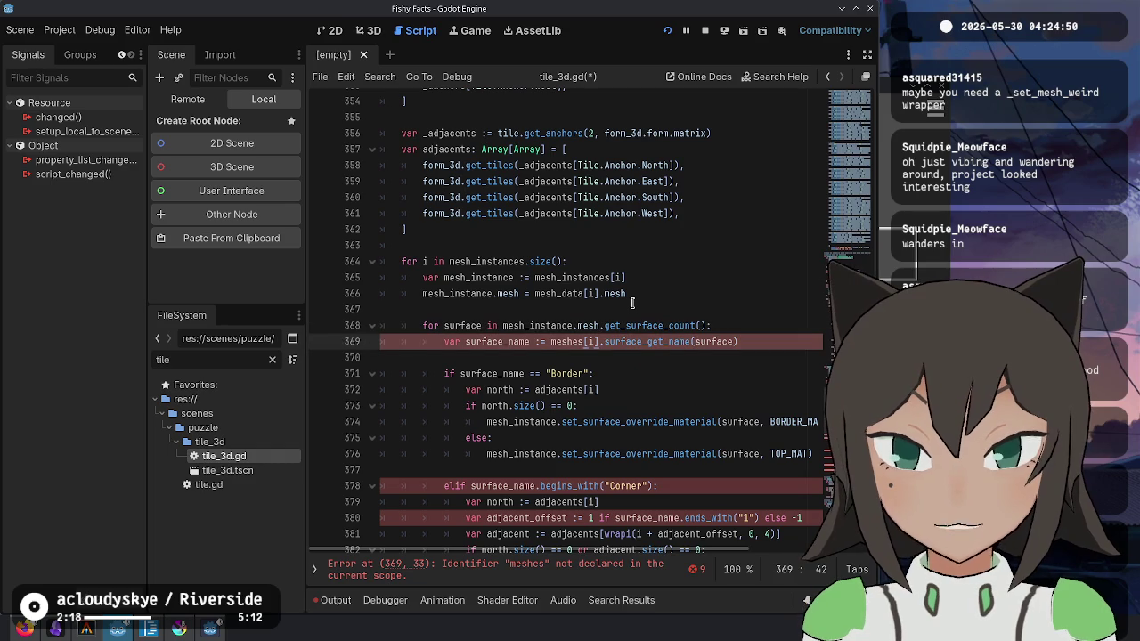
{"action": "key", "text": "BackSpace"}
{"action": "key", "text": "BackSpace"}
{"action": "key", "text": "BackSpace"}
{"action": "type", "text": "_instna"}
{"action": "key", "text": "BackSpace"}
{"action": "key", "text": "BackSpace"}
{"action": "type", "text": "ance.mesh"}
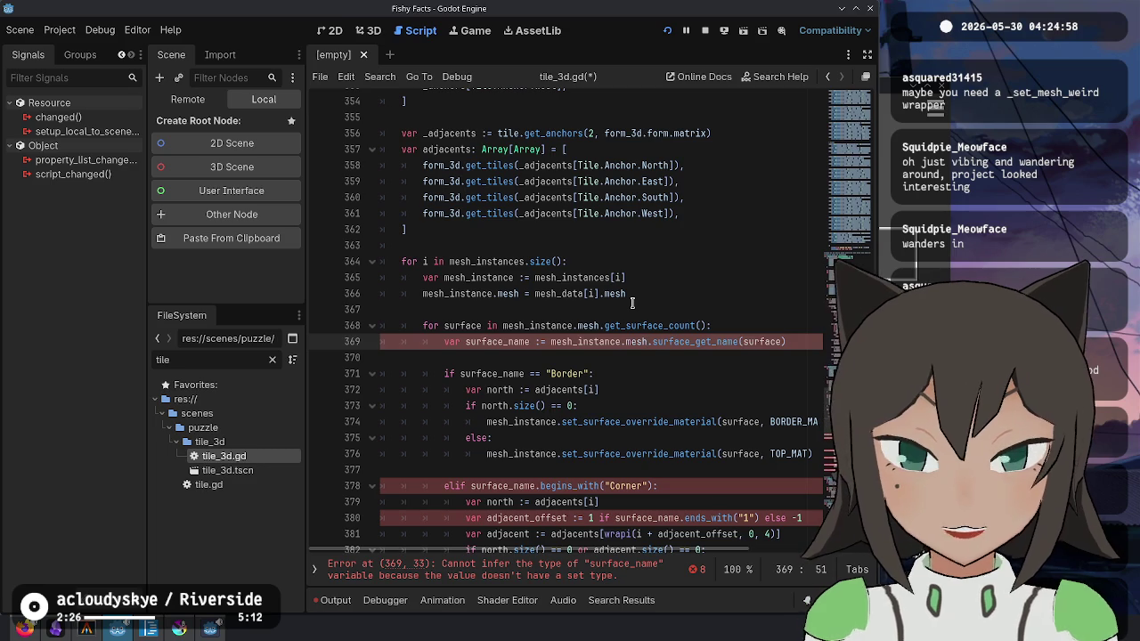
Add 'var mesh := mesh_data[i].mesh' above the mesh instance assignment.
{"action": "key", "text": "Up"}
{"action": "key", "text": "Up"}
{"action": "key", "text": "Up"}
{"action": "key", "text": "ctrl+shift+Left"}
{"action": "key", "text": "ctrl+shift+Left"}
{"action": "key", "text": "ctrl+shift+Left"}
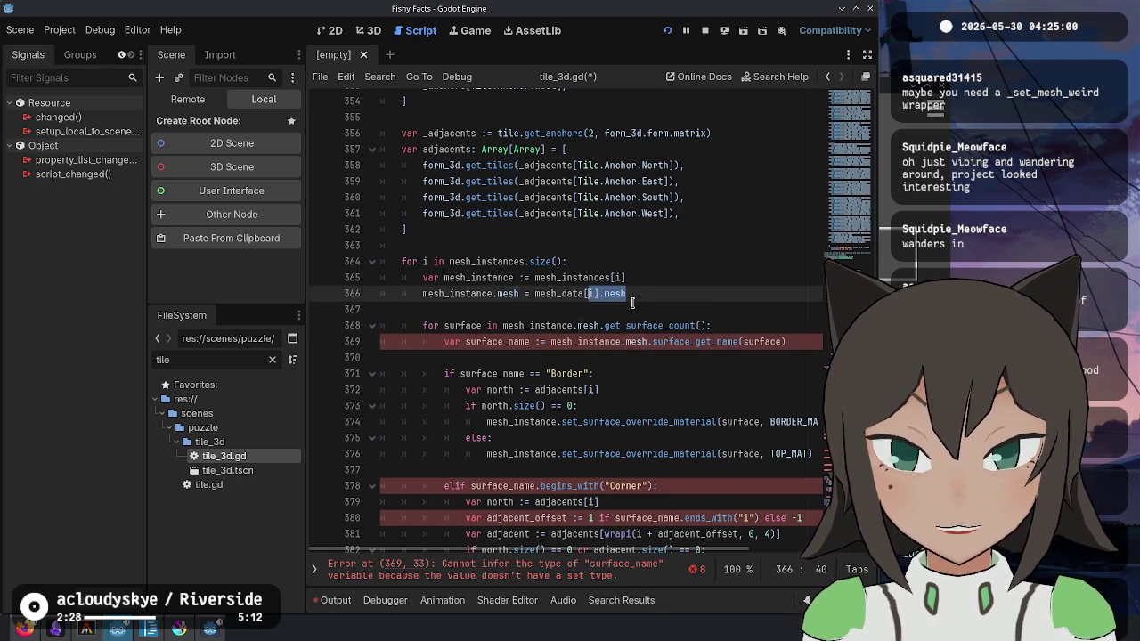
{"action": "key", "text": "BackSpace"}
{"action": "key", "text": "Up"}
{"action": "key", "text": "Return"}
{"action": "type", "text": "var mesh"}
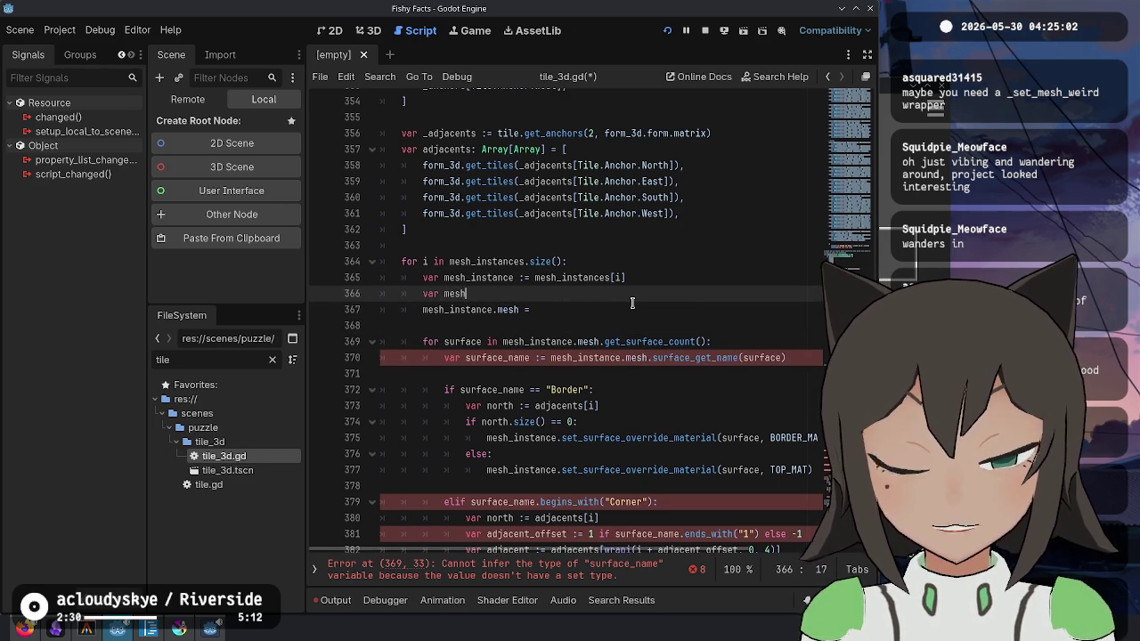
{"action": "type", "text": " := mesh_data[i].mesh"}
{"action": "key", "text": "Down"}
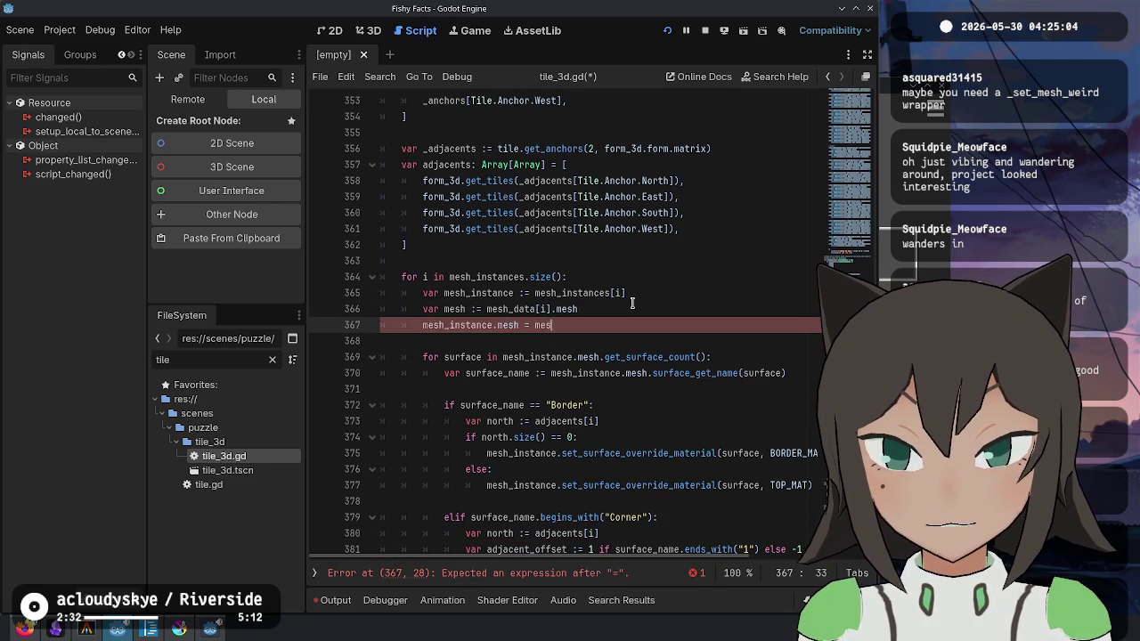
{"action": "key", "text": "Down"}
{"action": "key", "text": "Down"}
Strip mesh_instance. from both surface loop lines so they use mesh.
{"action": "key", "text": "ctrl+Left"}
{"action": "key", "text": "ctrl+shift+Right"}
{"action": "key", "text": "ctrl+shift+Right"}
{"action": "key", "text": "ctrl+shift+Right"}
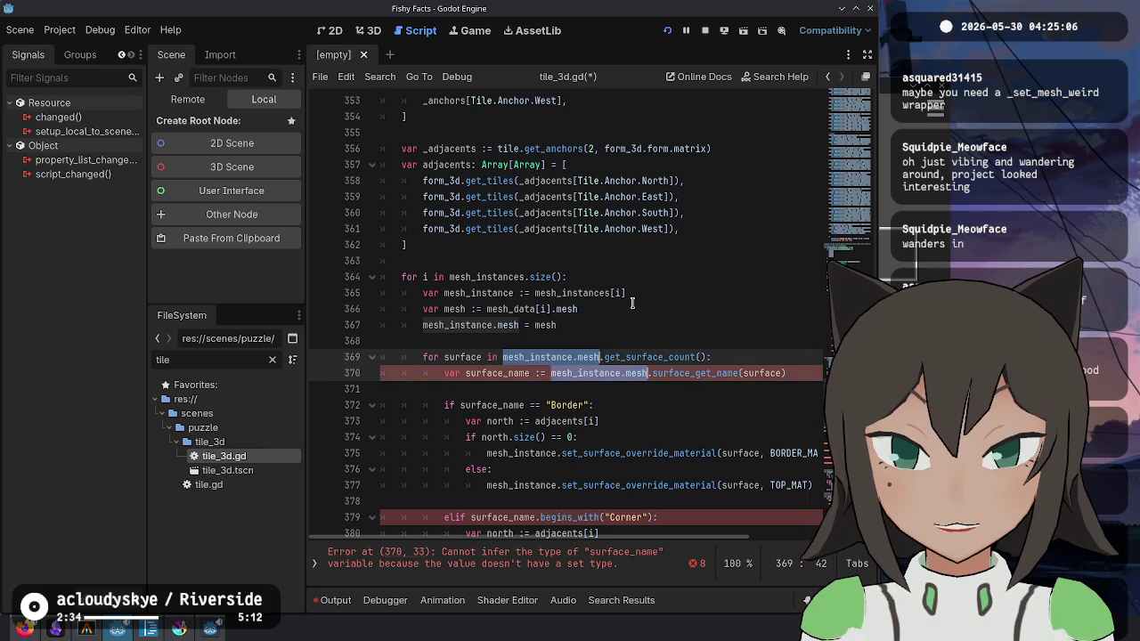
{"action": "key", "text": "Right"}
{"action": "key", "text": "ctrl+Left"}
{"action": "key", "text": "ctrl+BackSpace"}
{"action": "key", "text": "ctrl+BackSpace"}
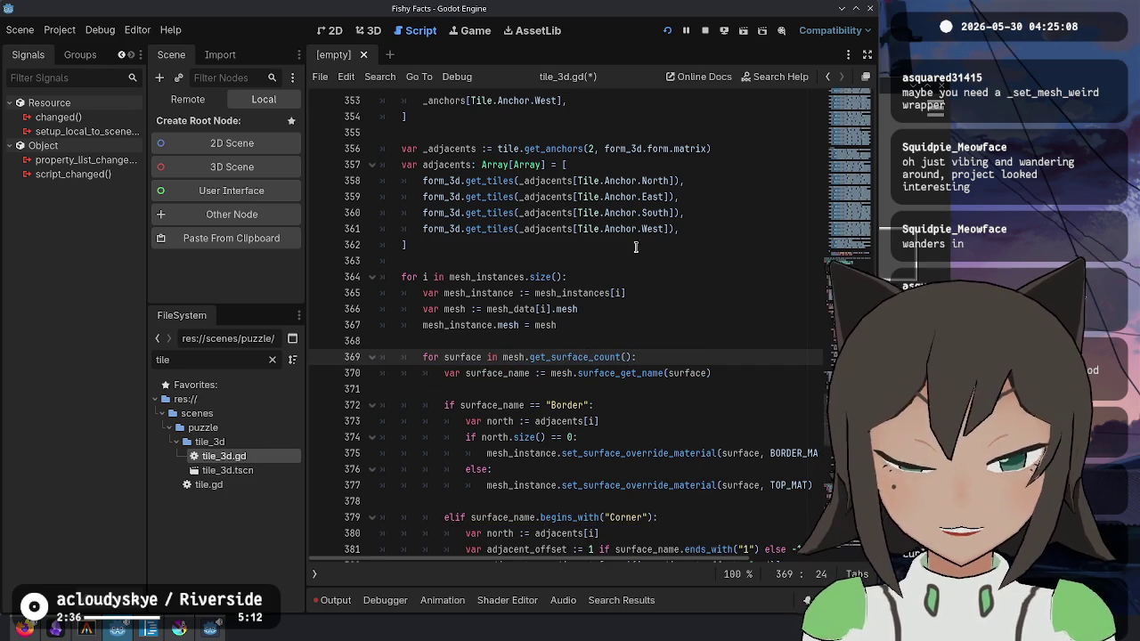
Inspect the Border and Corner material branches around lines 381–384.
{"action": "scroll", "coordinate": [632, 303], "scroll_direction": "down", "scroll_amount": 10}
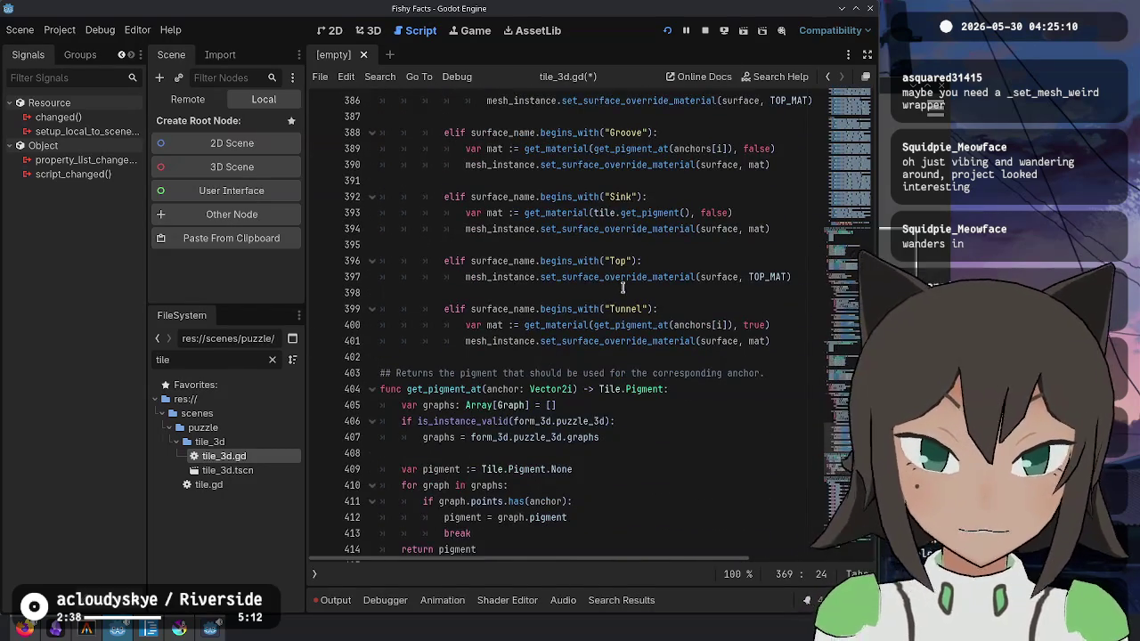
{"action": "scroll", "coordinate": [623, 287], "scroll_direction": "up", "scroll_amount": 6}
{"action": "left_click", "coordinate": [573, 246]}
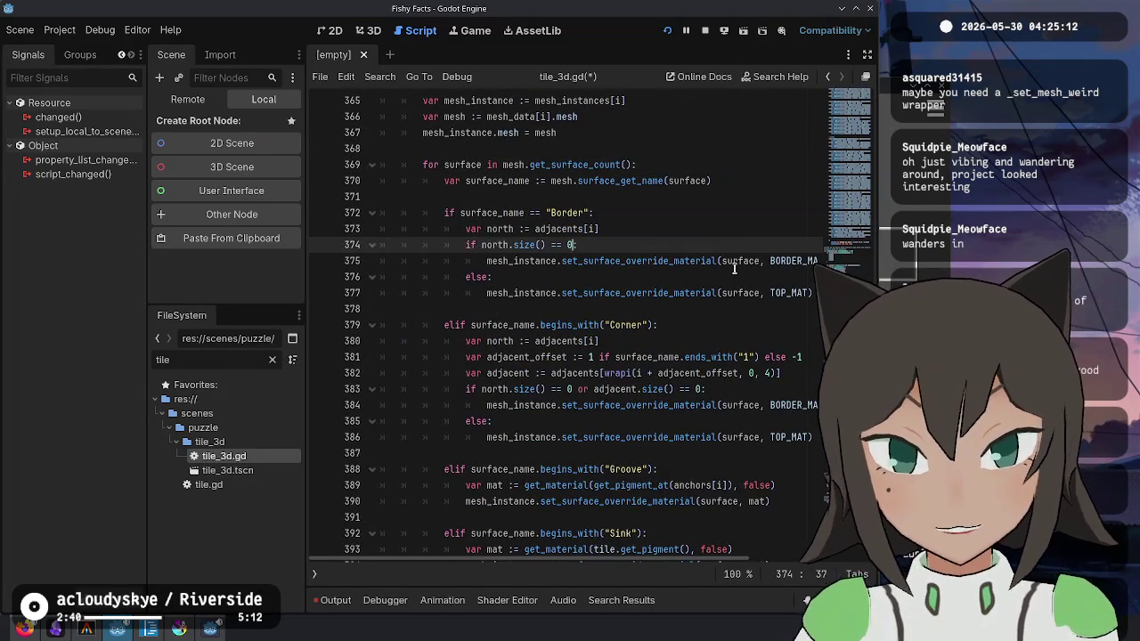
{"action": "left_click", "coordinate": [582, 356]}
{"action": "left_click_drag", "start_coordinate": [500, 357], "coordinate": [713, 392]}
{"action": "left_click", "coordinate": [494, 390]}
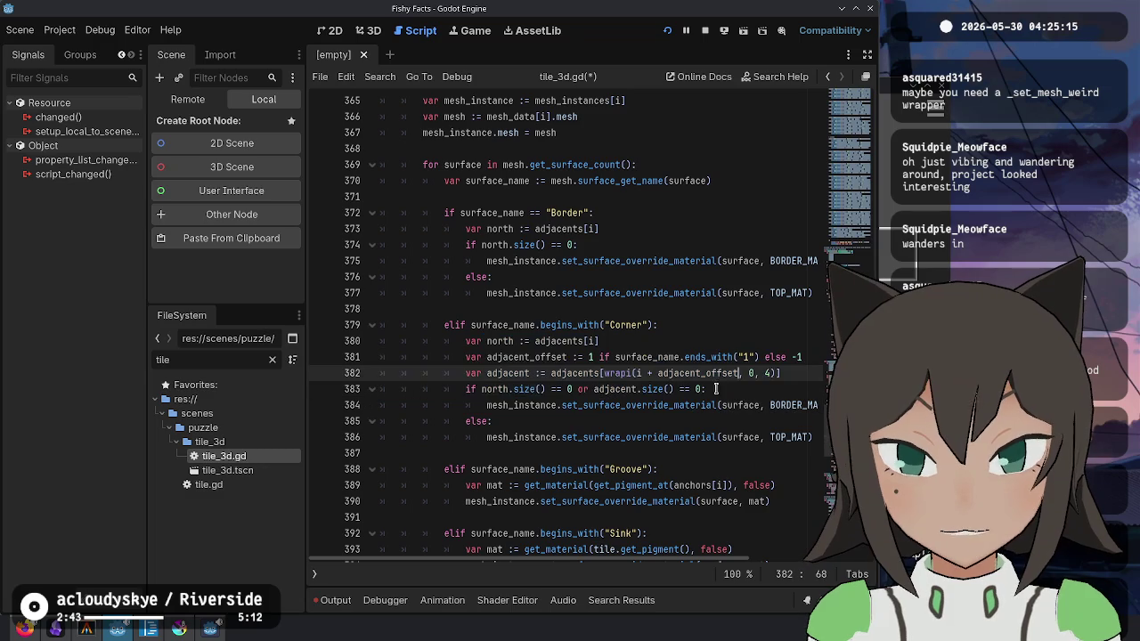
{"action": "left_click", "coordinate": [638, 405]}
{"action": "key", "text": "End"}
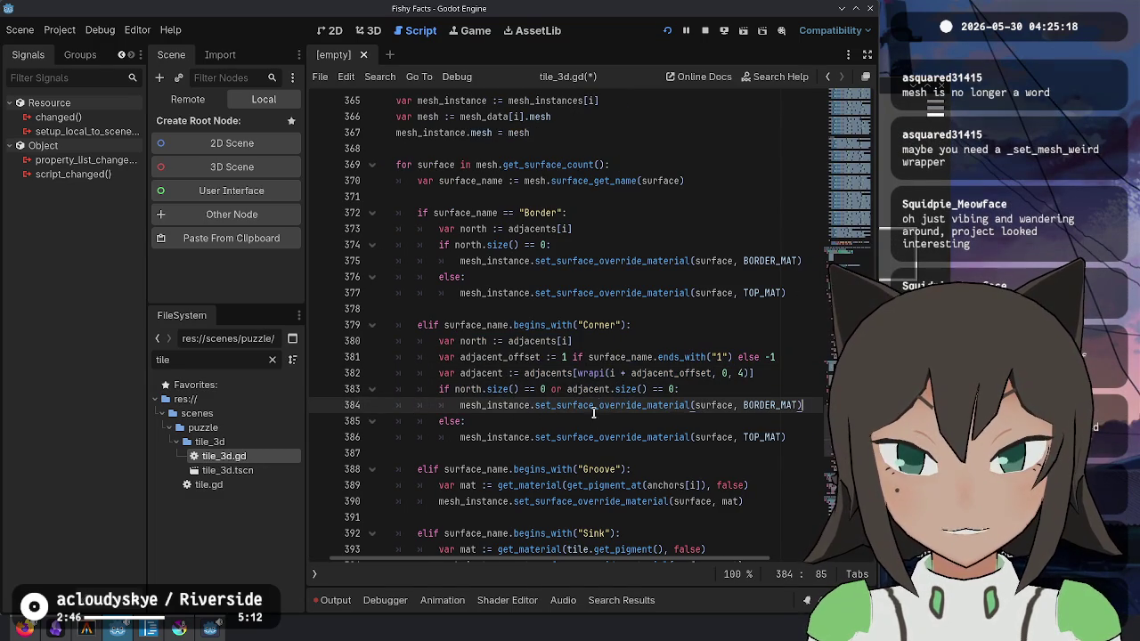
{"action": "scroll", "coordinate": [608, 374], "scroll_direction": "down", "scroll_amount": 5}
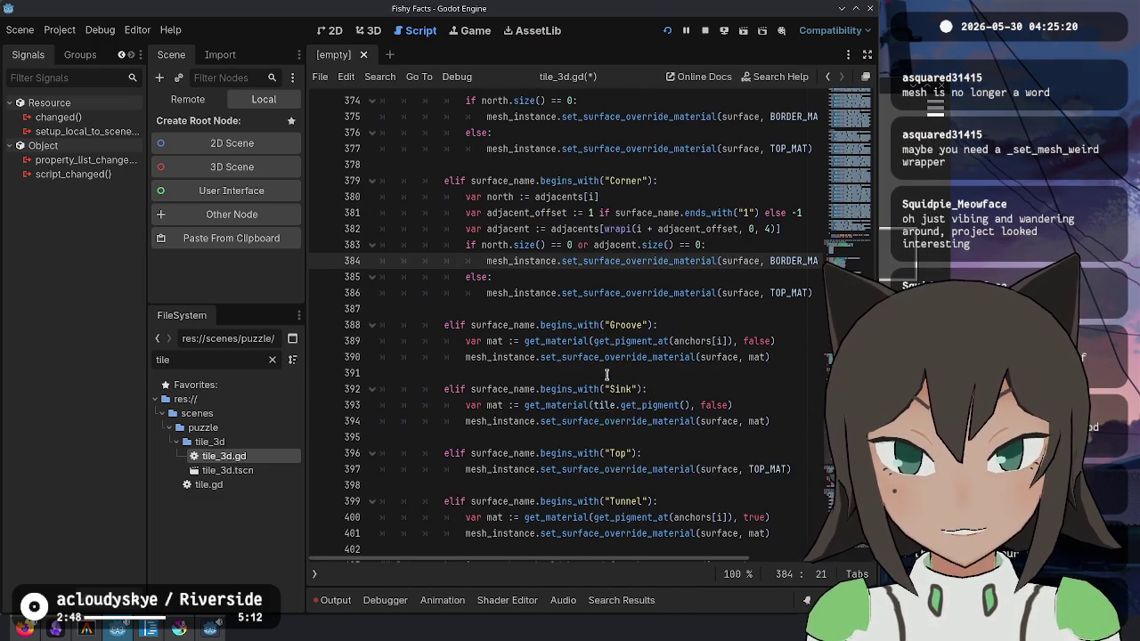
Delete the Sink branch's material line, then restore it with undo.
{"action": "double_click", "coordinate": [571, 325]}
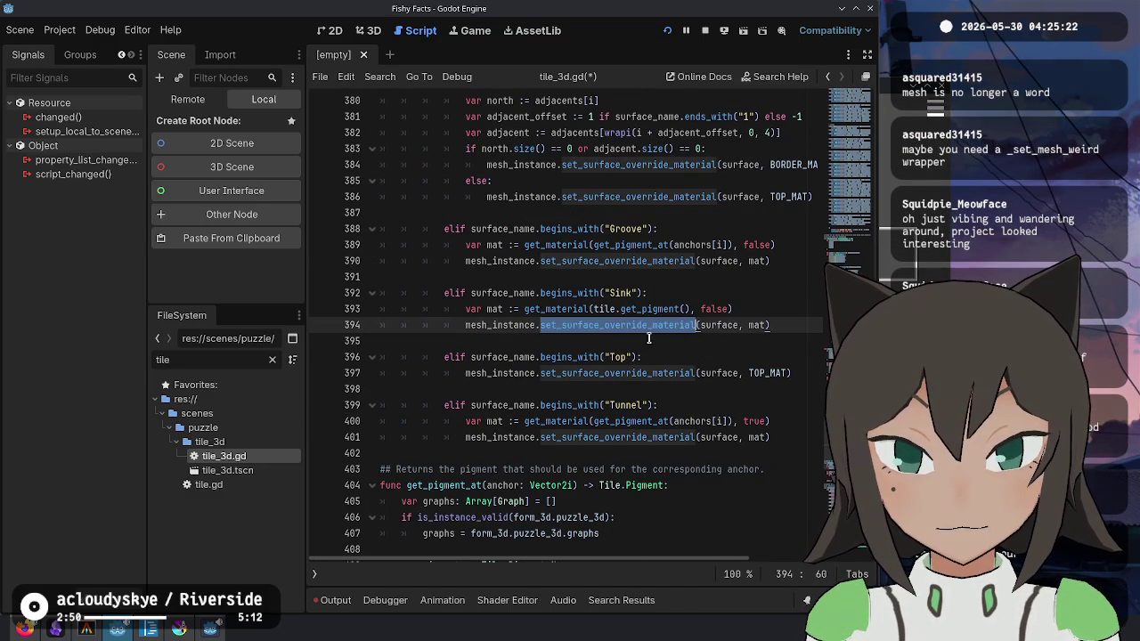
{"action": "left_click", "coordinate": [559, 312]}
{"action": "double_click", "coordinate": [629, 309]}
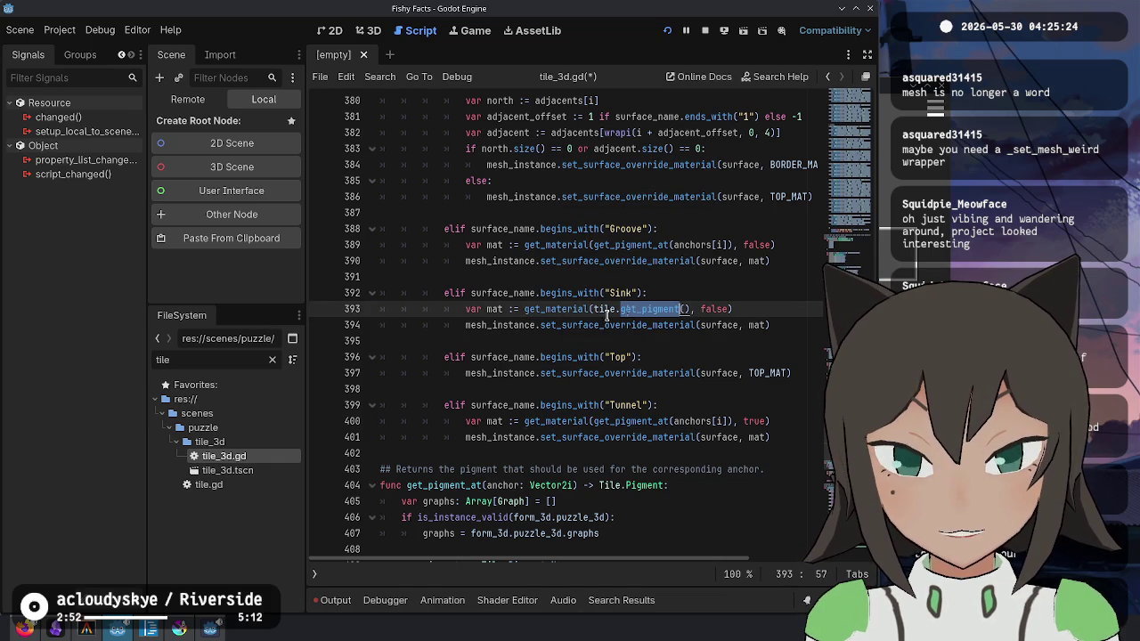
{"action": "left_click", "coordinate": [598, 309]}
{"action": "key", "text": "ctrl+shift+k"}
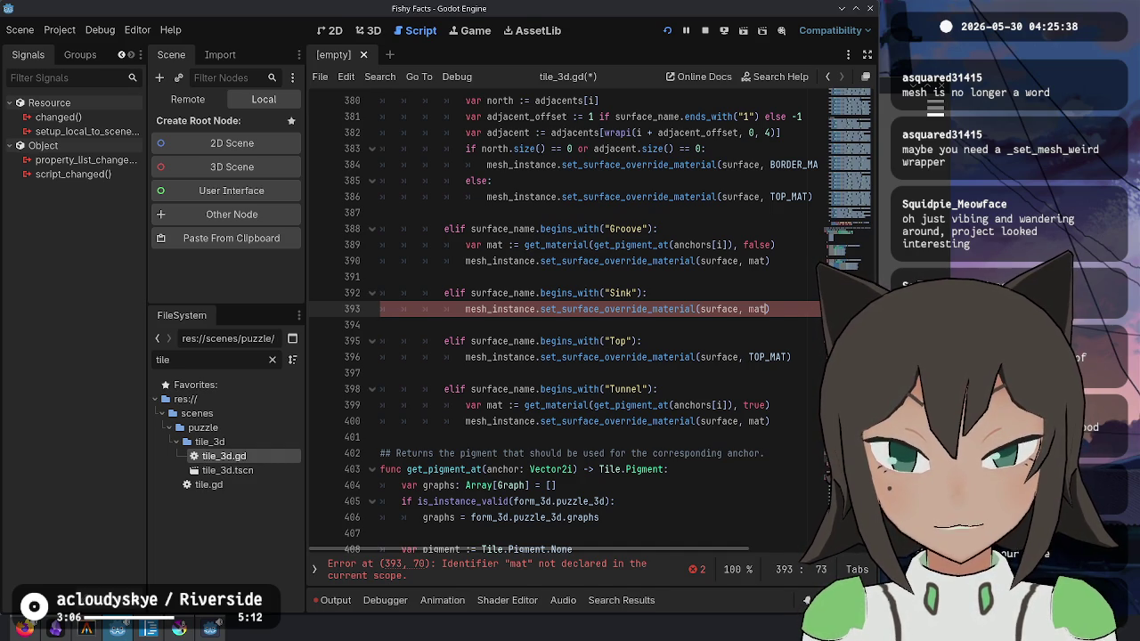
{"action": "key", "text": "ctrl+z"}
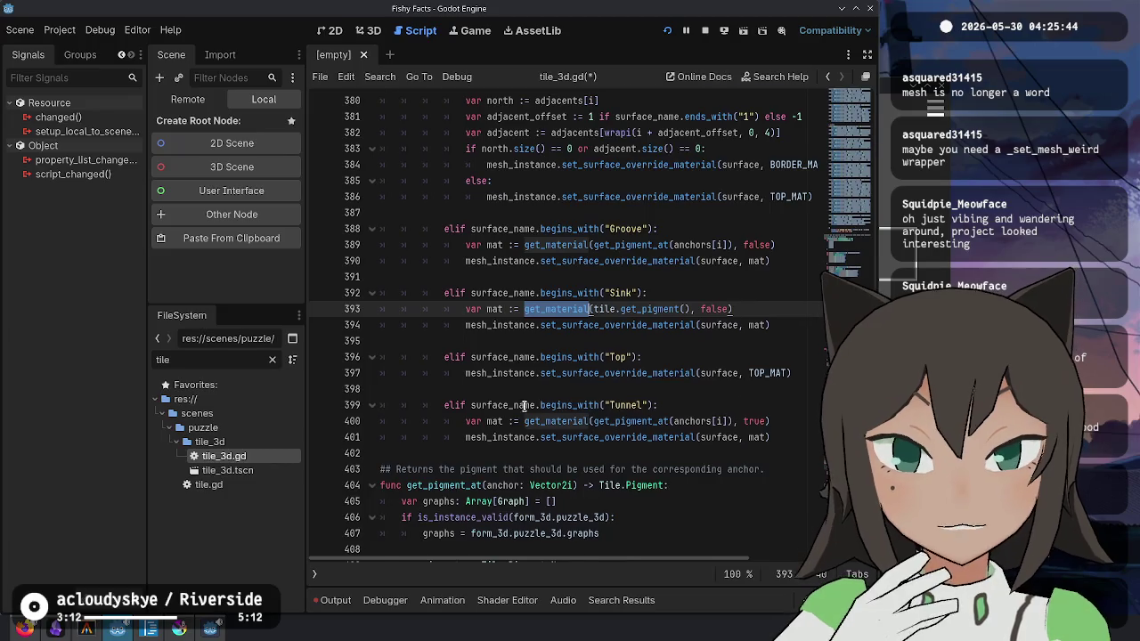
{"action": "scroll", "coordinate": [525, 405], "scroll_direction": "down", "scroll_amount": 4}
{"action": "key", "text": "F5"}
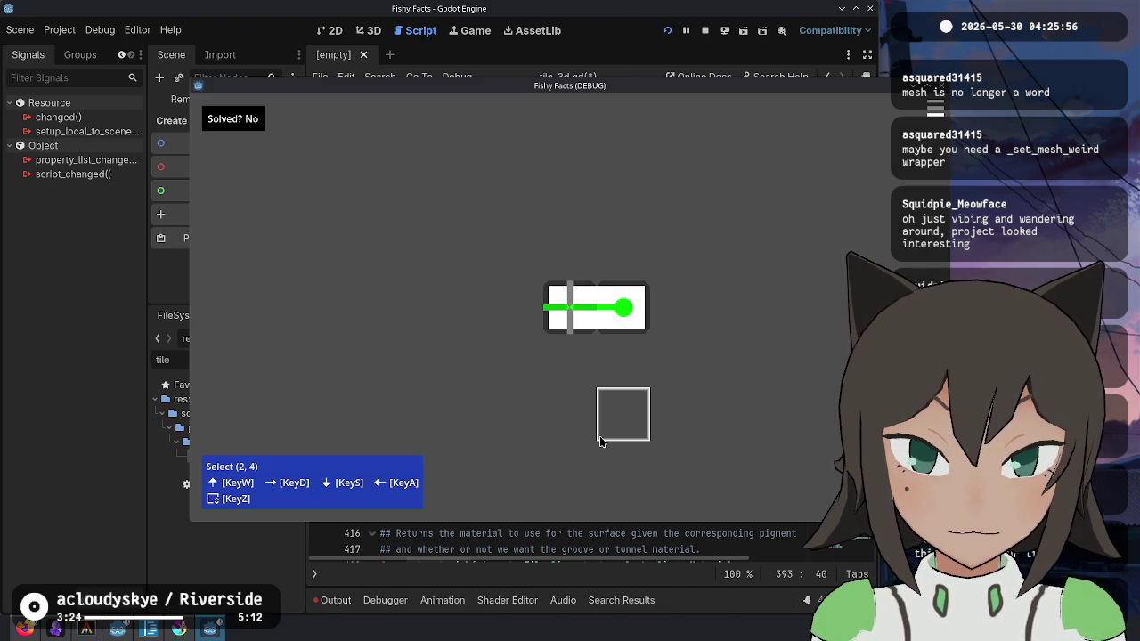
{"action": "key", "text": "F8"}
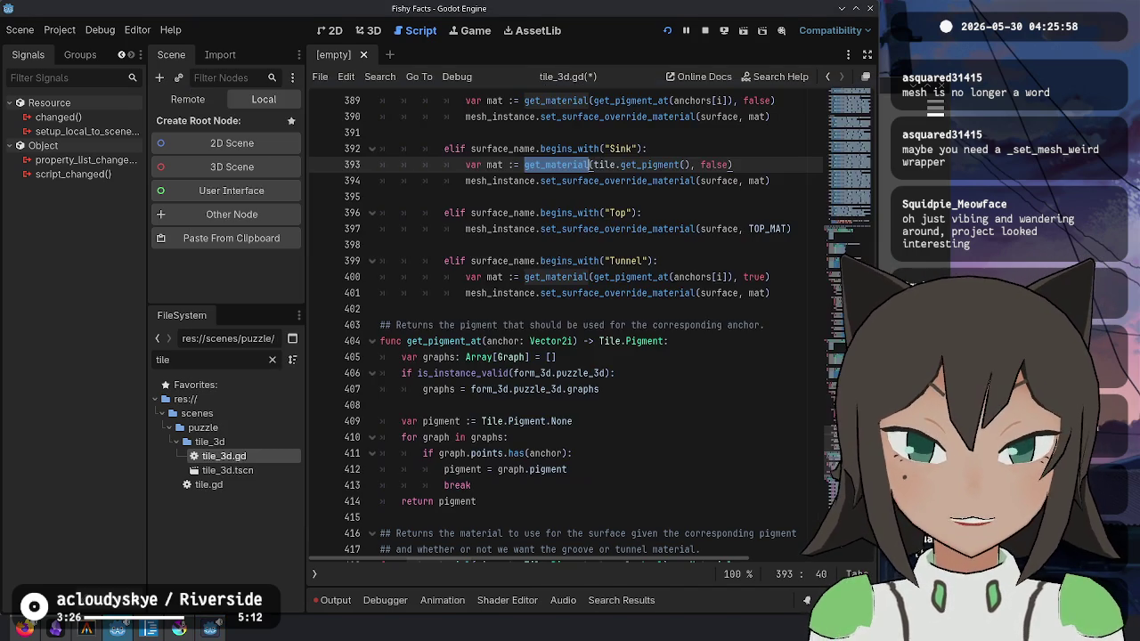
{"action": "scroll", "coordinate": [690, 181], "scroll_direction": "up", "scroll_amount": 3}
{"action": "left_click", "coordinate": [713, 309]}
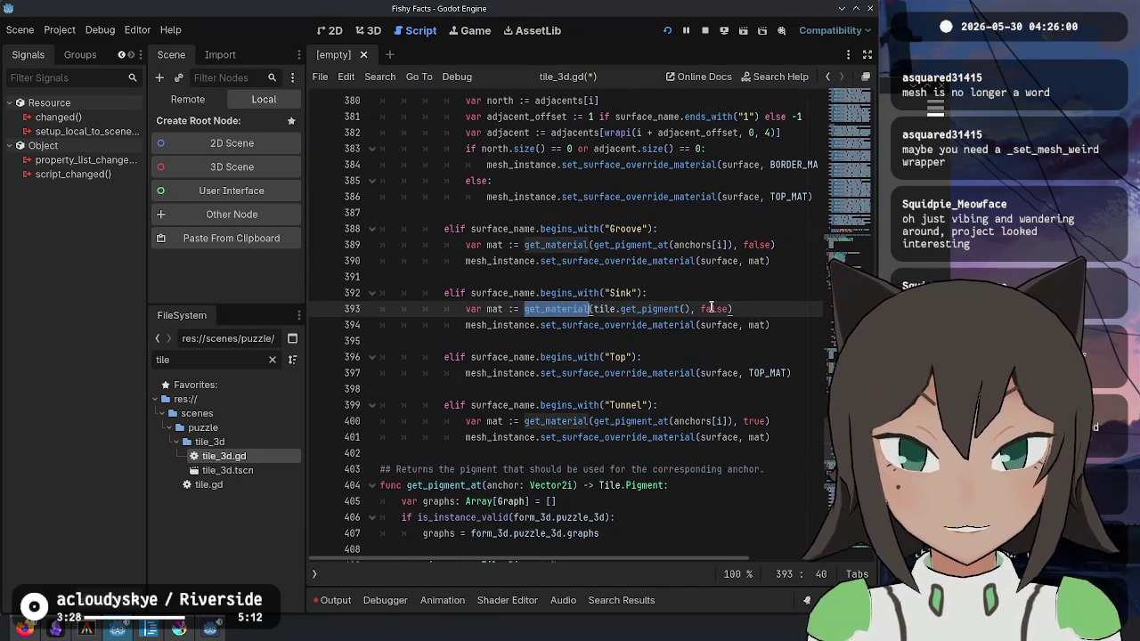
{"action": "key", "text": "Right"}
{"action": "key", "text": "Right"}
{"action": "key", "text": "Right"}
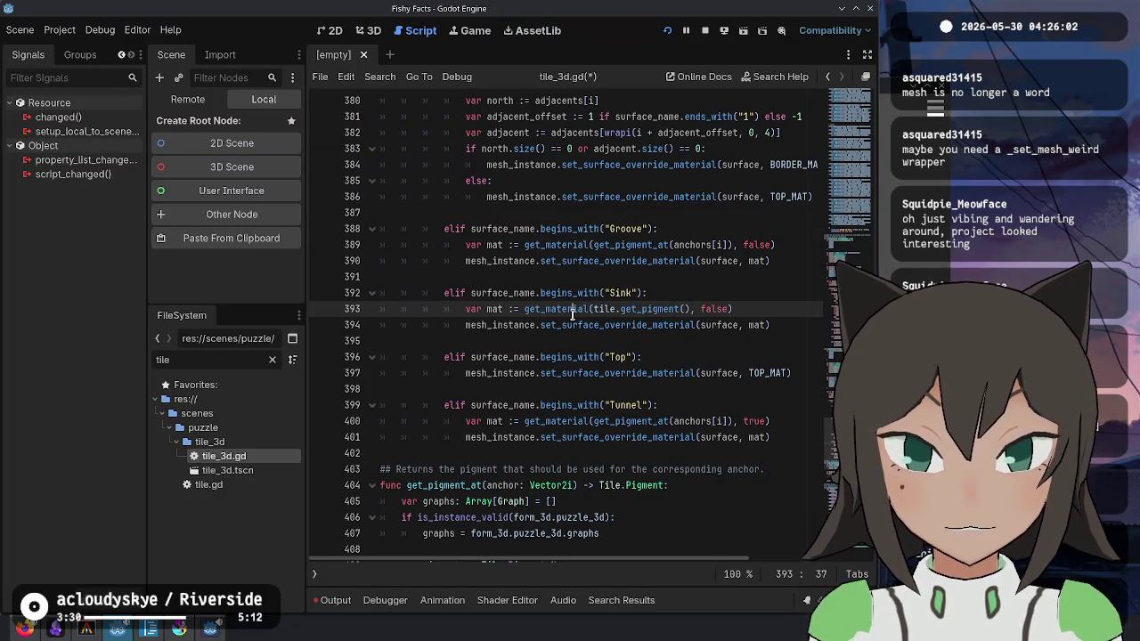
{"action": "double_click", "coordinate": [626, 309]}
{"action": "scroll", "coordinate": [647, 267], "scroll_direction": "up", "scroll_amount": 7}
{"action": "scroll", "coordinate": [647, 267], "scroll_direction": "up", "scroll_amount": 8}
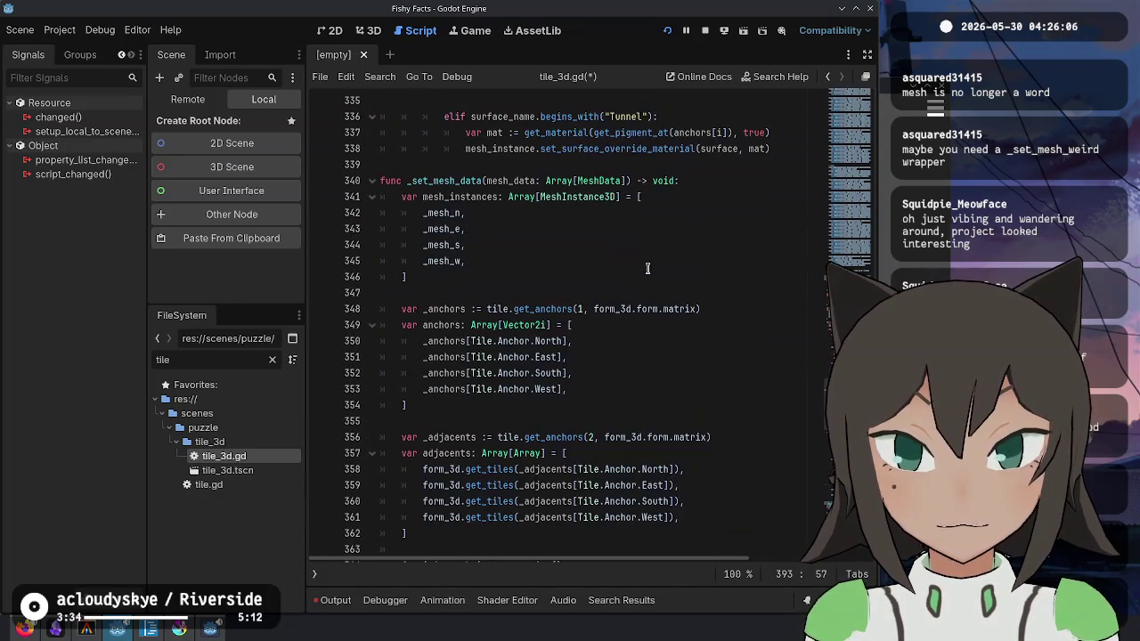
{"action": "scroll", "coordinate": [603, 295], "scroll_direction": "down", "scroll_amount": 14}
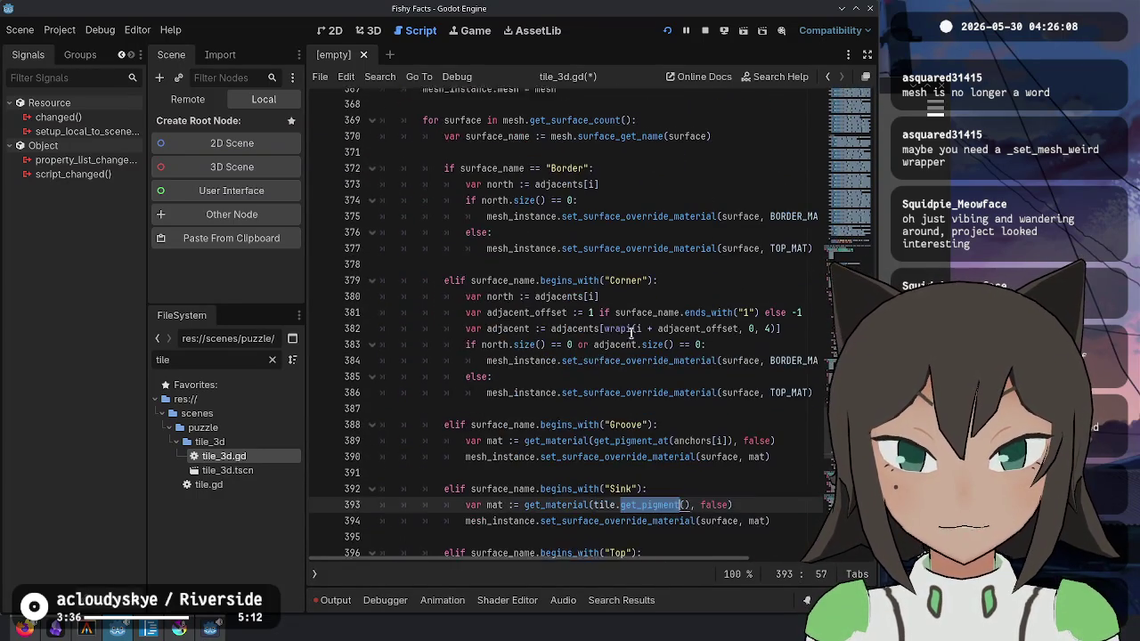
{"action": "left_click", "coordinate": [659, 355], "text": "ctrl"}
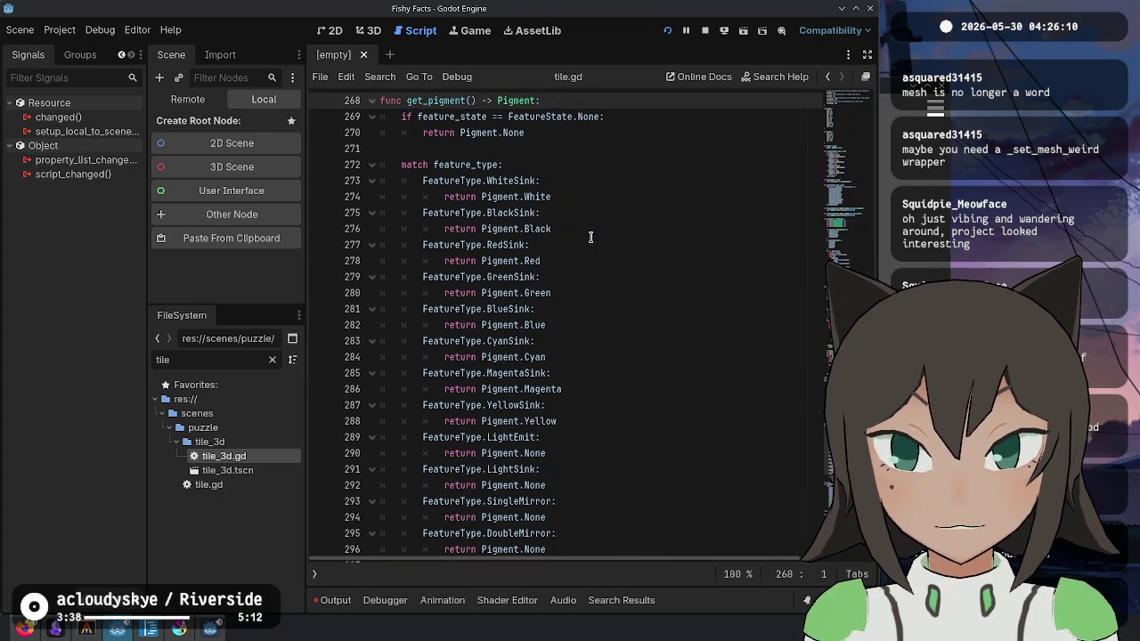
{"action": "scroll", "coordinate": [597, 224], "scroll_direction": "down", "scroll_amount": 3}
{"action": "scroll", "coordinate": [624, 267], "scroll_direction": "up", "scroll_amount": 5}
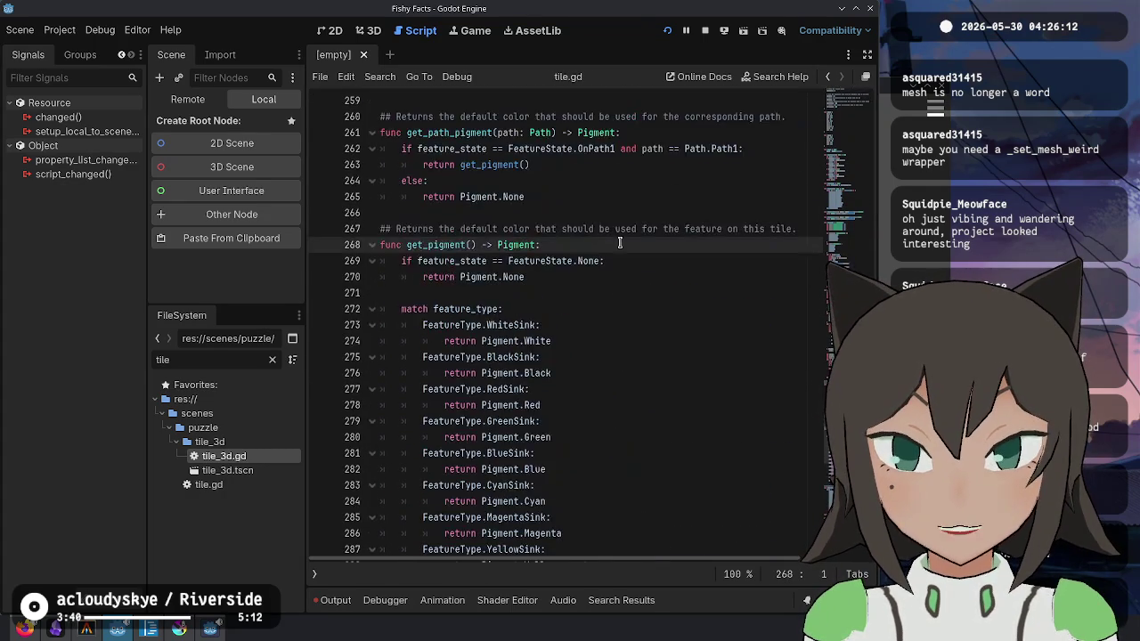
{"action": "key", "text": "alt+Left"}
{"action": "double_click", "coordinate": [656, 357]}
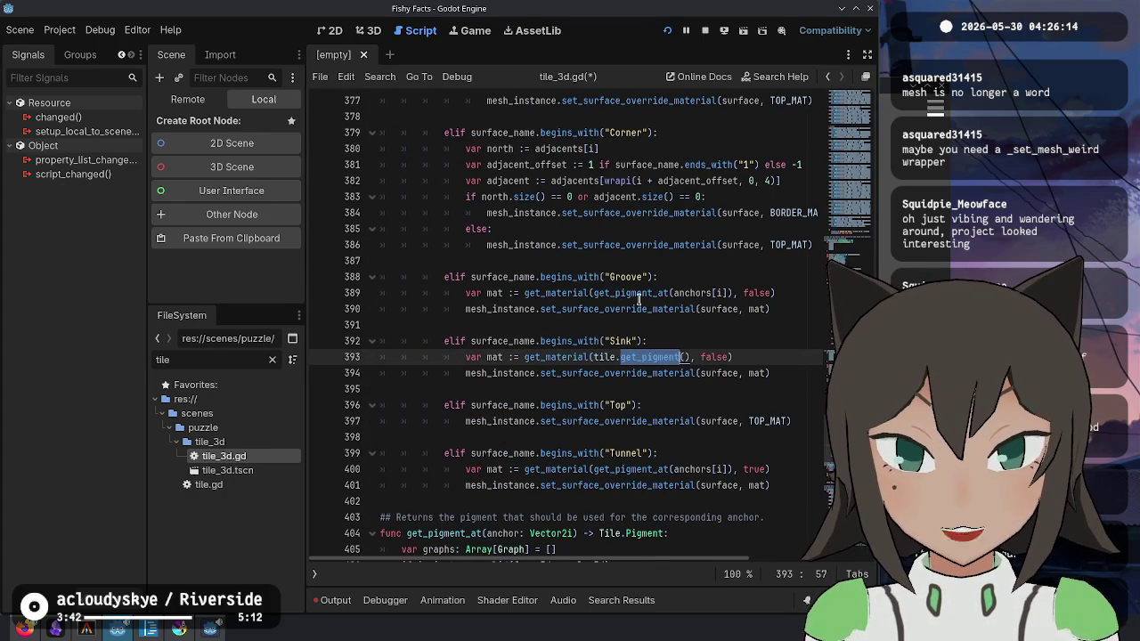
{"action": "double_click", "coordinate": [615, 294]}
{"action": "left_click", "coordinate": [624, 344]}
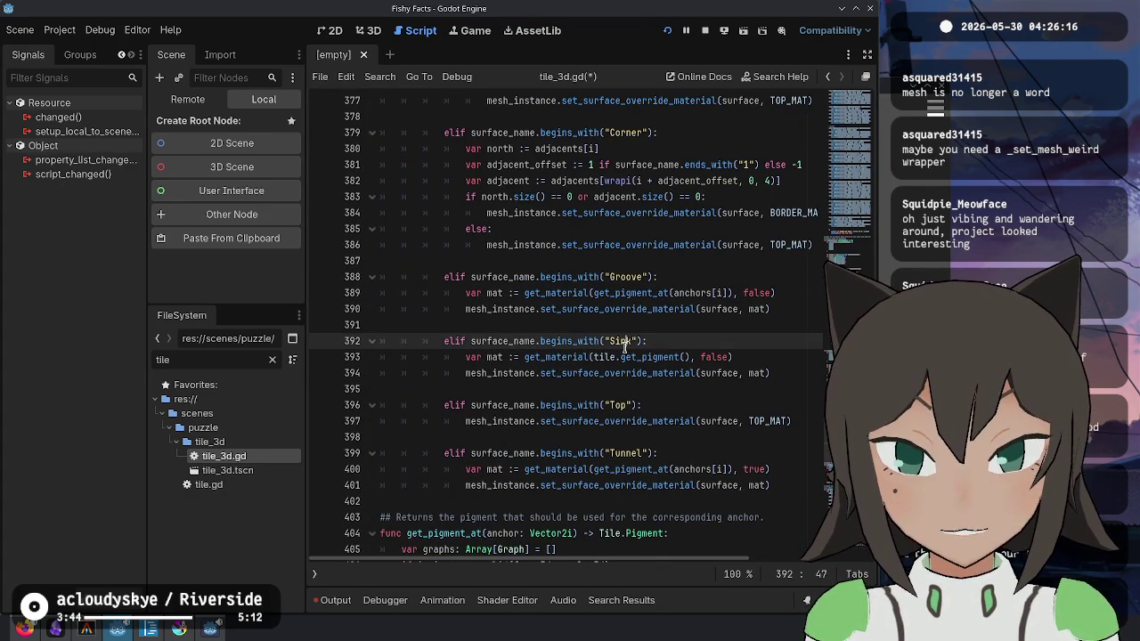
{"action": "double_click", "coordinate": [632, 357]}
{"action": "left_click", "coordinate": [695, 357]}
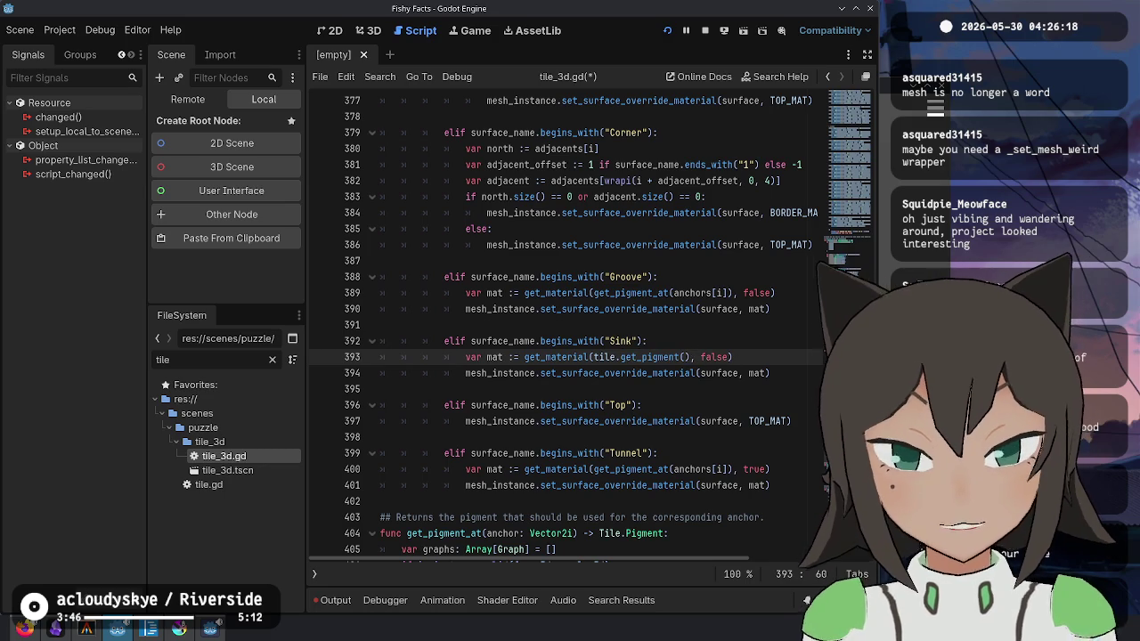
{"action": "key", "text": "ctrl+shift+Left"}
{"action": "key", "text": "ctrl+shift+Left"}
{"action": "key", "text": "ctrl+shift+Left"}
Make the Sink material use mesh_data[i].sink_pigment and copy that expression.
{"action": "type", "text": "mesh"}
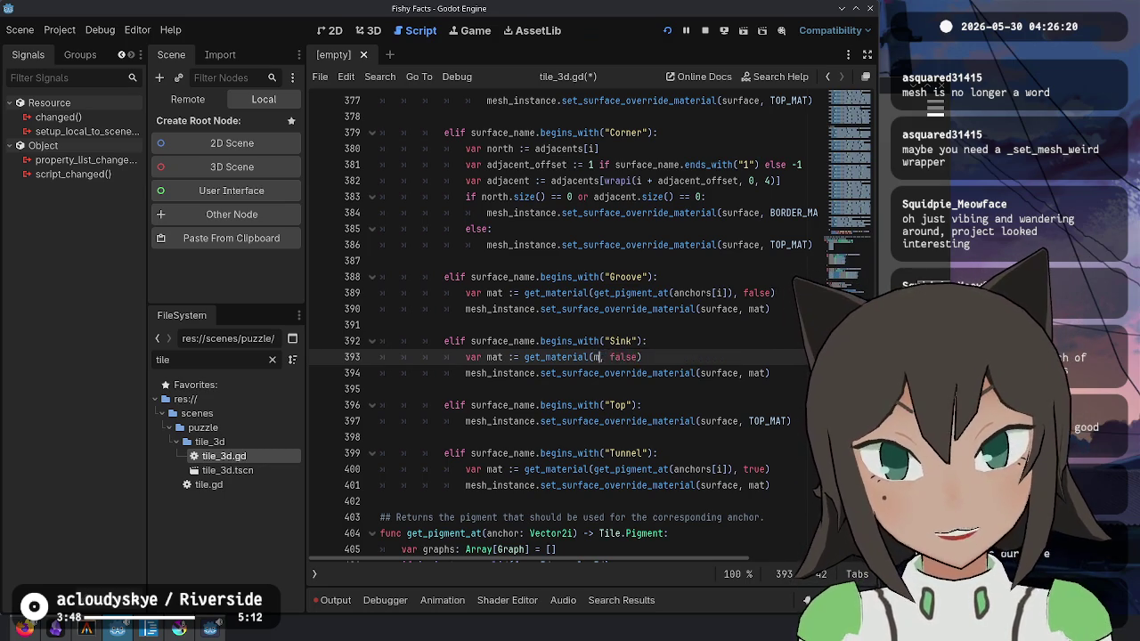
{"action": "type", "text": "_data.sink"}
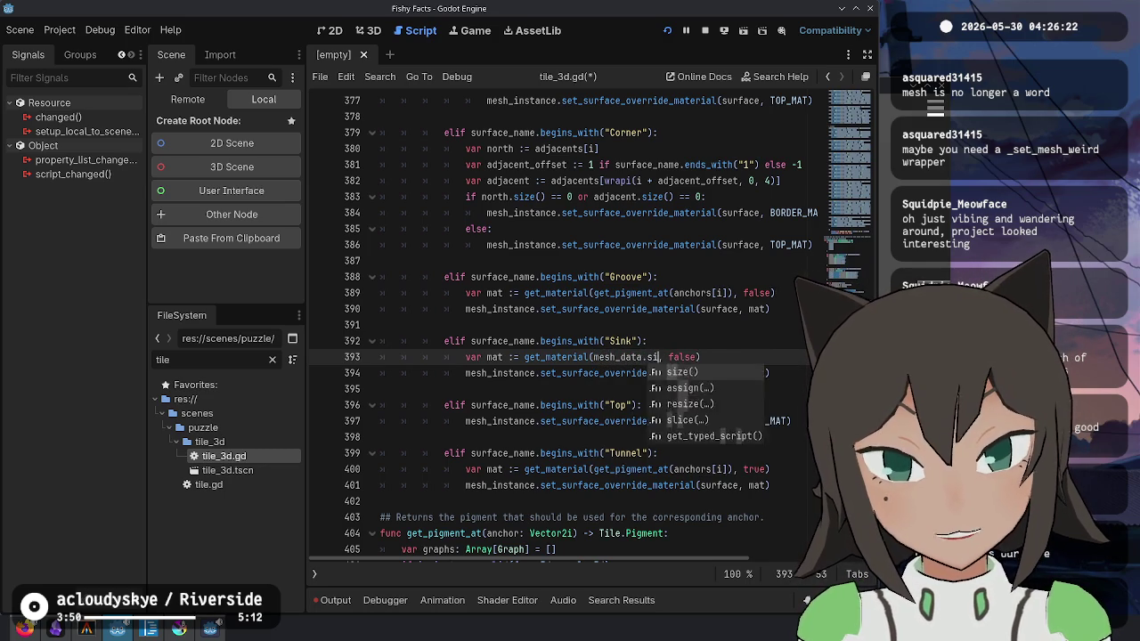
{"action": "key", "text": "BackSpace"}
{"action": "key", "text": "BackSpace"}
{"action": "key", "text": "BackSpace"}
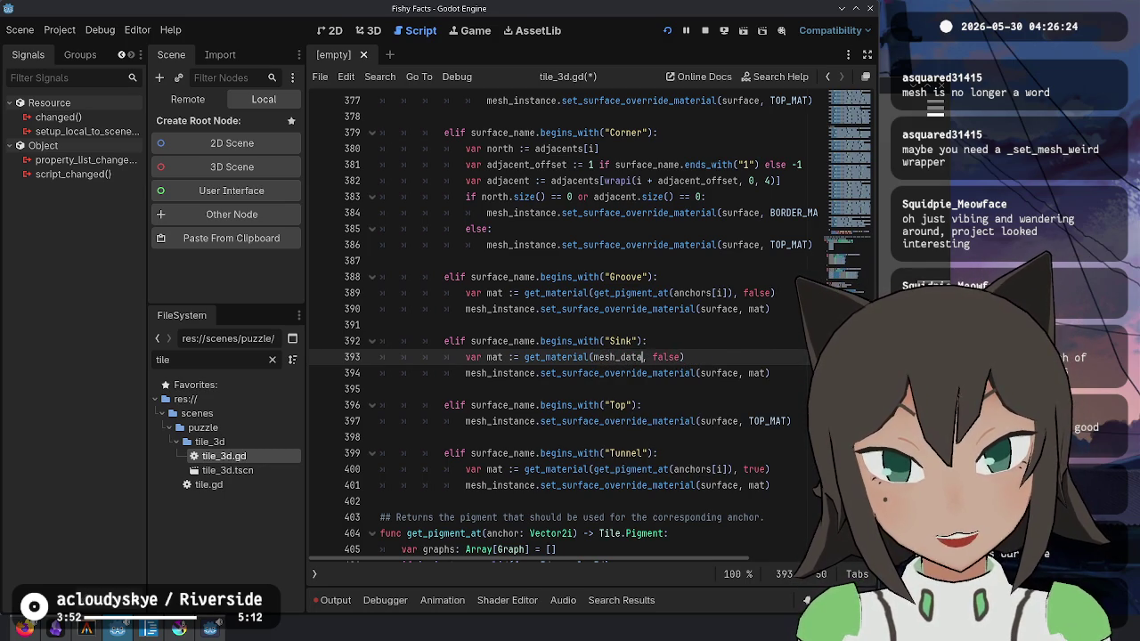
{"action": "type", "text": "[i]."}
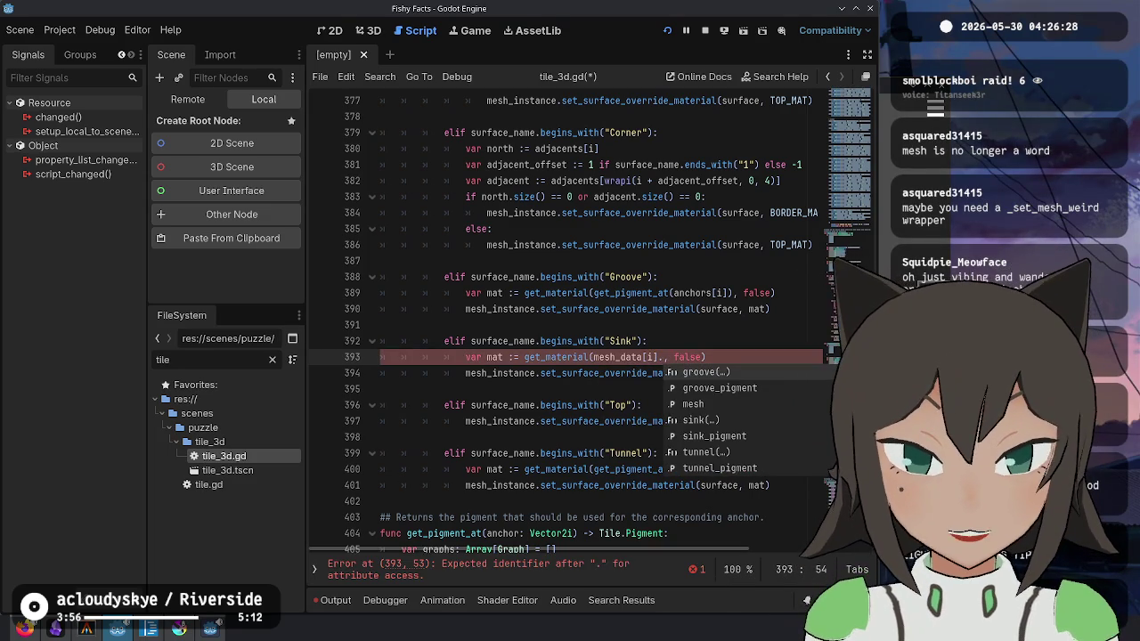
{"action": "type", "text": "sink_pigment"}
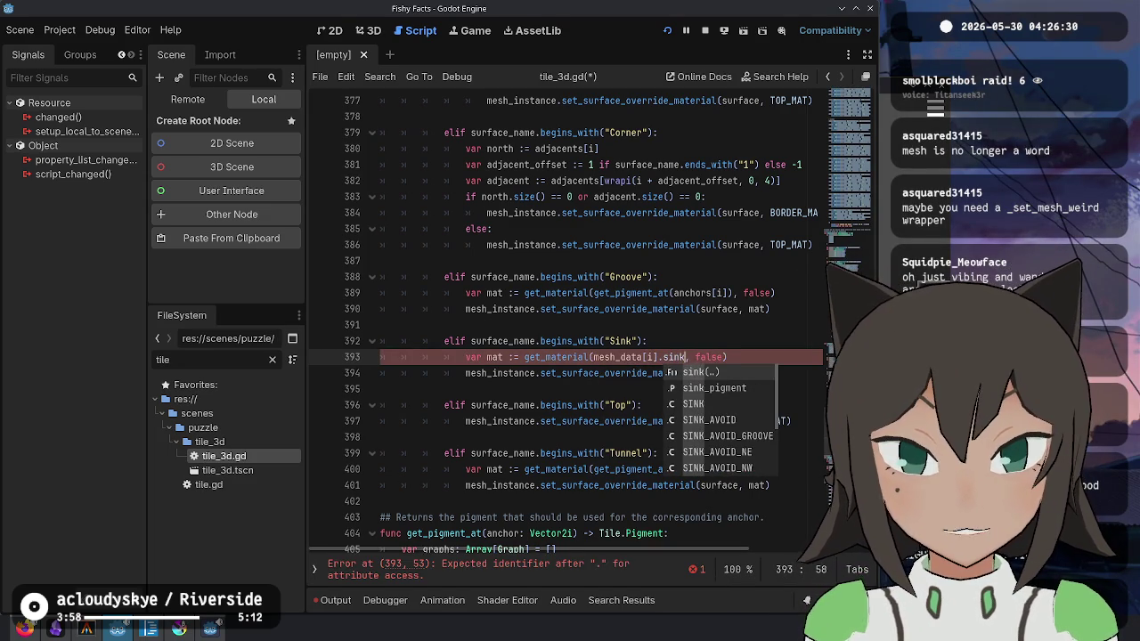
{"action": "key", "text": "ctrl+shift+Left"}
{"action": "key", "text": "ctrl+shift+Left"}
{"action": "key", "text": "ctrl+shift+Left"}
{"action": "key", "text": "ctrl+c"}
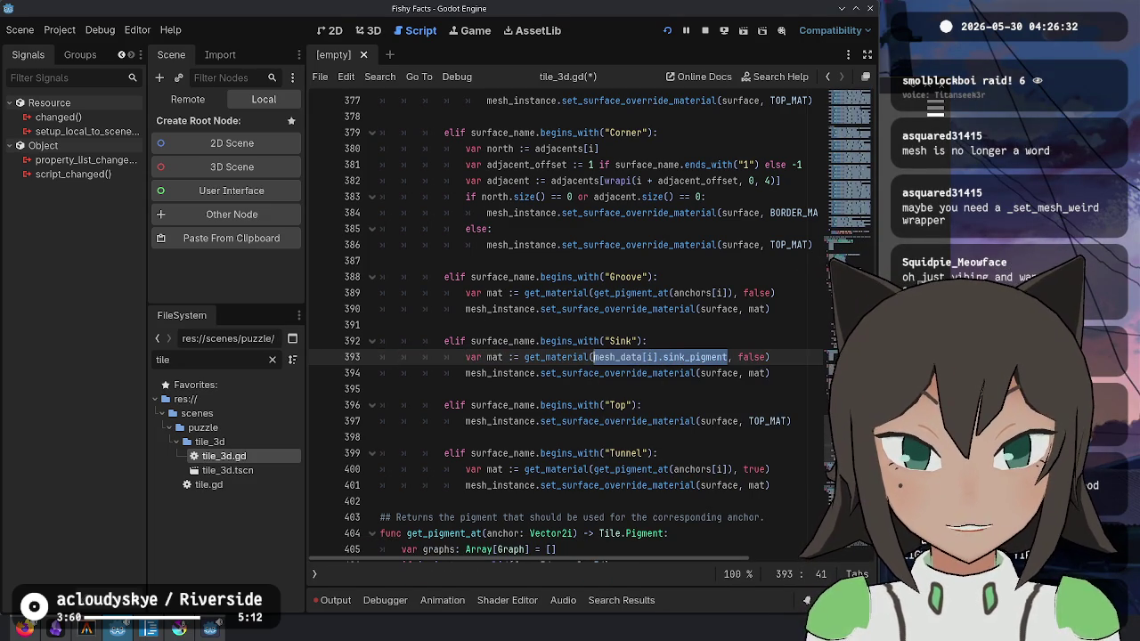
Replace the Groove line's anchor pigment lookup with mesh_data[i].groove_pigment.
{"action": "key", "text": "Up"}
{"action": "key", "text": "Up"}
{"action": "key", "text": "Up"}
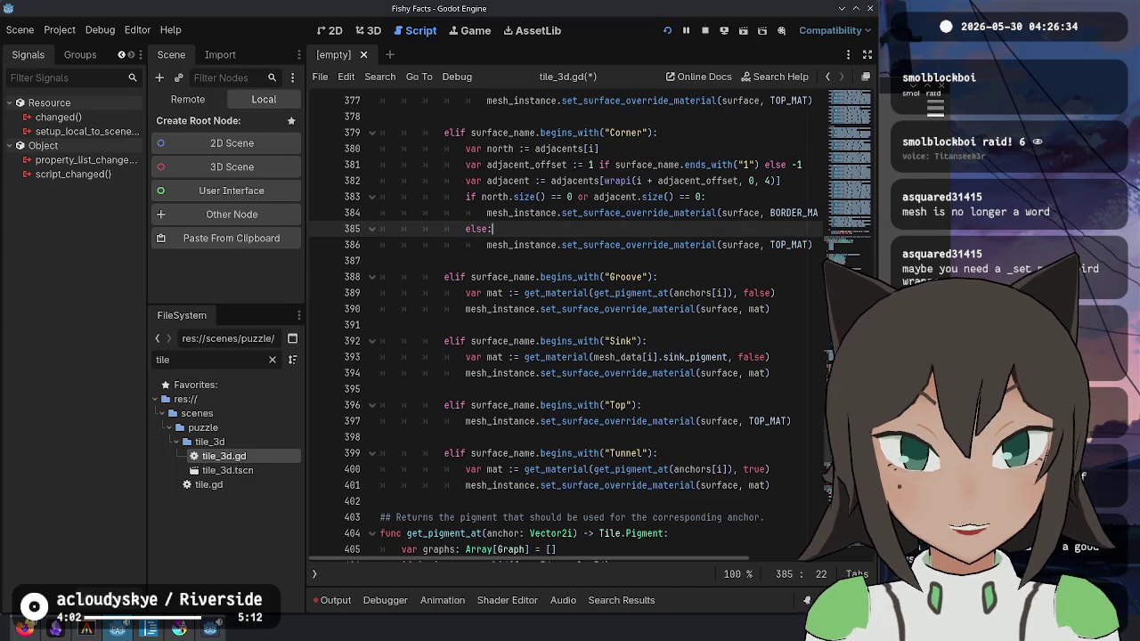
{"action": "key", "text": "Up"}
{"action": "key", "text": "Up"}
{"action": "key", "text": "Up"}
{"action": "key", "text": "Down"}
{"action": "key", "text": "Down"}
{"action": "key", "text": "Down"}
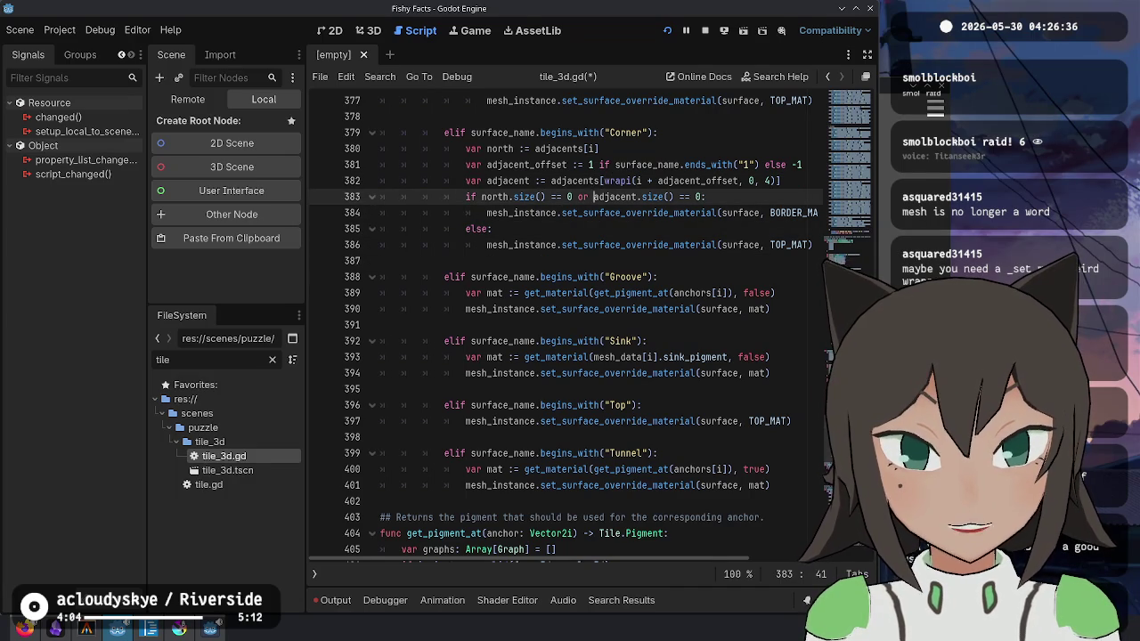
{"action": "key", "text": "Down"}
{"action": "key", "text": "ctrl+shift+Right"}
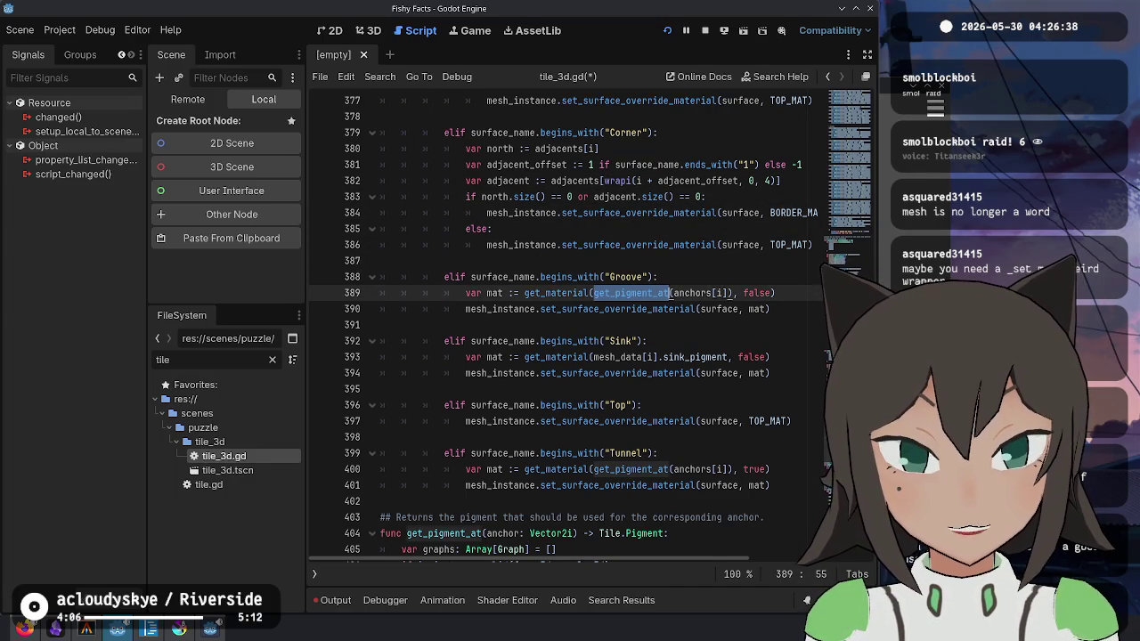
{"action": "key", "text": "ctrl+shift+Right"}
{"action": "key", "text": "ctrl+shift+Right"}
{"action": "key", "text": "ctrl+shift+Right"}
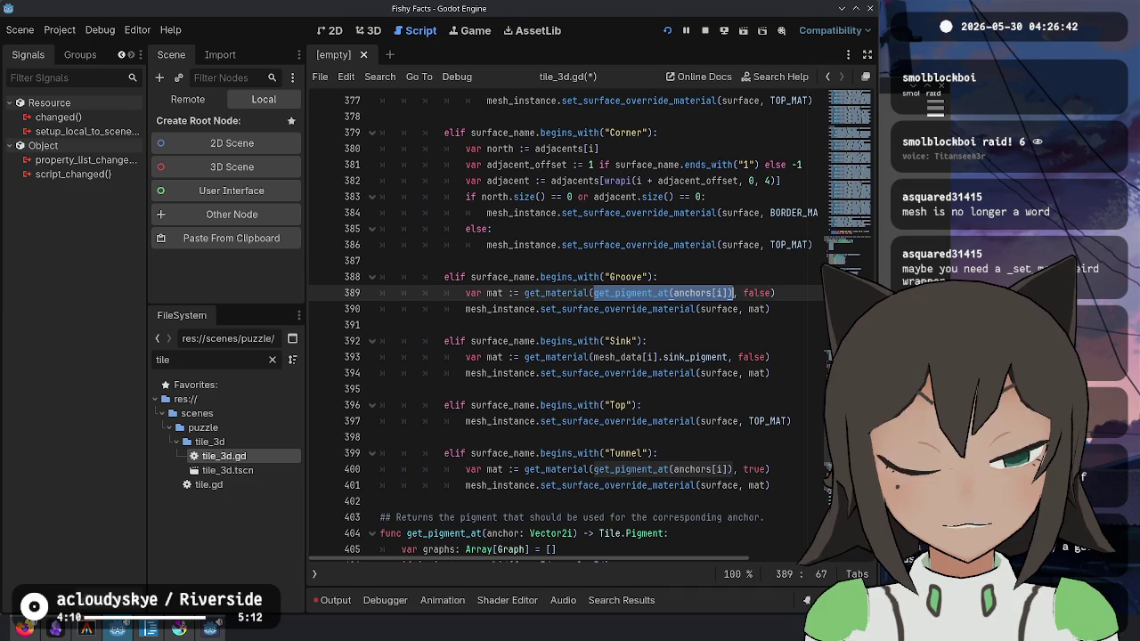
{"action": "key", "text": "ctrl+v"}
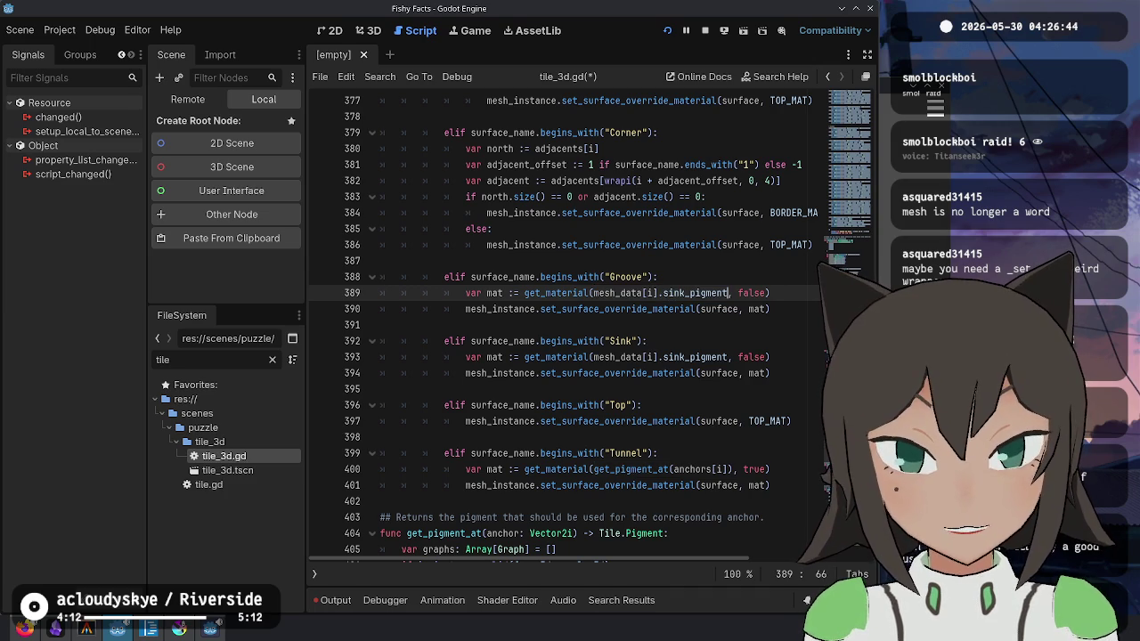
{"action": "key", "text": "ctrl+BackSpace"}
{"action": "type", "text": "path_pi"}
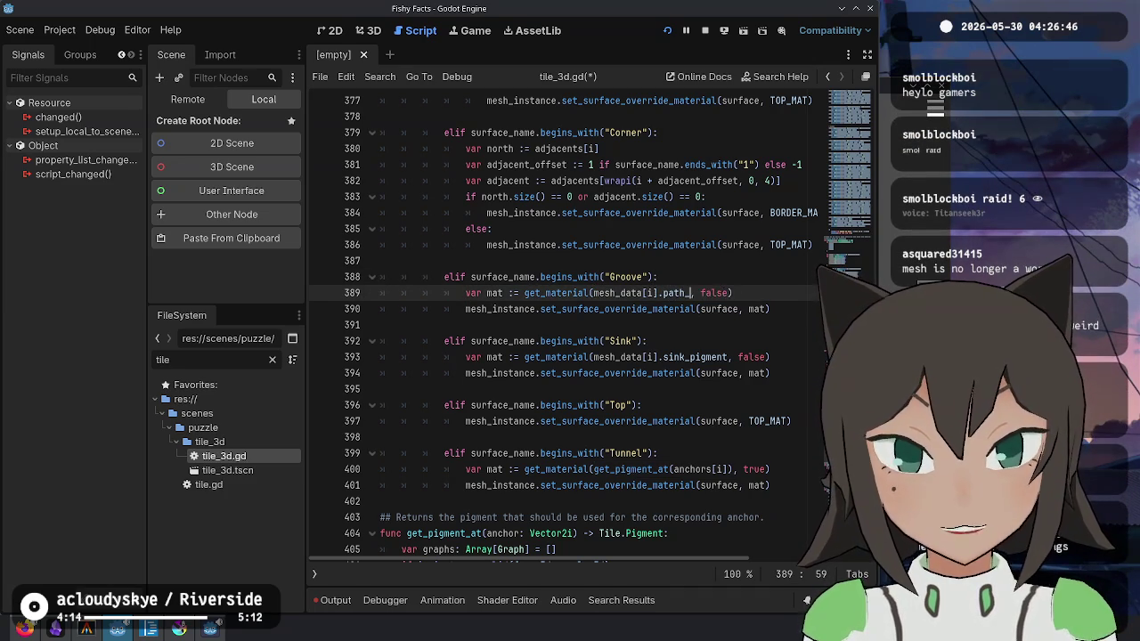
{"action": "type", "text": "gment"}
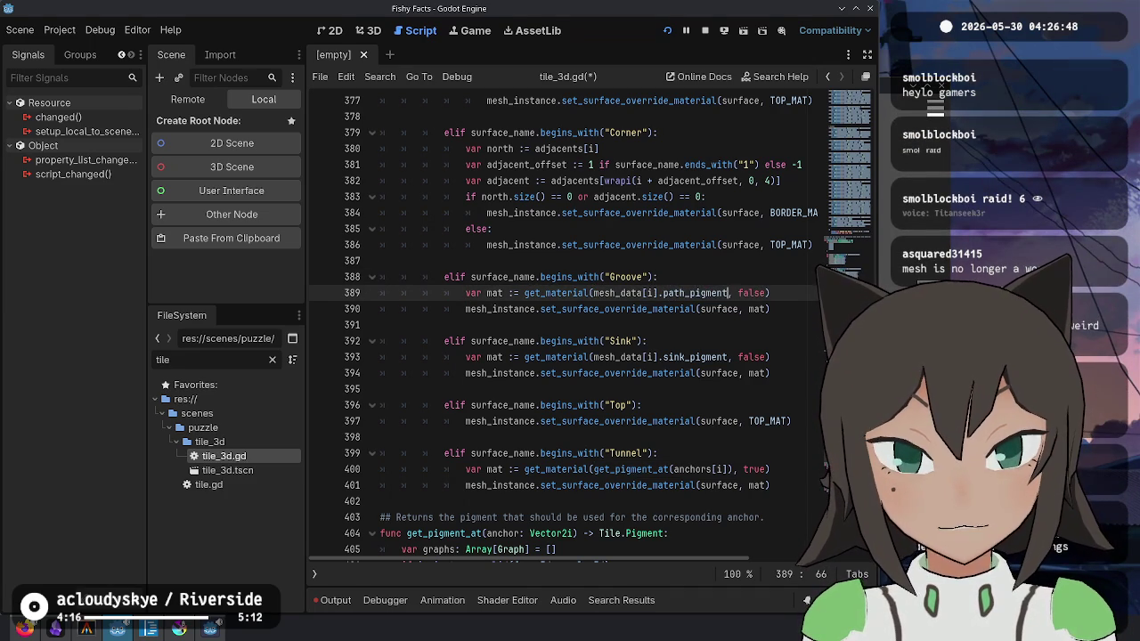
{"action": "key", "text": "BackSpace"}
{"action": "key", "text": "BackSpace"}
{"action": "key", "text": "BackSpace"}
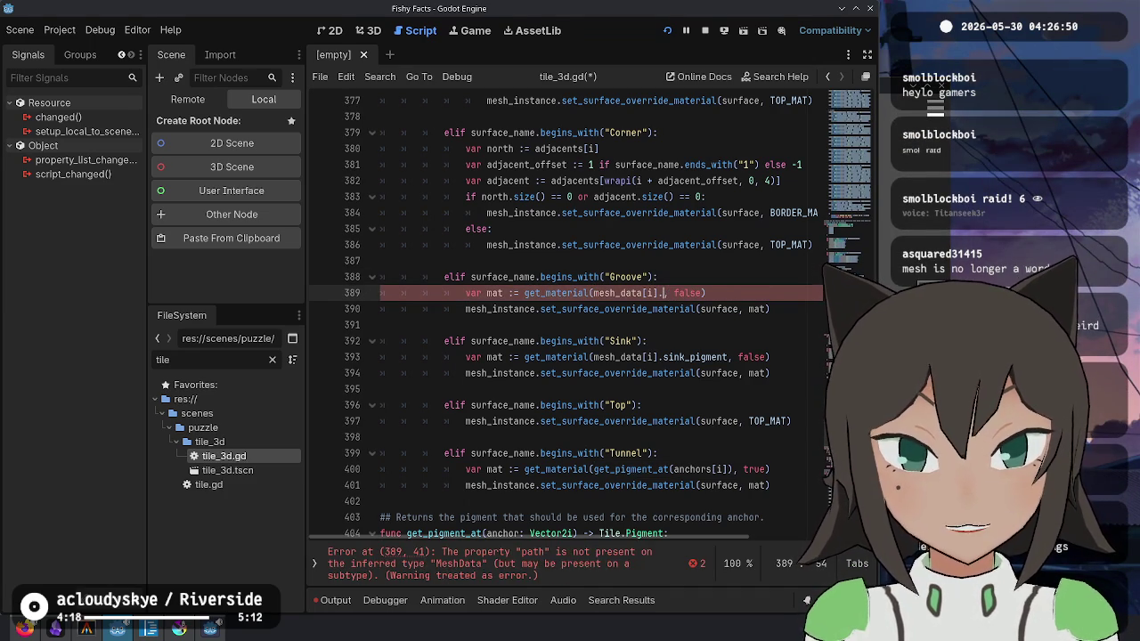
{"action": "type", "text": "groove"}
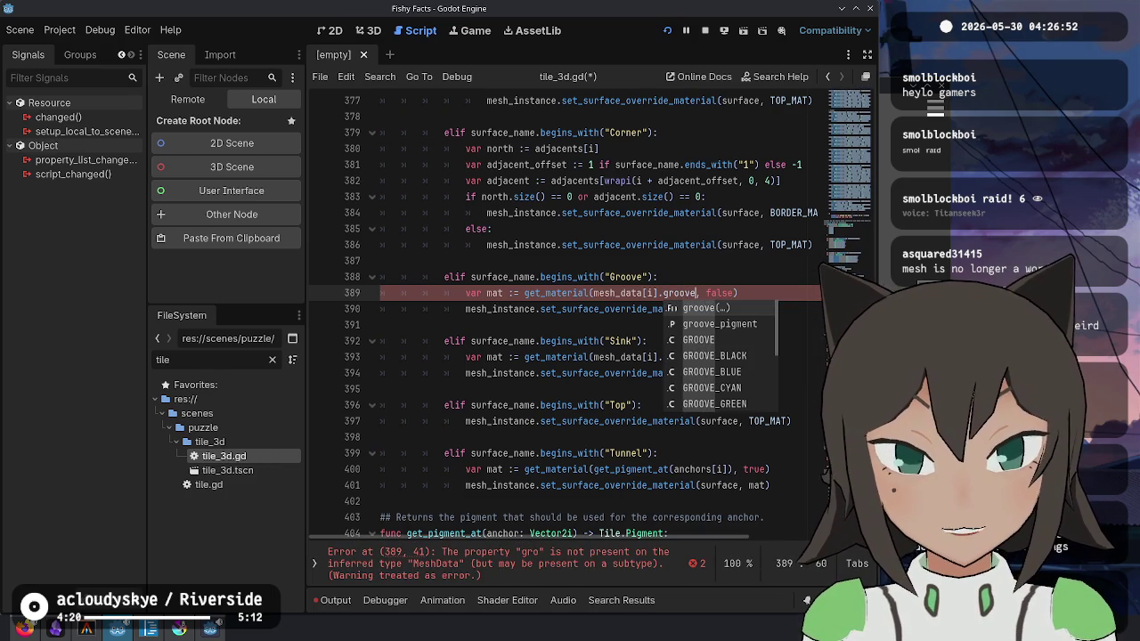
{"action": "key", "text": "Down"}
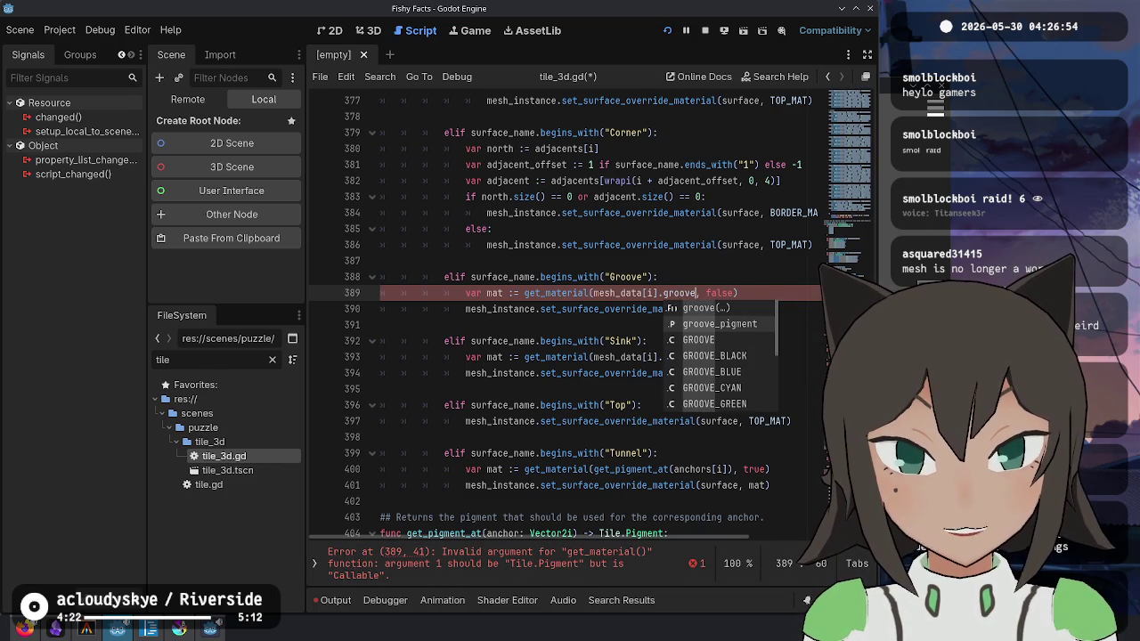
{"action": "key", "text": "Return"}
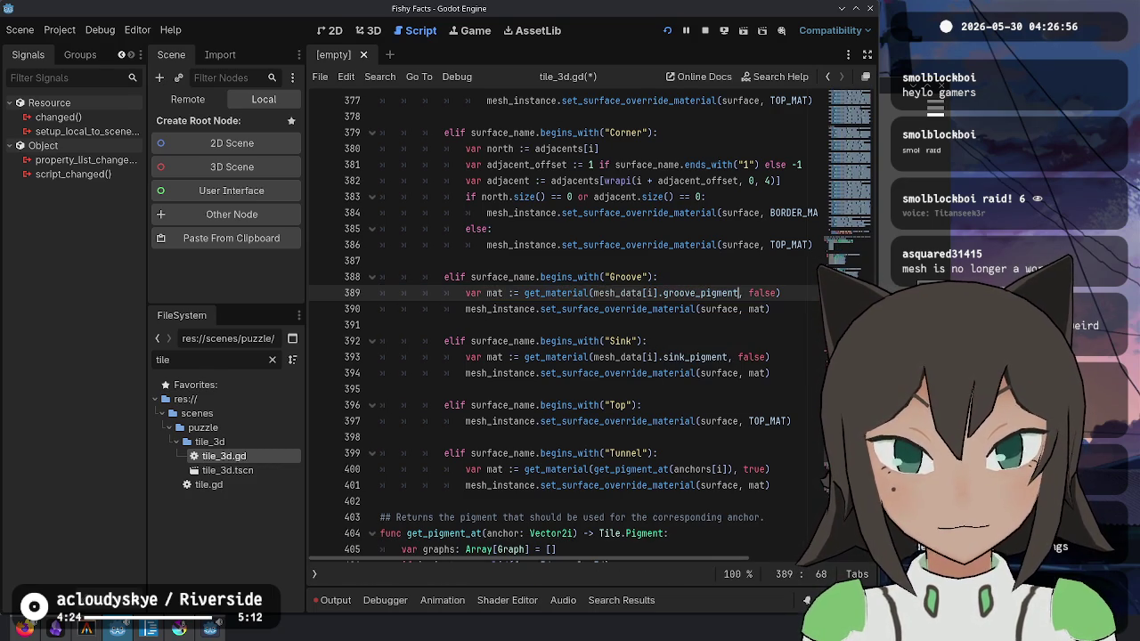
Replace the Tunnel line's anchor pigment lookup with mesh_data[i].tunnel_pigment.
{"action": "key", "text": "ctrl+shift+Left"}
{"action": "key", "text": "ctrl+shift+Left"}
{"action": "key", "text": "ctrl+shift+Left"}
{"action": "key", "text": "ctrl+c"}
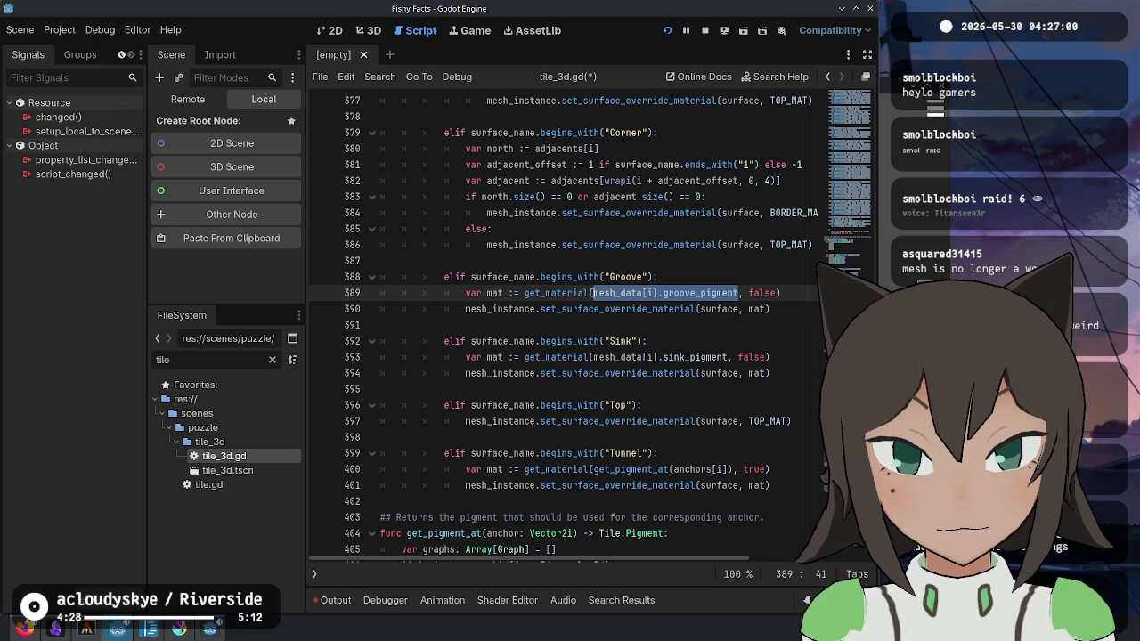
{"action": "key", "text": "Down"}
{"action": "key", "text": "Down"}
{"action": "key", "text": "Down"}
{"action": "key", "text": "ctrl+shift+Right"}
{"action": "key", "text": "ctrl+shift+Right"}
{"action": "key", "text": "ctrl+shift+Right"}
{"action": "key", "text": "shift+Right"}
{"action": "key", "text": "shift+Right"}
{"action": "key", "text": "shift+Right"}
{"action": "key", "text": "shift+Right"}
{"action": "key", "text": "ctrl+v"}
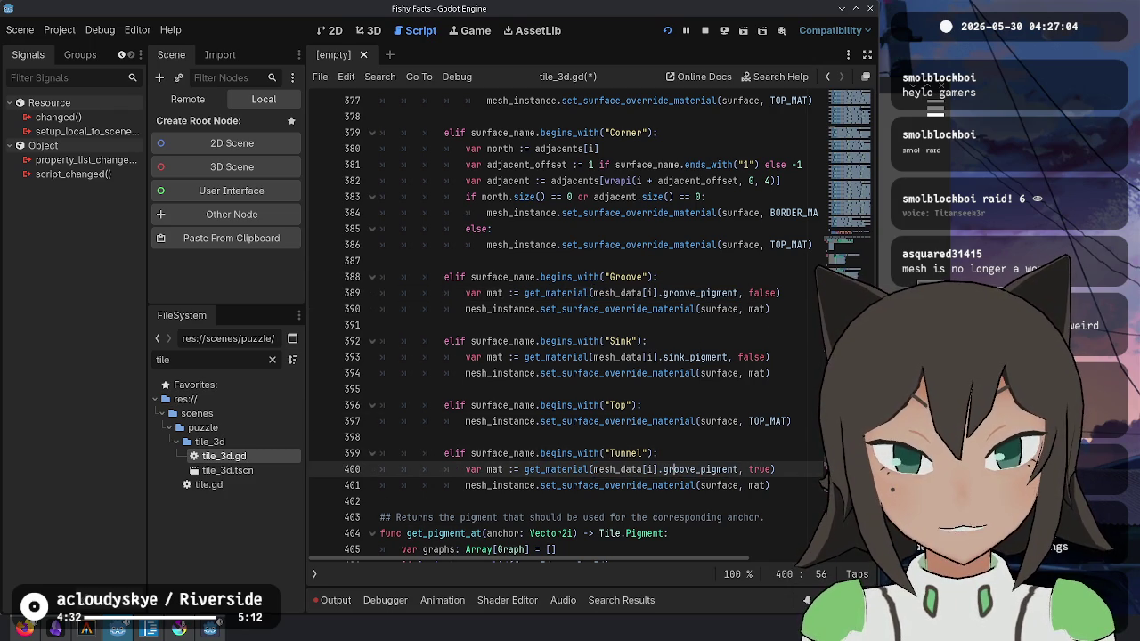
{"action": "key", "text": "BackSpace"}
{"action": "key", "text": "BackSpace"}
{"action": "key", "text": "Delete"}
{"action": "key", "text": "Delete"}
{"action": "key", "text": "Delete"}
{"action": "type", "text": "tunnel"}
{"action": "key", "text": "Escape"}
{"action": "key", "text": "Up"}
{"action": "key", "text": "Up"}
{"action": "key", "text": "Up"}
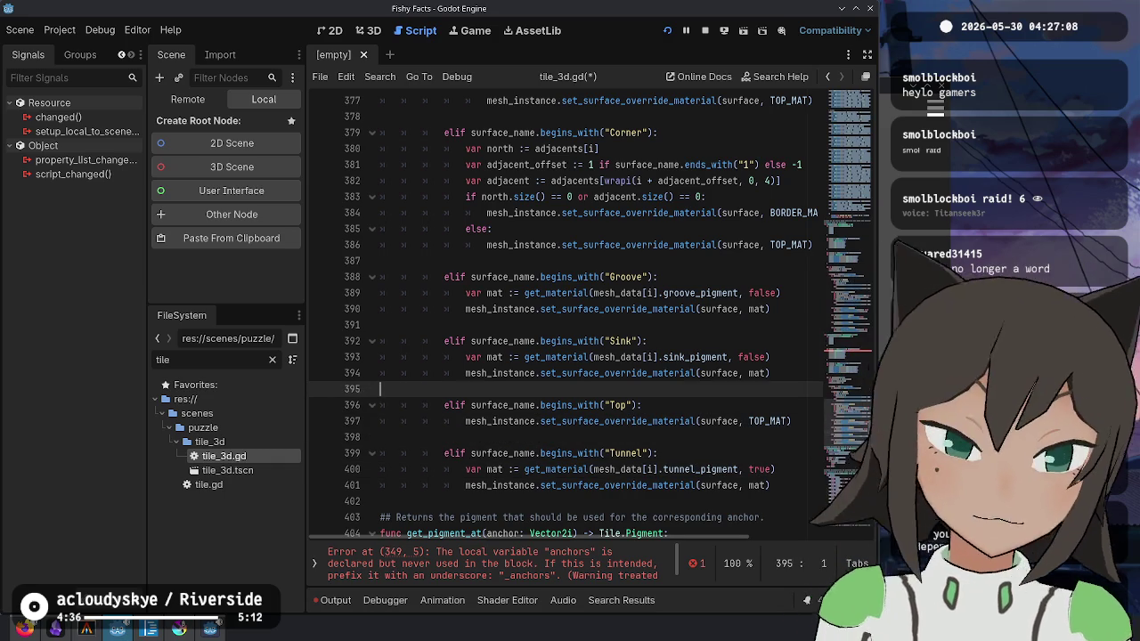
{"action": "key", "text": "Up"}
{"action": "key", "text": "Up"}
{"action": "key", "text": "Up"}
Review the Groove-through-Tunnel pigment branches and the uses of mesh_data in _set_mesh_data.
{"action": "key", "text": "Down"}
{"action": "key", "text": "Down"}
{"action": "key", "text": "Up"}
{"action": "key", "text": "Down"}
{"action": "key", "text": "Up"}
{"action": "key", "text": "Up"}
{"action": "key", "text": "Up"}
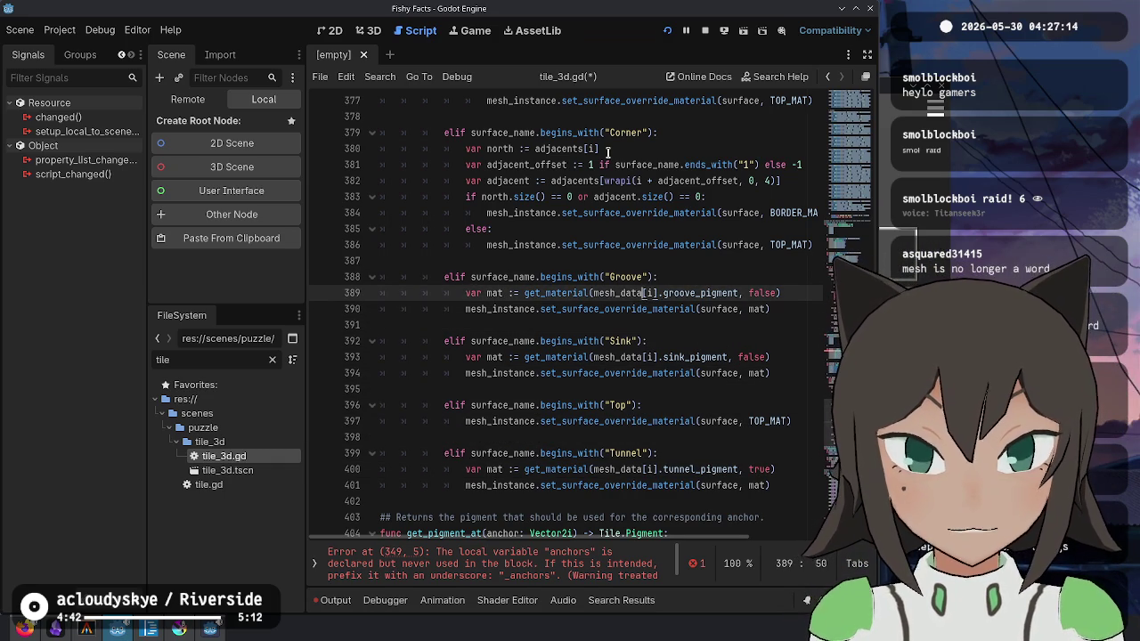
{"action": "left_click_drag", "start_coordinate": [704, 242], "coordinate": [684, 496]}
{"action": "left_click", "coordinate": [686, 485]}
{"action": "left_click", "coordinate": [697, 345]}
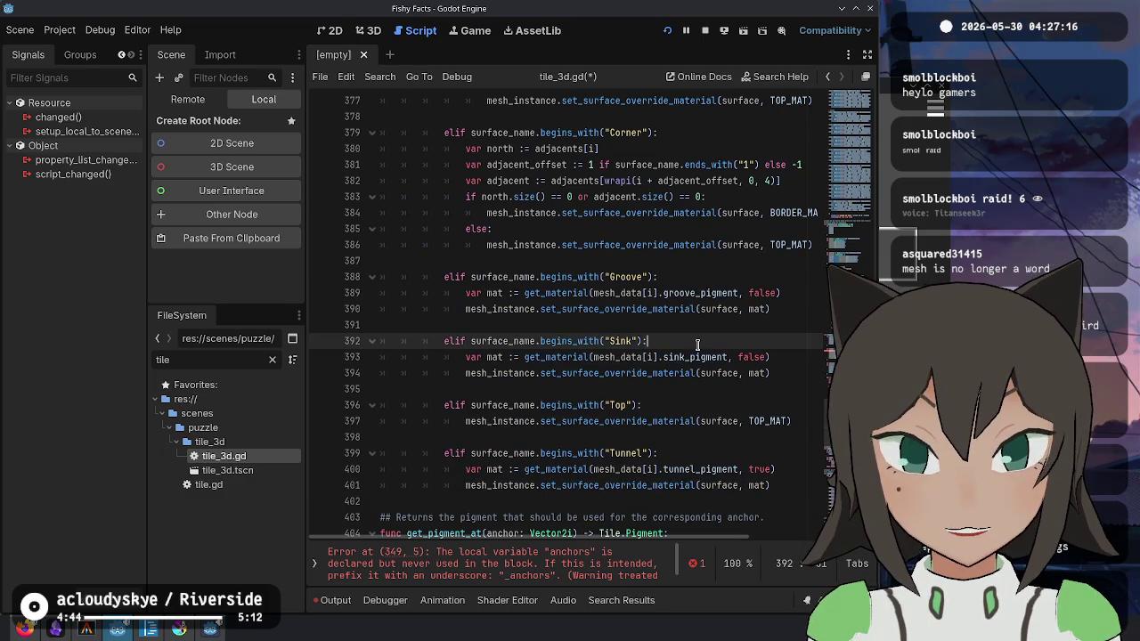
{"action": "double_click", "coordinate": [695, 357]}
{"action": "double_click", "coordinate": [623, 293]}
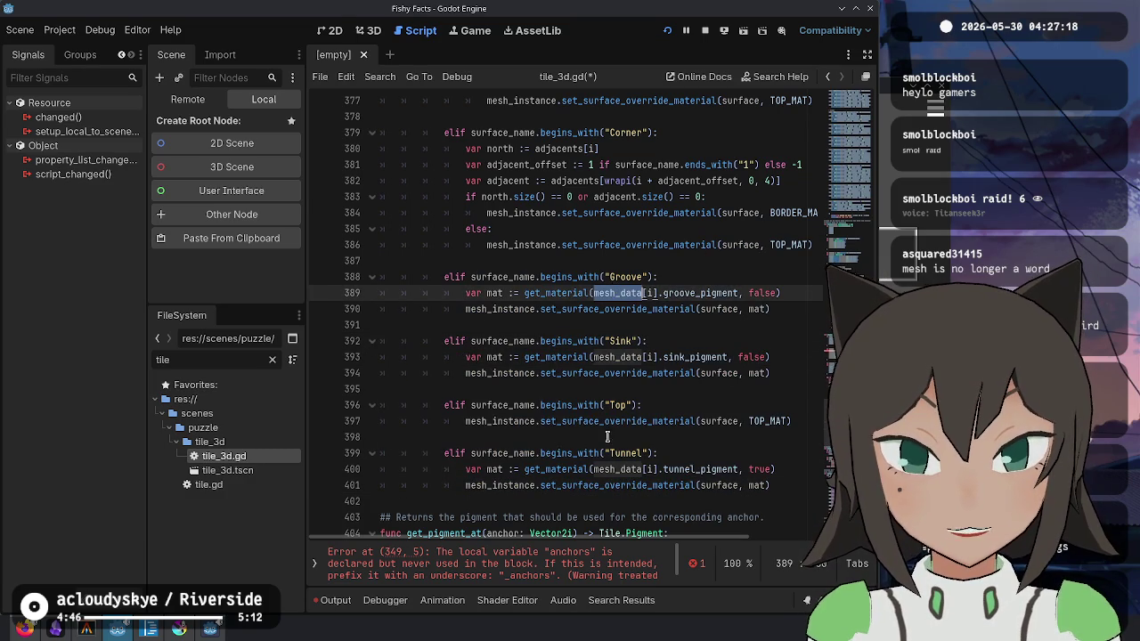
Delete the unused _anchors and anchors declarations from _set_mesh_data.
{"action": "scroll", "coordinate": [659, 247], "scroll_direction": "up", "scroll_amount": 2}
{"action": "left_click", "coordinate": [574, 247]}
{"action": "left_click", "coordinate": [642, 312]}
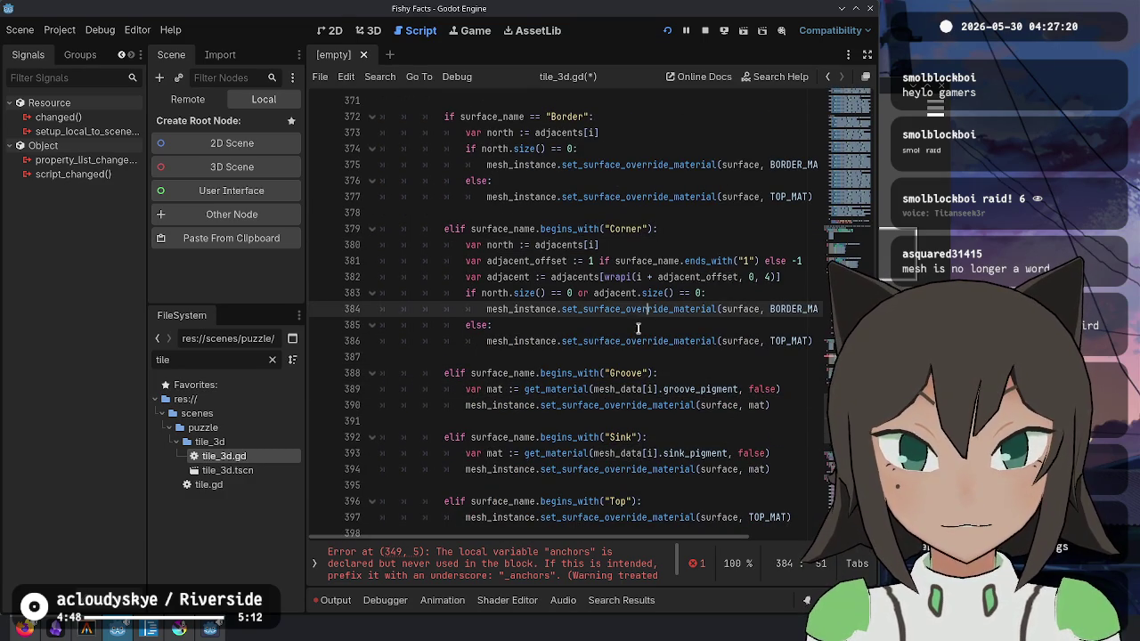
{"action": "key", "text": "End"}
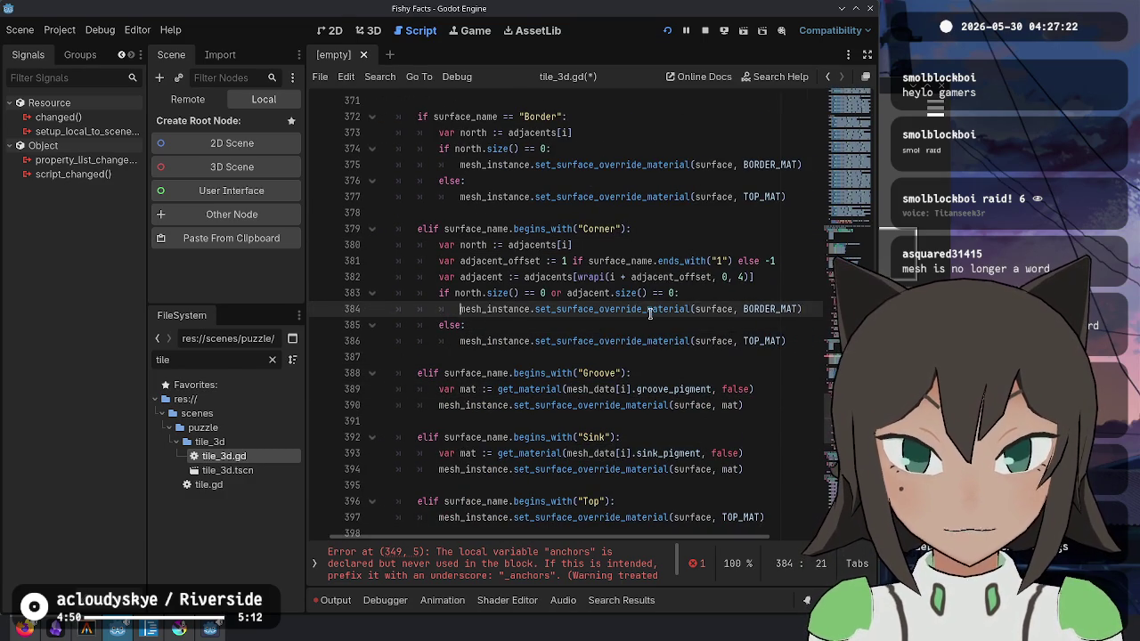
{"action": "left_click", "coordinate": [663, 247]}
{"action": "scroll", "coordinate": [661, 249], "scroll_direction": "up", "scroll_amount": 2}
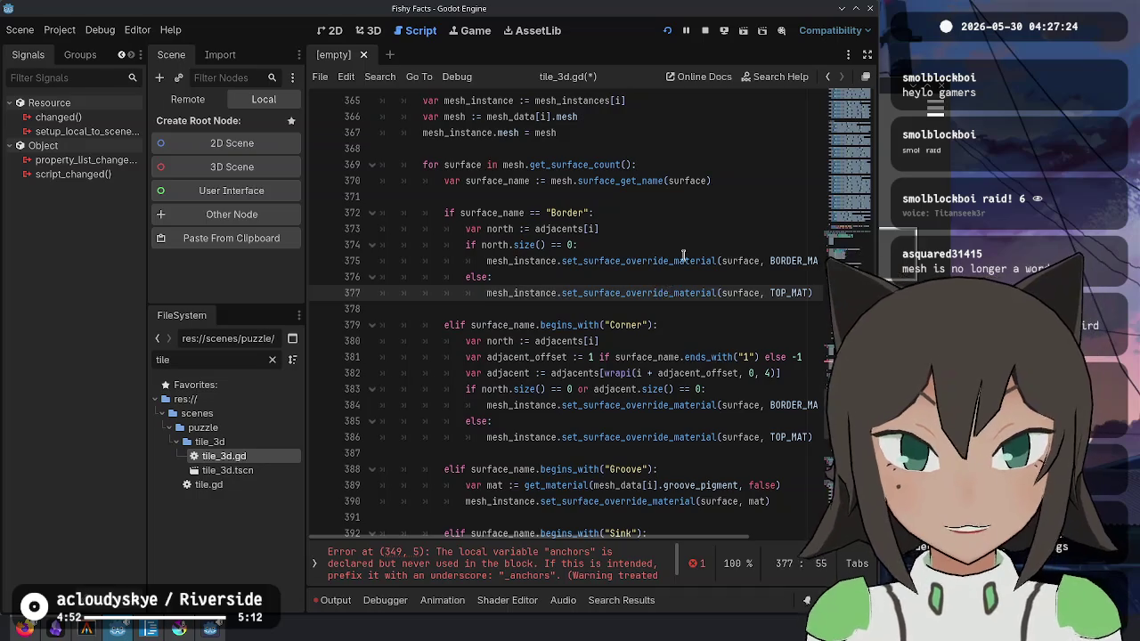
{"action": "scroll", "coordinate": [659, 258], "scroll_direction": "up", "scroll_amount": 3}
{"action": "left_click", "coordinate": [596, 277]}
{"action": "scroll", "coordinate": [602, 267], "scroll_direction": "up", "scroll_amount": 2}
{"action": "left_click", "coordinate": [582, 293]}
{"action": "scroll", "coordinate": [582, 292], "scroll_direction": "up", "scroll_amount": 4}
{"action": "left_click", "coordinate": [490, 277]}
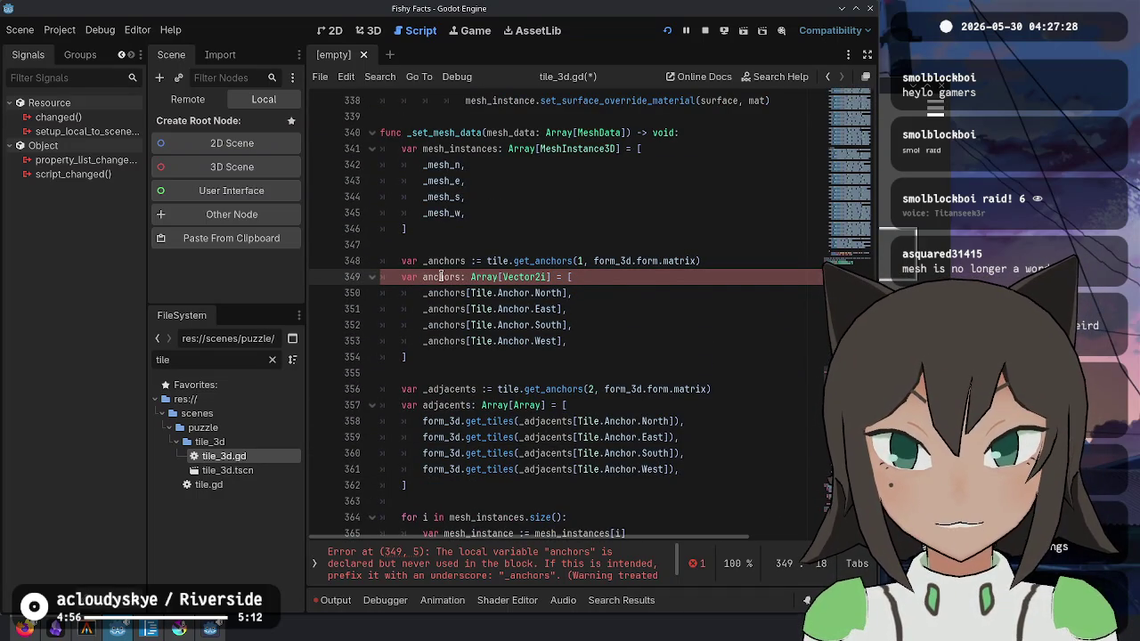
{"action": "mouse_move", "coordinate": [426, 365]}
{"action": "left_mouse_down"}
{"action": "mouse_move", "coordinate": [513, 249]}
{"action": "mouse_move", "coordinate": [508, 230]}
{"action": "left_mouse_up"}
{"action": "key", "text": "BackSpace"}
Check the adjacents list and _set_mesh_data, then save tile_3d.gd.
{"action": "left_click", "coordinate": [519, 309]}
{"action": "scroll", "coordinate": [688, 358], "scroll_direction": "down", "scroll_amount": 7}
{"action": "scroll", "coordinate": [623, 294], "scroll_direction": "up", "scroll_amount": 9}
{"action": "left_click", "coordinate": [552, 234]}
{"action": "key", "text": "Down"}
{"action": "key", "text": "Down"}
{"action": "scroll", "coordinate": [552, 233], "scroll_direction": "up", "scroll_amount": 3}
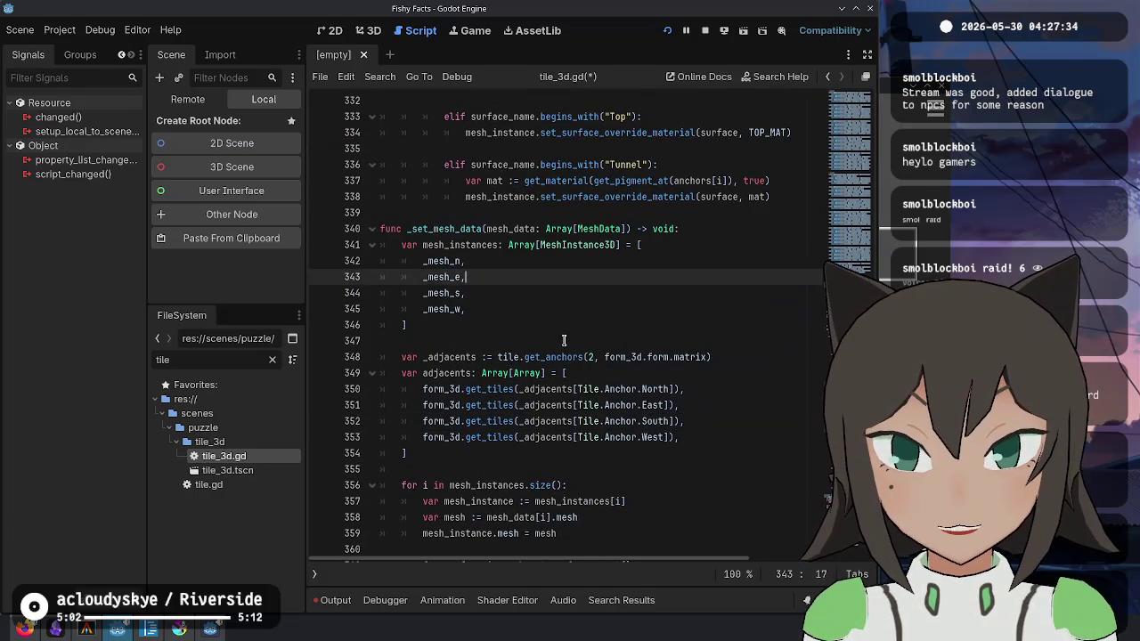
{"action": "left_click", "coordinate": [453, 335]}
{"action": "double_click", "coordinate": [459, 228]}
{"action": "key", "text": "ctrl+s"}
{"action": "scroll", "coordinate": [499, 338], "scroll_direction": "up", "scroll_amount": 4}
Declare 'var mesh_data: Array[MeshData]' above the mesh loop in _set_mesh.
{"action": "scroll", "coordinate": [499, 338], "scroll_direction": "up", "scroll_amount": 10}
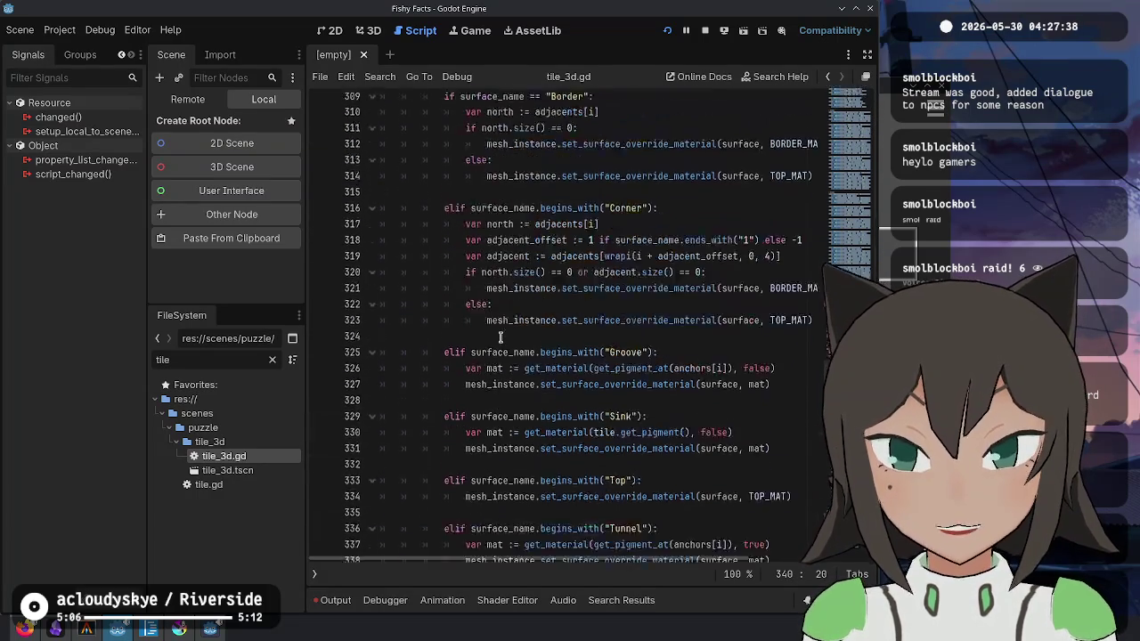
{"action": "scroll", "coordinate": [535, 227], "scroll_direction": "up", "scroll_amount": 3}
{"action": "left_click", "coordinate": [624, 197]}
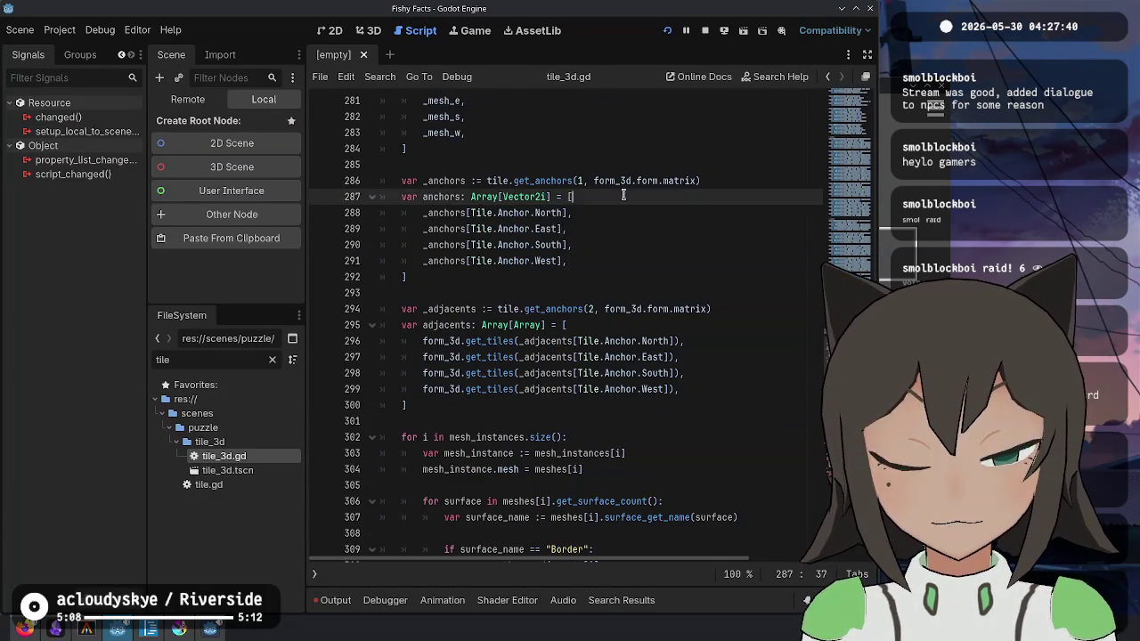
{"action": "scroll", "coordinate": [623, 197], "scroll_direction": "up", "scroll_amount": 3}
{"action": "left_click", "coordinate": [694, 229]}
{"action": "left_click", "coordinate": [705, 207]}
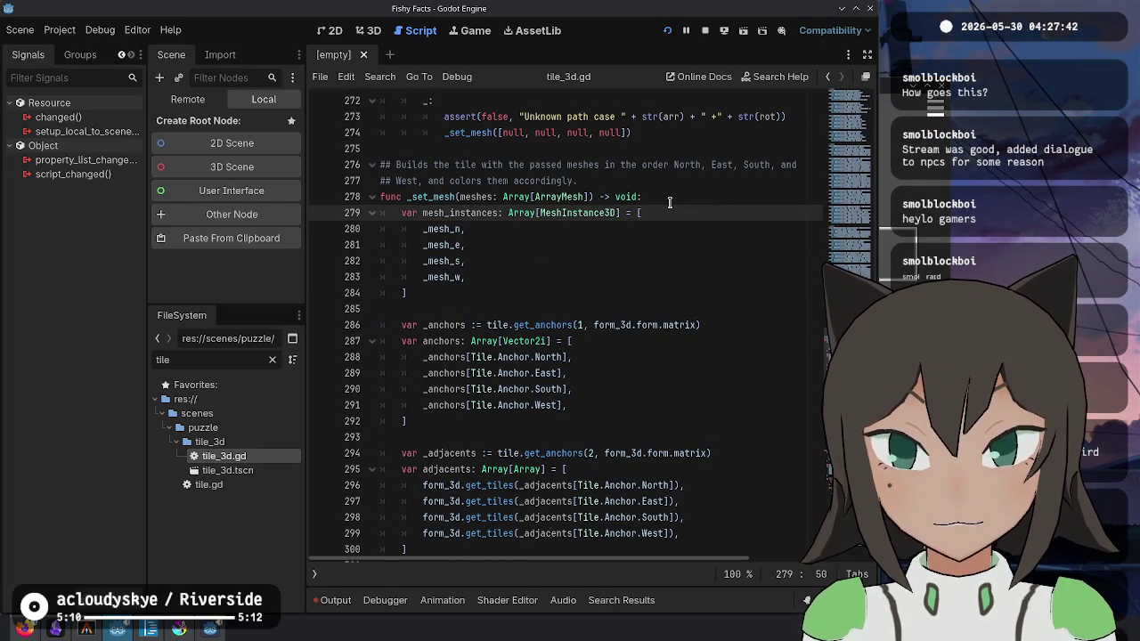
{"action": "left_click", "coordinate": [670, 202]}
{"action": "scroll", "coordinate": [479, 332], "scroll_direction": "down", "scroll_amount": 6}
{"action": "left_click", "coordinate": [471, 292]}
{"action": "scroll", "coordinate": [467, 285], "scroll_direction": "up", "scroll_amount": 7}
{"action": "scroll", "coordinate": [464, 265], "scroll_direction": "down", "scroll_amount": 4}
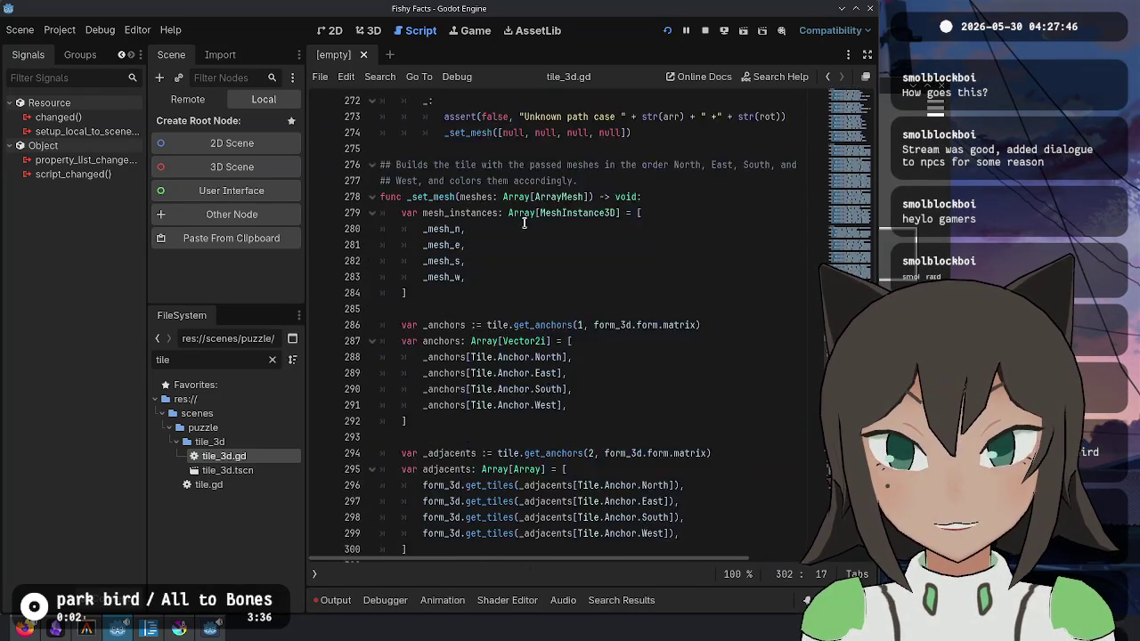
{"action": "left_click", "coordinate": [467, 436]}
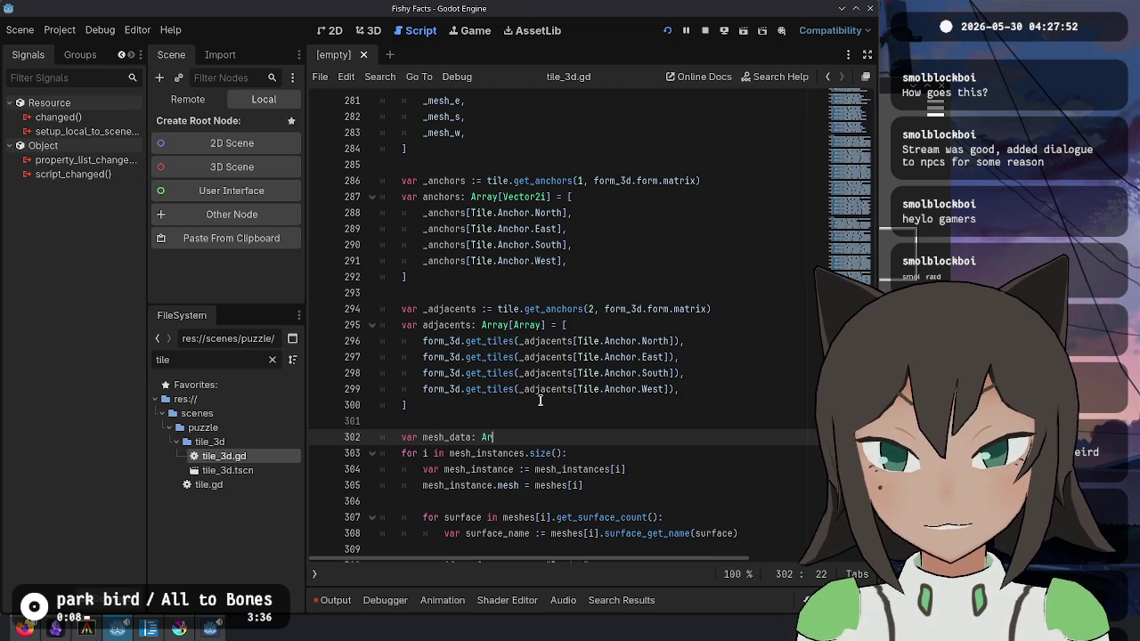
{"action": "type", "text": "Data"}
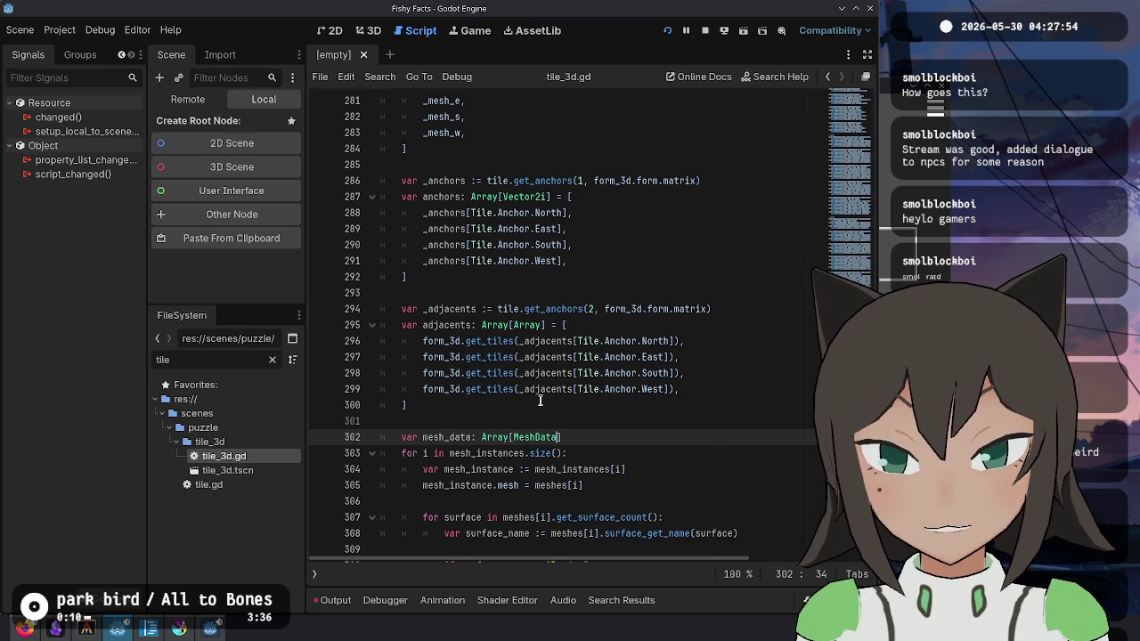
Change the loop's mesh assignment to 'mesh_data.push_back(MeshData.new(meshes[i]))'.
{"action": "scroll", "coordinate": [499, 356], "scroll_direction": "down", "scroll_amount": 4}
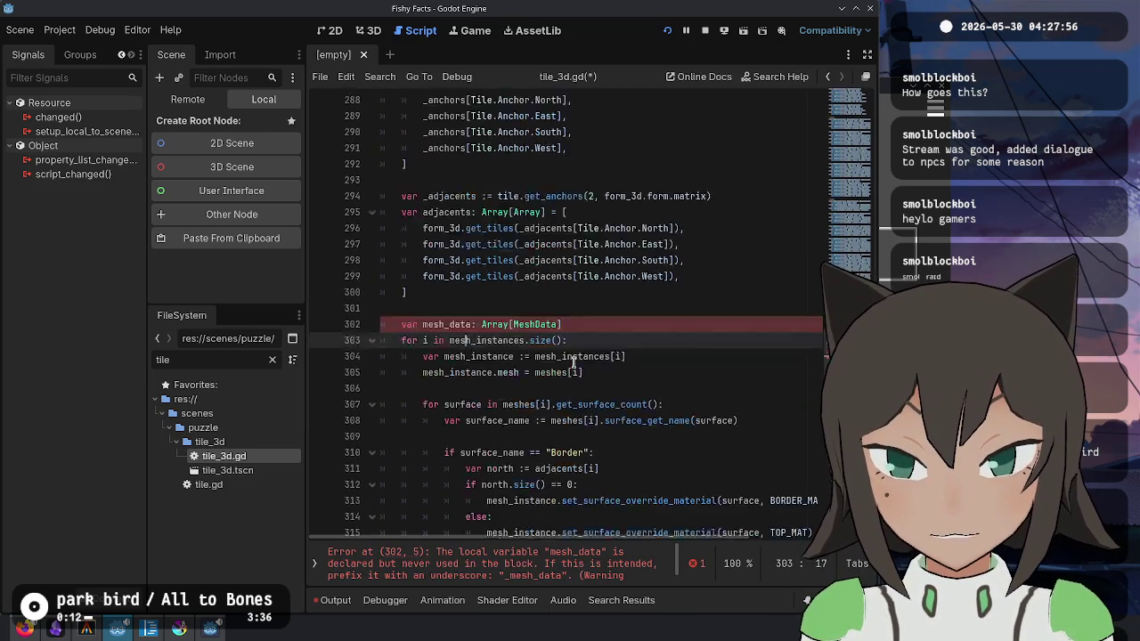
{"action": "double_click", "coordinate": [447, 245]}
{"action": "left_click", "coordinate": [603, 256]}
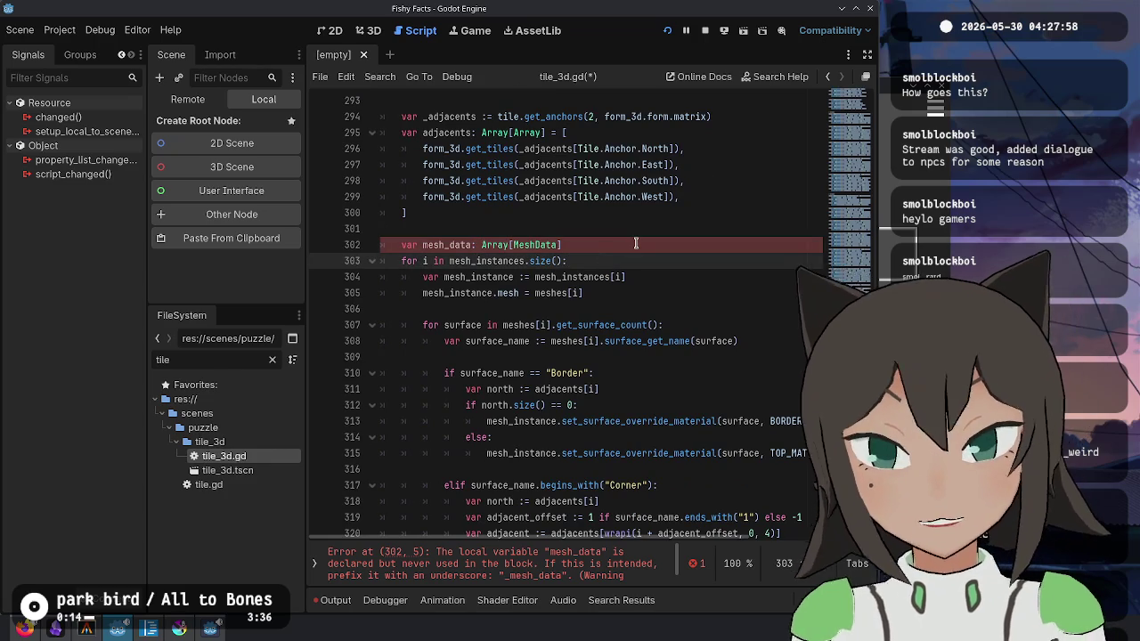
{"action": "key", "text": "Down"}
{"action": "key", "text": "Down"}
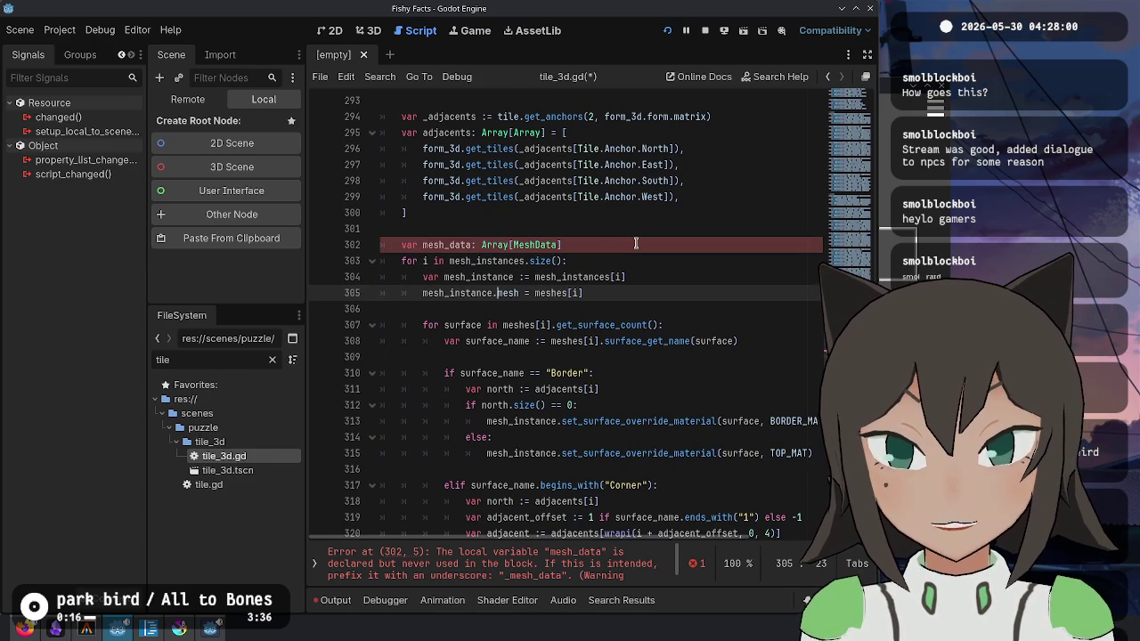
{"action": "key", "text": "ctrl+BackSpace"}
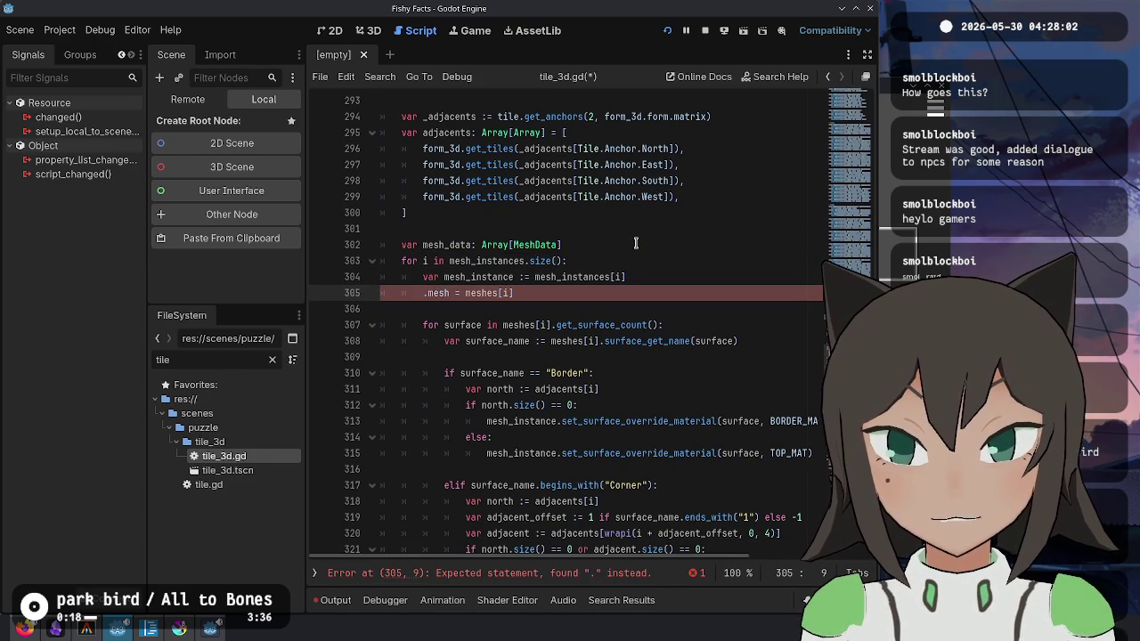
{"action": "type", "text": "mesh_data.push_bac"}
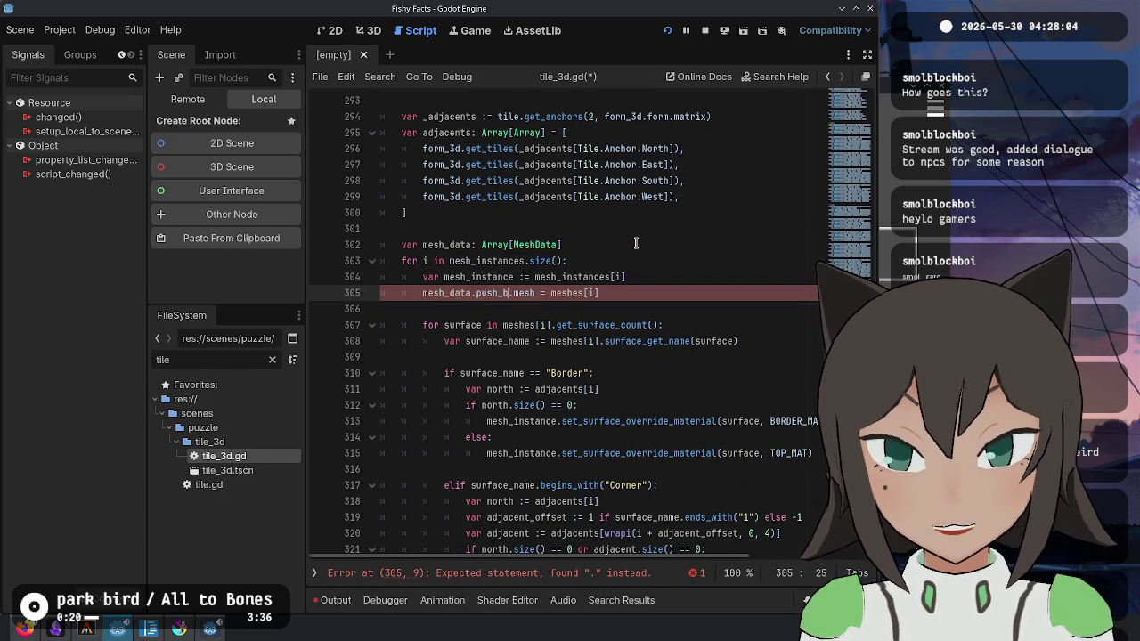
{"action": "type", "text": "k(MeshData.new("}
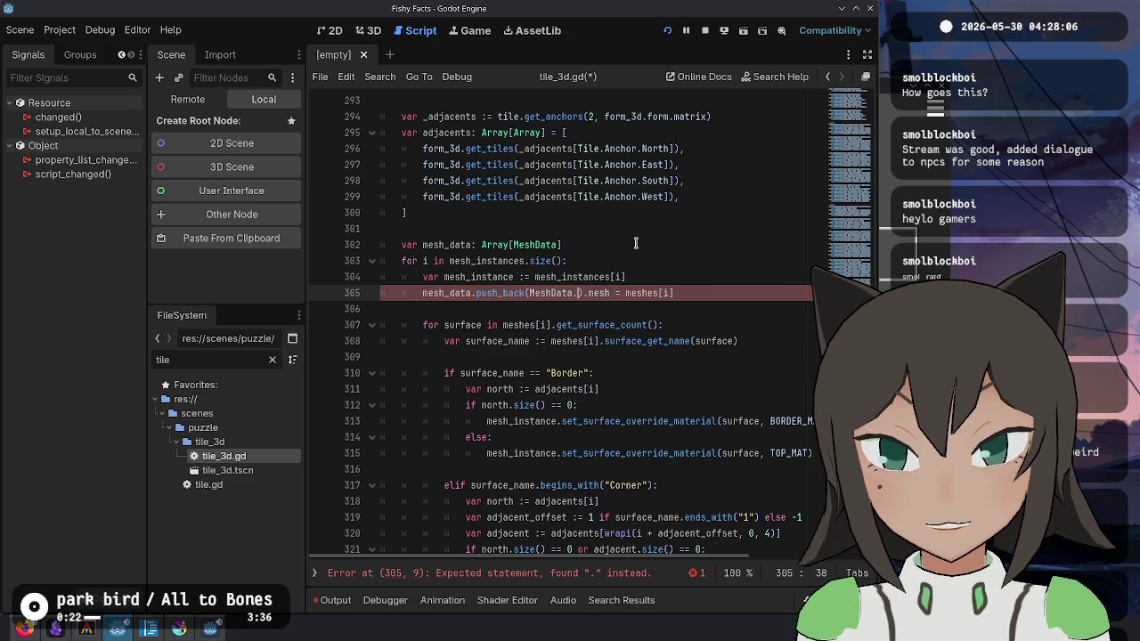
{"action": "key", "text": "Delete"}
{"action": "key", "text": "Delete"}
{"action": "key", "text": "Delete"}
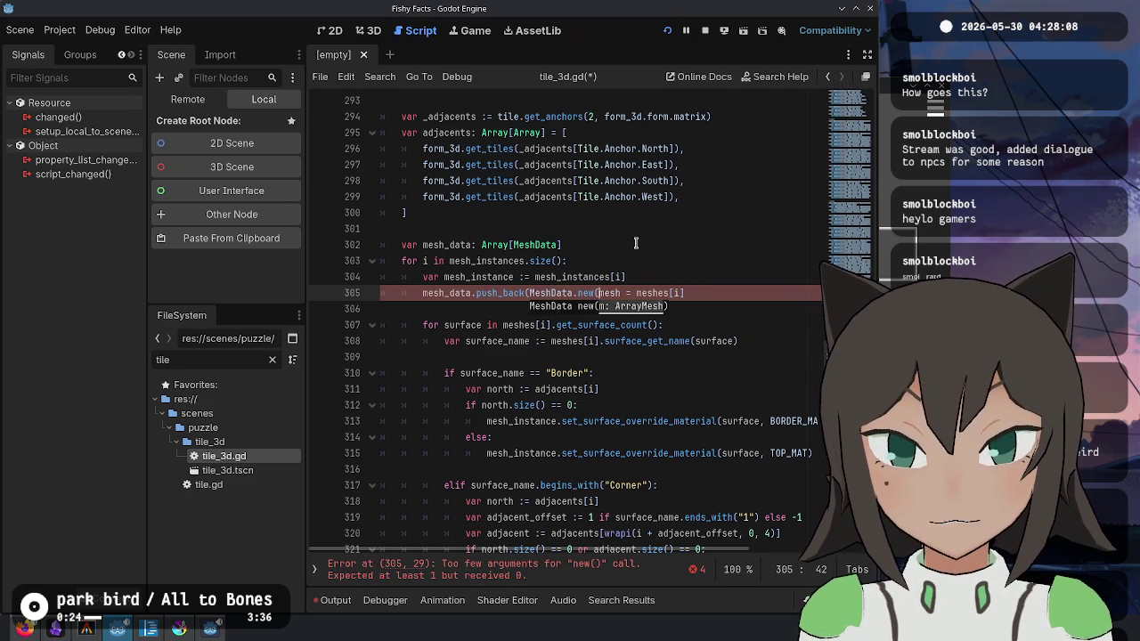
{"action": "key", "text": "Delete"}
{"action": "key", "text": "Delete"}
{"action": "key", "text": "Delete"}
{"action": "key", "text": "End"}
{"action": "type", "text": "))"}
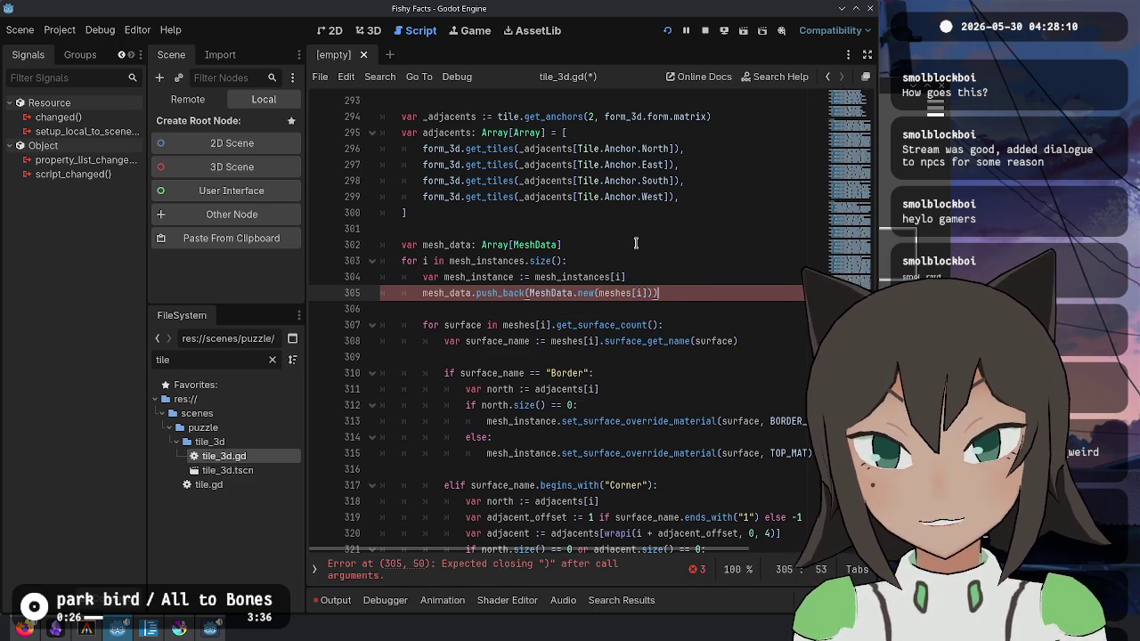
Select the Border if/else block in the mesh loop for removal.
{"action": "double_click", "coordinate": [451, 295]}
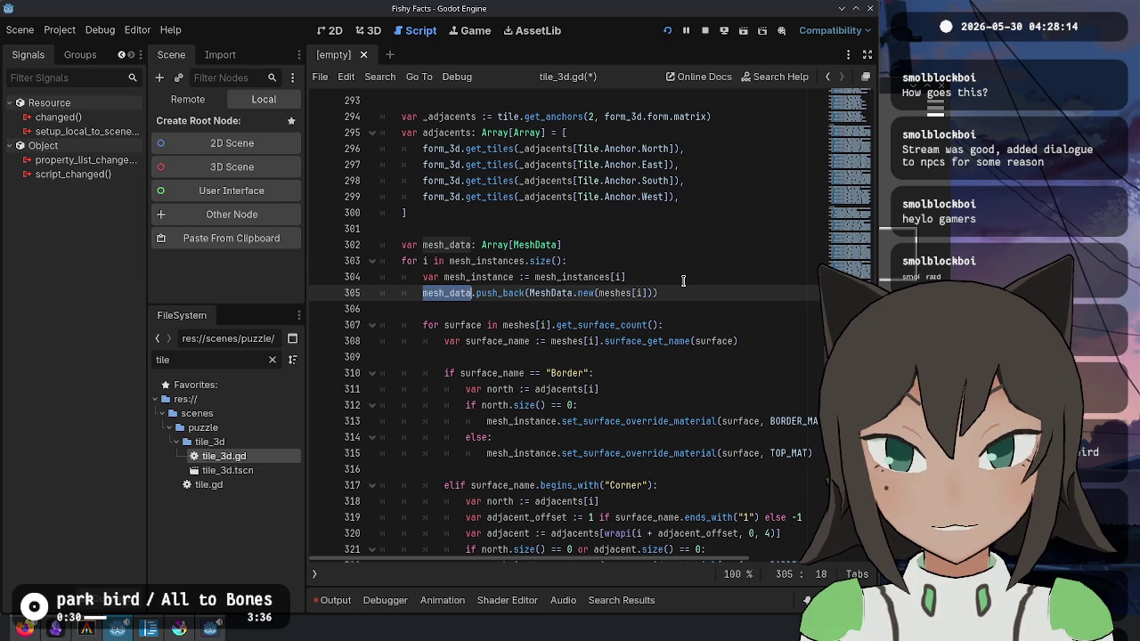
{"action": "scroll", "coordinate": [639, 293], "scroll_direction": "down", "scroll_amount": 2}
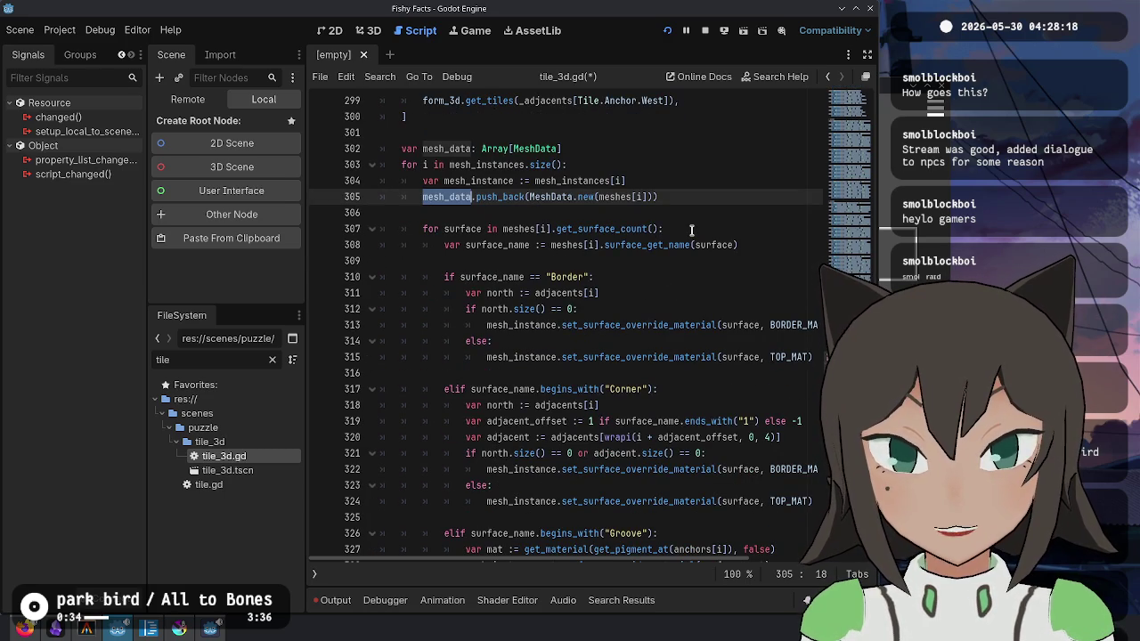
{"action": "left_click_drag", "start_coordinate": [579, 261], "coordinate": [570, 374]}
Delete the Border block and the Corner and Top branches from the loop.
{"action": "key", "text": "BackSpace"}
{"action": "left_click", "coordinate": [476, 403], "text": "shift"}
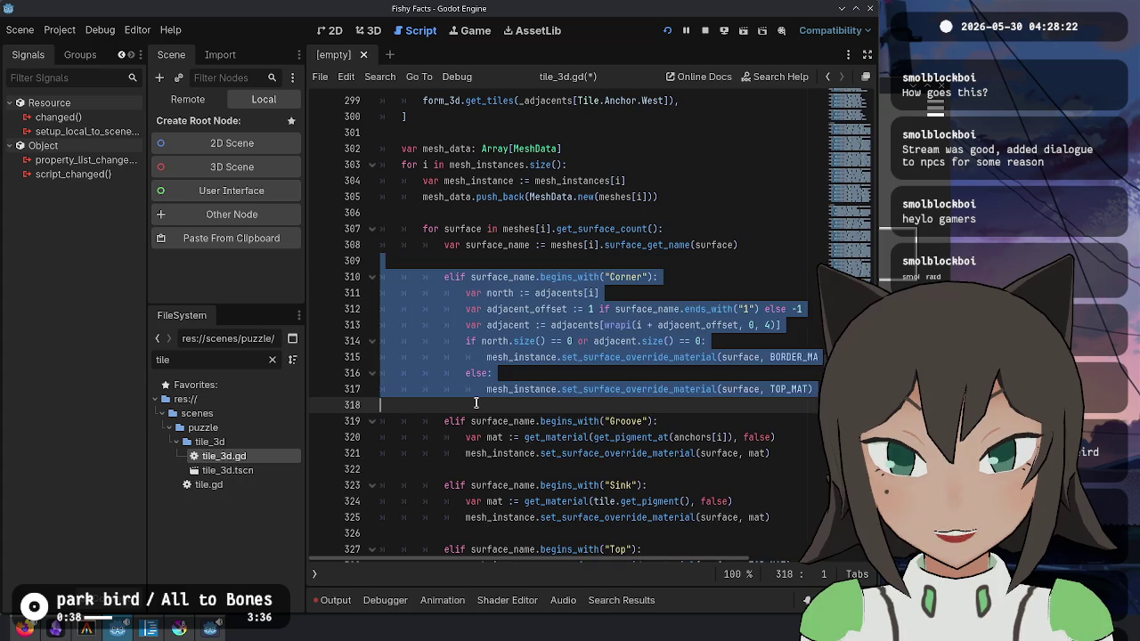
{"action": "key", "text": "BackSpace"}
{"action": "left_click_drag", "start_coordinate": [539, 389], "coordinate": [535, 437]}
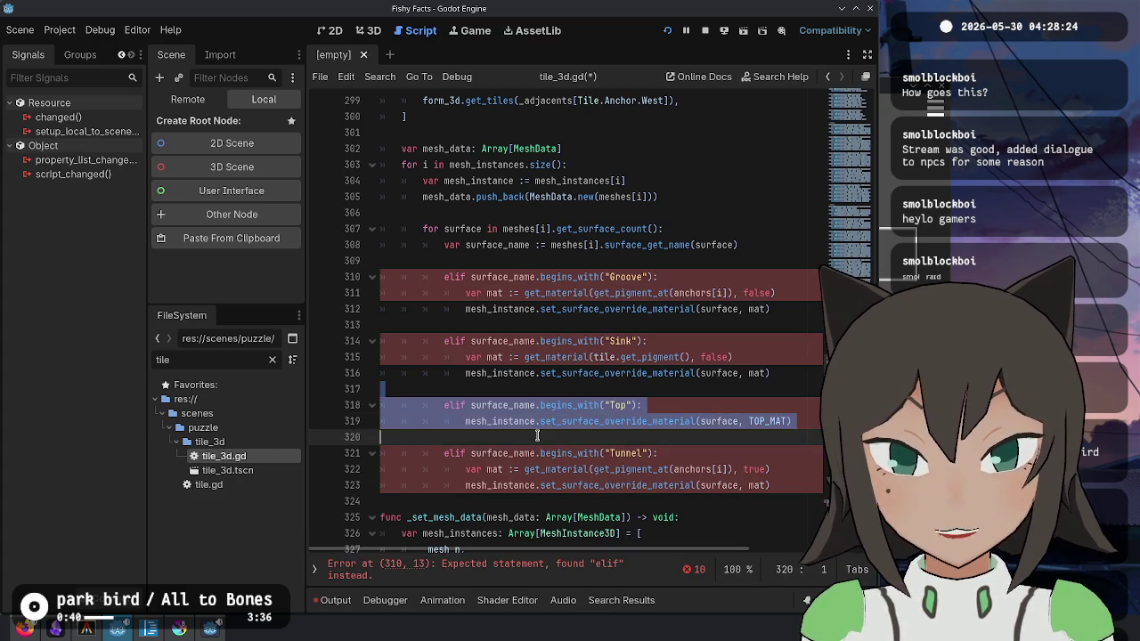
{"action": "key", "text": "BackSpace"}
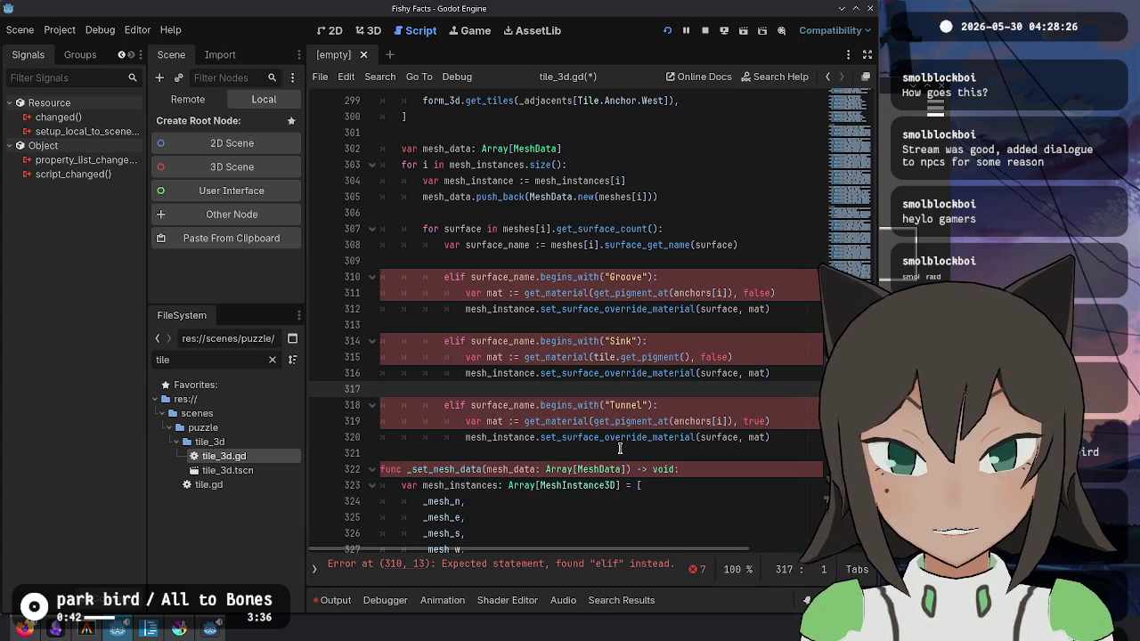
Store MeshData.new() in a 'var current_data :=' line and push current_data into the array.
{"action": "left_click", "coordinate": [684, 277]}
{"action": "key", "text": "Return"}
{"action": "type", "text": "mesh_data"}
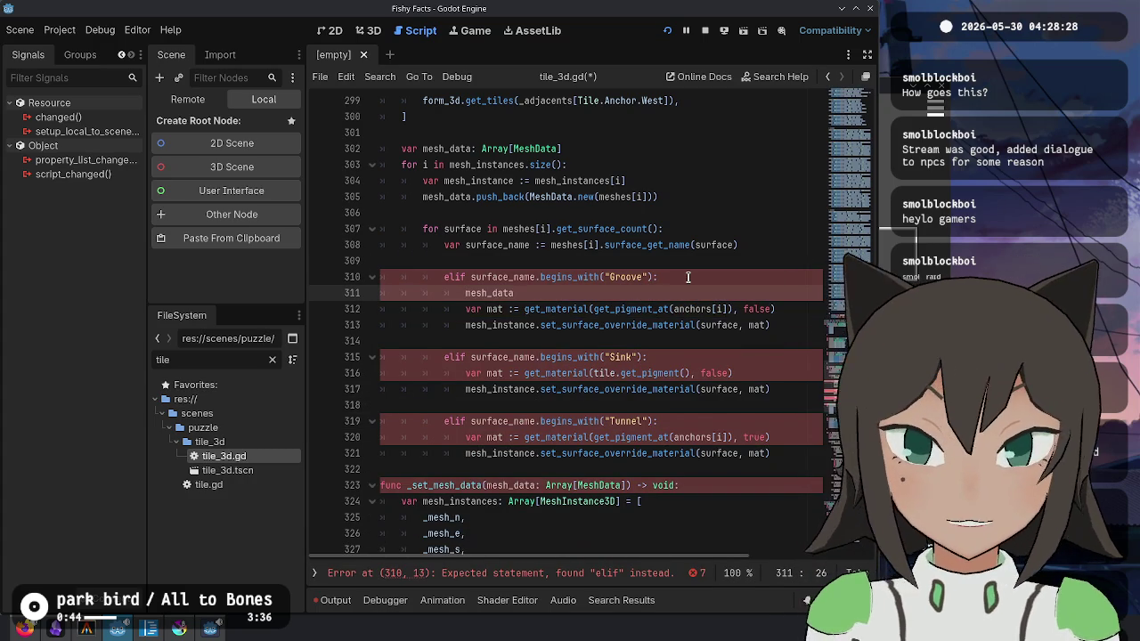
{"action": "key", "text": "Up"}
{"action": "key", "text": "Up"}
{"action": "key", "text": "Up"}
{"action": "key", "text": "Up"}
{"action": "key", "text": "shift+End"}
{"action": "key", "text": "shift+Left"}
{"action": "key", "text": "ctrl+x"}
{"action": "key", "text": "Home"}
{"action": "key", "text": "Return"}
{"action": "key", "text": "Up"}
{"action": "key", "text": "ctrl+v"}
{"action": "key", "text": "Home"}
{"action": "type", "text": "var current_data :="}
{"action": "key", "text": "Down"}
{"action": "type", "text": "current_data"}
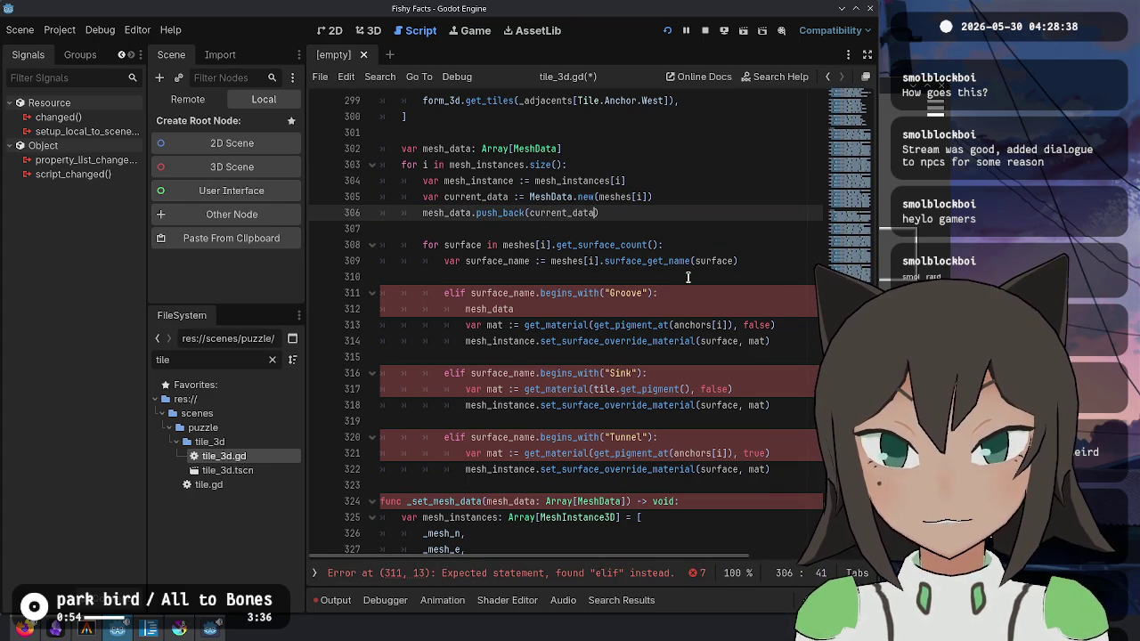
Rename the array to mesh_datas and the current_data variable to mesh_data.
{"action": "key", "text": "Up"}
{"action": "key", "text": "Up"}
{"action": "key", "text": "Up"}
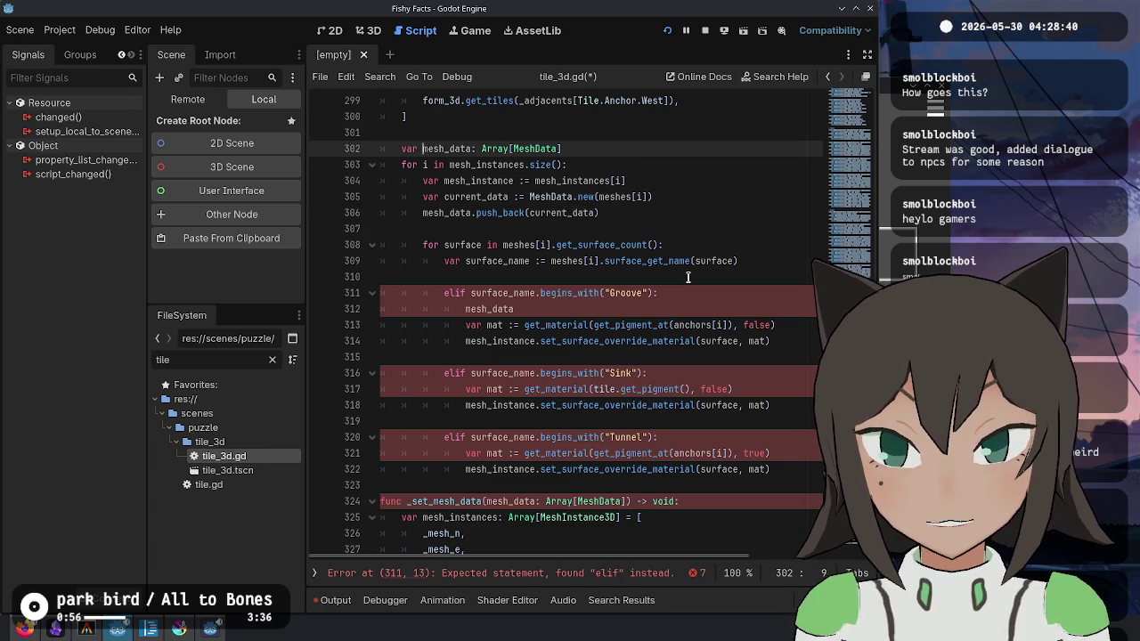
{"action": "key", "text": "ctrl+Right"}
{"action": "type", "text": "s"}
{"action": "key", "text": "Down"}
{"action": "key", "text": "Down"}
{"action": "key", "text": "Down"}
{"action": "key", "text": "Left"}
{"action": "type", "text": "s"}
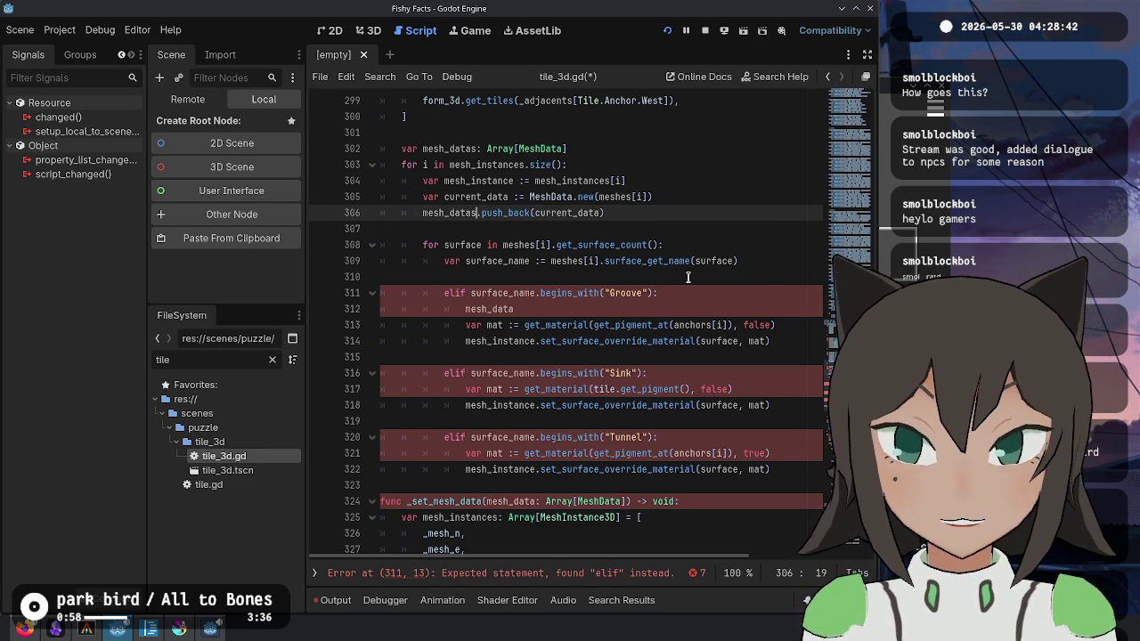
{"action": "key", "text": "Up"}
{"action": "key", "text": "Home"}
{"action": "key", "text": "ctrl+shift+Right"}
{"action": "type", "text": "mesh_data"}
{"action": "key", "text": "Down"}
{"action": "key", "text": "End"}
{"action": "key", "text": "Left"}
{"action": "key", "text": "ctrl+shift+Left"}
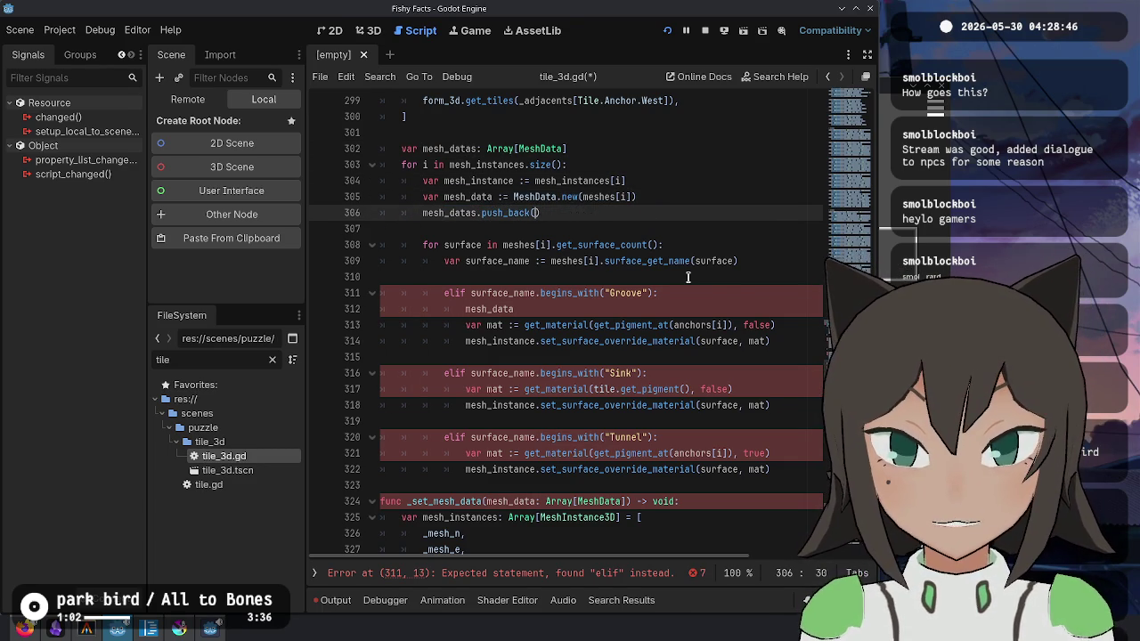
{"action": "type", "text": "mesh_data"}
{"action": "key", "text": "Down"}
{"action": "key", "text": "Down"}
{"action": "key", "text": "Down"}
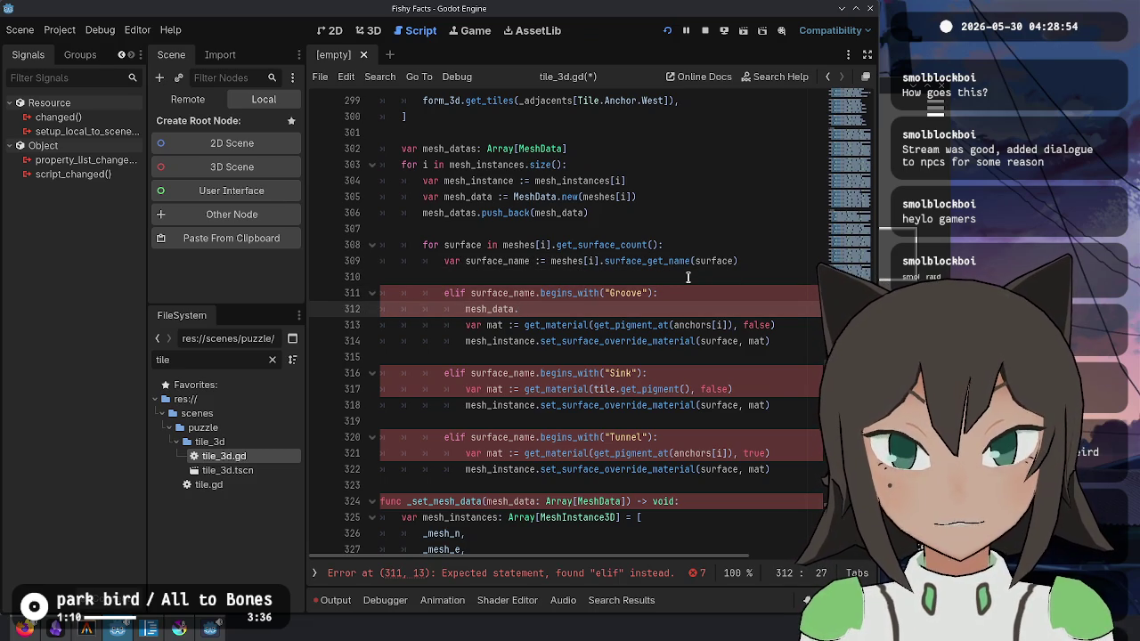
Assign mesh_data.groove_pigment = get_pigment_at(anchors[i]) and delete the old Groove material lines.
{"action": "key", "text": "ctrl+z"}
{"action": "key", "text": "ctrl+z"}
{"action": "type", "text": "."}
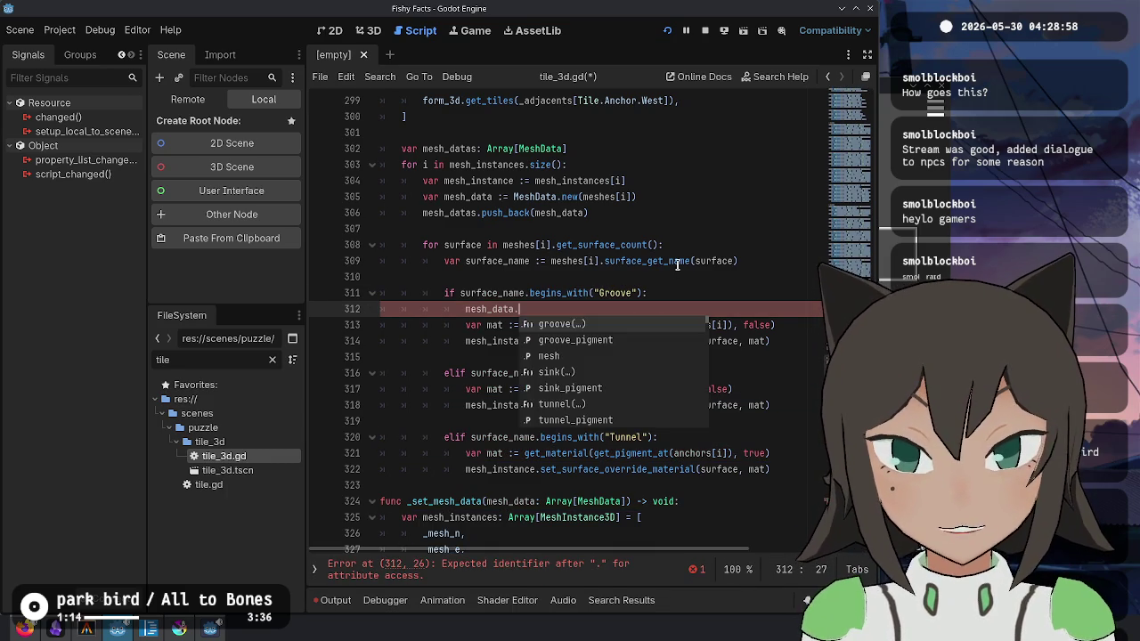
{"action": "type", "text": "g"}
{"action": "key", "text": "Down"}
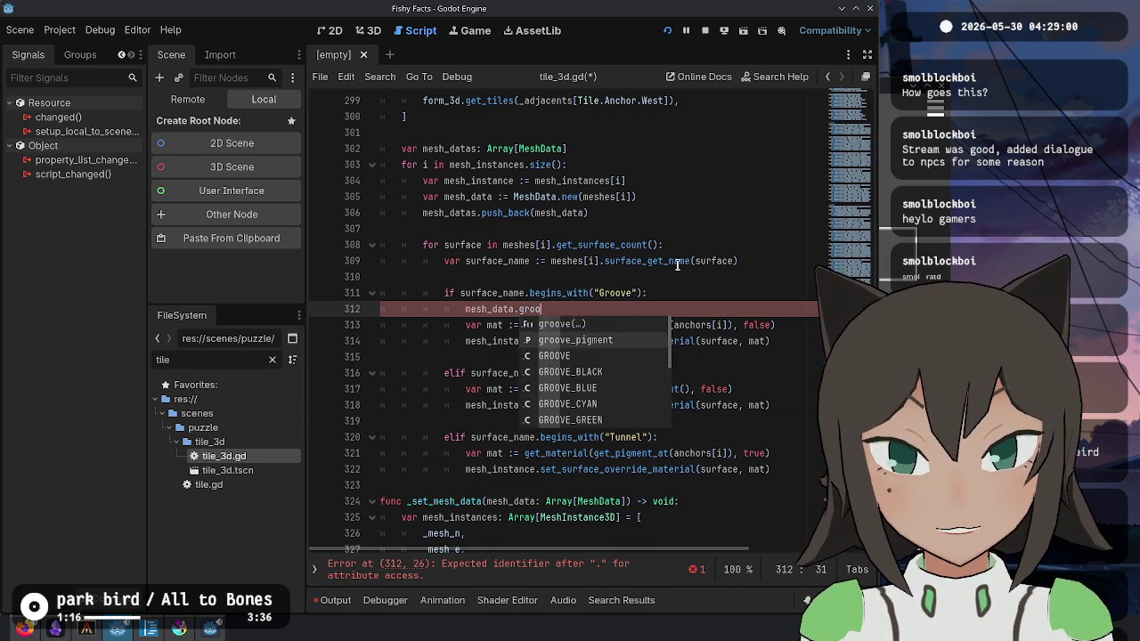
{"action": "key", "text": "Return"}
{"action": "type", "text": "="}
{"action": "key", "text": "Escape"}
{"action": "key", "text": "Down"}
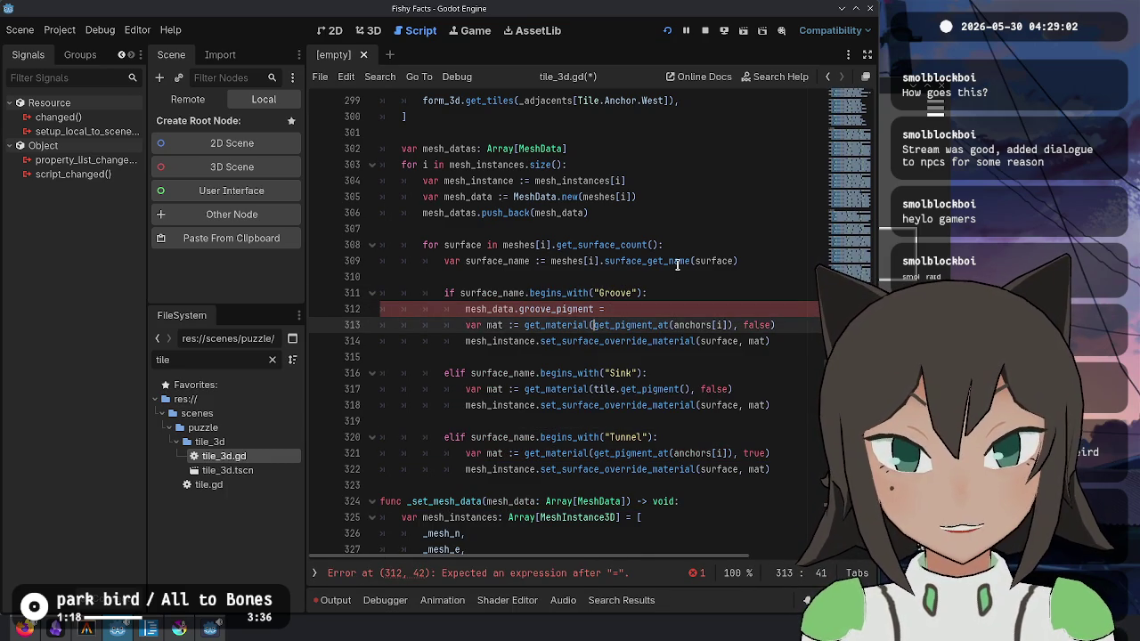
{"action": "key", "text": "ctrl+shift+Right"}
{"action": "key", "text": "ctrl+shift+Right"}
{"action": "key", "text": "ctrl+shift+Right"}
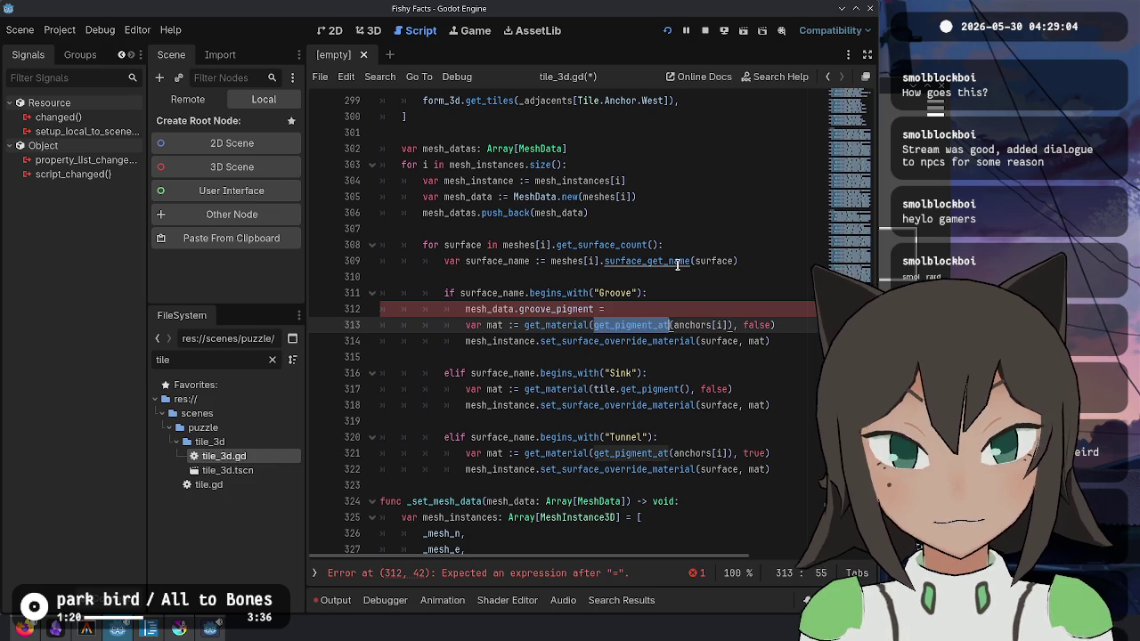
{"action": "key", "text": "ctrl+x"}
{"action": "key", "text": "Up"}
{"action": "key", "text": "ctrl+v"}
{"action": "key", "text": "Down"}
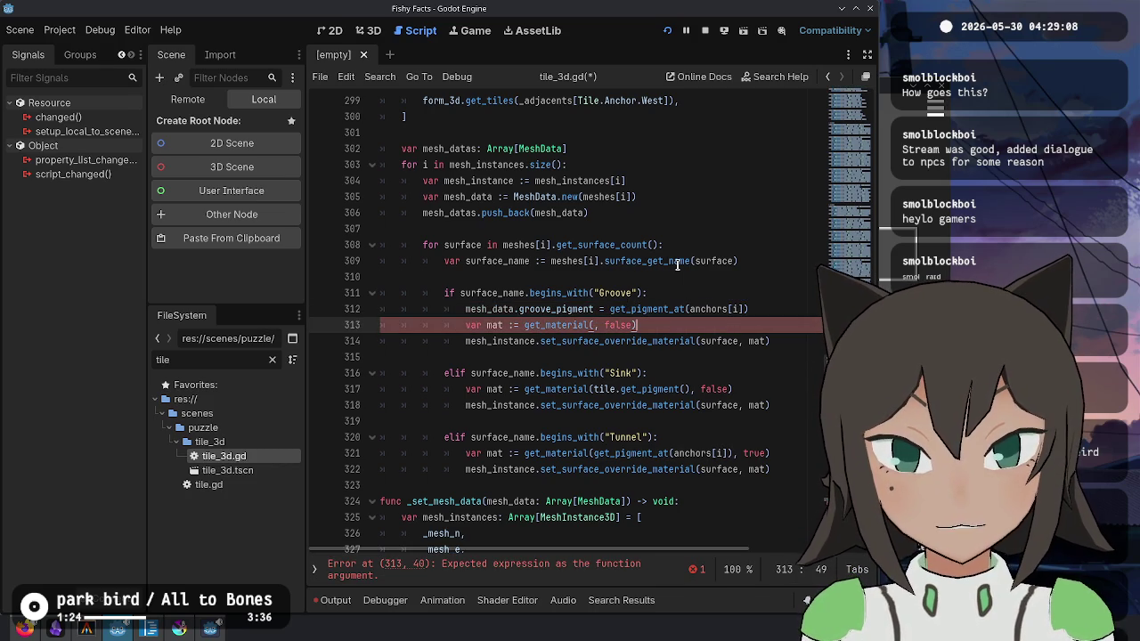
{"action": "key", "text": "ctrl+shift+k"}
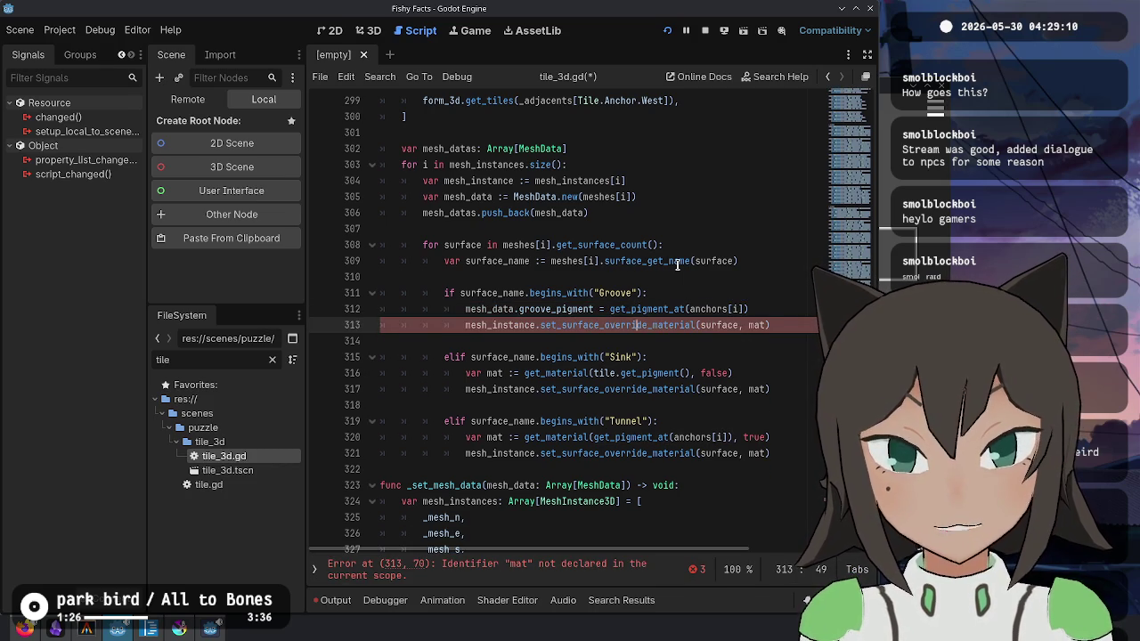
{"action": "key", "text": "ctrl+shift+k"}
{"action": "key", "text": "ctrl+shift+k"}
{"action": "key", "text": "Up"}
{"action": "key", "text": "ctrl+c"}
Set mesh_data.sink_pigment = tile.get_pigment() in the Sink branch and remove its material lines.
{"action": "key", "text": "Down"}
{"action": "key", "text": "Down"}
{"action": "key", "text": "ctrl+v"}
{"action": "key", "text": "ctrl+Right"}
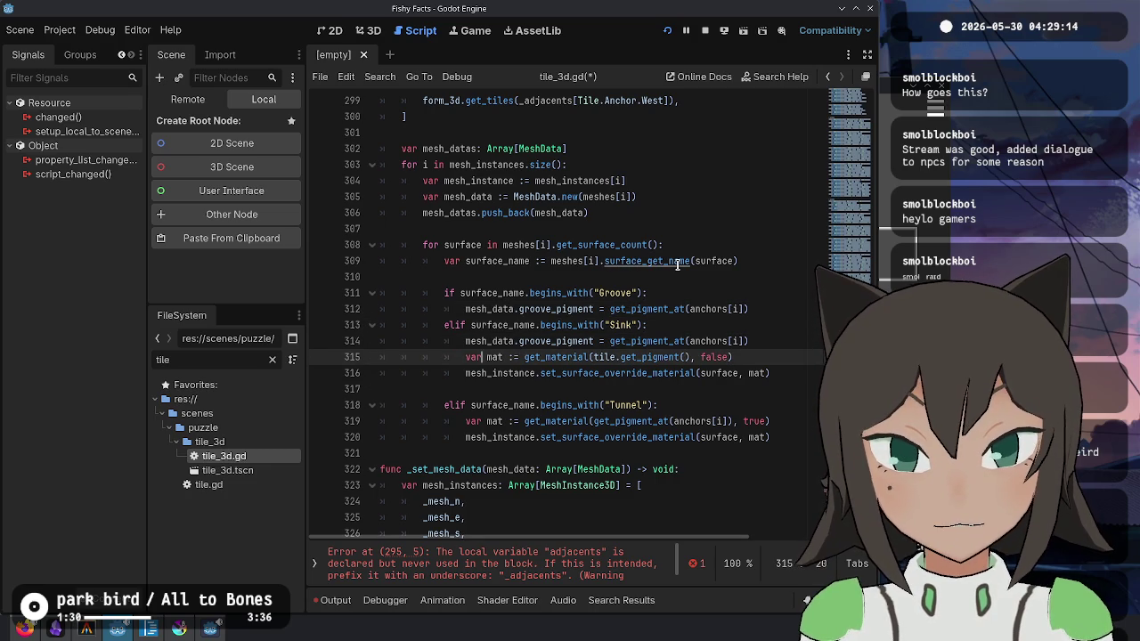
{"action": "key", "text": "shift+ctrl+Right"}
{"action": "key", "text": "shift+ctrl+Right"}
{"action": "key", "text": "shift+ctrl+Right"}
{"action": "key", "text": "shift+ctrl+Left"}
{"action": "key", "text": "shift+Left"}
{"action": "key", "text": "ctrl+x"}
{"action": "key", "text": "Up"}
{"action": "key", "text": "ctrl+Right"}
{"action": "key", "text": "ctrl+Right"}
{"action": "key", "text": "ctrl+Right"}
{"action": "key", "text": "shift+End"}
{"action": "key", "text": "ctrl+v"}
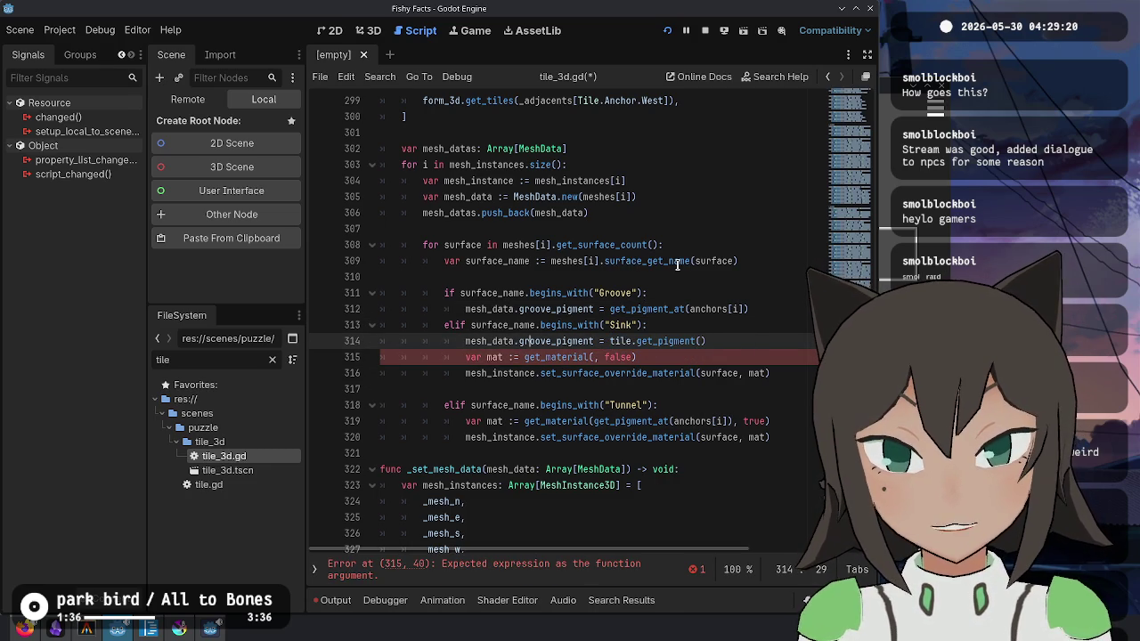
{"action": "key", "text": "BackSpace"}
{"action": "key", "text": "BackSpace"}
{"action": "key", "text": "BackSpace"}
{"action": "key", "text": "Delete"}
{"action": "key", "text": "Delete"}
{"action": "type", "text": "sink"}
{"action": "key", "text": "Escape"}
{"action": "key", "text": "Down"}
{"action": "key", "text": "ctrl+shift+k"}
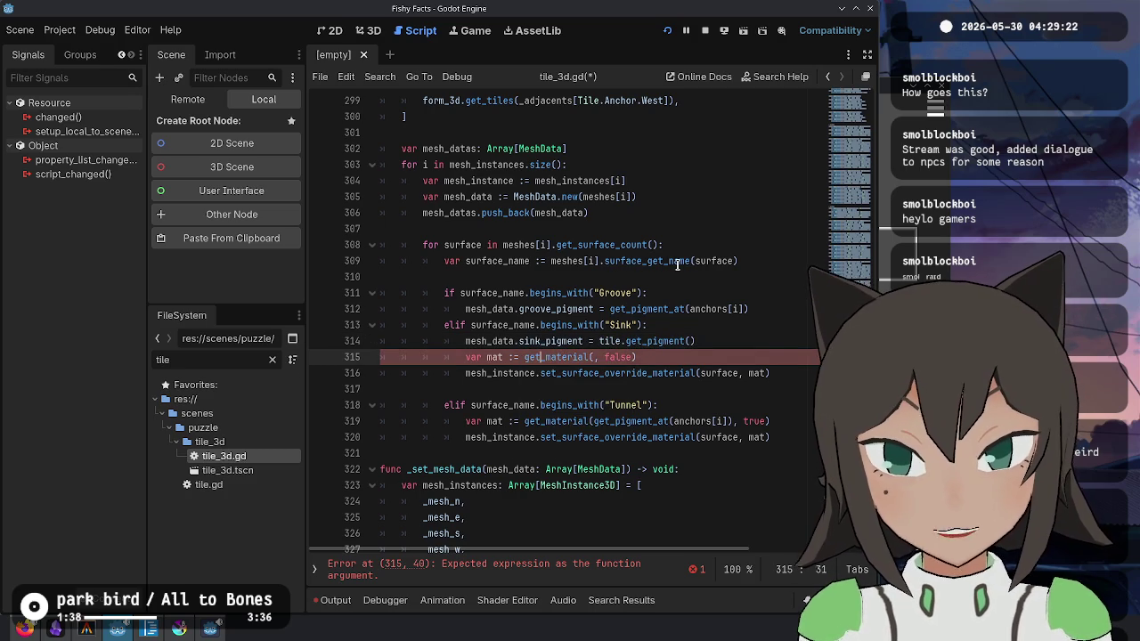
{"action": "key", "text": "ctrl+shift+k"}
Set mesh_data.tunnel_pigment = get_pigment_at(anchors[i]), deleting Tunnel material lines and the mesh_instance declaration.
{"action": "key", "text": "Up"}
{"action": "key", "text": "ctrl+shift+d"}
{"action": "key", "text": "alt+Down"}
{"action": "key", "text": "alt+Down"}
{"action": "key", "text": "Down"}
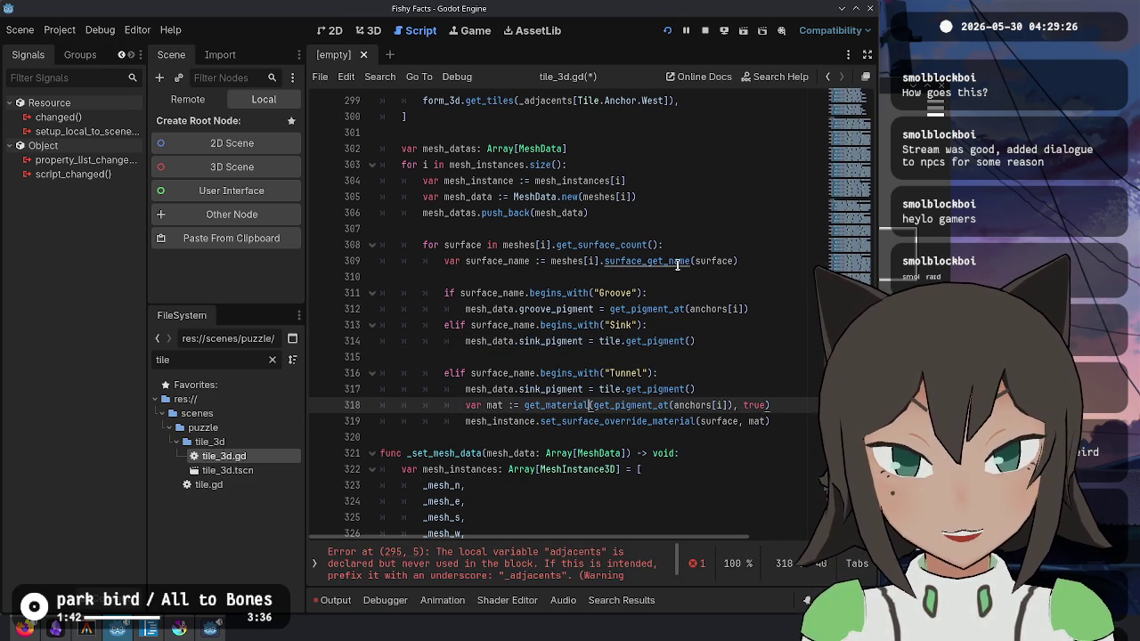
{"action": "key", "text": "ctrl+shift+Right"}
{"action": "key", "text": "ctrl+shift+Right"}
{"action": "key", "text": "ctrl+shift+Right"}
{"action": "key", "text": "shift+Right"}
{"action": "key", "text": "shift+Right"}
{"action": "key", "text": "ctrl+x"}
{"action": "key", "text": "Up"}
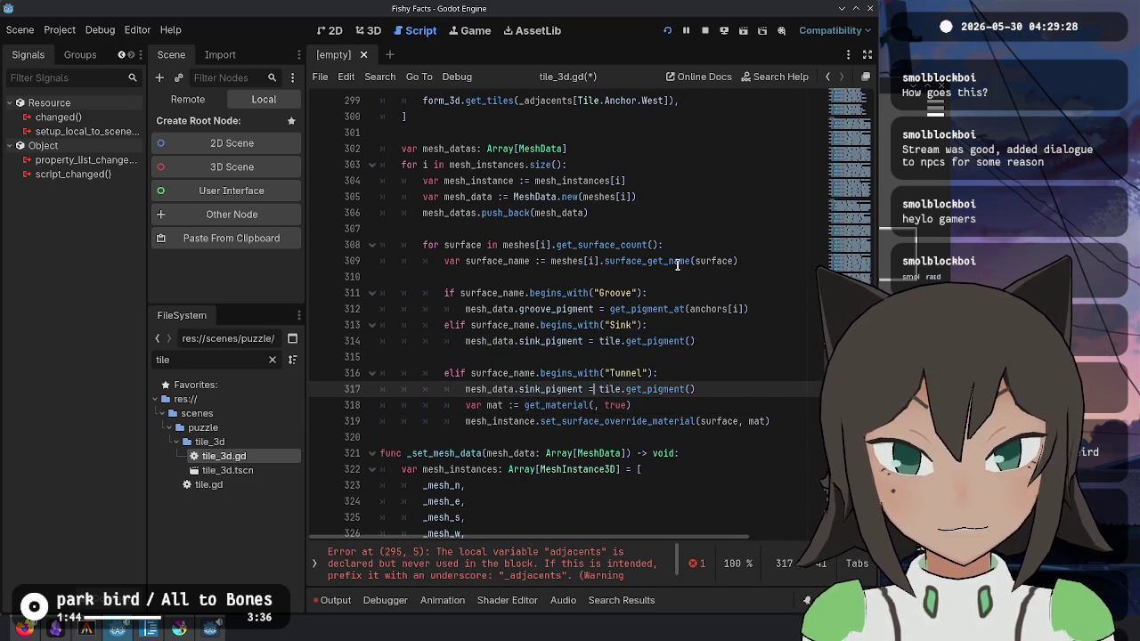
{"action": "key", "text": "ctrl+Left"}
{"action": "key", "text": "shift+End"}
{"action": "key", "text": "ctrl+v"}
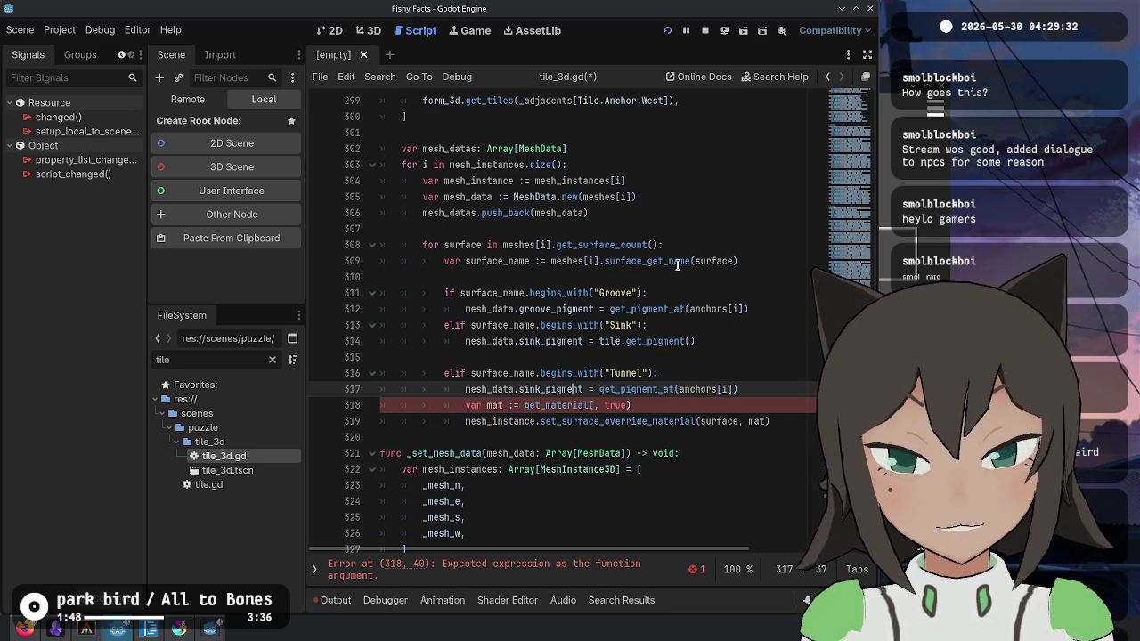
{"action": "key", "text": "ctrl+BackSpace"}
{"action": "type", "text": "tunnel"}
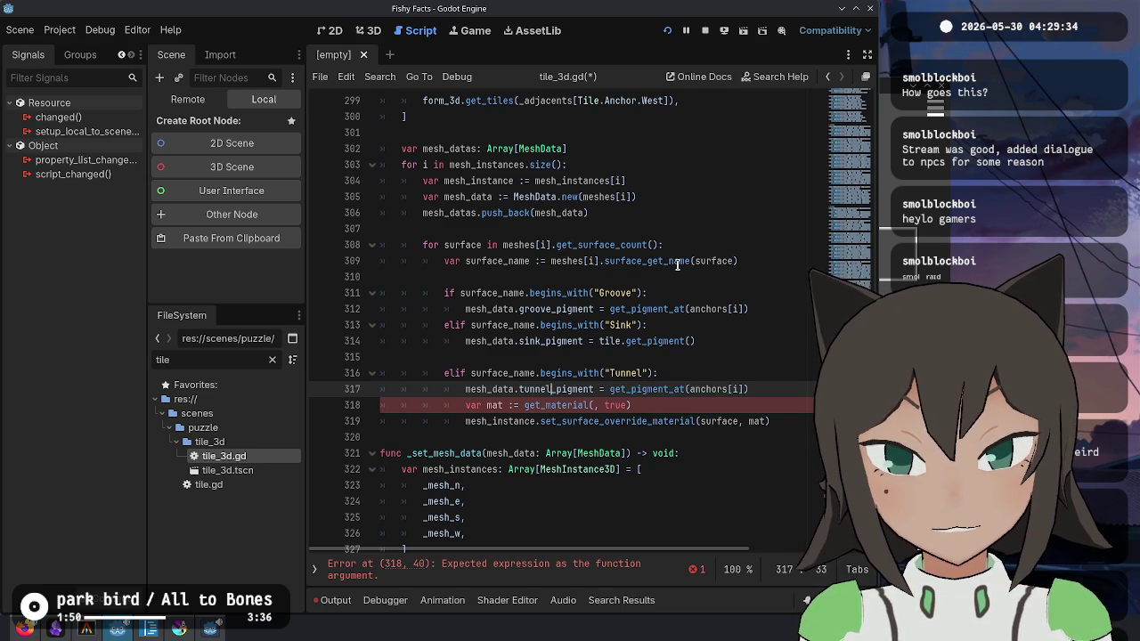
{"action": "key", "text": "Down"}
{"action": "key", "text": "ctrl+shift+k"}
{"action": "key", "text": "ctrl+shift+k"}
{"action": "key", "text": "Up"}
{"action": "key", "text": "Up"}
{"action": "key", "text": "Up"}
{"action": "key", "text": "ctrl+shift+k"}
{"action": "key", "text": "Up"}
{"action": "key", "text": "Up"}
{"action": "key", "text": "Up"}
{"action": "key", "text": "Up"}
{"action": "key", "text": "Up"}
{"action": "key", "text": "Up"}
{"action": "key", "text": "ctrl+shift+k"}
{"action": "key", "text": "Down"}
{"action": "key", "text": "Down"}
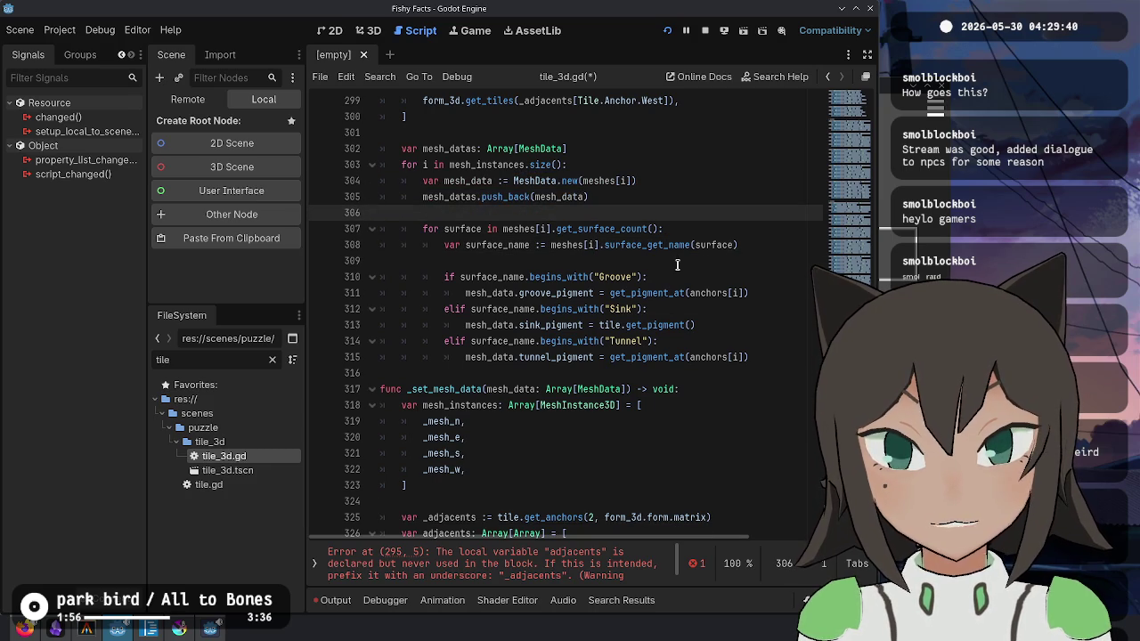
Delete the mesh_instances array block and the _adjacents block from _set_mesh.
{"action": "scroll", "coordinate": [593, 357], "scroll_direction": "up", "scroll_amount": 4}
{"action": "scroll", "coordinate": [596, 355], "scroll_direction": "up", "scroll_amount": 5}
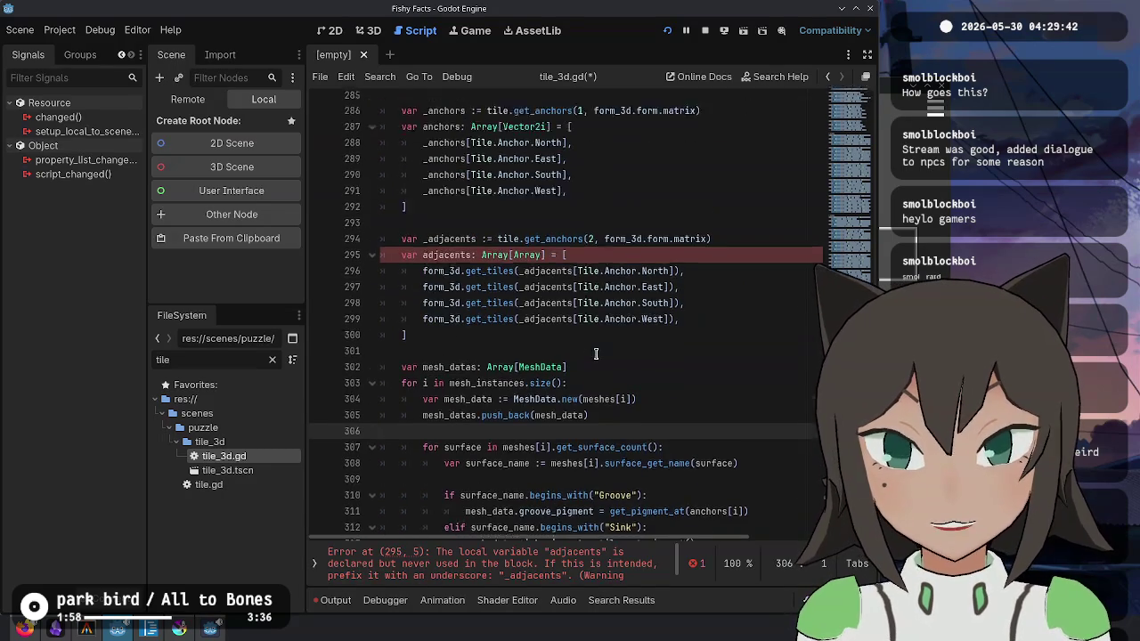
{"action": "mouse_move", "coordinate": [419, 294]}
{"action": "left_mouse_down"}
{"action": "mouse_move", "coordinate": [570, 230]}
{"action": "mouse_move", "coordinate": [718, 197]}
{"action": "left_mouse_up"}
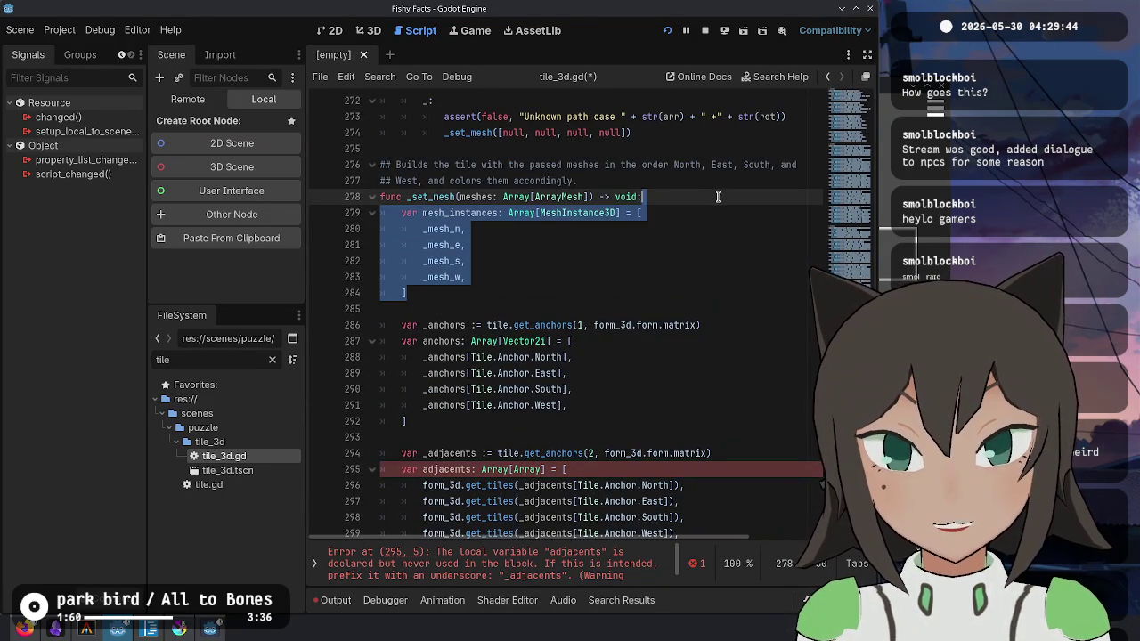
{"action": "key", "text": "ctrl+x"}
{"action": "mouse_move", "coordinate": [595, 341]}
{"action": "left_mouse_down"}
{"action": "mouse_move", "coordinate": [711, 342]}
{"action": "mouse_move", "coordinate": [568, 357]}
{"action": "left_mouse_up"}
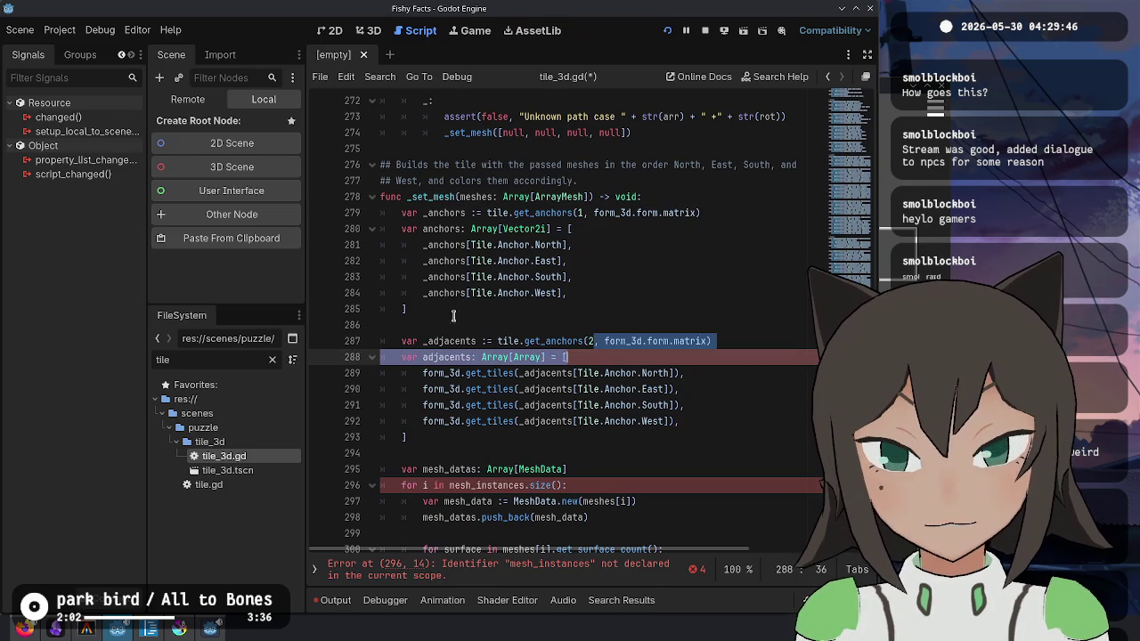
{"action": "double_click", "coordinate": [446, 357]}
{"action": "scroll", "coordinate": [432, 311], "scroll_direction": "down", "scroll_amount": 1}
{"action": "left_click_drag", "start_coordinate": [424, 407], "coordinate": [400, 276]}
{"action": "key", "text": "BackSpace"}
Change the loop header to iterate over meshes instead of mesh_instances.
{"action": "left_click", "coordinate": [599, 309]}
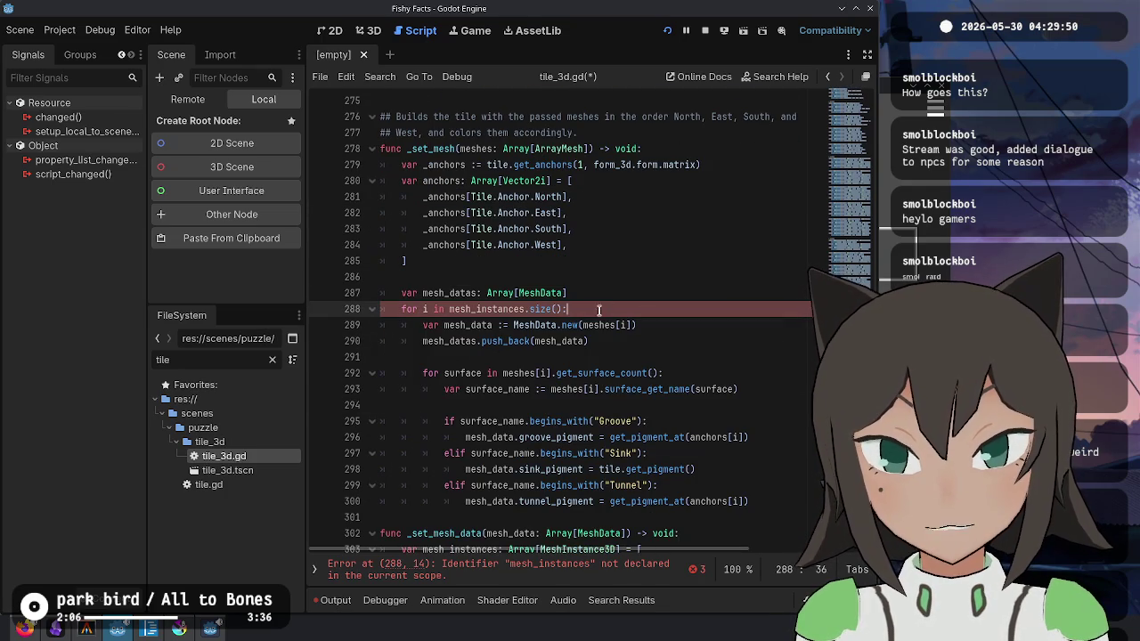
{"action": "double_click", "coordinate": [461, 312]}
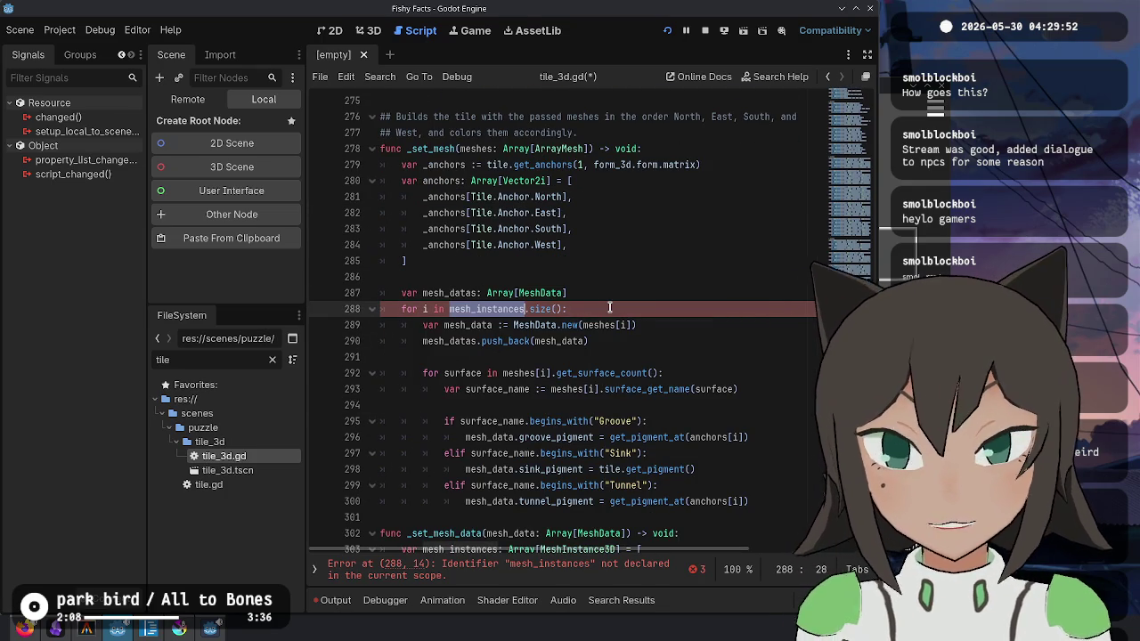
{"action": "type", "text": "meshes"}
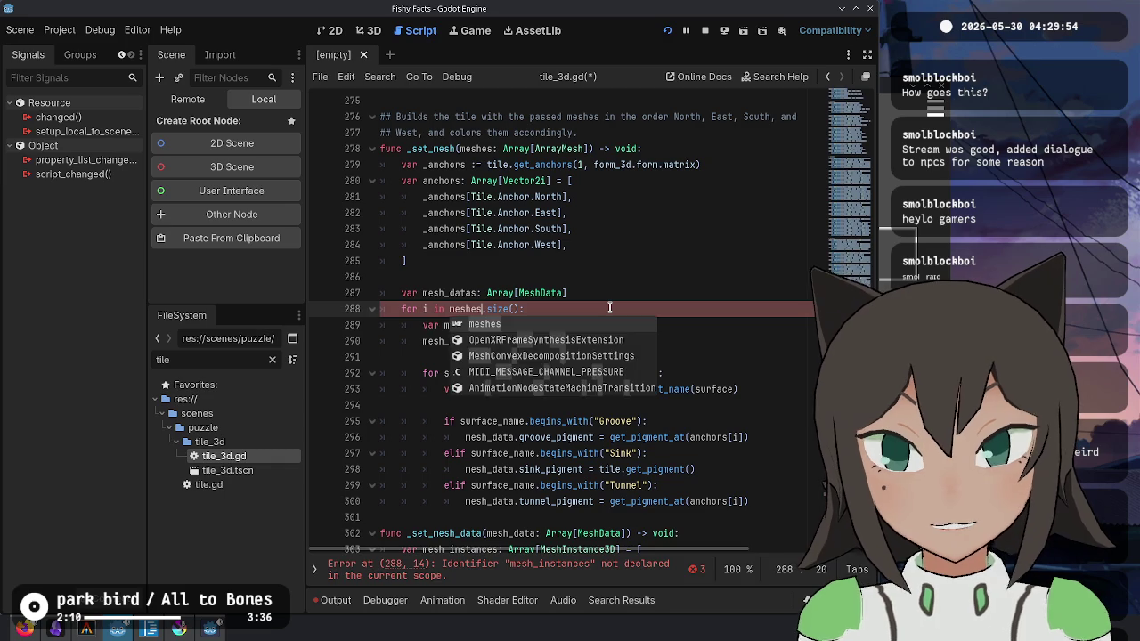
{"action": "key", "text": "Escape"}
{"action": "key", "text": "Down"}
{"action": "key", "text": "Down"}
{"action": "key", "text": "Down"}
{"action": "key", "text": "End"}
{"action": "key", "text": "Return"}
{"action": "key", "text": "Return"}
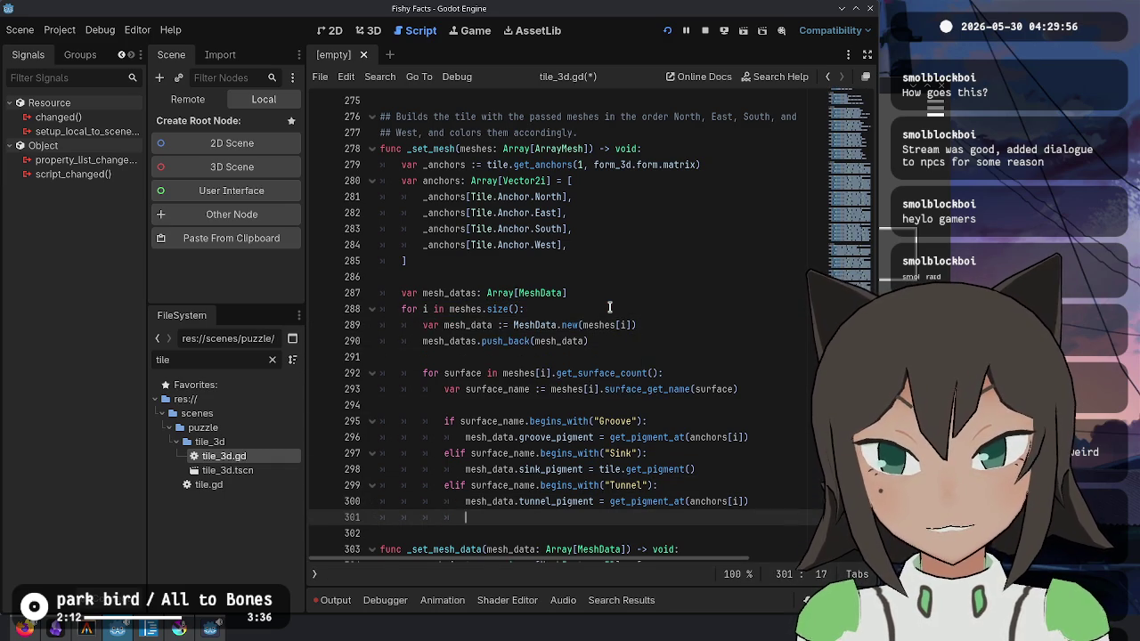
Add a _set_mesh_data(mesh_datas) call after the loop.
{"action": "type", "text": "mesh_d"}
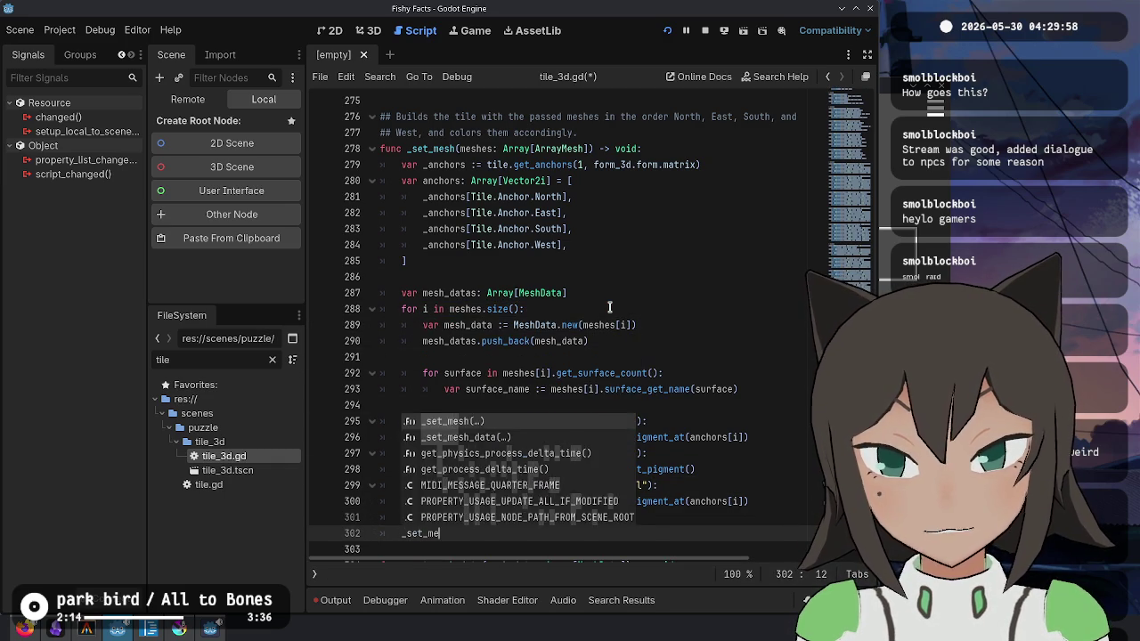
{"action": "key", "text": "Return"}
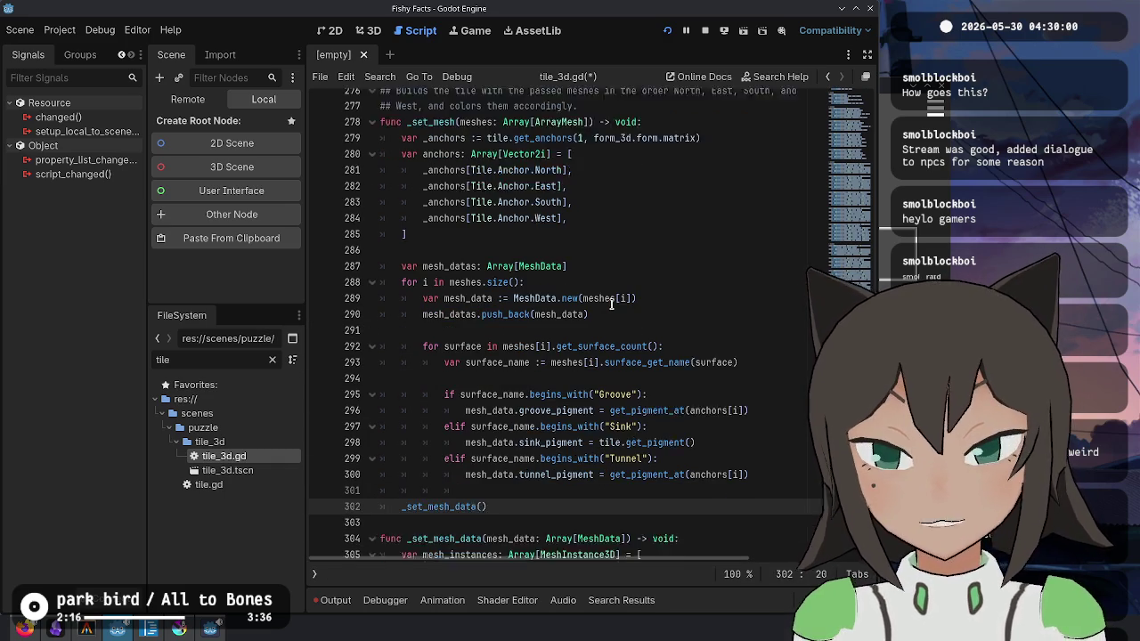
{"action": "type", "text": "mesh_datas"}
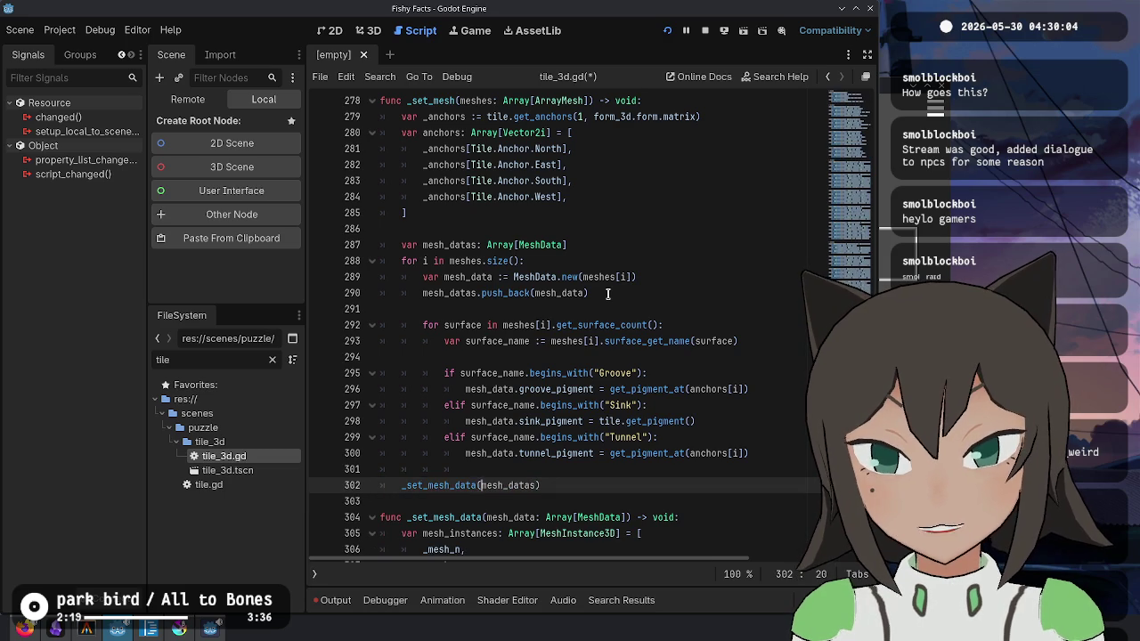
{"action": "key", "text": "Home"}
{"action": "key", "text": "ctrl+shift+Right"}
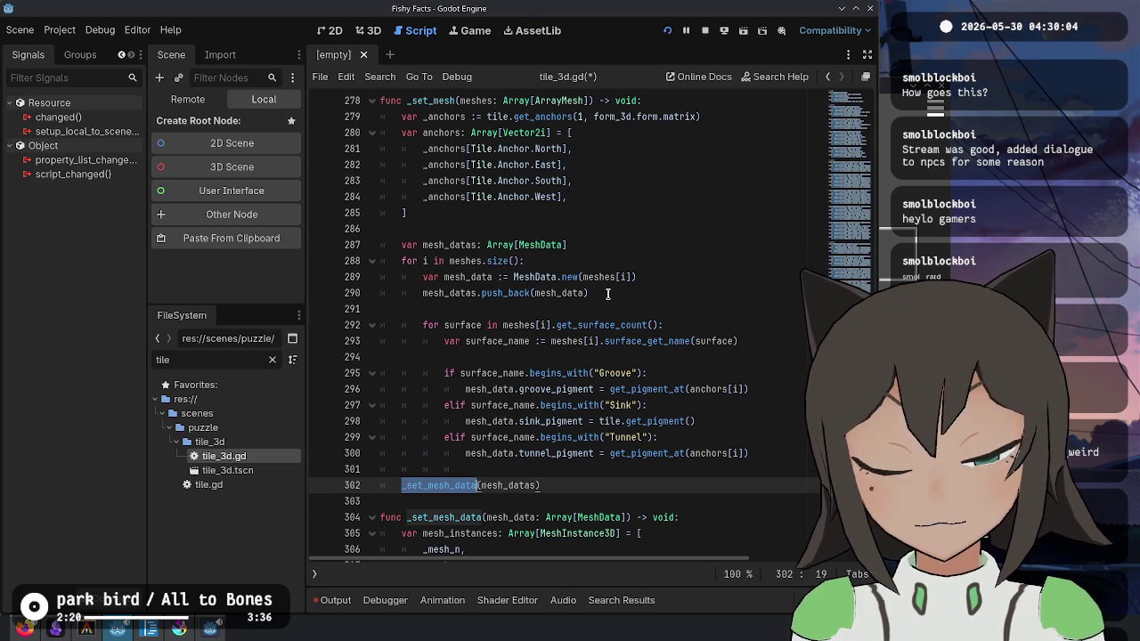
Rename the mesh_data uses in _set_mesh_data's material code to mesh_datas and save the script.
{"action": "scroll", "coordinate": [550, 419], "scroll_direction": "down", "scroll_amount": 3}
{"action": "double_click", "coordinate": [512, 325]}
{"action": "scroll", "coordinate": [713, 312], "scroll_direction": "down", "scroll_amount": 5}
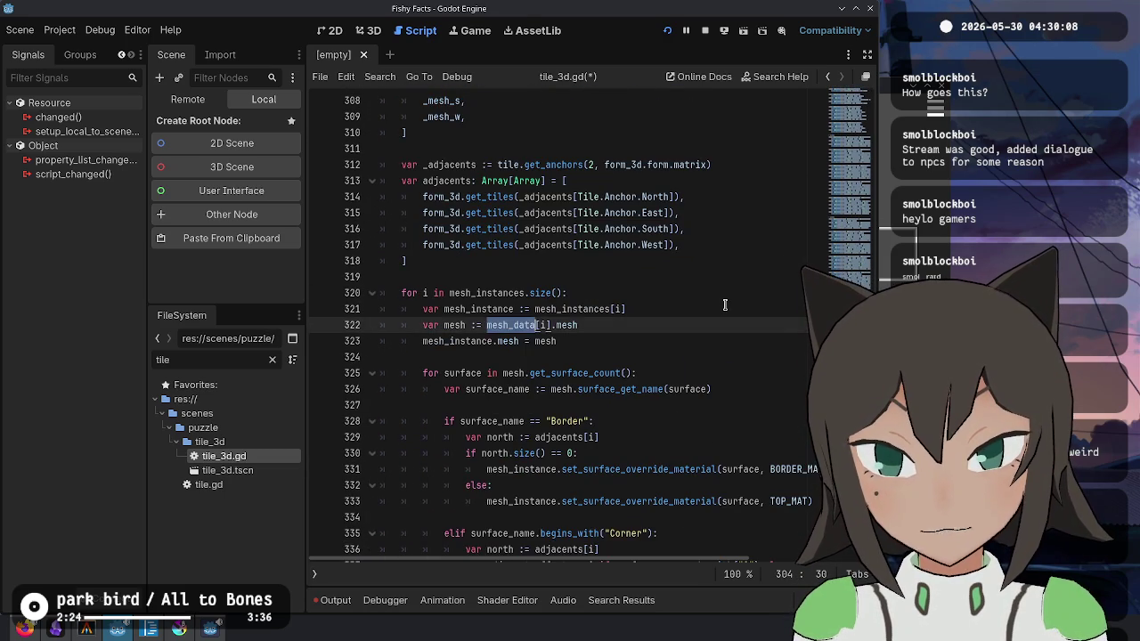
{"action": "scroll", "coordinate": [717, 307], "scroll_direction": "down", "scroll_amount": 6}
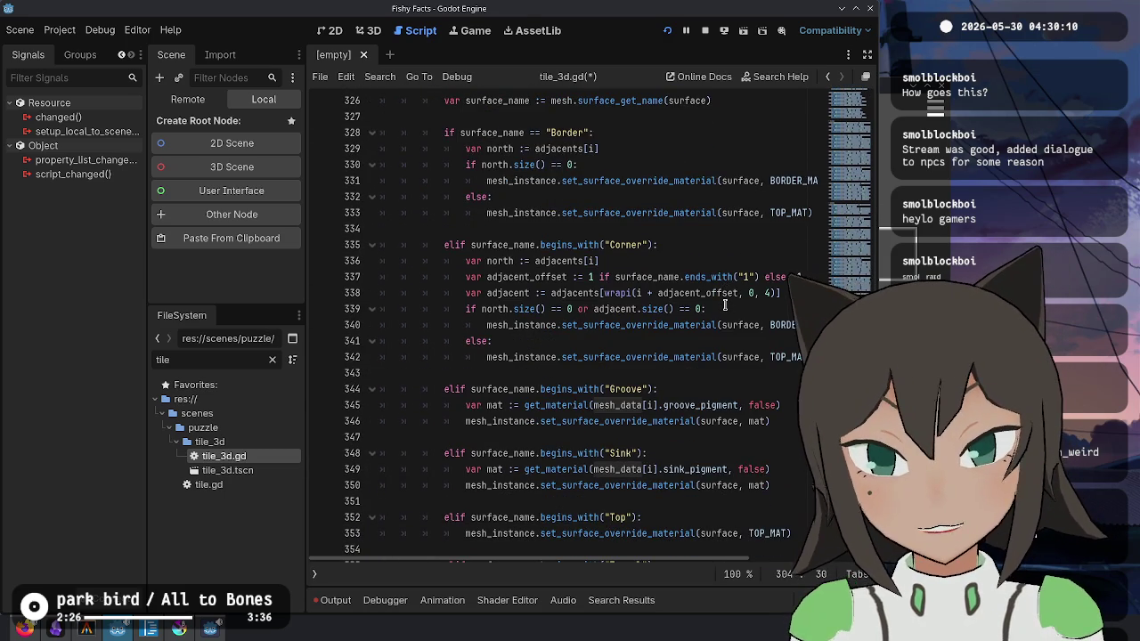
{"action": "left_click", "coordinate": [725, 306]}
{"action": "scroll", "coordinate": [725, 305], "scroll_direction": "up", "scroll_amount": 5}
{"action": "scroll", "coordinate": [676, 374], "scroll_direction": "down", "scroll_amount": 4}
{"action": "scroll", "coordinate": [650, 434], "scroll_direction": "down", "scroll_amount": 4}
{"action": "double_click", "coordinate": [623, 277]}
{"action": "key", "text": "ctrl+d"}
{"action": "key", "text": "ctrl+d"}
{"action": "key", "text": "Right"}
{"action": "type", "text": "s"}
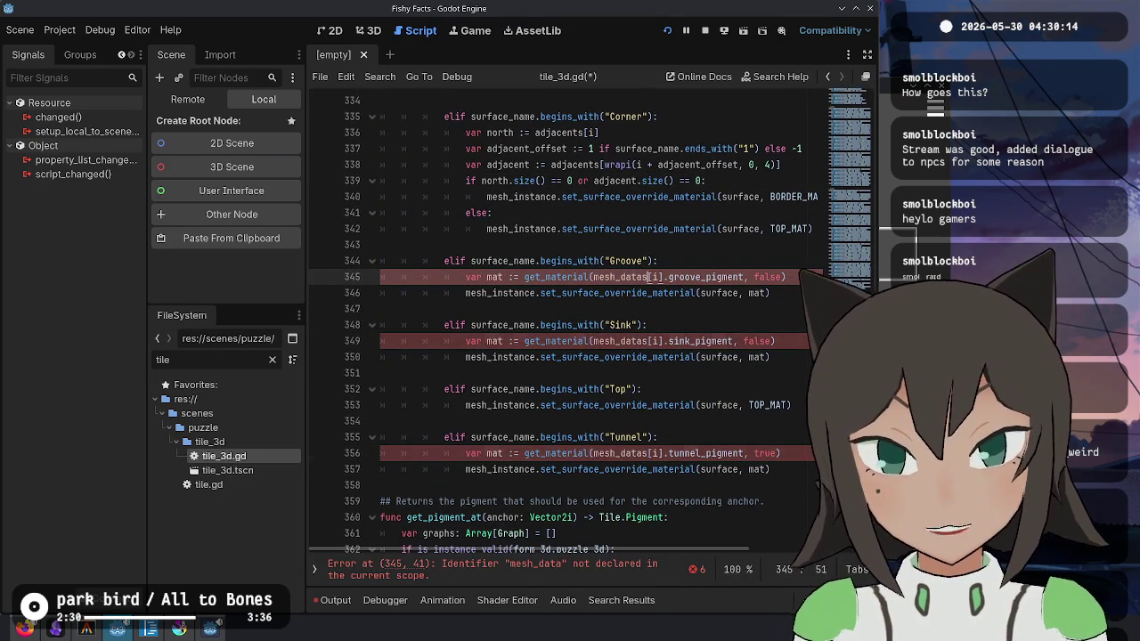
{"action": "key", "text": "ctrl+s"}
Run the Fishy Facts game with F5 and choose Edit Shape on a tile.
{"action": "scroll", "coordinate": [725, 221], "scroll_direction": "up", "scroll_amount": 15}
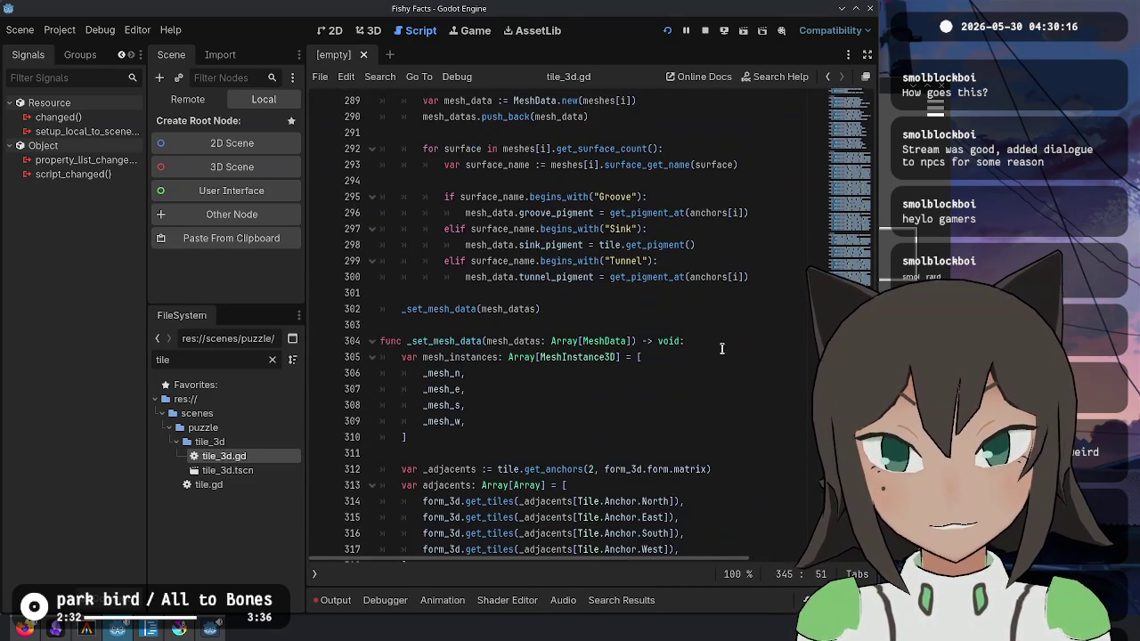
{"action": "key", "text": "F5"}
{"action": "right_click", "coordinate": [586, 306]}
{"action": "left_click", "coordinate": [623, 295]}
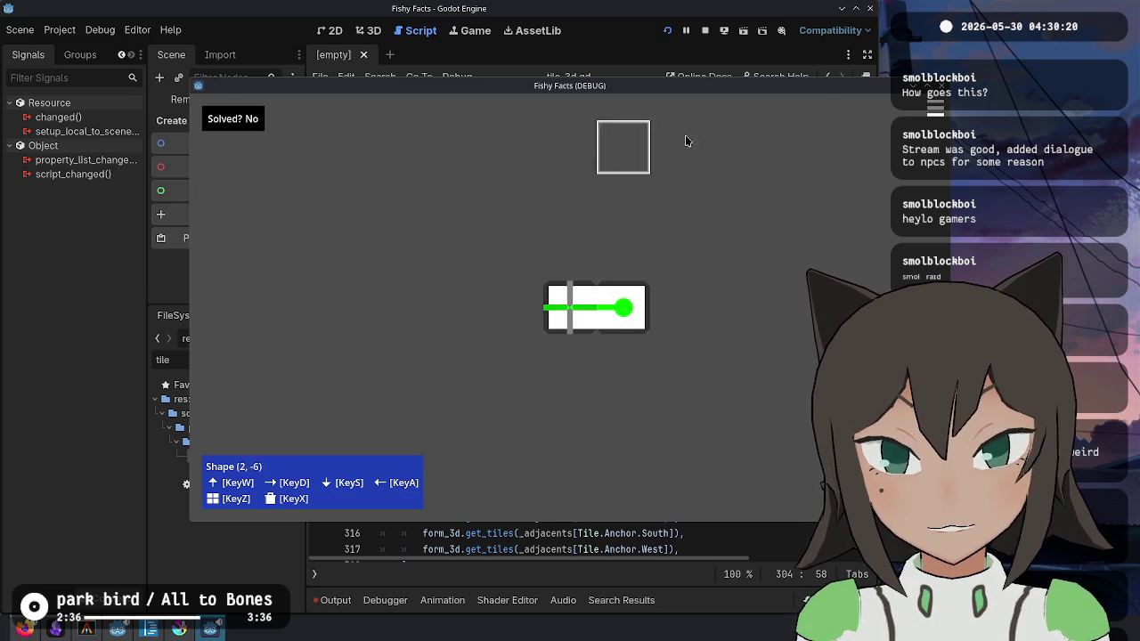
Briefly bring up the debug game, then return to the set_mesh cycle cases in tile_3d.gd.
{"action": "scroll", "coordinate": [630, 375], "scroll_direction": "up", "scroll_amount": 15}
{"action": "scroll", "coordinate": [631, 375], "scroll_direction": "up", "scroll_amount": 20}
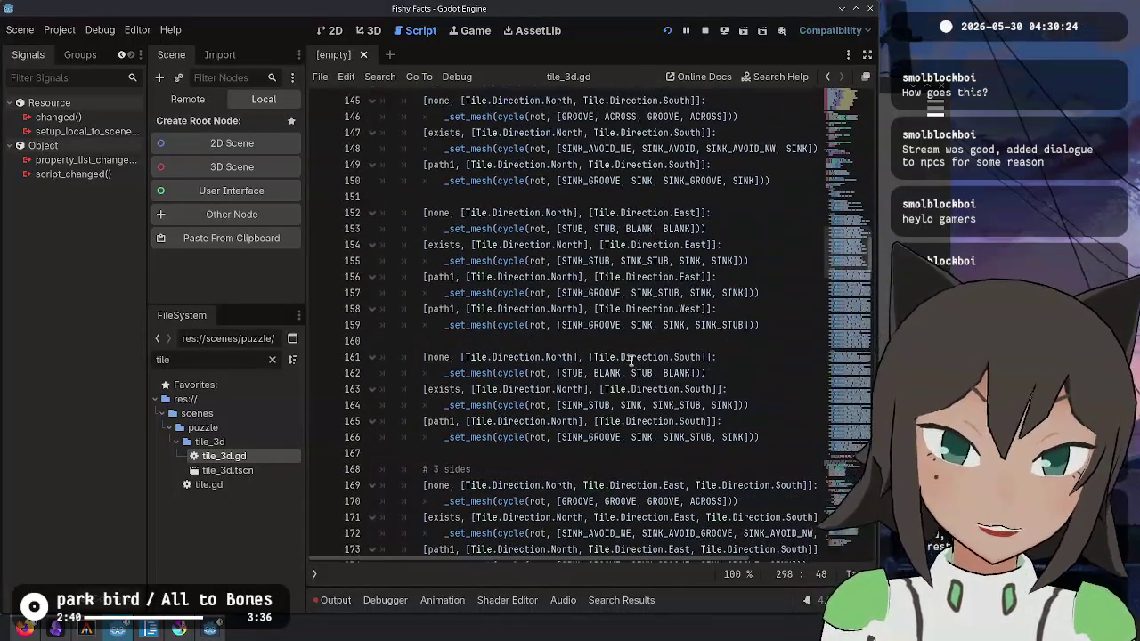
{"action": "scroll", "coordinate": [631, 361], "scroll_direction": "down", "scroll_amount": 3}
{"action": "key", "text": "F5"}
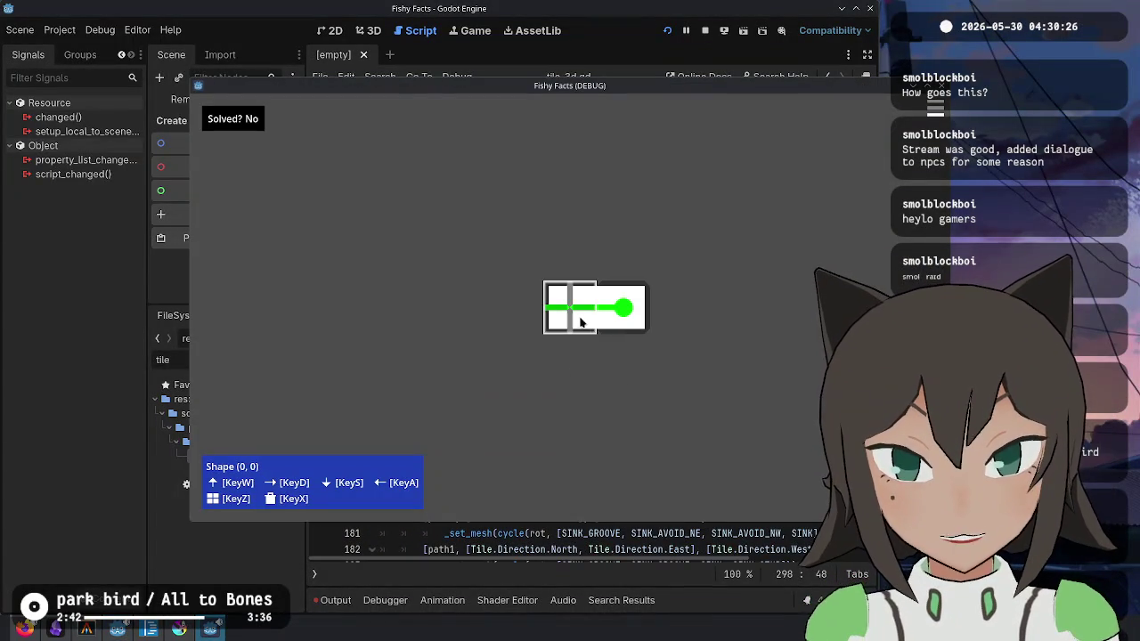
{"action": "key", "text": "alt+Tab"}
{"action": "scroll", "coordinate": [449, 249], "scroll_direction": "down", "scroll_amount": 19}
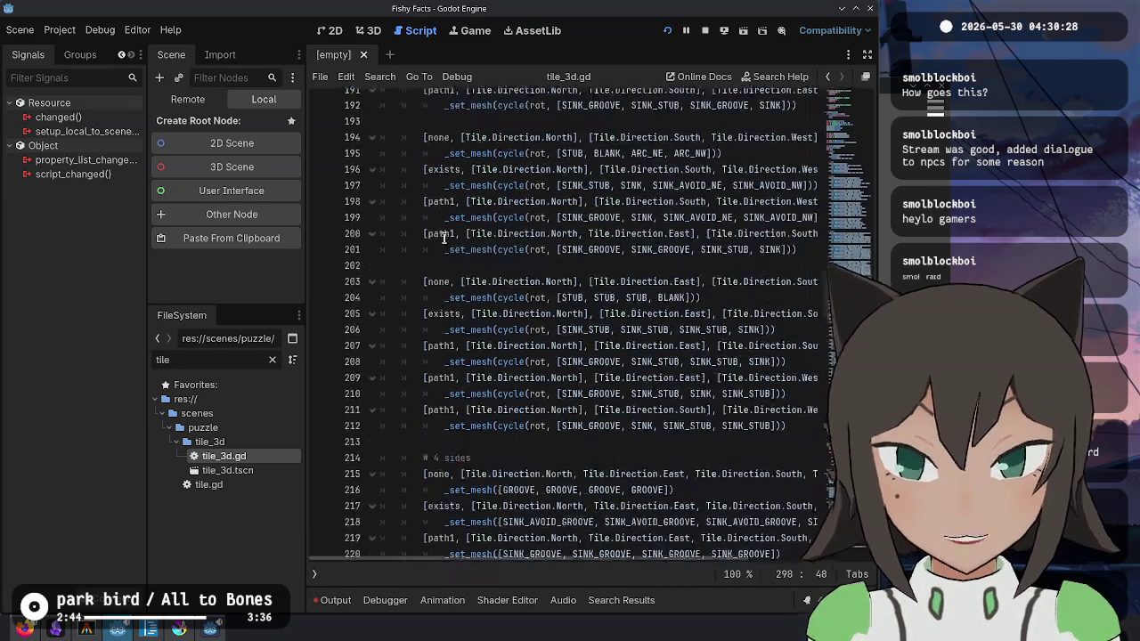
Review the tunnel-crossing ACROSS_TUNNEL cases on lines 229–230, then switch to the itch.io Fishy Facts page.
{"action": "left_click_drag", "start_coordinate": [516, 314], "coordinate": [549, 357]}
{"action": "left_click", "coordinate": [568, 374]}
{"action": "left_click", "coordinate": [584, 469]}
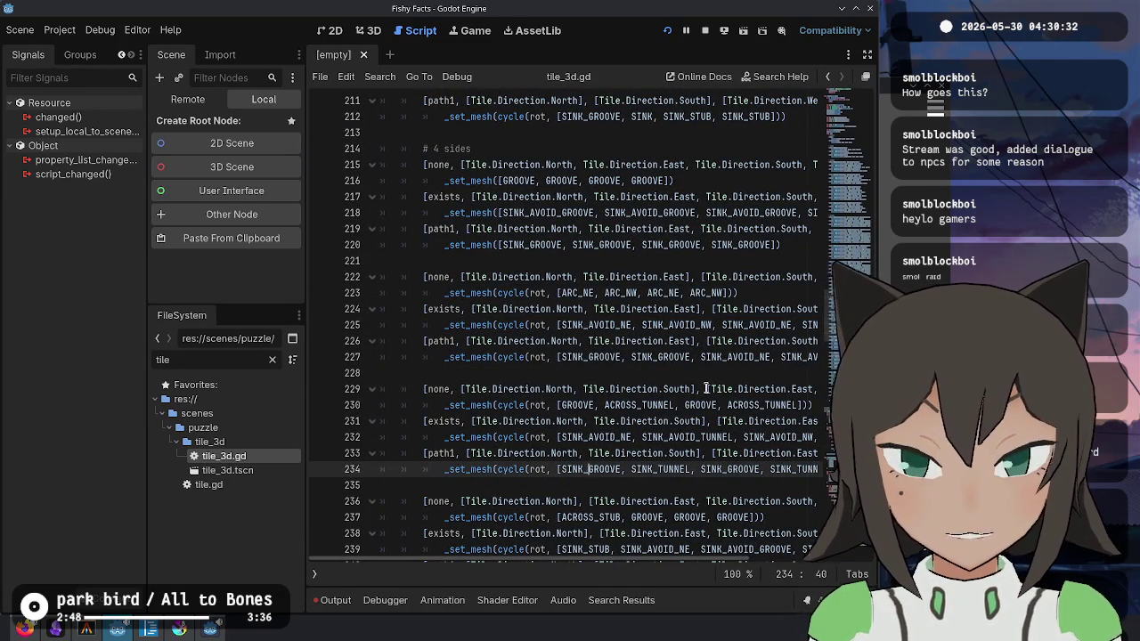
{"action": "left_click", "coordinate": [674, 392]}
{"action": "key", "text": "End"}
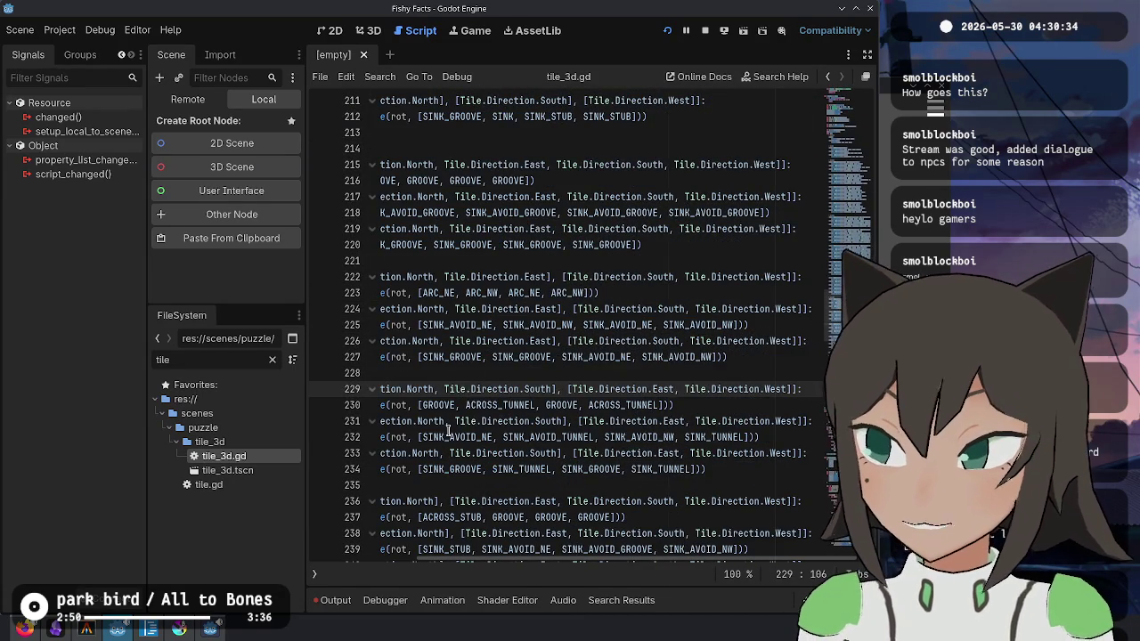
{"action": "key", "text": "Home"}
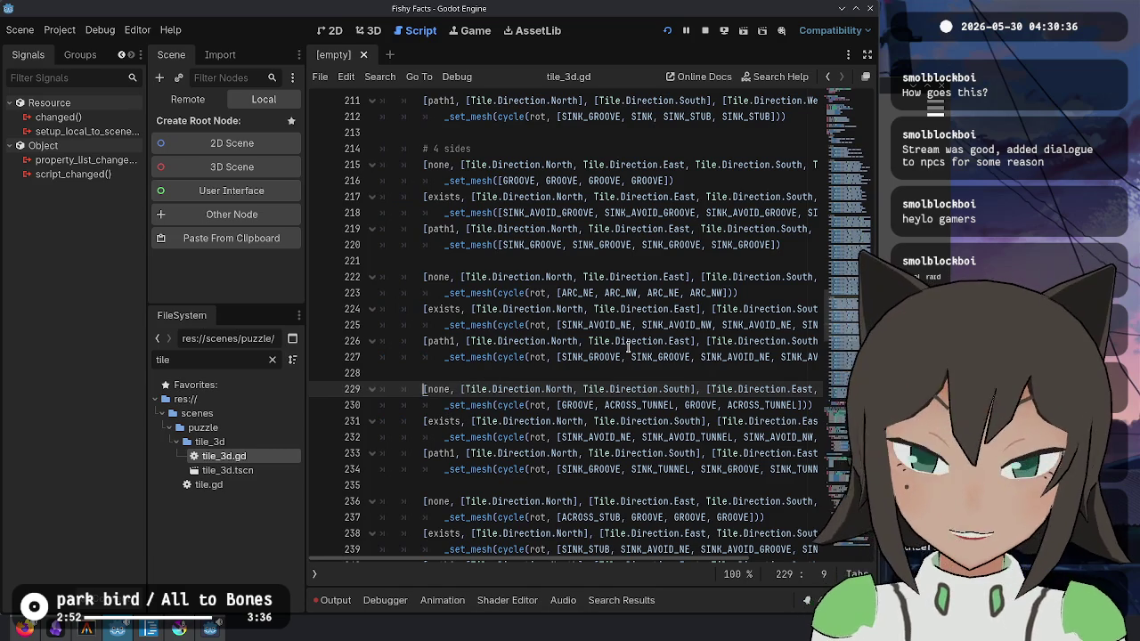
{"action": "left_click", "coordinate": [601, 421]}
{"action": "left_click", "coordinate": [670, 405]}
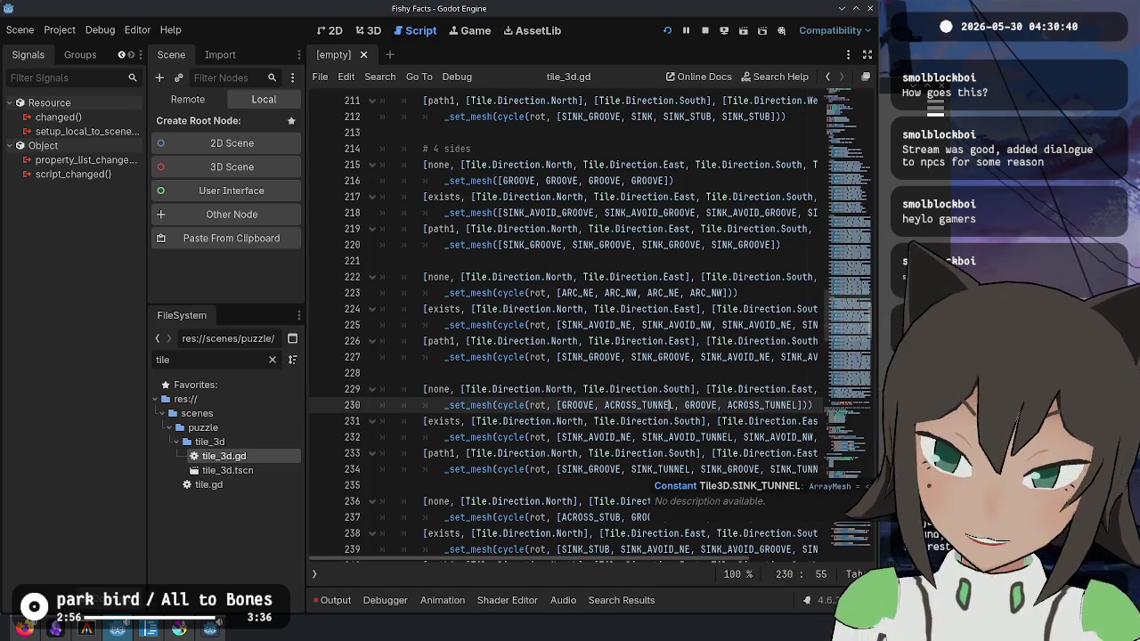
{"action": "left_click", "coordinate": [24, 629]}
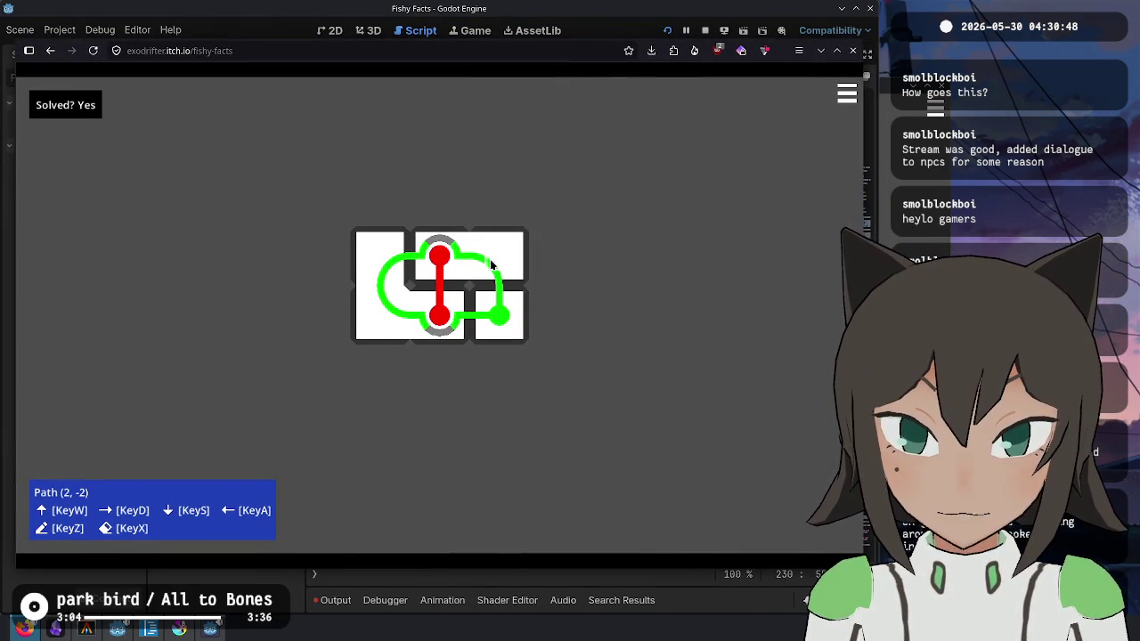
Erase the green path, draw a new bottom-left arc, and pull the bottom-right tile out.
{"action": "left_click", "coordinate": [498, 314]}
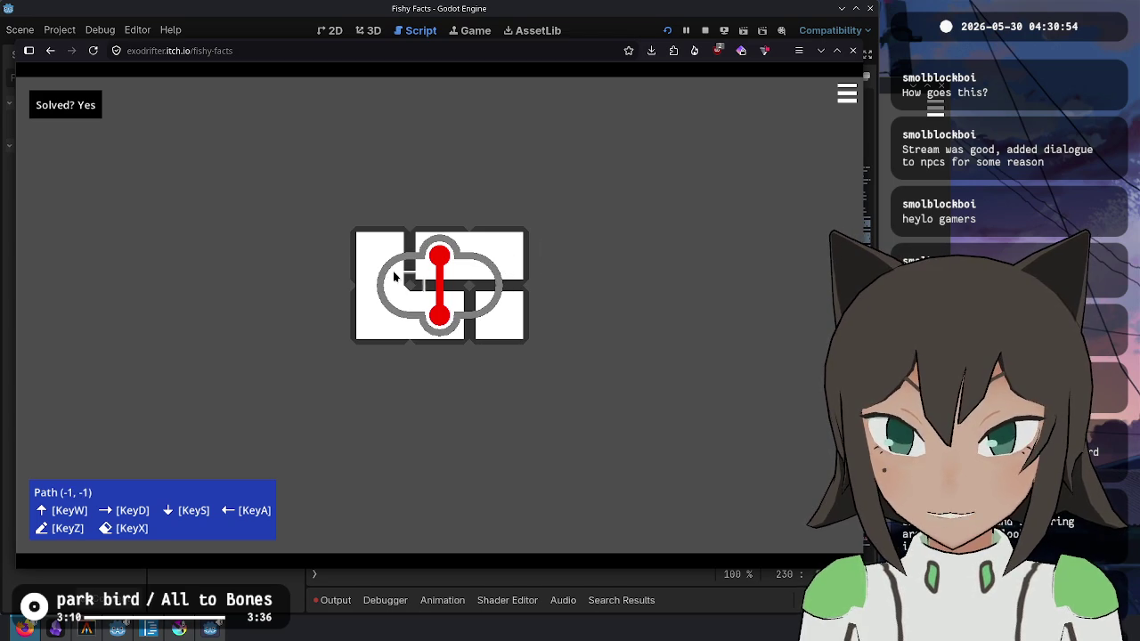
{"action": "mouse_move", "coordinate": [372, 334]}
{"action": "left_mouse_down"}
{"action": "mouse_move", "coordinate": [358, 276]}
{"action": "mouse_move", "coordinate": [381, 221]}
{"action": "left_mouse_up"}
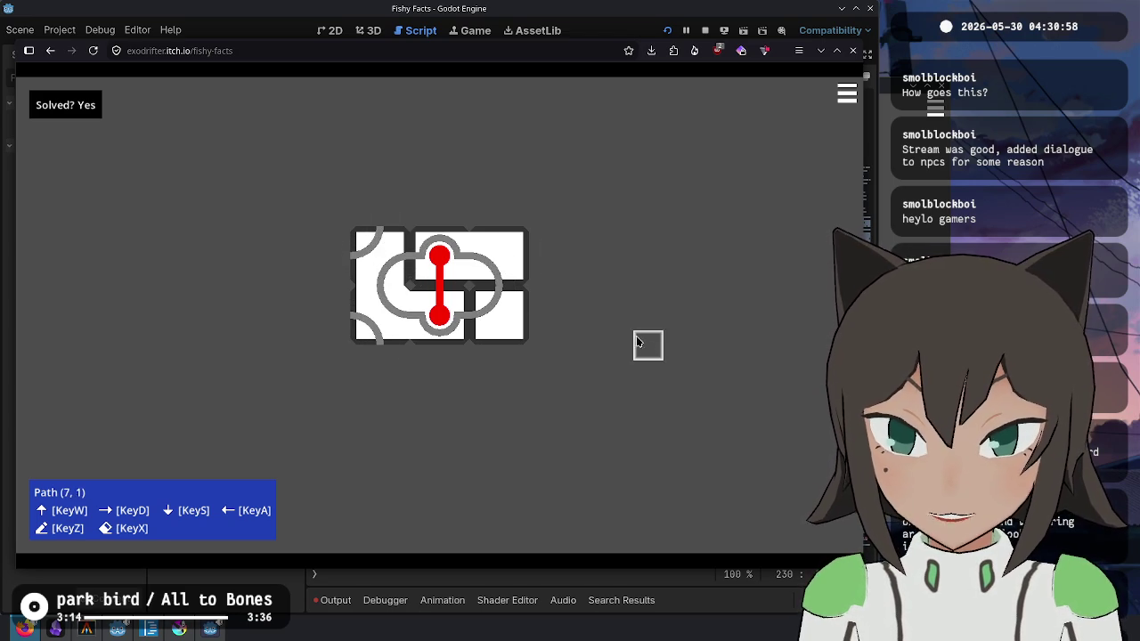
{"action": "right_click", "coordinate": [504, 312]}
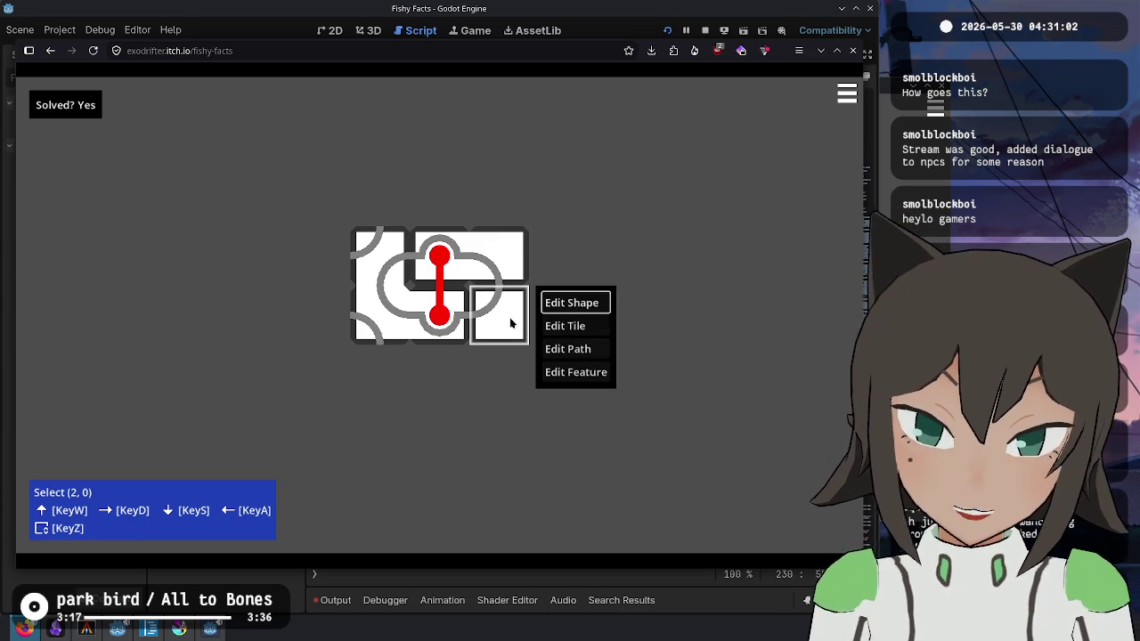
{"action": "left_click", "coordinate": [570, 303]}
{"action": "mouse_move", "coordinate": [509, 315]}
{"action": "left_mouse_down"}
{"action": "mouse_move", "coordinate": [545, 333]}
{"action": "mouse_move", "coordinate": [519, 329]}
{"action": "left_mouse_up"}
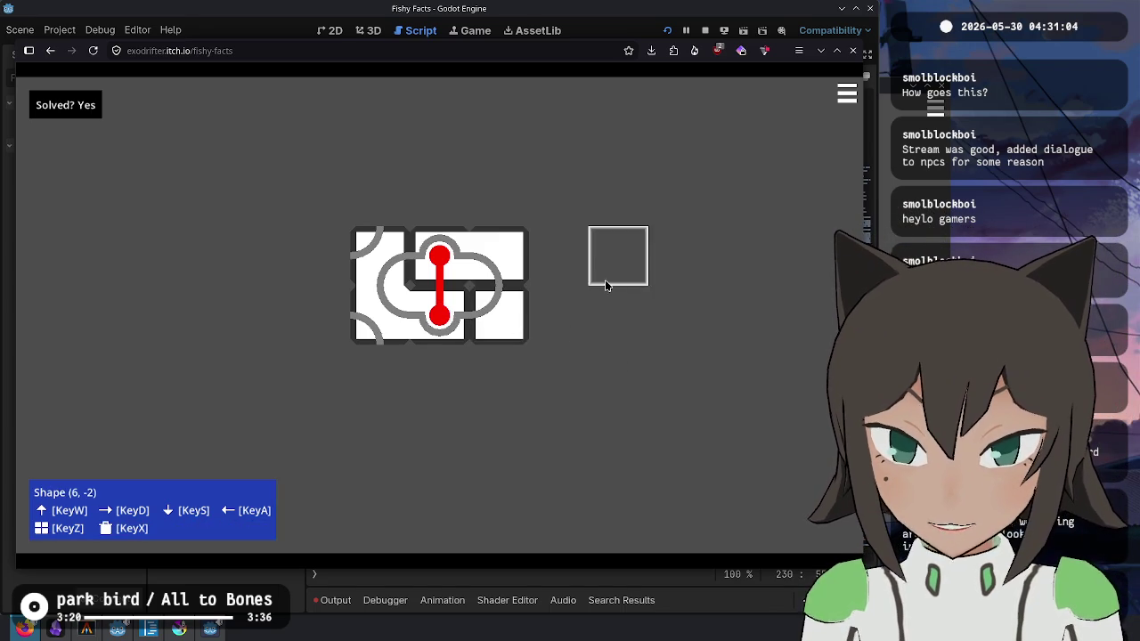
Add circle features in the top-right and bottom-left cells.
{"action": "right_click", "coordinate": [595, 286]}
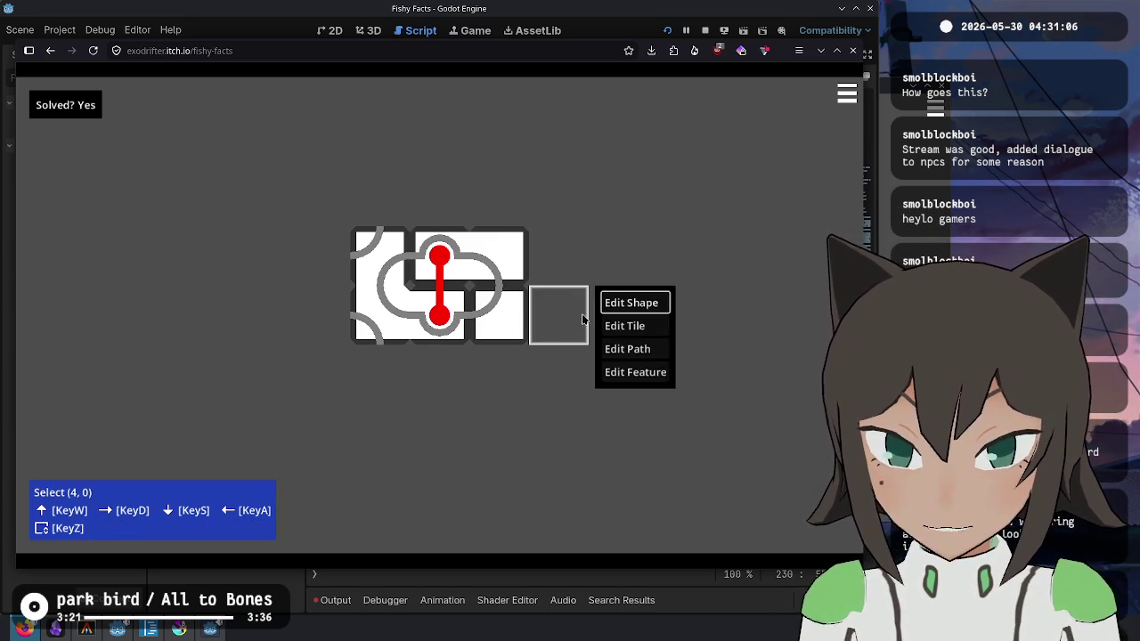
{"action": "left_click", "coordinate": [656, 353]}
{"action": "right_click", "coordinate": [595, 229]}
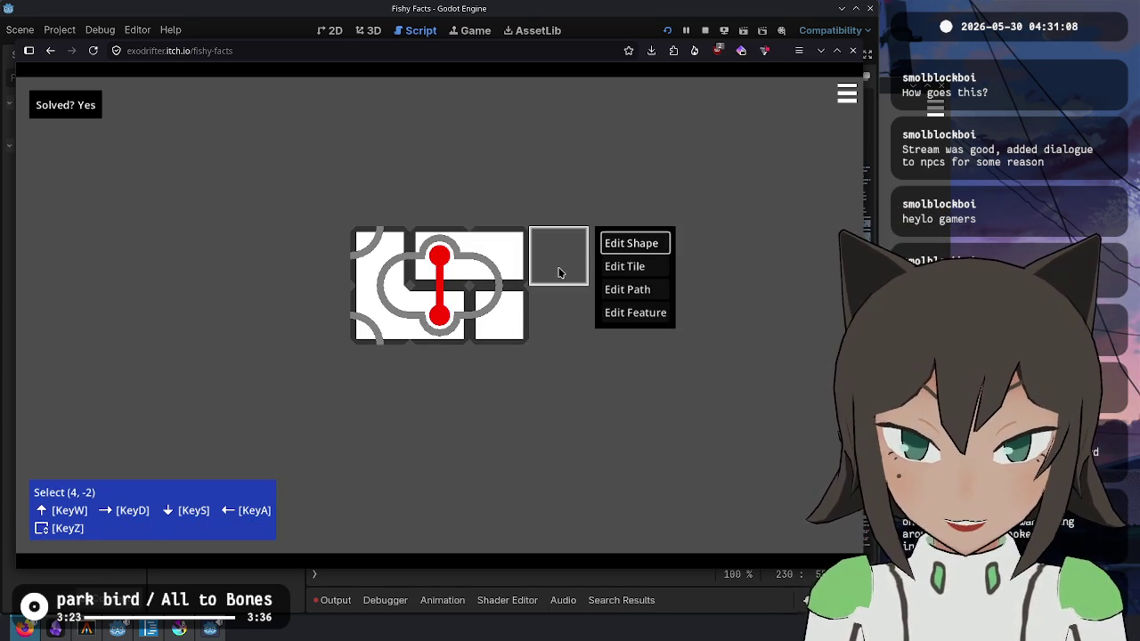
{"action": "left_click", "coordinate": [635, 314]}
{"action": "right_click", "coordinate": [595, 231]}
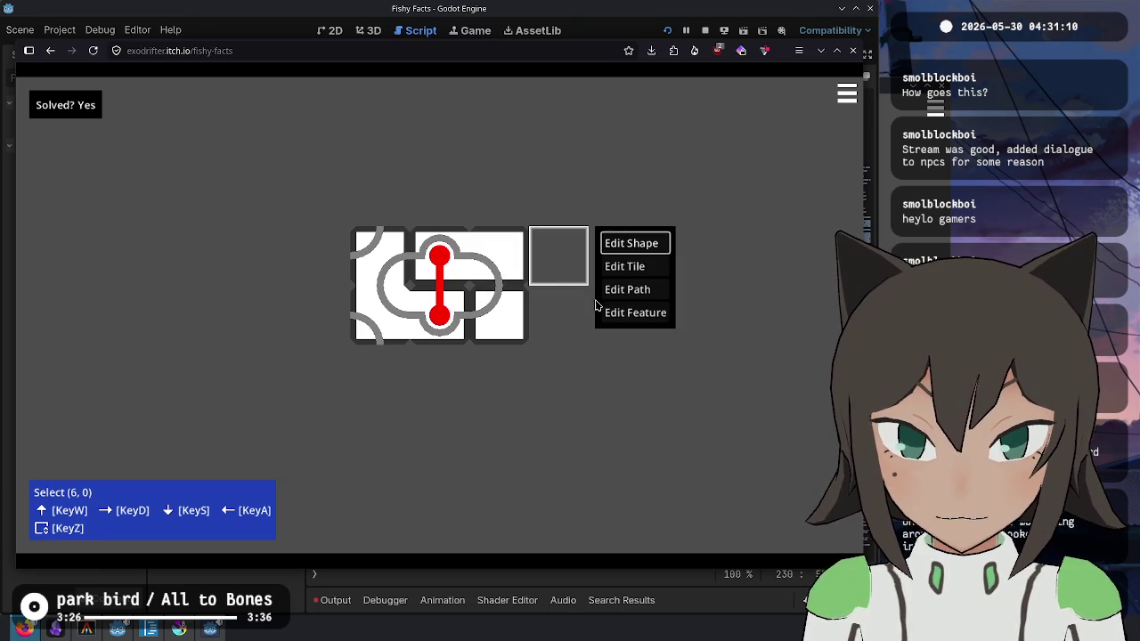
{"action": "left_click", "coordinate": [628, 314]}
{"action": "left_click", "coordinate": [499, 257]}
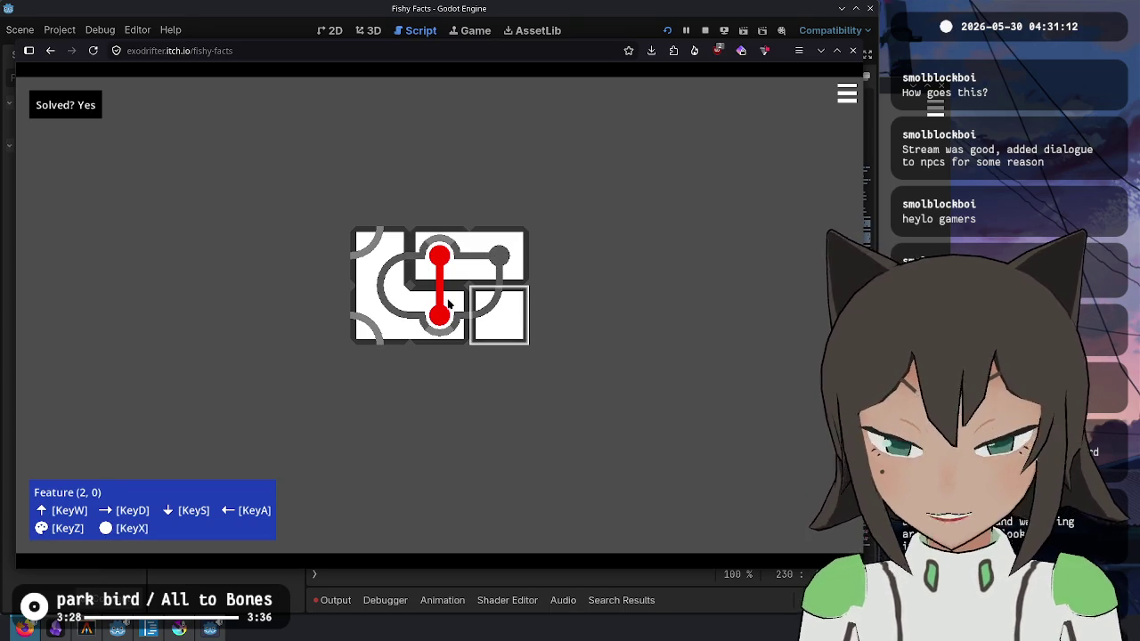
{"action": "left_click", "coordinate": [385, 310]}
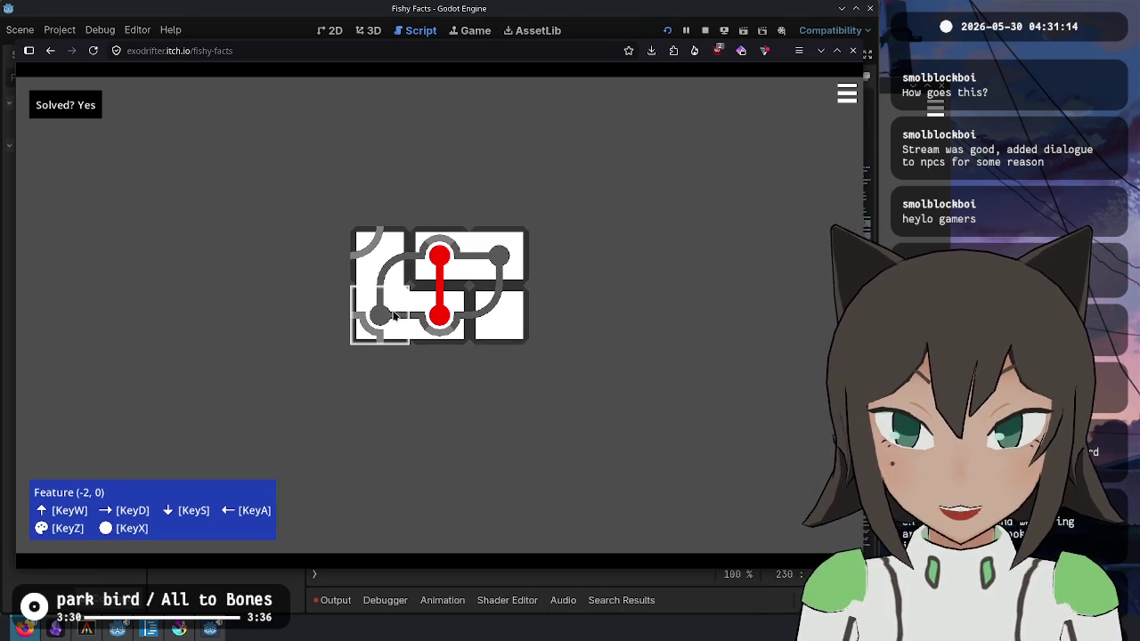
{"action": "key", "text": "Escape"}
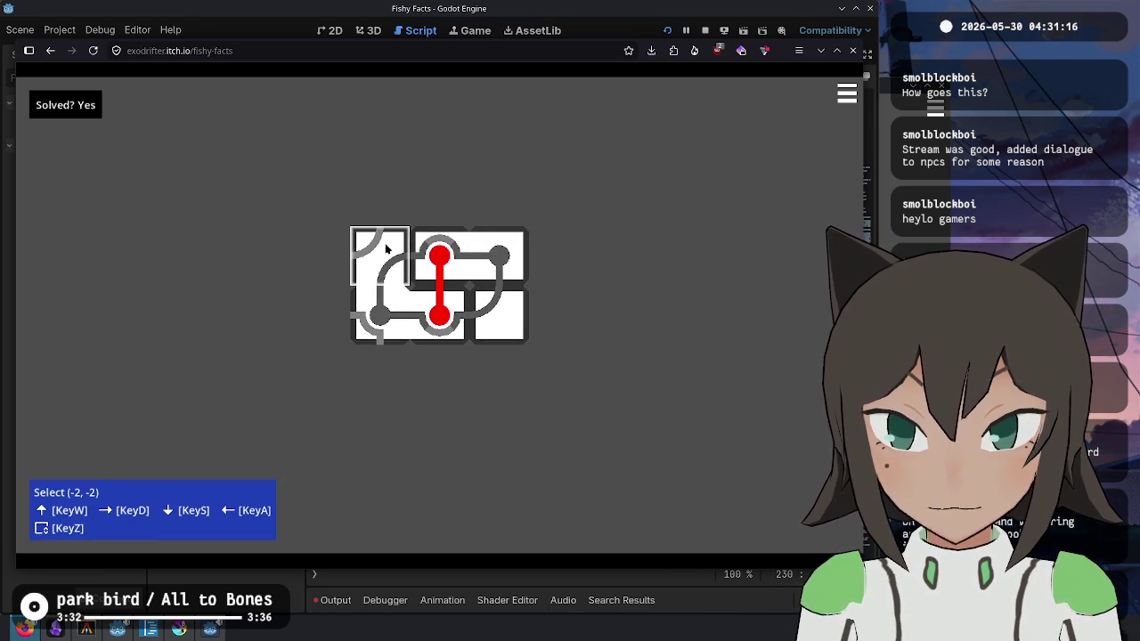
Drop the short path stub, remove the top-right circle, and turn the bottom-left node green.
{"action": "left_click", "coordinate": [387, 249]}
{"action": "left_click", "coordinate": [453, 288]}
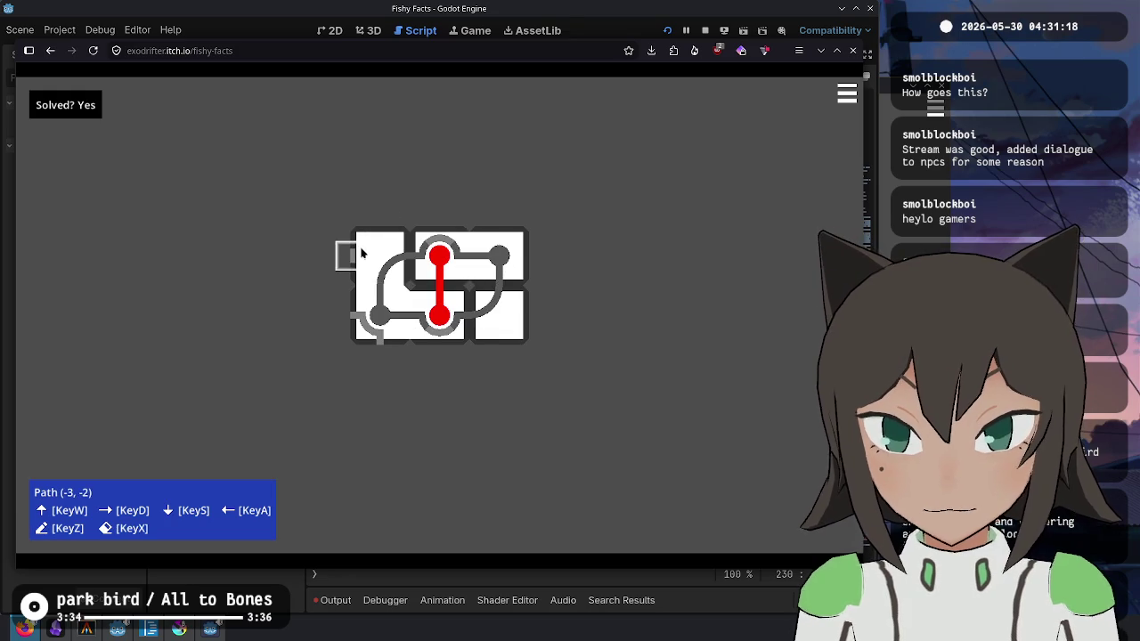
{"action": "key", "text": "Escape"}
{"action": "left_click", "coordinate": [545, 298]}
{"action": "left_click", "coordinate": [623, 372]}
{"action": "left_click", "coordinate": [502, 265]}
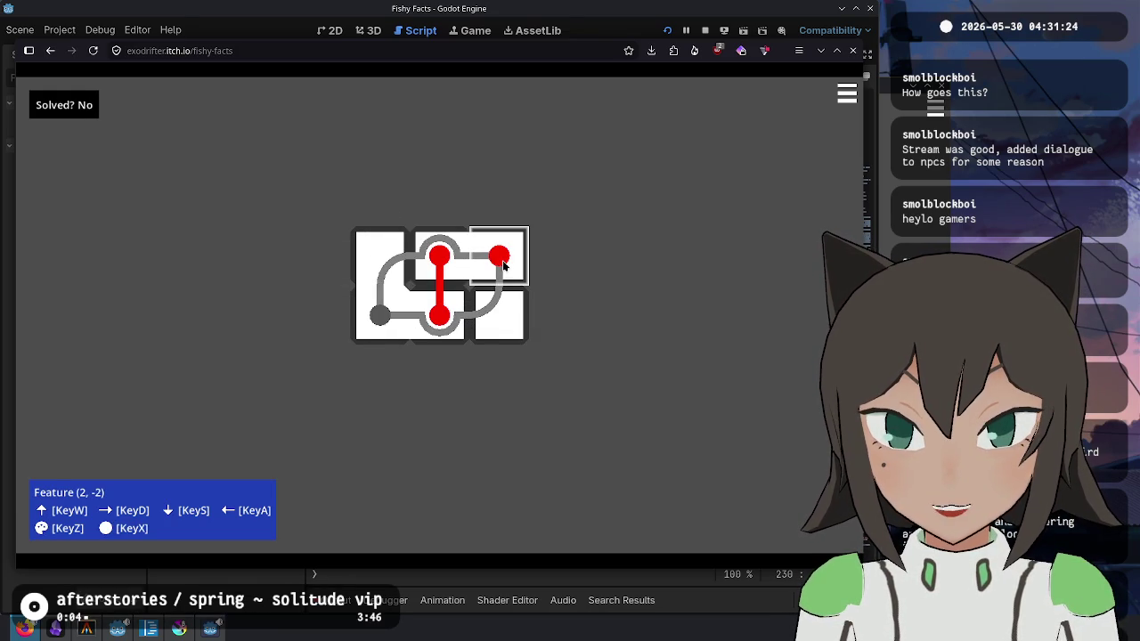
{"action": "left_click", "coordinate": [380, 317]}
Move the bottom-right piece into the top-right slot in shape-editing mode.
{"action": "left_click", "coordinate": [499, 316]}
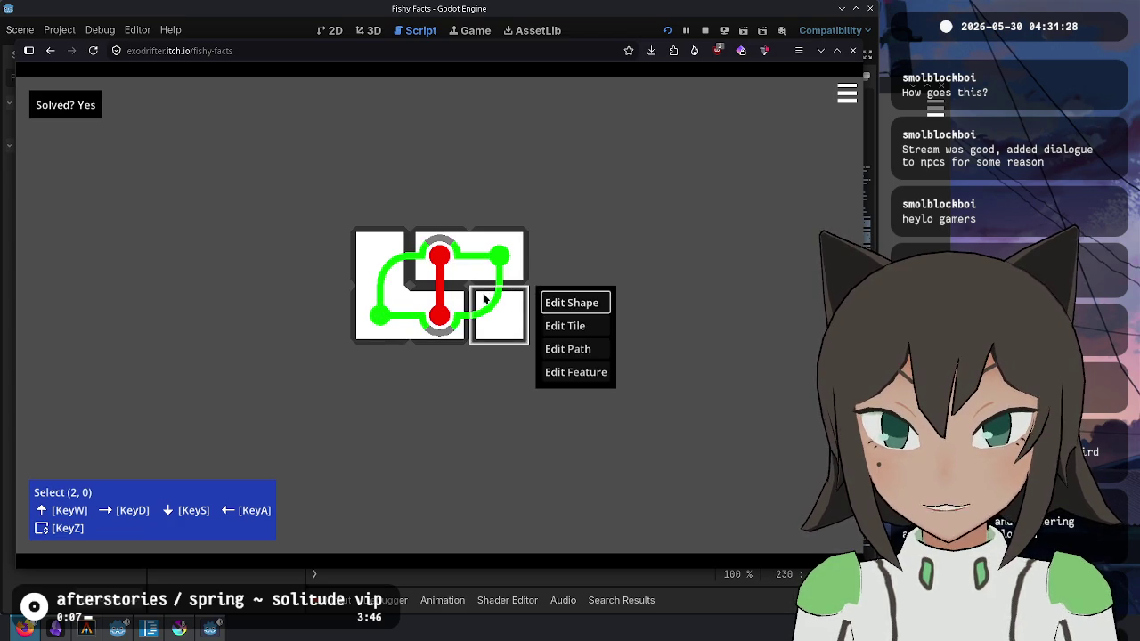
{"action": "left_click", "coordinate": [570, 301]}
{"action": "mouse_move", "coordinate": [507, 319]}
{"action": "left_mouse_down"}
{"action": "mouse_move", "coordinate": [570, 356]}
{"action": "mouse_move", "coordinate": [561, 267]}
{"action": "left_mouse_up"}
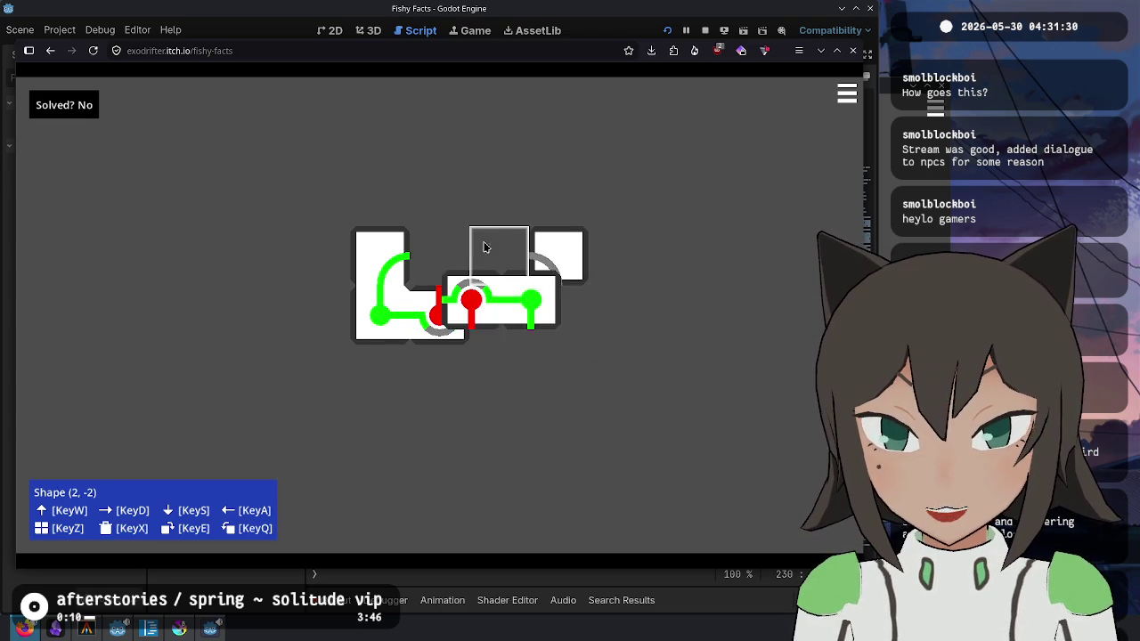
Rotate the vertical, L and top-middle pieces with Q/E and drag them into new slots.
{"action": "key", "text": "q"}
{"action": "mouse_move", "coordinate": [504, 258]}
{"action": "left_mouse_down"}
{"action": "mouse_move", "coordinate": [457, 322]}
{"action": "mouse_move", "coordinate": [477, 281]}
{"action": "mouse_move", "coordinate": [410, 223]}
{"action": "left_mouse_up"}
{"action": "key", "text": "e"}
{"action": "mouse_move", "coordinate": [499, 178]}
{"action": "left_mouse_down"}
{"action": "mouse_move", "coordinate": [526, 312]}
{"action": "mouse_move", "coordinate": [543, 258]}
{"action": "mouse_move", "coordinate": [453, 318]}
{"action": "mouse_move", "coordinate": [441, 267]}
{"action": "left_mouse_up"}
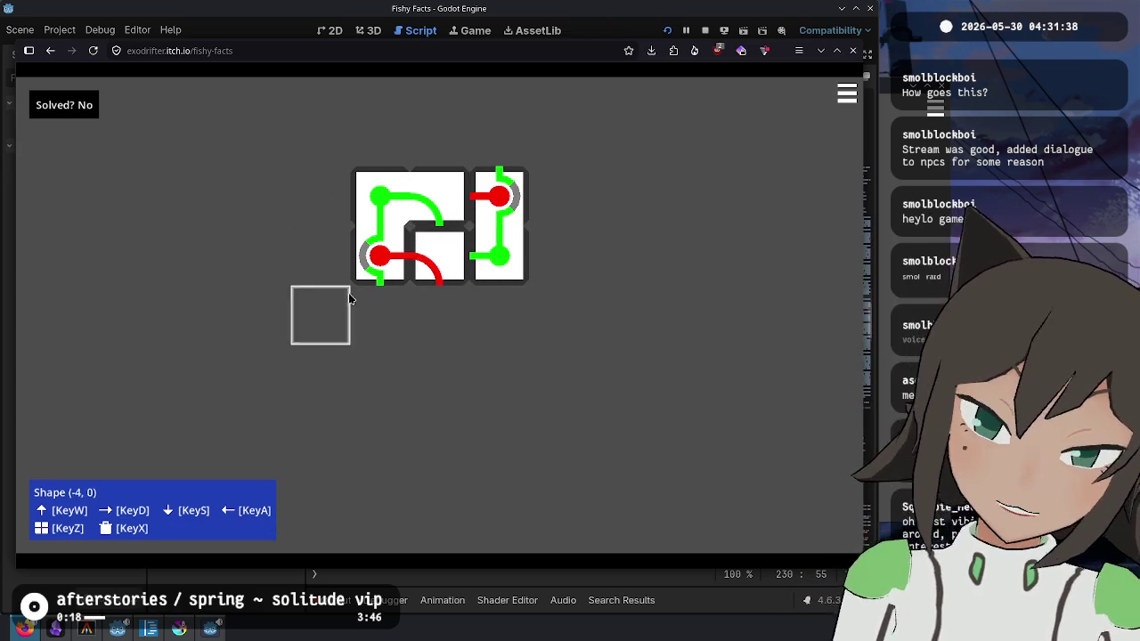
{"action": "key", "text": "q"}
{"action": "mouse_move", "coordinate": [378, 258]}
{"action": "left_mouse_down"}
{"action": "mouse_move", "coordinate": [398, 334]}
{"action": "mouse_move", "coordinate": [438, 356]}
{"action": "mouse_move", "coordinate": [428, 318]}
{"action": "left_mouse_up"}
{"action": "left_click_drag", "start_coordinate": [499, 253], "coordinate": [490, 307]}
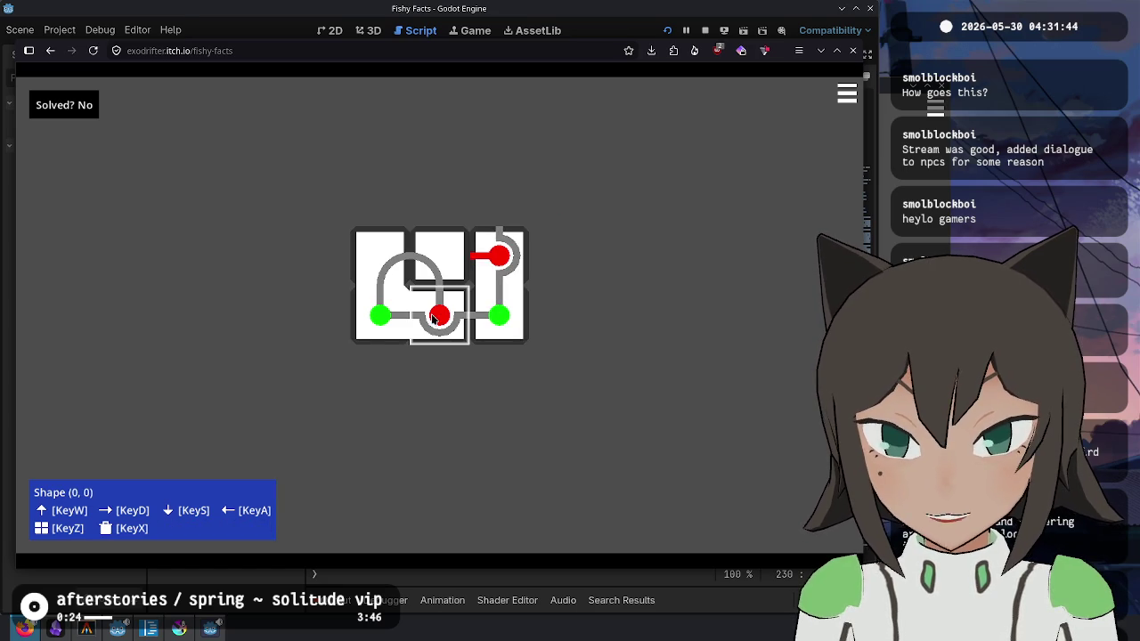
{"action": "left_click_drag", "start_coordinate": [437, 258], "coordinate": [436, 258]}
{"action": "key", "text": "q"}
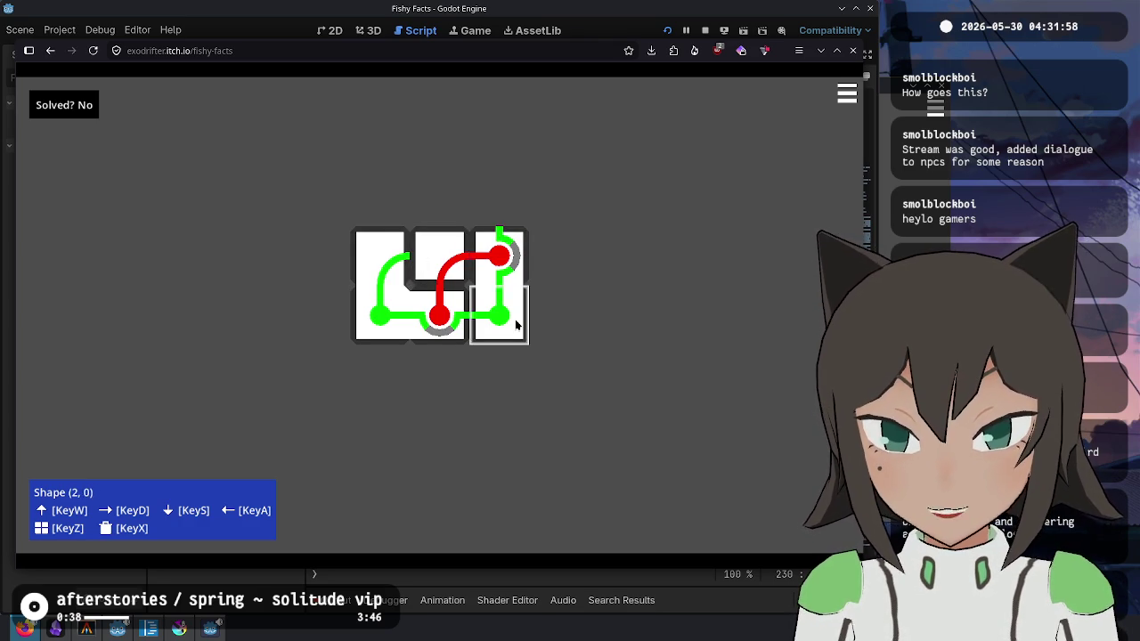
Shift the pieces with W/A/S/D until the loop closes as Solved? Yes, then relaunch the debug game.
{"action": "key", "text": "d"}
{"action": "key", "text": "a"}
{"action": "key", "text": "w"}
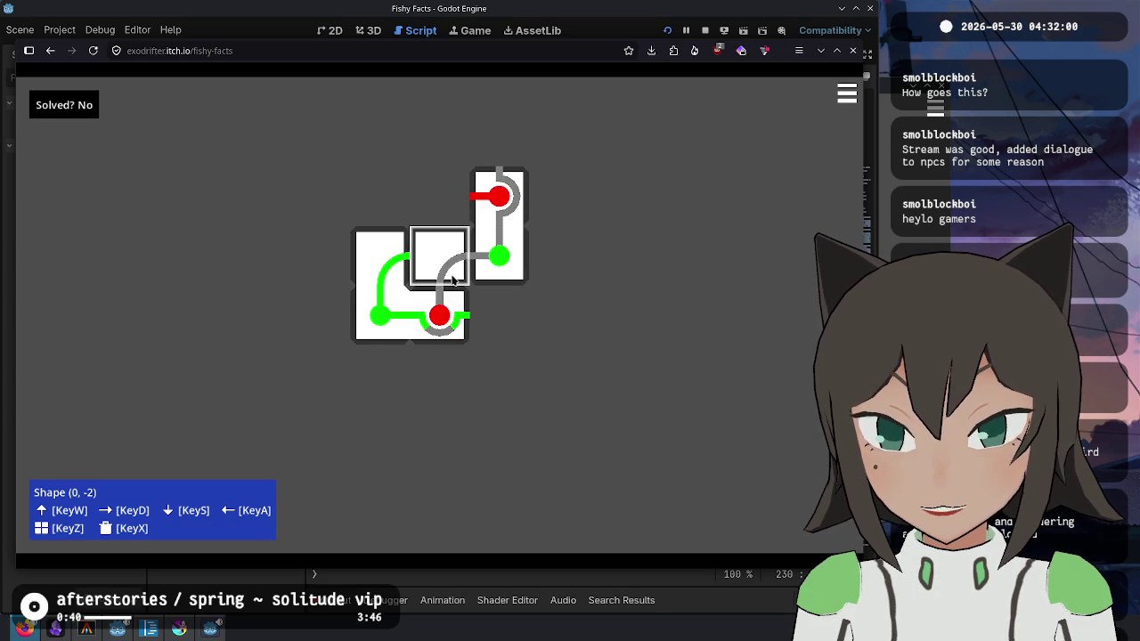
{"action": "key", "text": "e"}
{"action": "key", "text": "d"}
{"action": "key", "text": "w"}
{"action": "key", "text": "s"}
{"action": "key", "text": "a"}
{"action": "key", "text": "s"}
{"action": "key", "text": "a"}
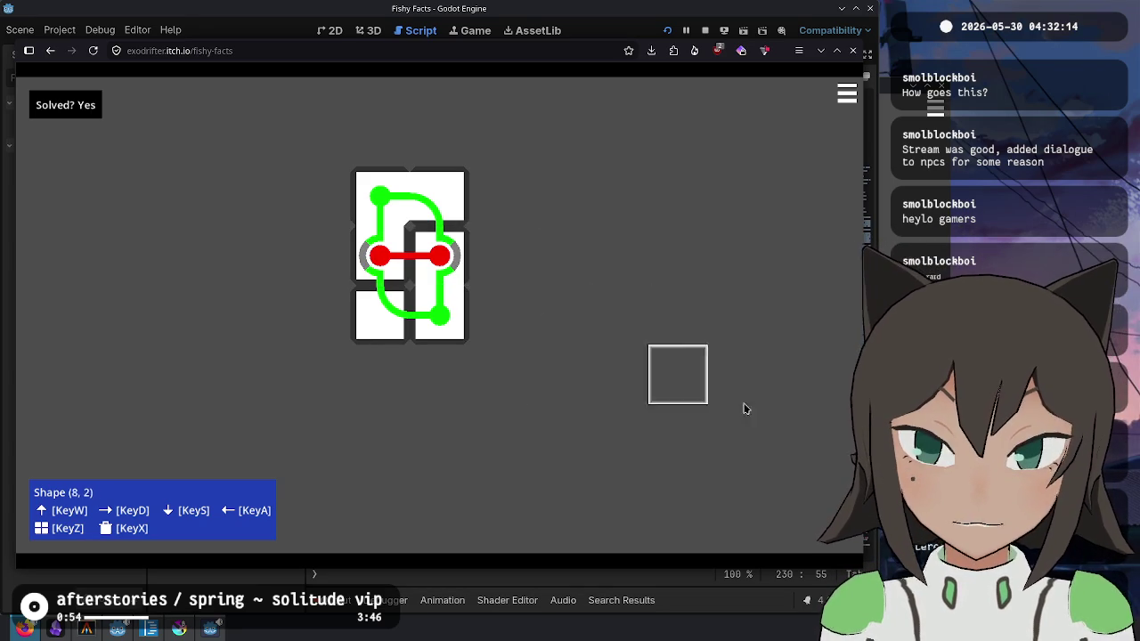
{"action": "key", "text": "F5"}
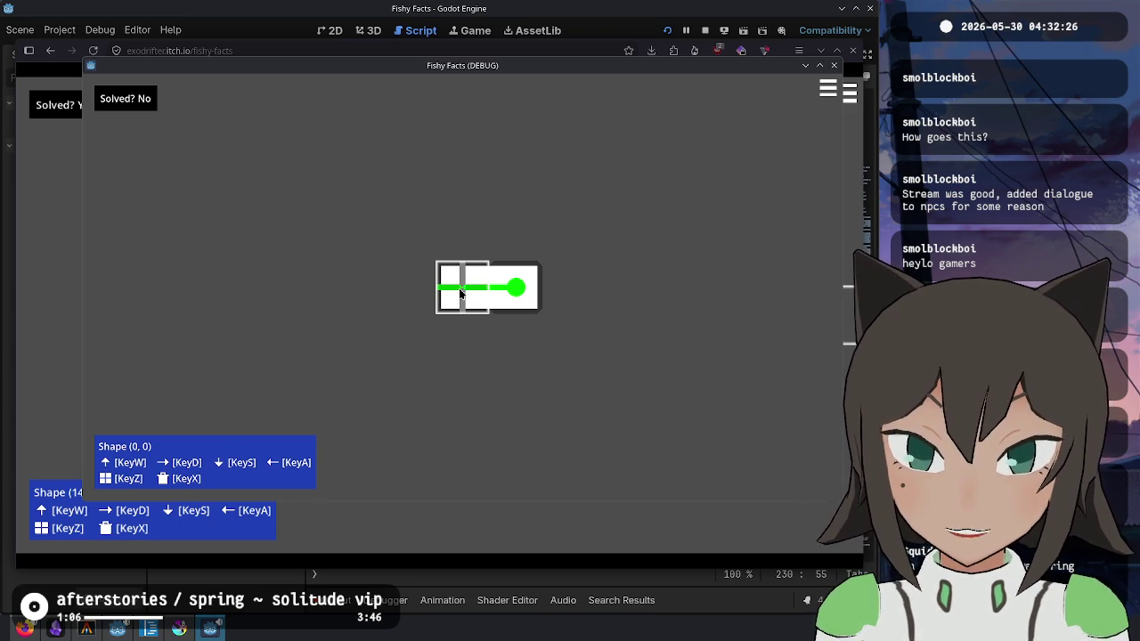
Nudge the game's shape outline, then review the cases on lines 216–222 of tile_3d.gd.
{"action": "key", "text": "w"}
{"action": "key", "text": "w"}
{"action": "key", "text": "w"}
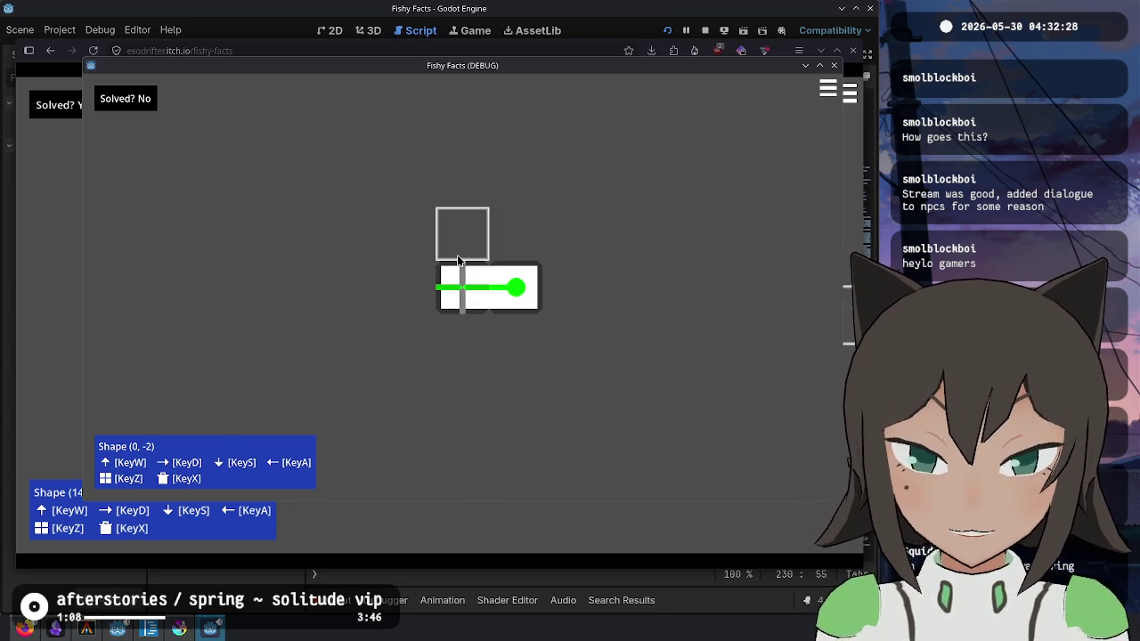
{"action": "key", "text": "d"}
{"action": "key", "text": "d"}
{"action": "key", "text": "d"}
{"action": "left_click", "coordinate": [665, 10]}
{"action": "left_click", "coordinate": [659, 278]}
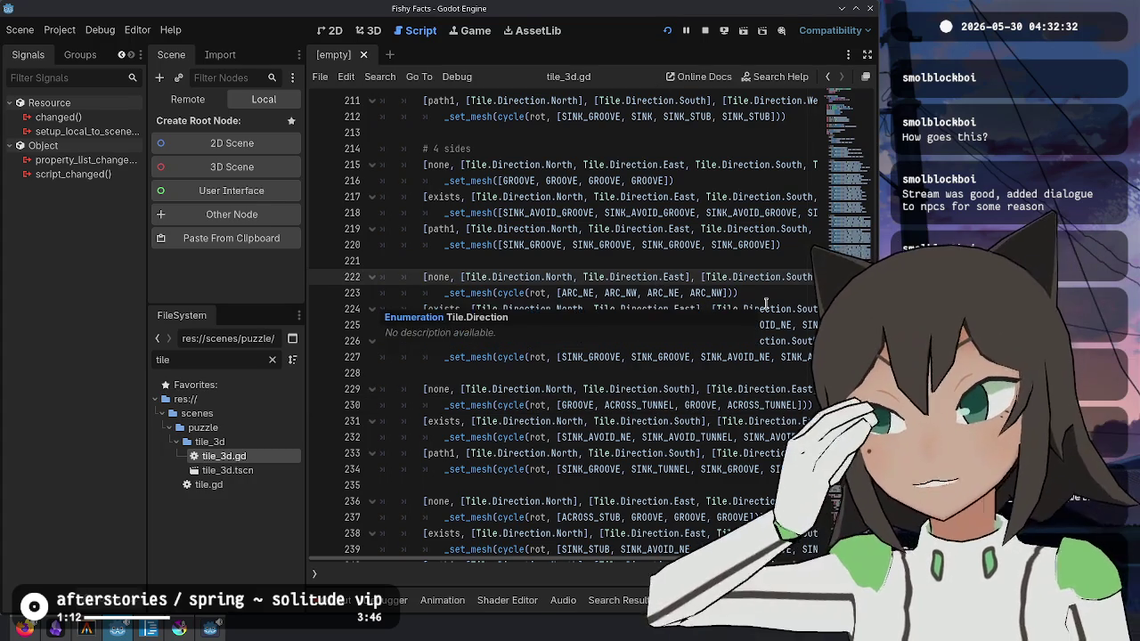
{"action": "left_click", "coordinate": [713, 277]}
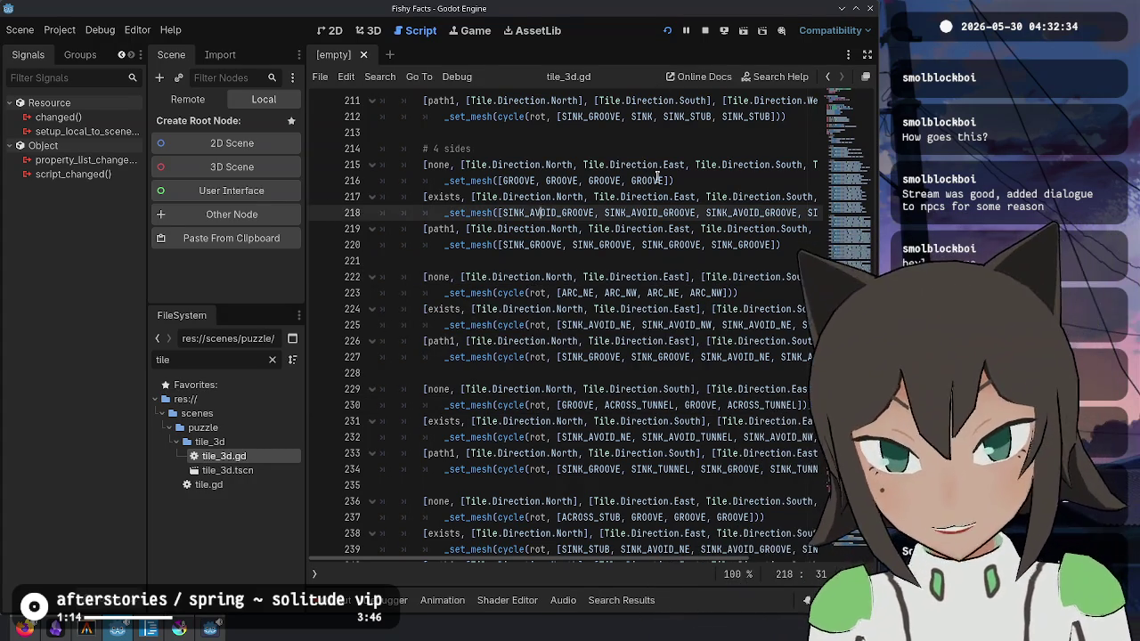
{"action": "left_click", "coordinate": [746, 184]}
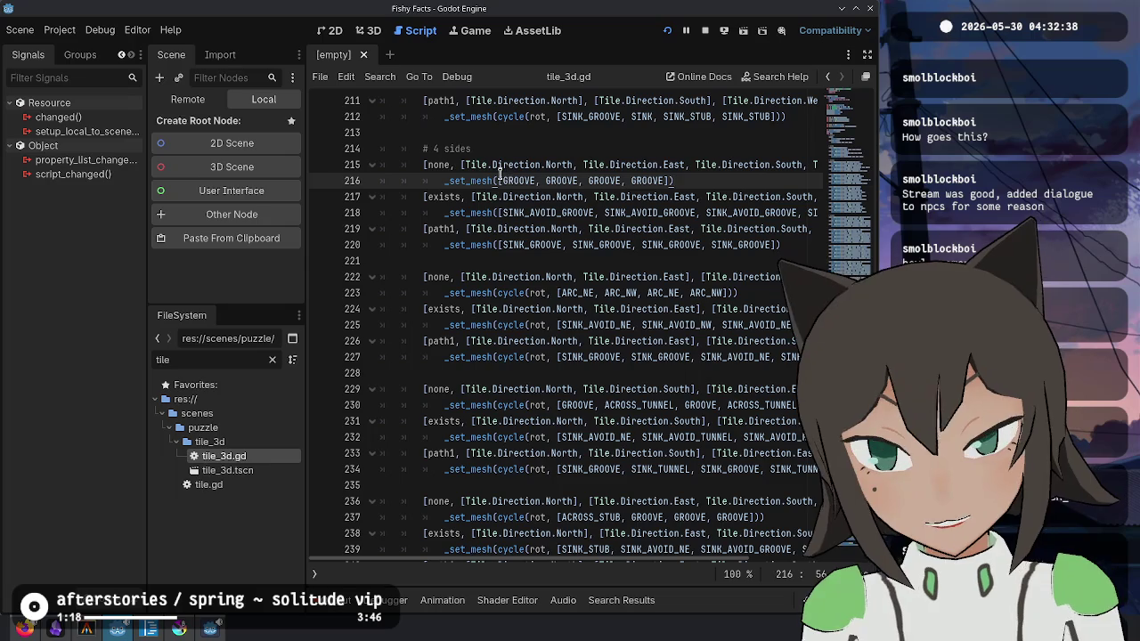
{"action": "left_click", "coordinate": [563, 275]}
Test-run the game with F5, close it, and return to the tunnel-crossing case on line 229.
{"action": "key", "text": "F5"}
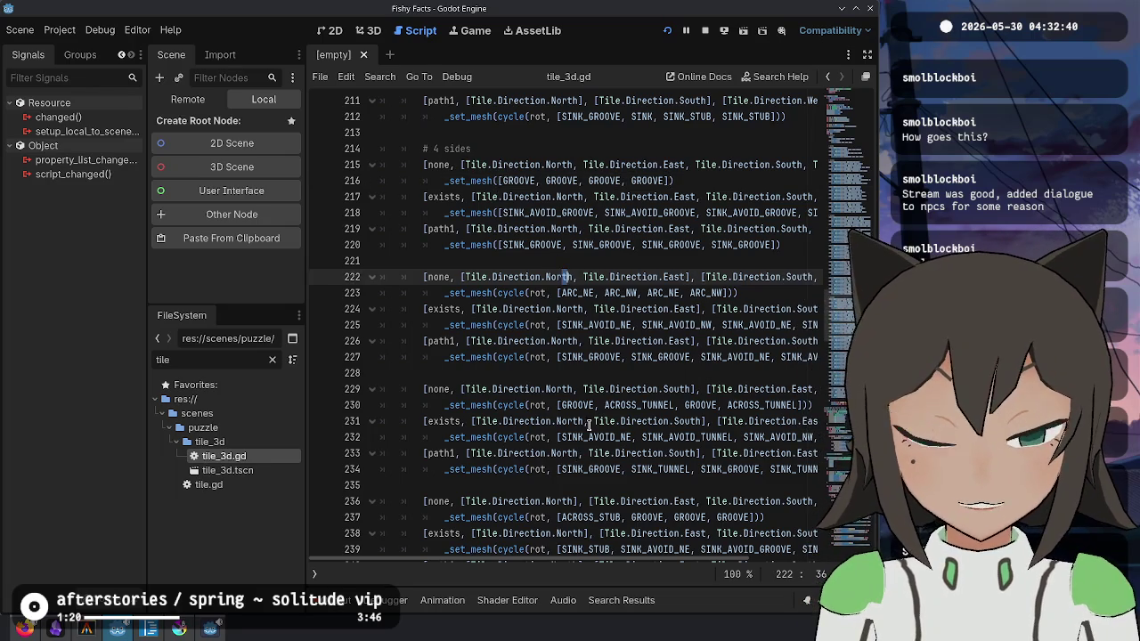
{"action": "key", "text": "F8"}
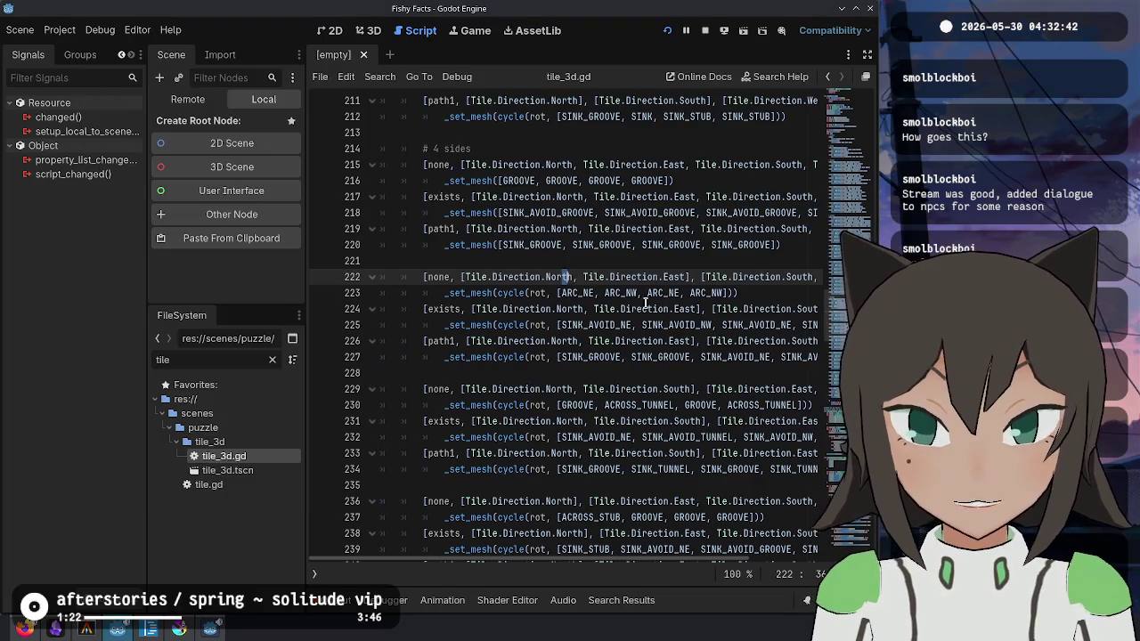
{"action": "left_click", "coordinate": [618, 280]}
{"action": "left_click", "coordinate": [582, 390]}
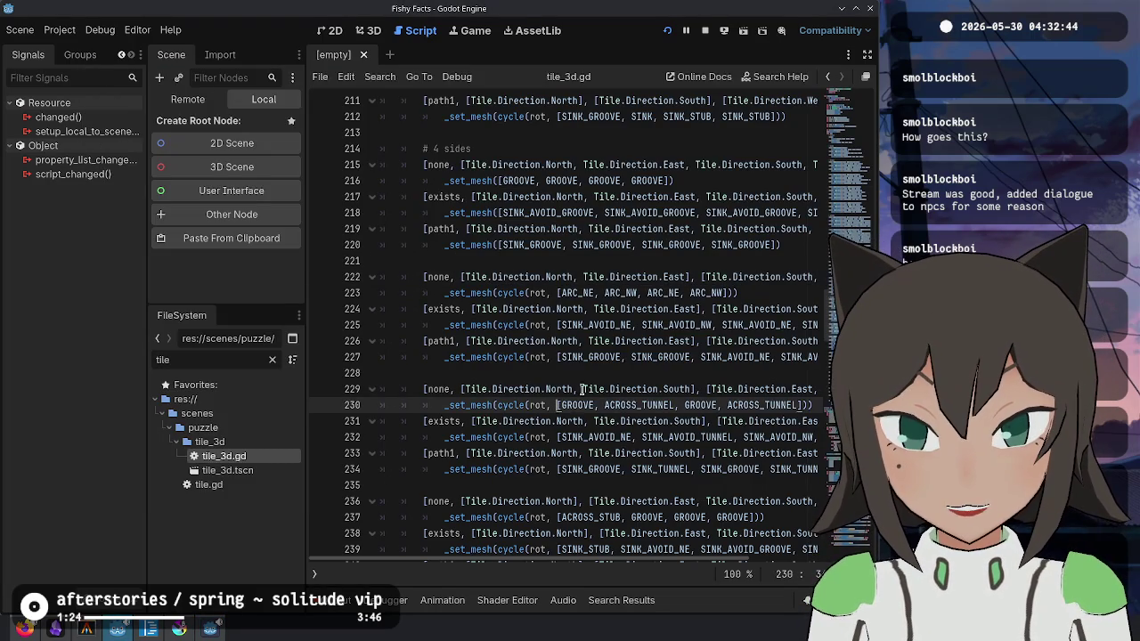
{"action": "scroll", "coordinate": [659, 459], "scroll_direction": "down", "scroll_amount": 2}
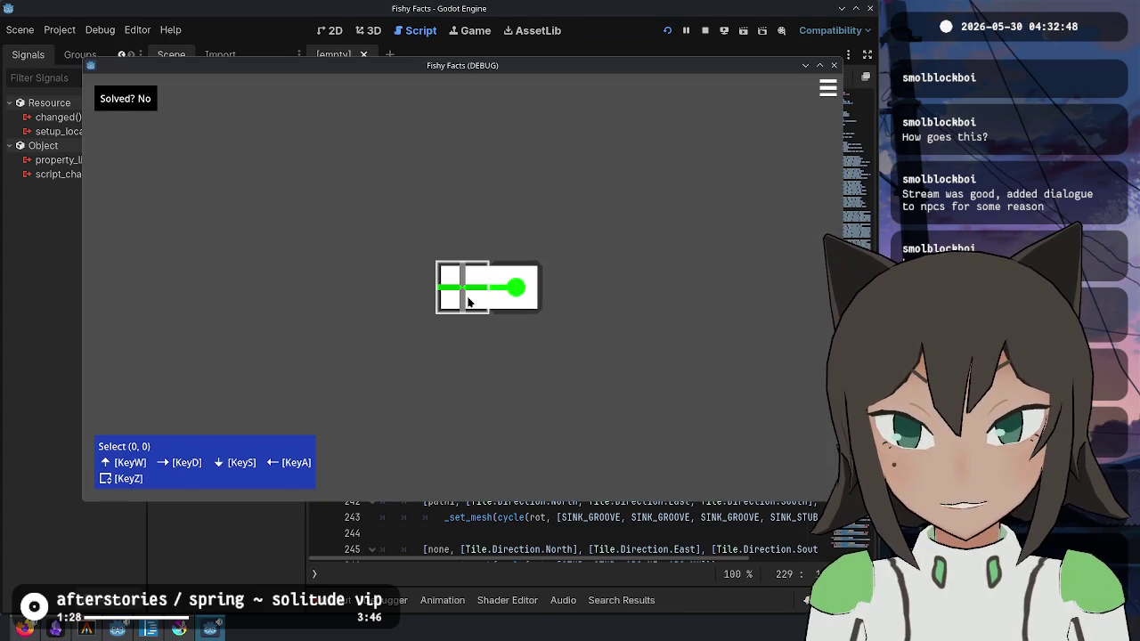
In the debug game, switch the tile to path editing and extend the path across the tunnel tile.
{"action": "left_click", "coordinate": [477, 296]}
{"action": "left_click", "coordinate": [545, 318]}
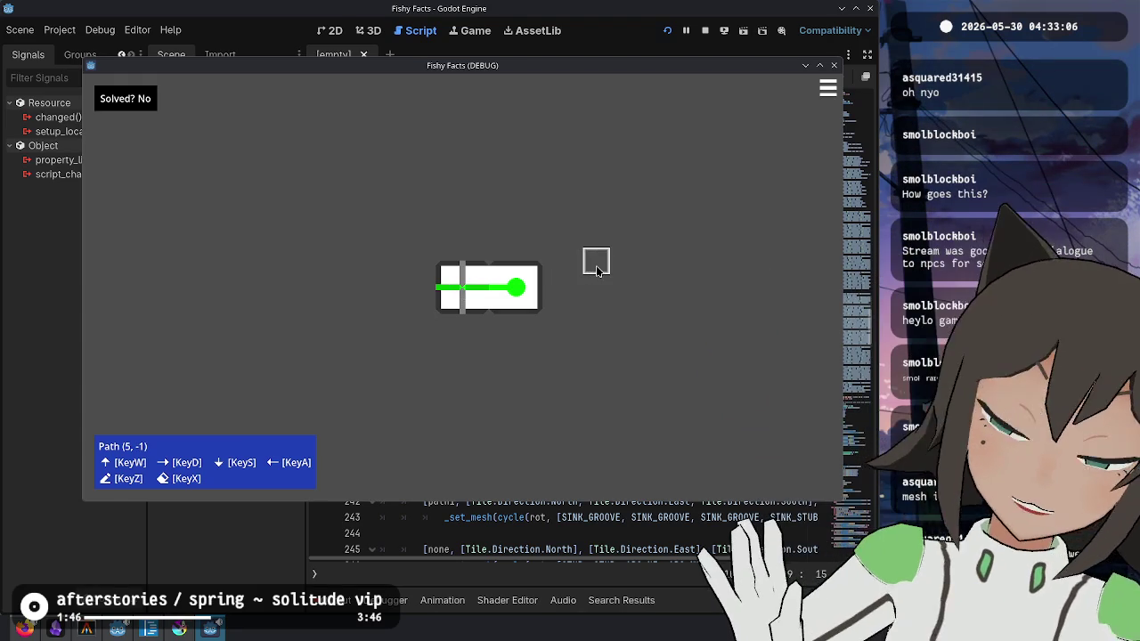
{"action": "left_click", "coordinate": [463, 290]}
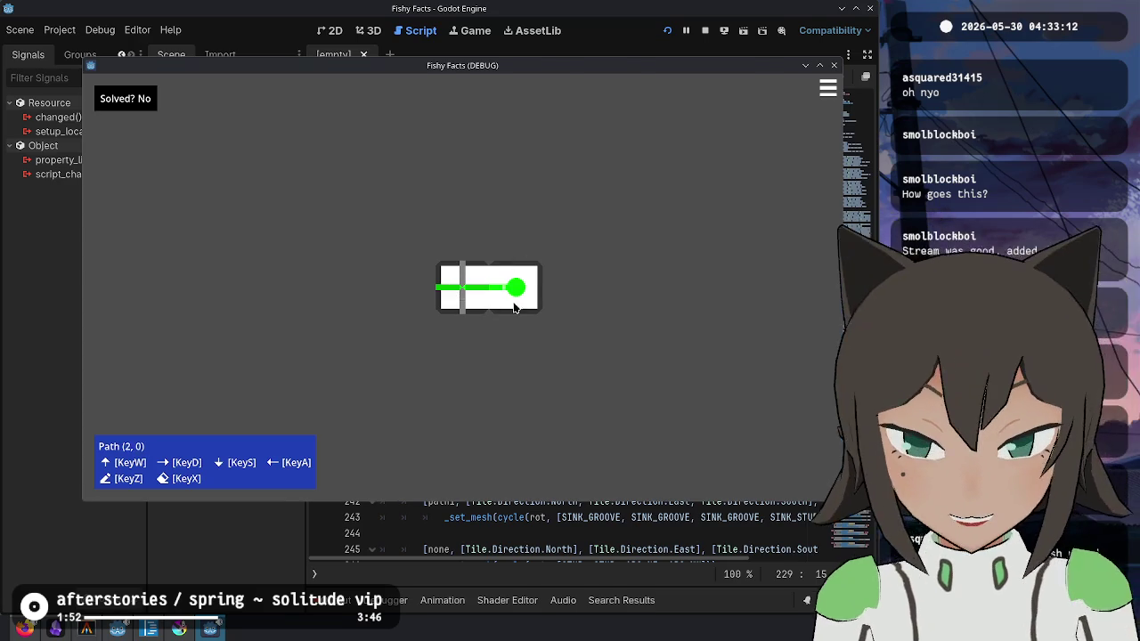
{"action": "key", "text": "alt+Tab"}
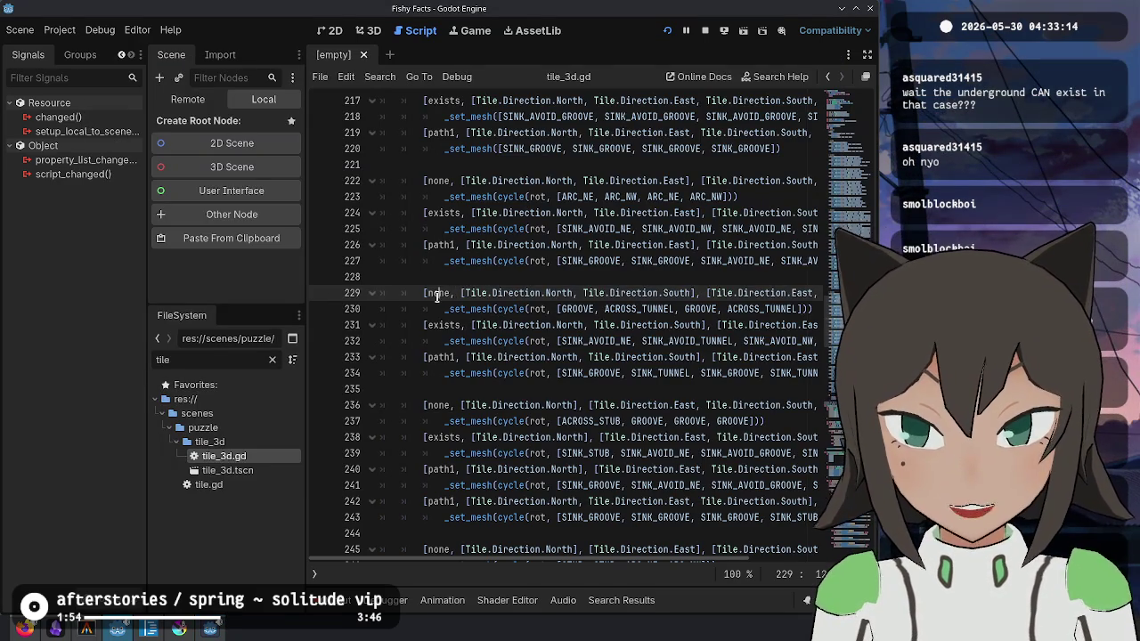
Break the closing brackets of line 230's cycle(rot, [ call onto a new line.
{"action": "key", "text": "End"}
{"action": "key", "text": "Home"}
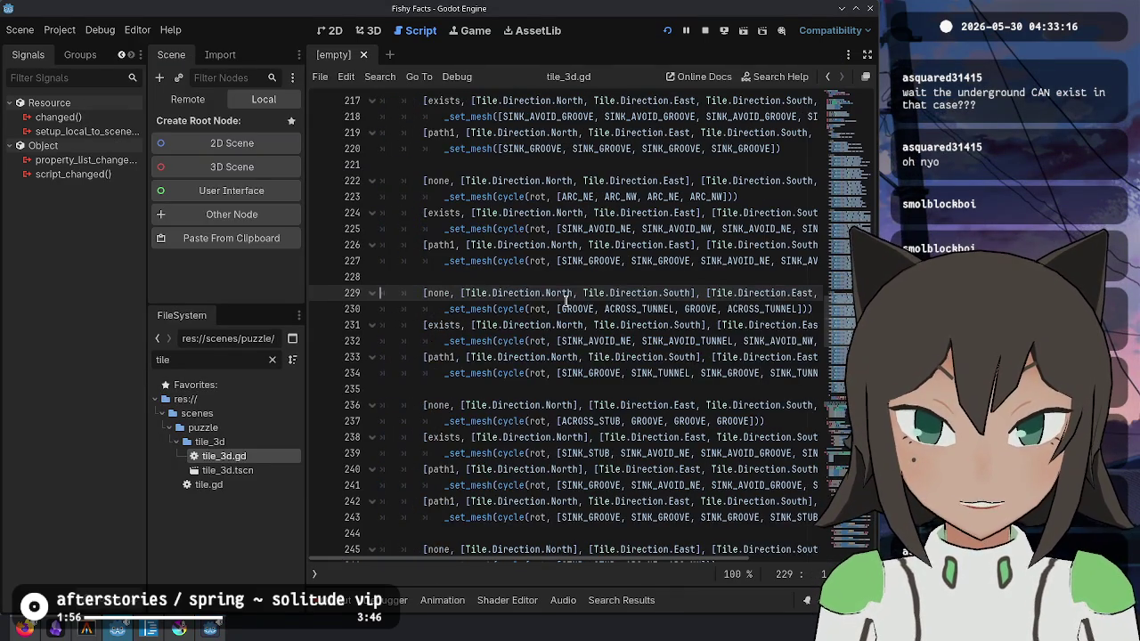
{"action": "key", "text": "End"}
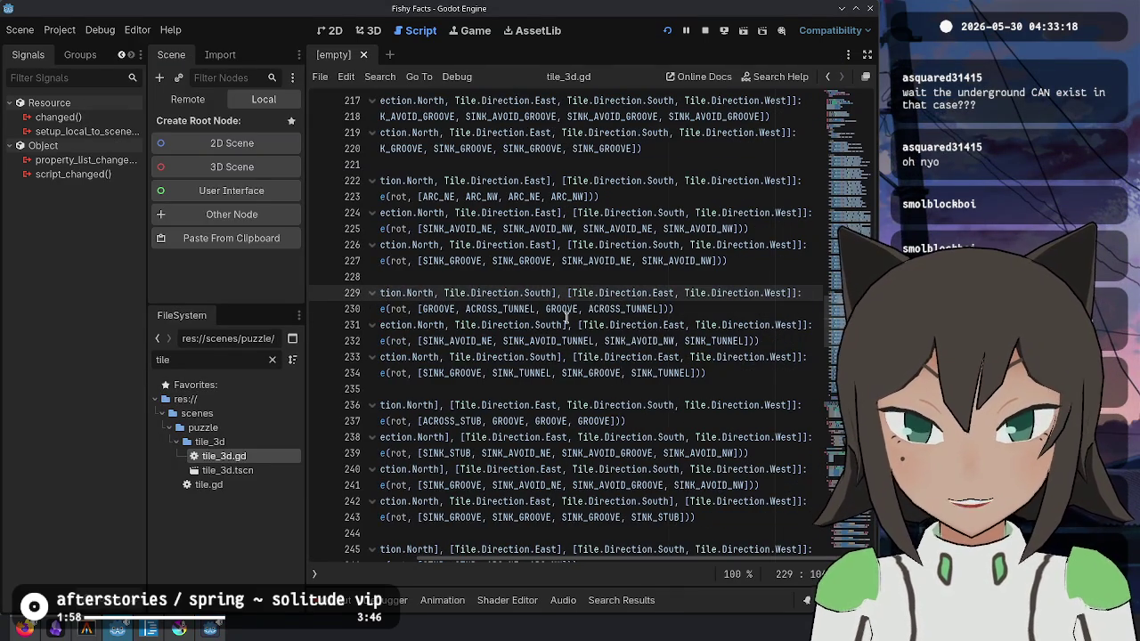
{"action": "left_click", "coordinate": [408, 310]}
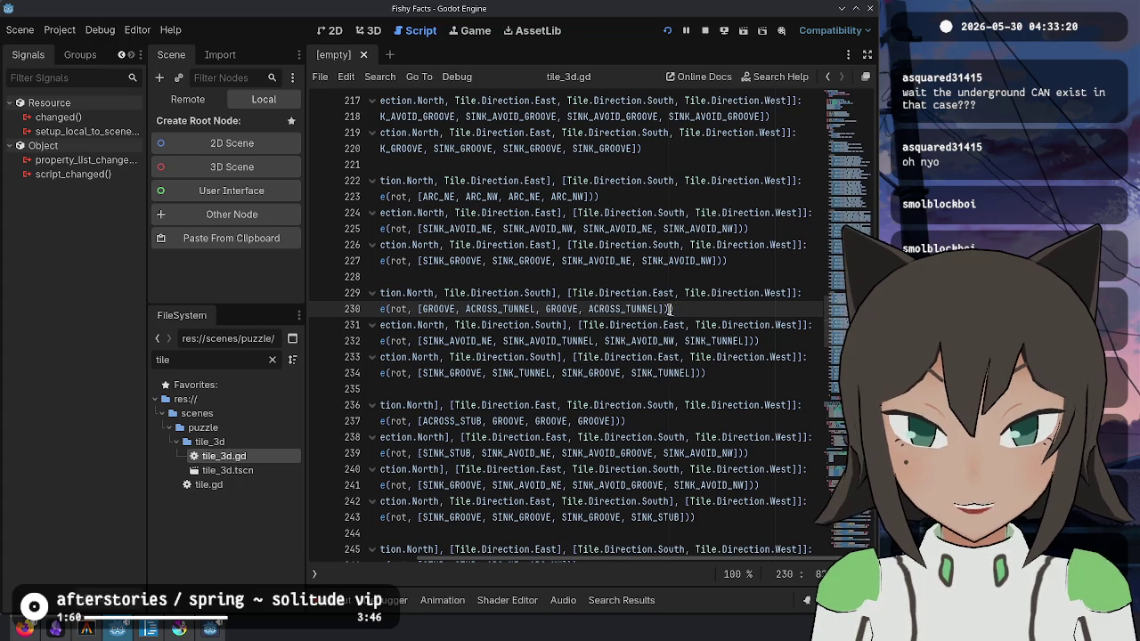
{"action": "key", "text": "Return"}
Put the GROOVE/ACROSS_TUNNEL list on its own indented line, close with ])), and rerun the game.
{"action": "scroll", "coordinate": [570, 330], "scroll_direction": "left", "scroll_amount": 3}
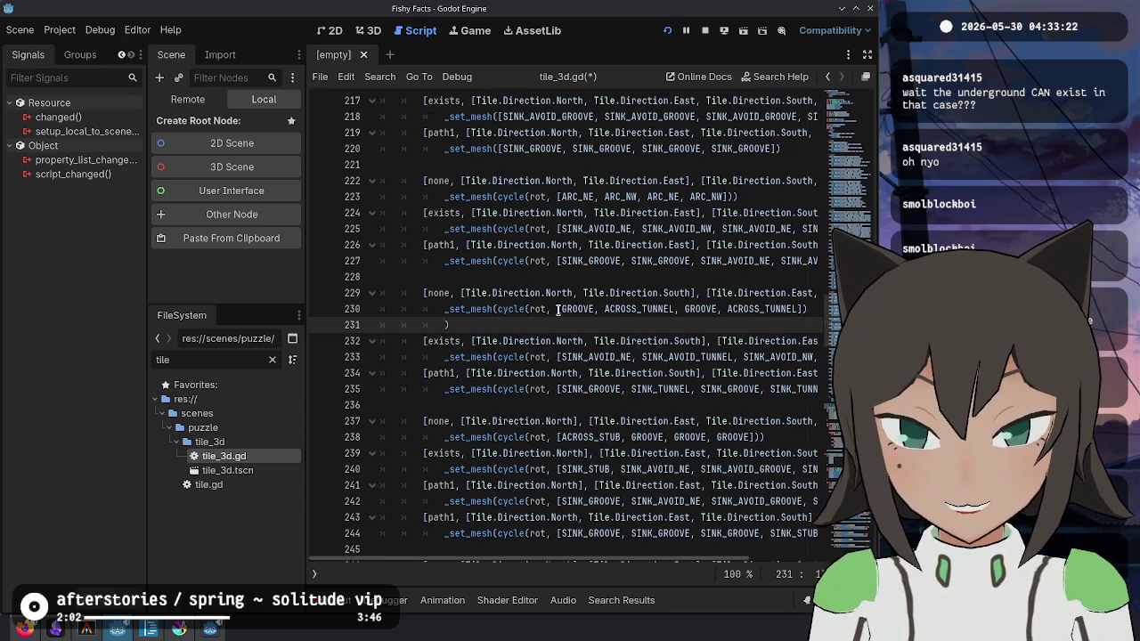
{"action": "left_click", "coordinate": [559, 309]}
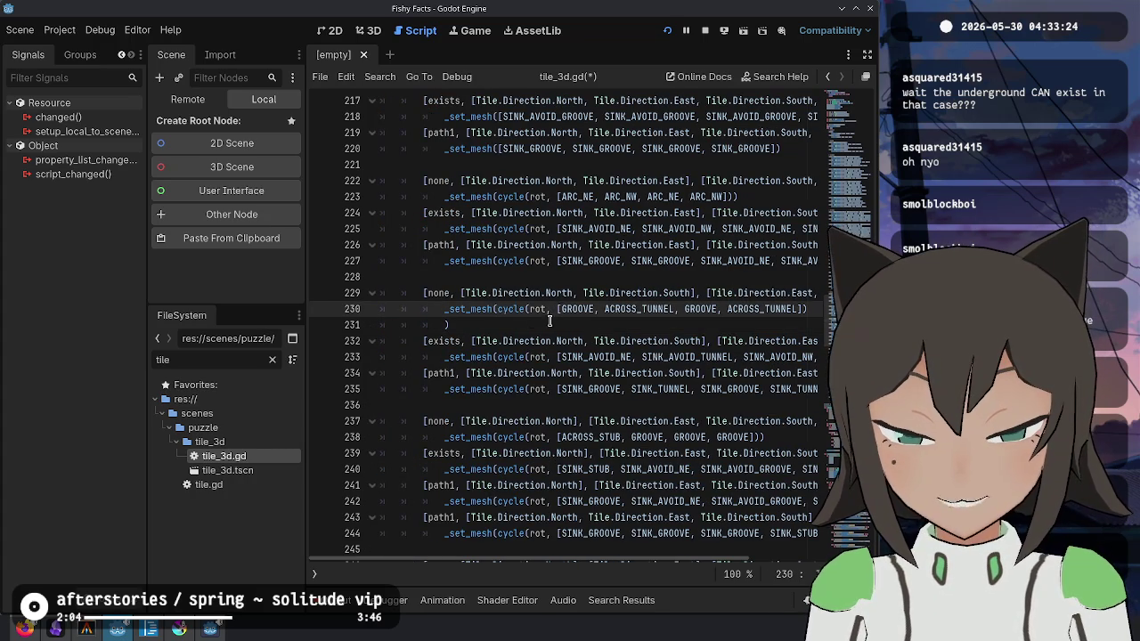
{"action": "key", "text": "Return"}
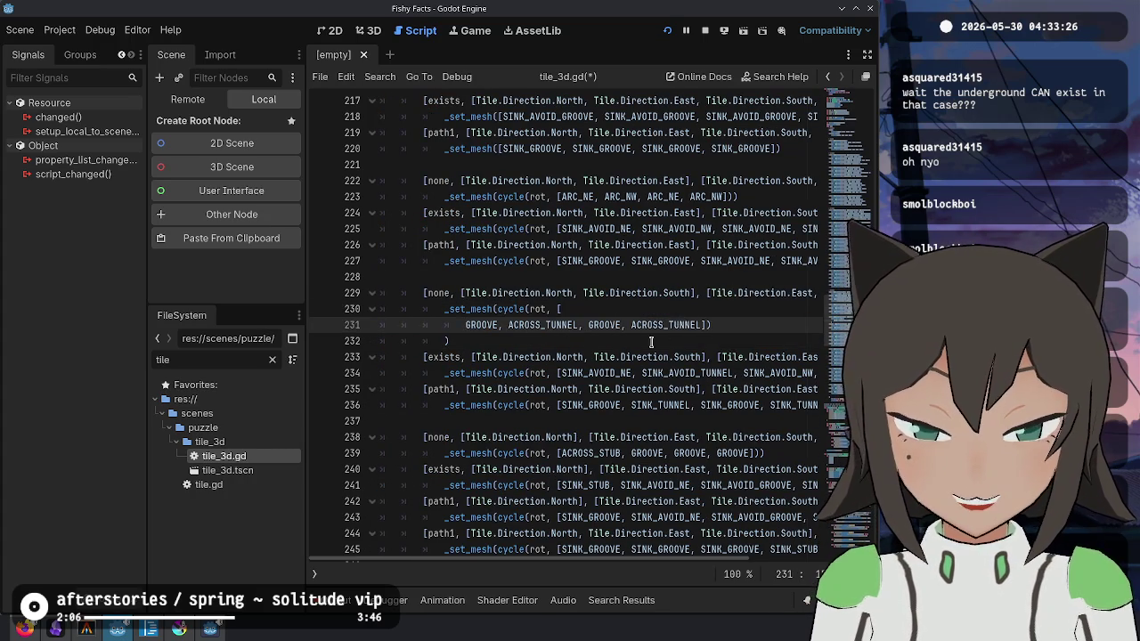
{"action": "key", "text": "Return"}
{"action": "left_click", "coordinate": [445, 357]}
{"action": "key", "text": "BackSpace"}
{"action": "left_click", "coordinate": [631, 325]}
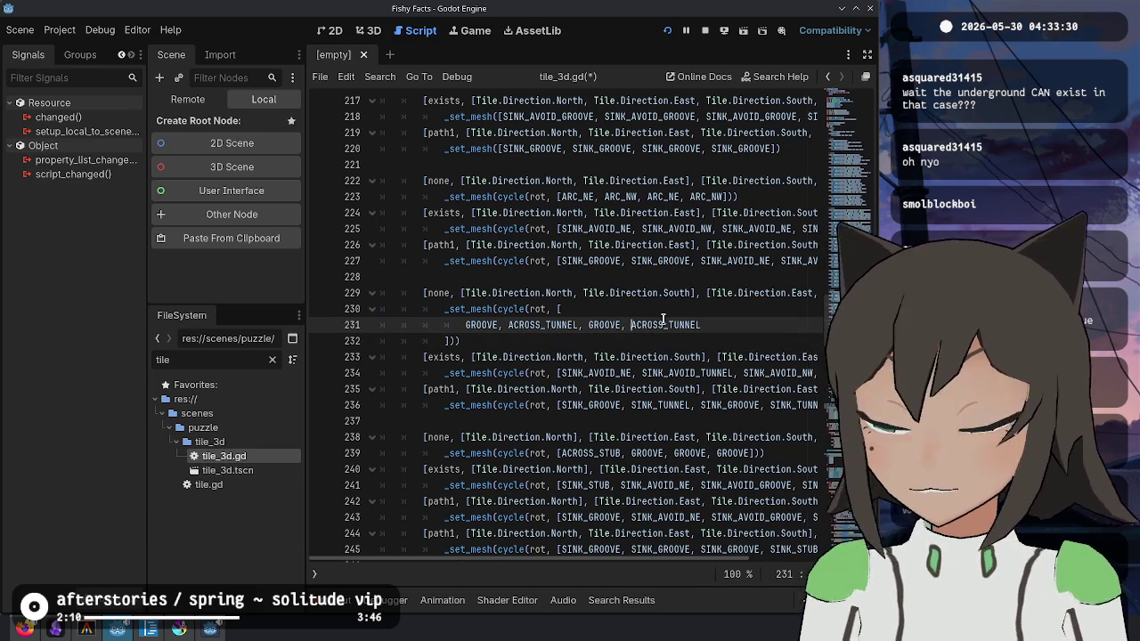
{"action": "key", "text": "F5"}
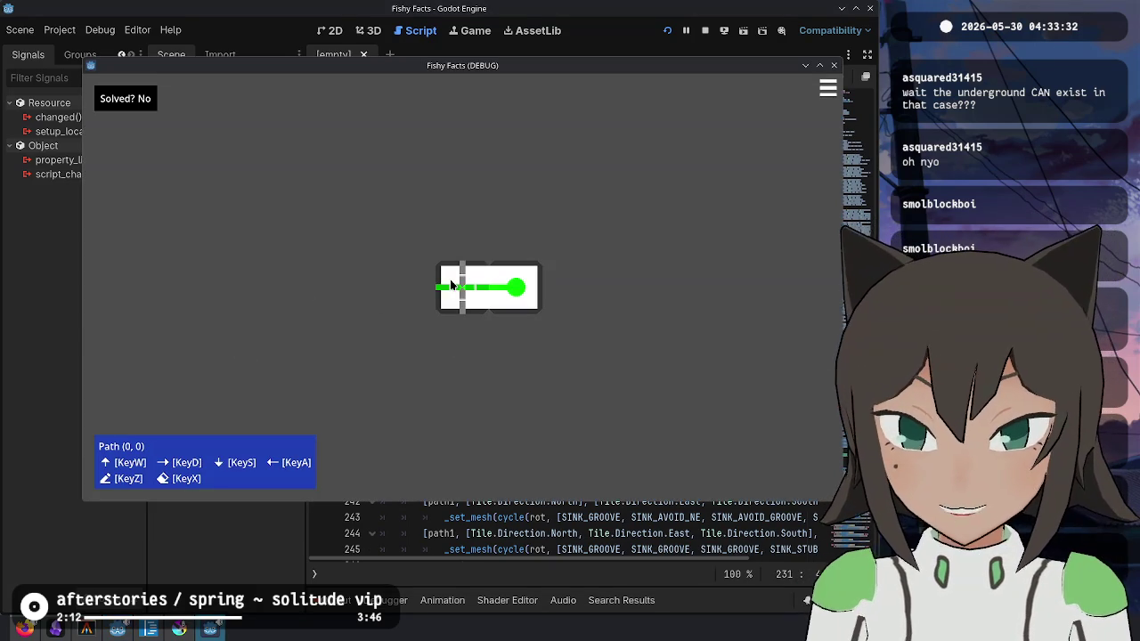
Add a tile above the tunnel tile, draw its path south, and colour its feature red.
{"action": "left_click", "coordinate": [468, 296]}
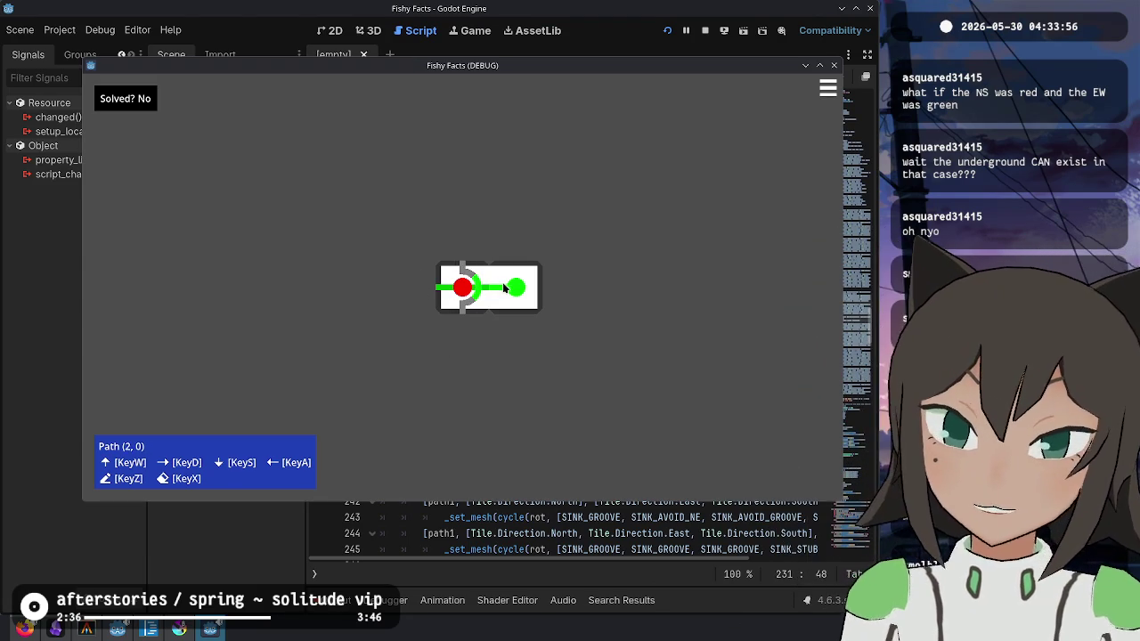
{"action": "left_click", "coordinate": [462, 233]}
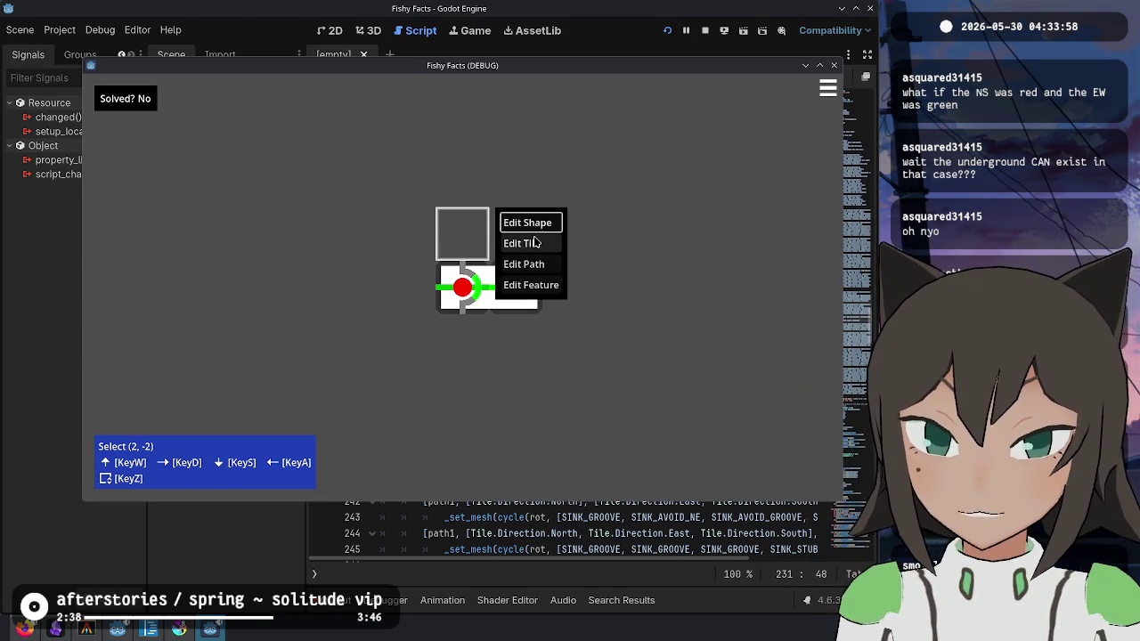
{"action": "left_click", "coordinate": [527, 222]}
{"action": "left_click", "coordinate": [461, 235]}
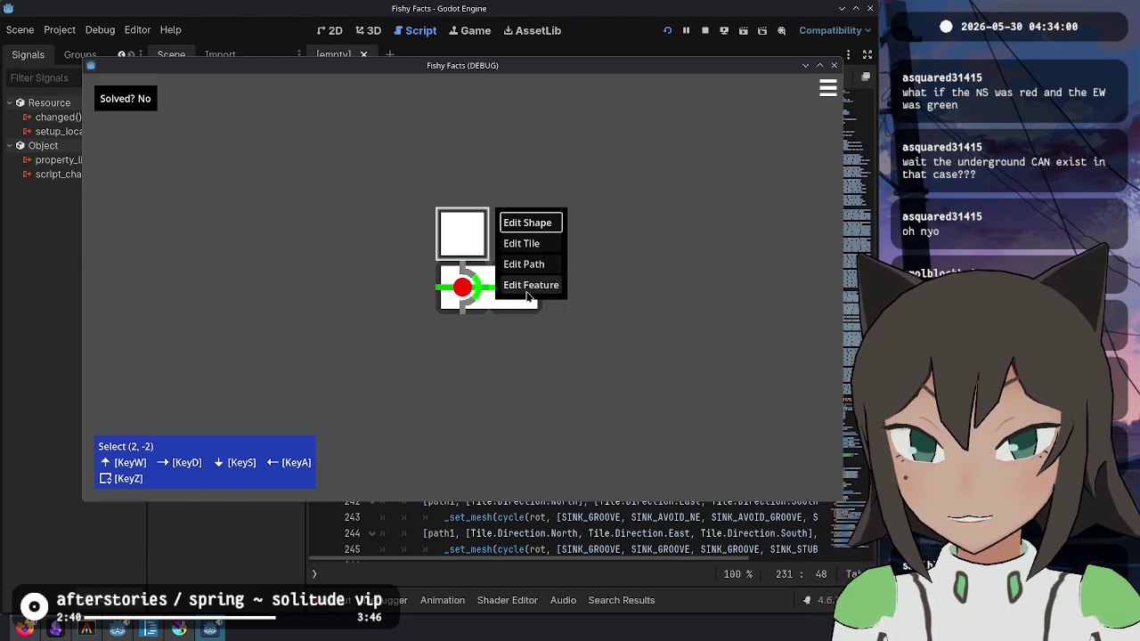
{"action": "left_click", "coordinate": [527, 288]}
{"action": "left_click", "coordinate": [466, 243]}
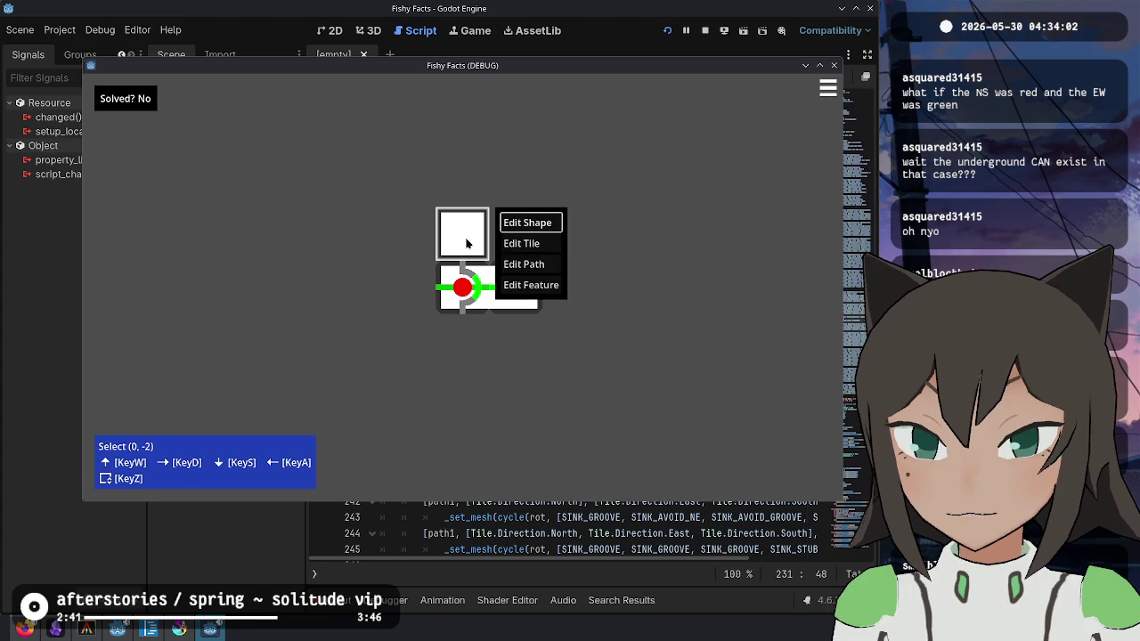
{"action": "left_click", "coordinate": [523, 265]}
{"action": "key", "text": "s"}
{"action": "left_click", "coordinate": [471, 340]}
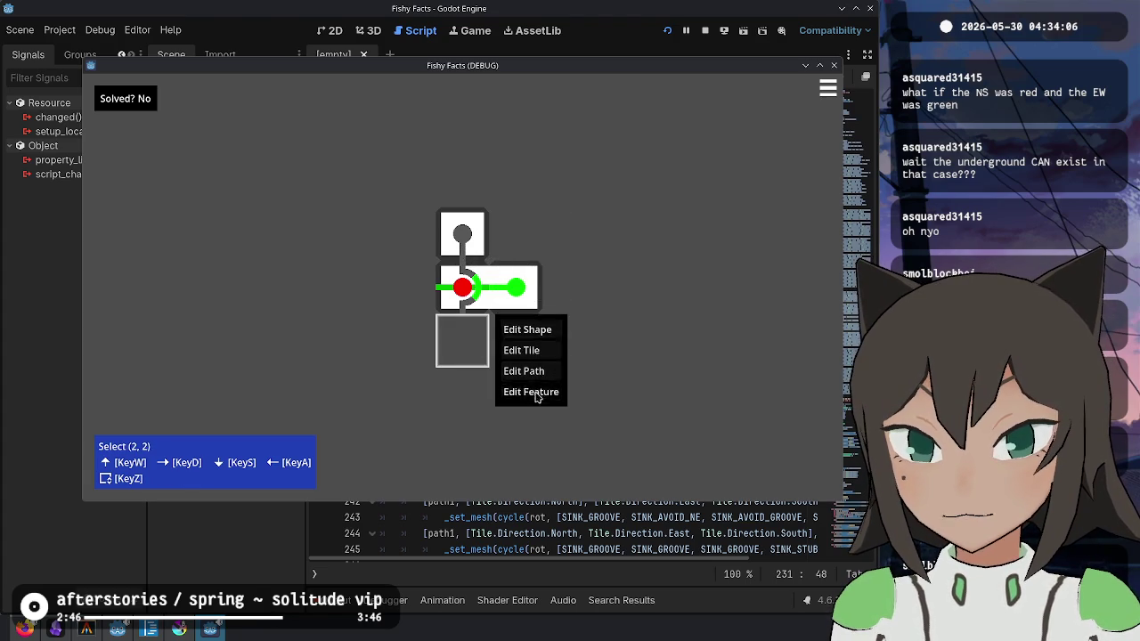
{"action": "left_click", "coordinate": [534, 392]}
{"action": "left_click", "coordinate": [467, 240]}
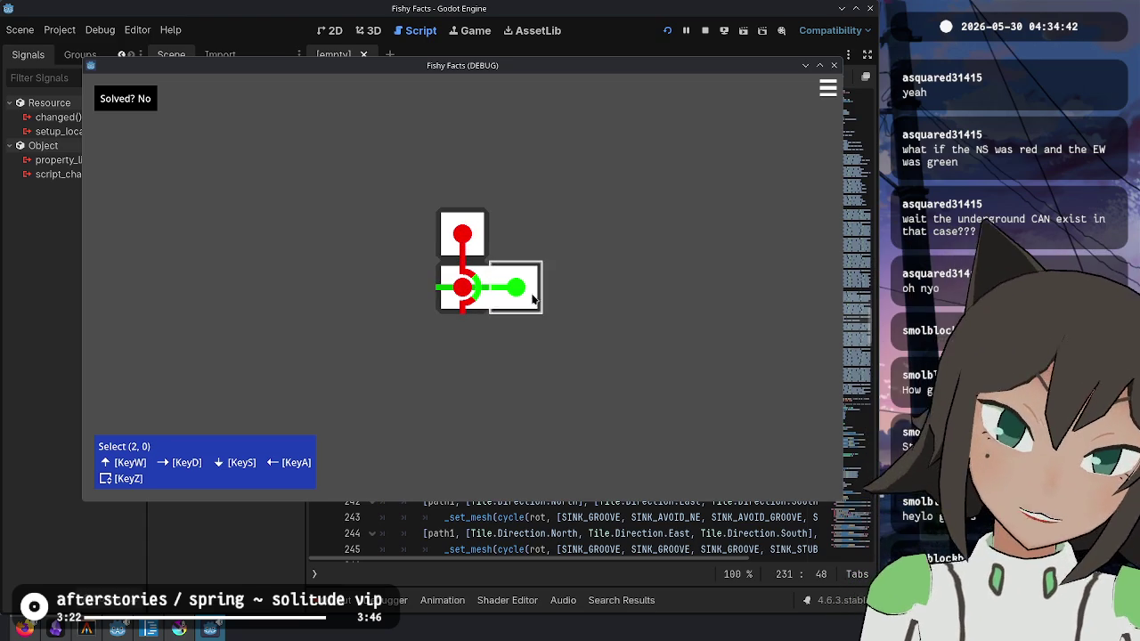
Remove the red dot from the crossing tile, then return to line 230 in the script editor.
{"action": "left_click", "coordinate": [476, 285]}
{"action": "left_click", "coordinate": [523, 318]}
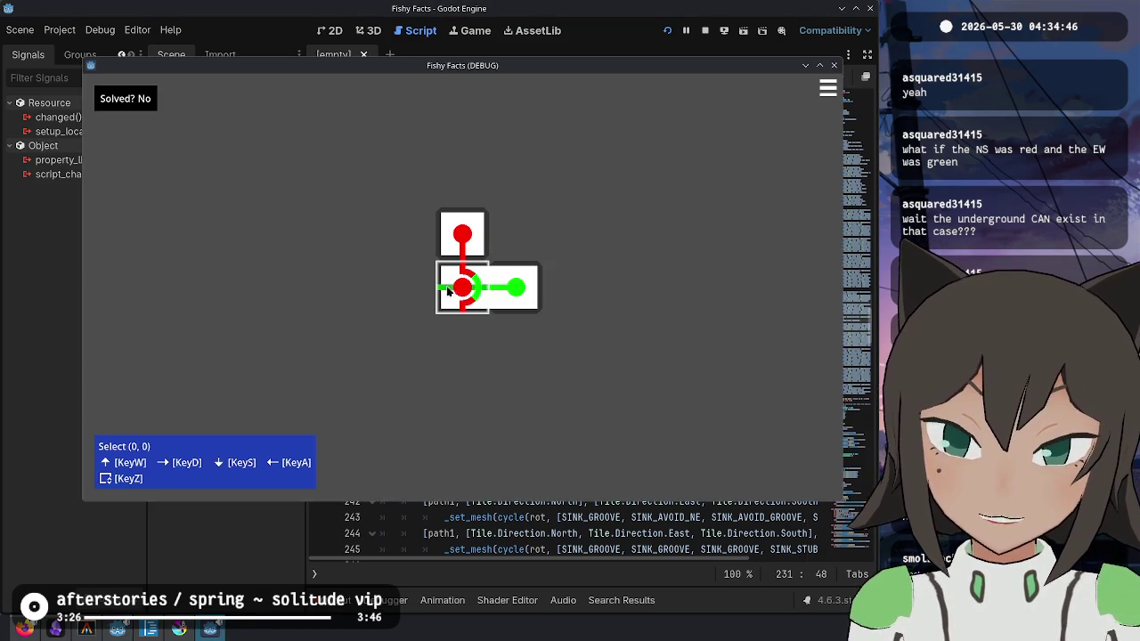
{"action": "left_click", "coordinate": [451, 289]}
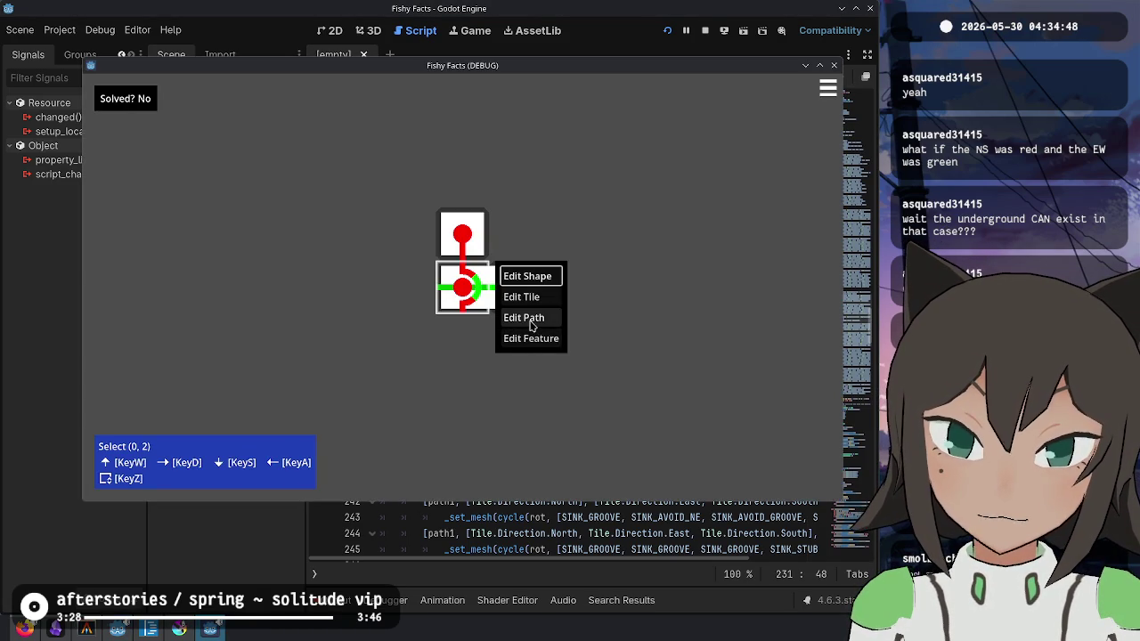
{"action": "left_click", "coordinate": [529, 338]}
{"action": "left_click", "coordinate": [479, 303]}
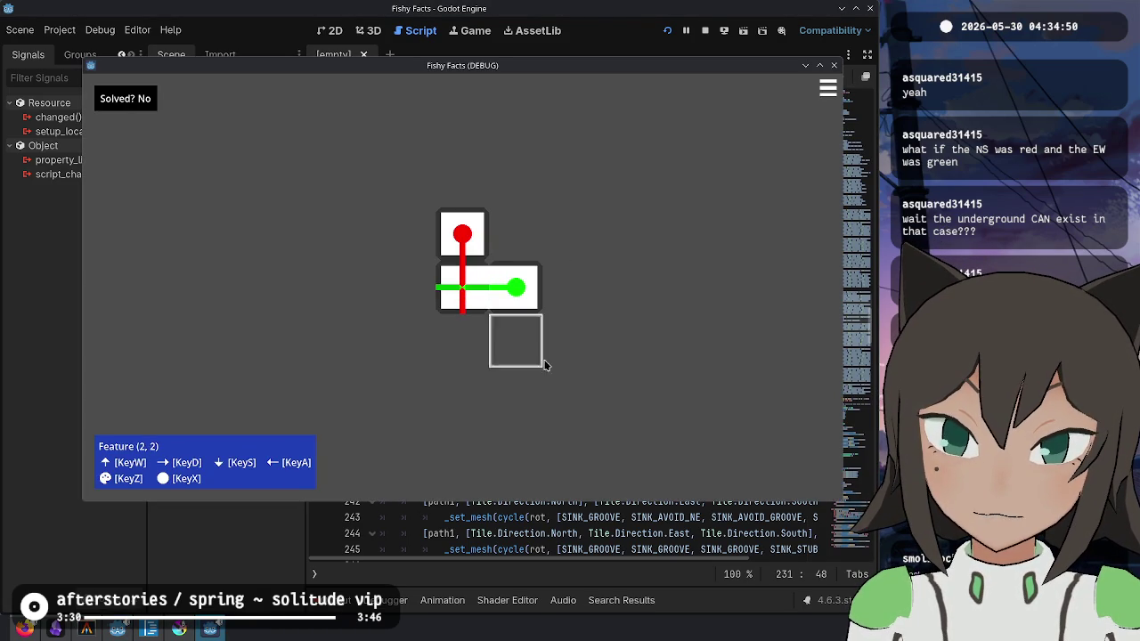
{"action": "key", "text": "Escape"}
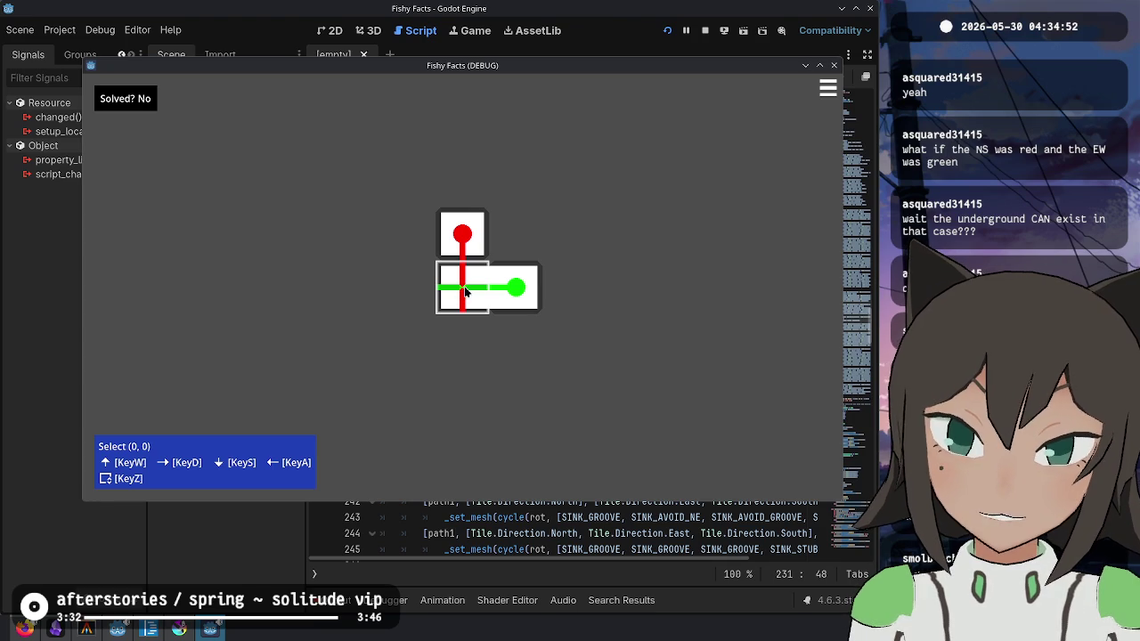
{"action": "key", "text": "alt+Tab"}
{"action": "left_click", "coordinate": [531, 308]}
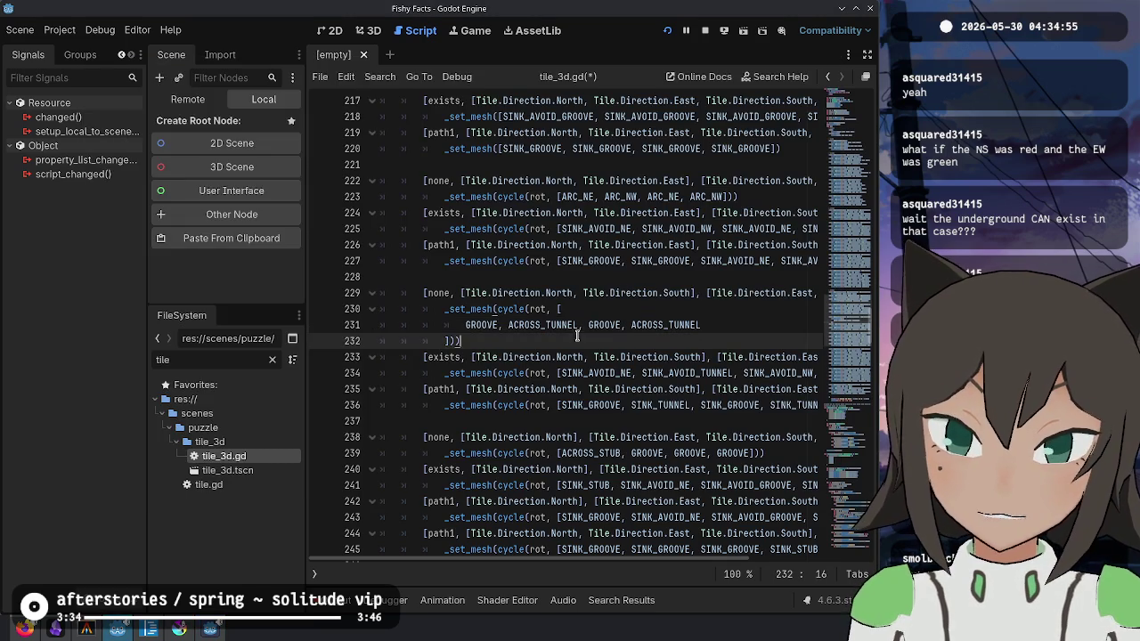
Put each GROOVE/ACROSS_TUNNEL anchor of the tunnel-crossing list on its own line.
{"action": "left_click", "coordinate": [506, 325]}
{"action": "key", "text": "Return"}
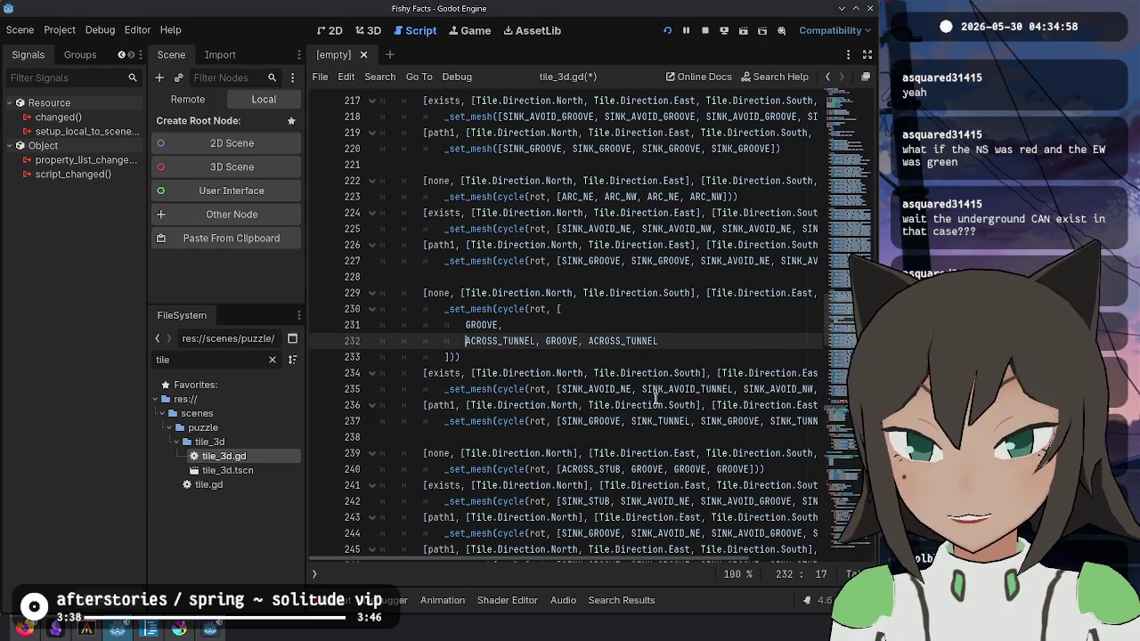
{"action": "key", "text": "ctrl+Right"}
{"action": "key", "text": "ctrl+Right"}
{"action": "key", "text": "Return"}
{"action": "key", "text": "ctrl+Right"}
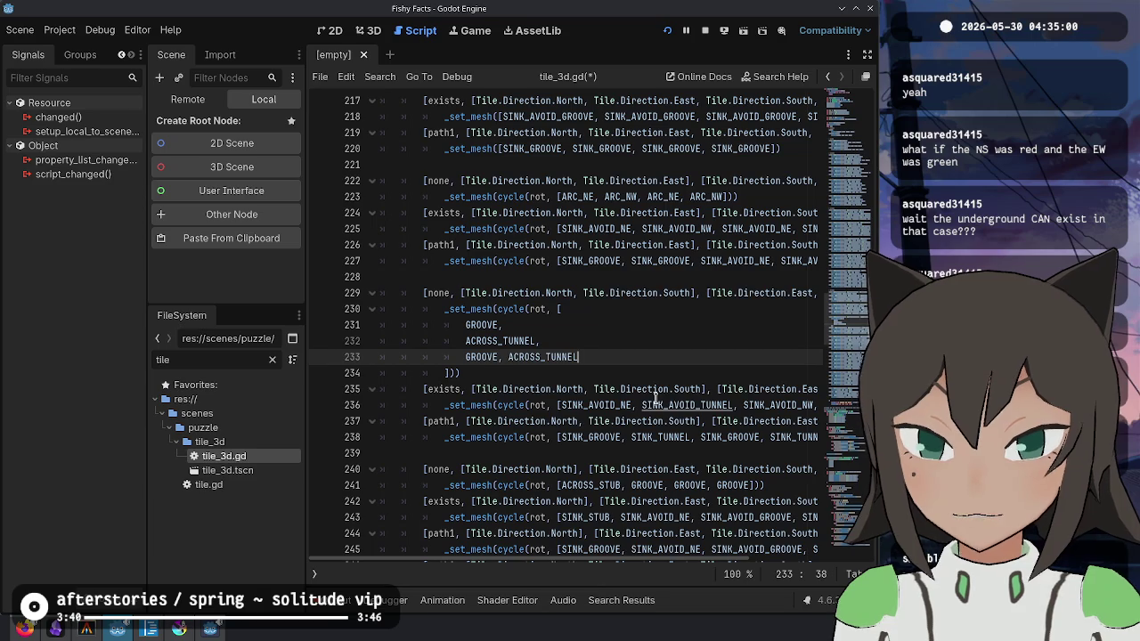
{"action": "key", "text": "ctrl+Left"}
{"action": "key", "text": "Return"}
{"action": "key", "text": "Up"}
{"action": "key", "text": "Up"}
{"action": "key", "text": "Up"}
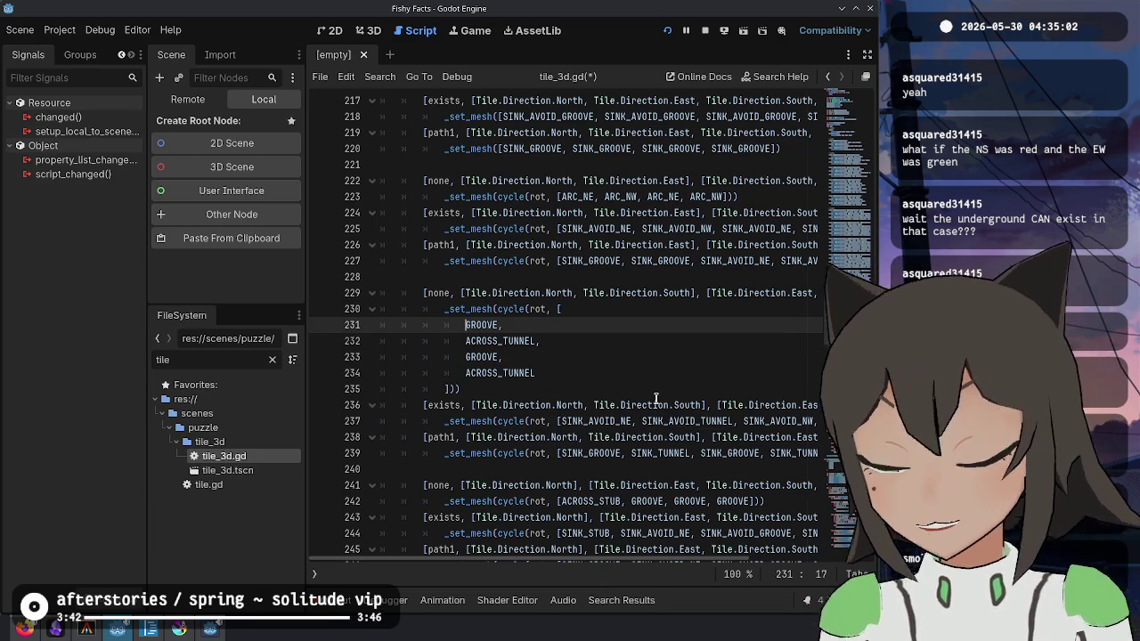
Correct line 230's call to _set_mesh_data, exposing the Array[MeshData] argument error.
{"action": "key", "text": "Up"}
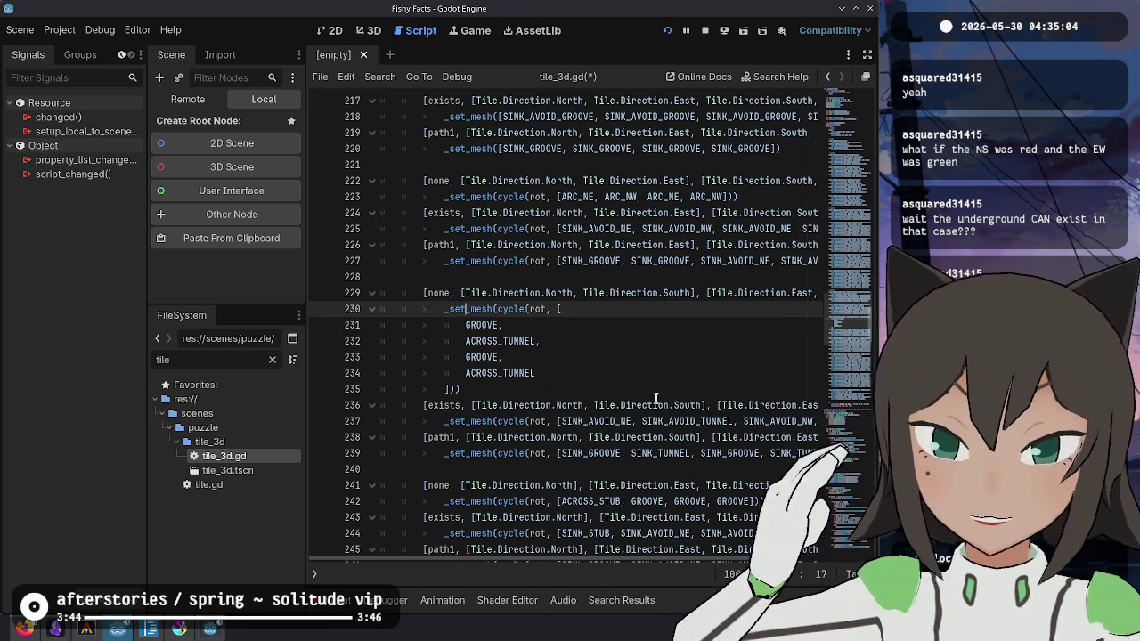
{"action": "key", "text": "ctrl+Right"}
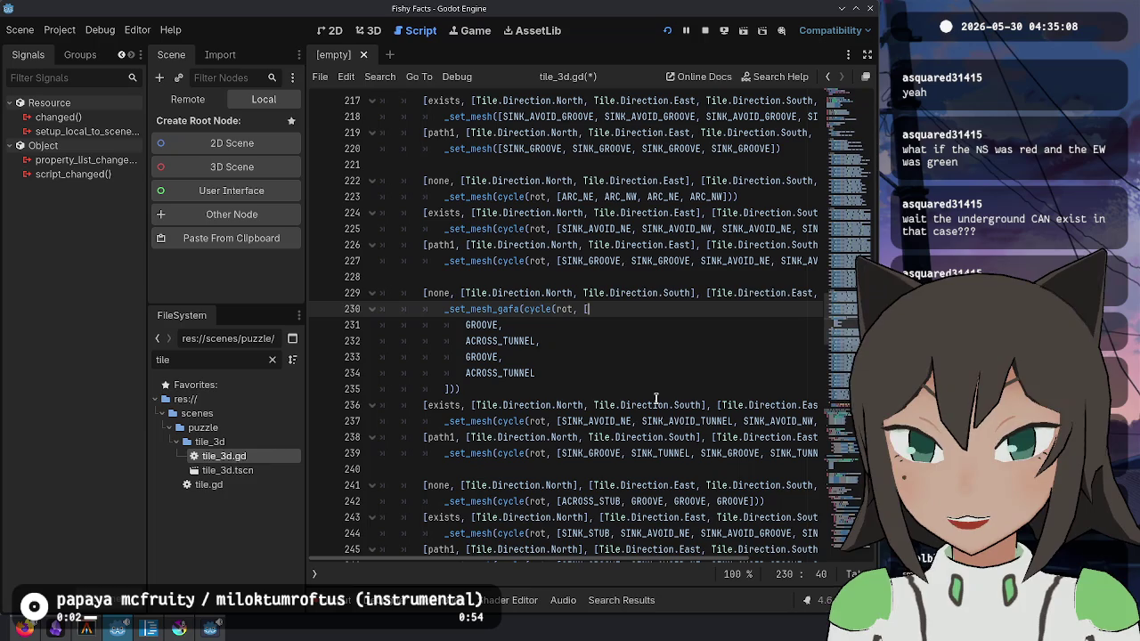
{"action": "key", "text": "ctrl+Left"}
{"action": "key", "text": "ctrl+Left"}
{"action": "key", "text": "ctrl+Left"}
{"action": "key", "text": "BackSpace"}
{"action": "key", "text": "BackSpace"}
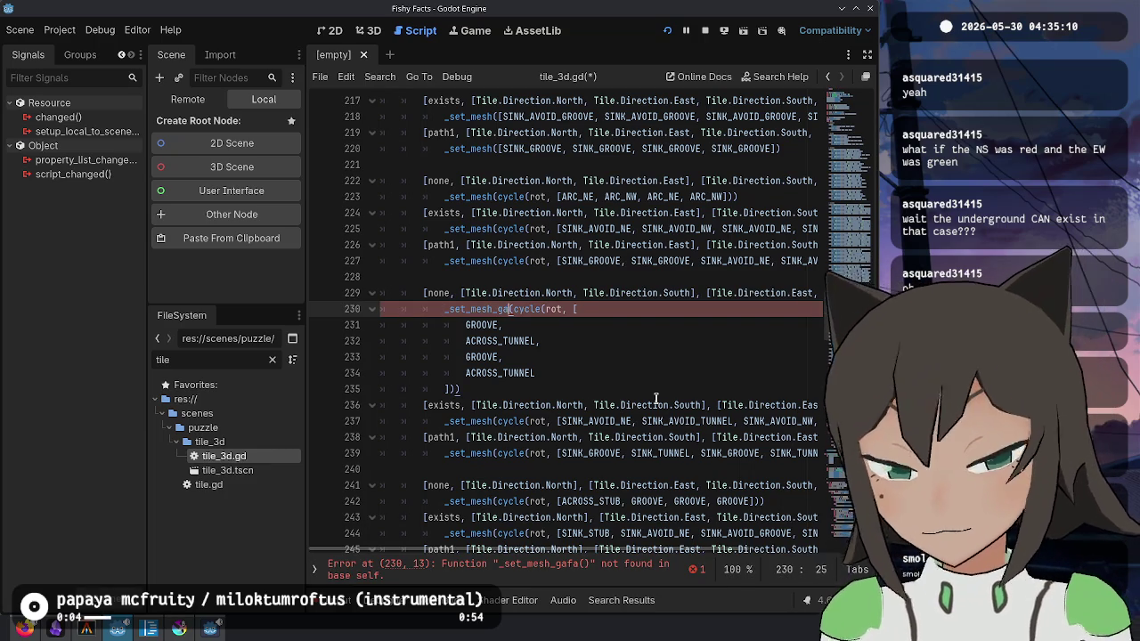
{"action": "key", "text": "Right"}
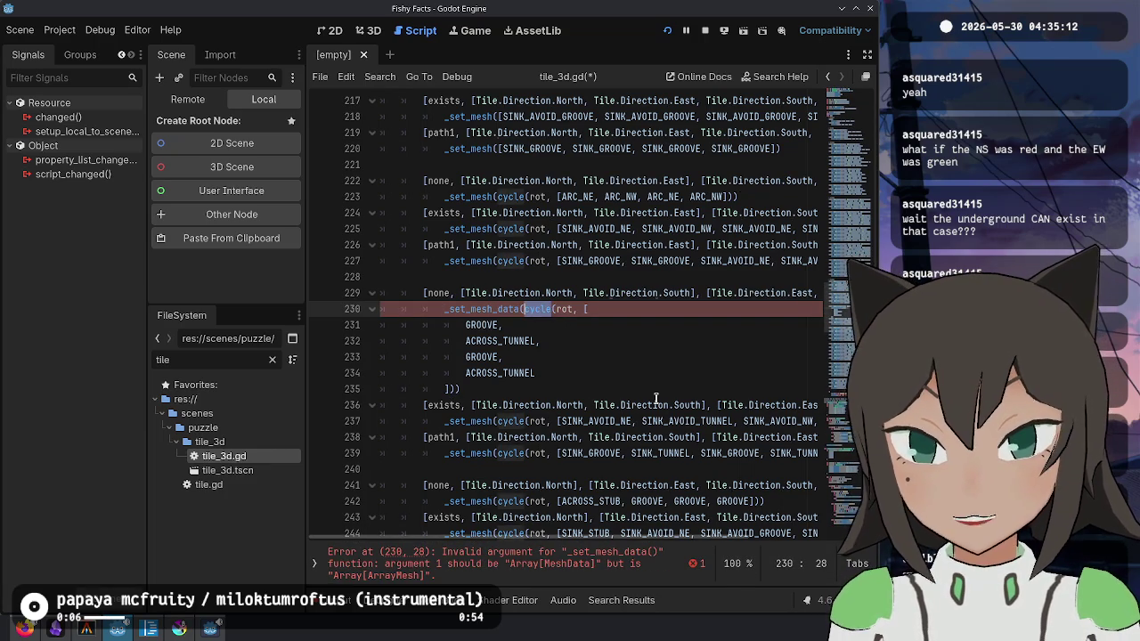
{"action": "key", "text": "ctrl+End"}
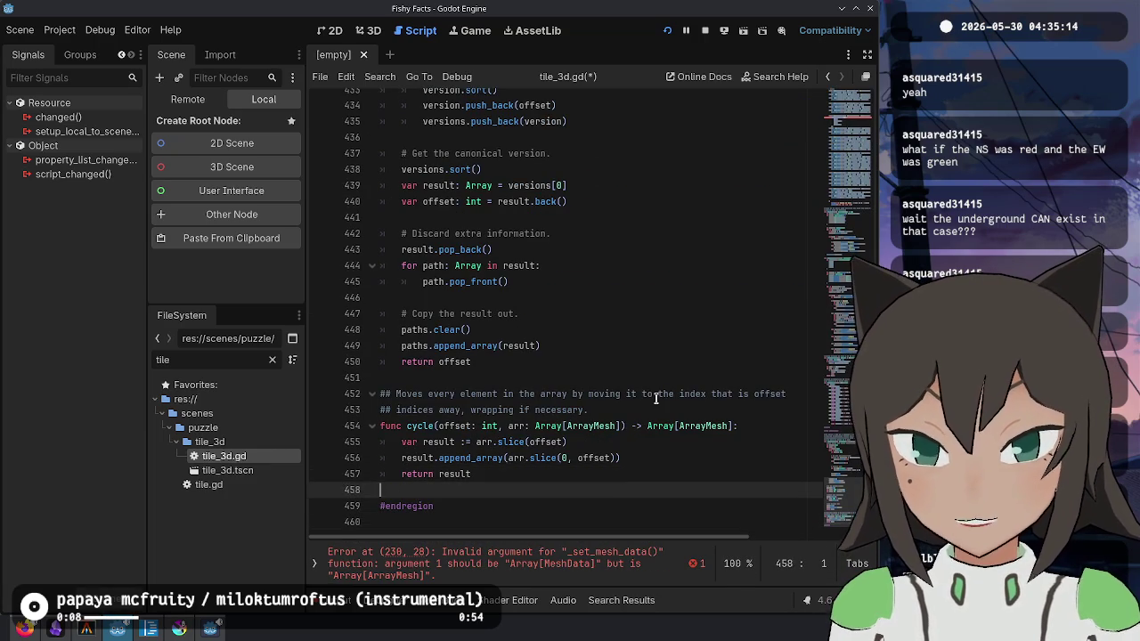
Duplicate the cycle function and change both ArrayMesh types in the copy to MeshData.
{"action": "key", "text": "shift+Up"}
{"action": "key", "text": "shift+Up"}
{"action": "key", "text": "shift+Up"}
{"action": "key", "text": "shift+Up"}
{"action": "key", "text": "shift+Up"}
{"action": "key", "text": "shift+Down"}
{"action": "key", "text": "shift+Down"}
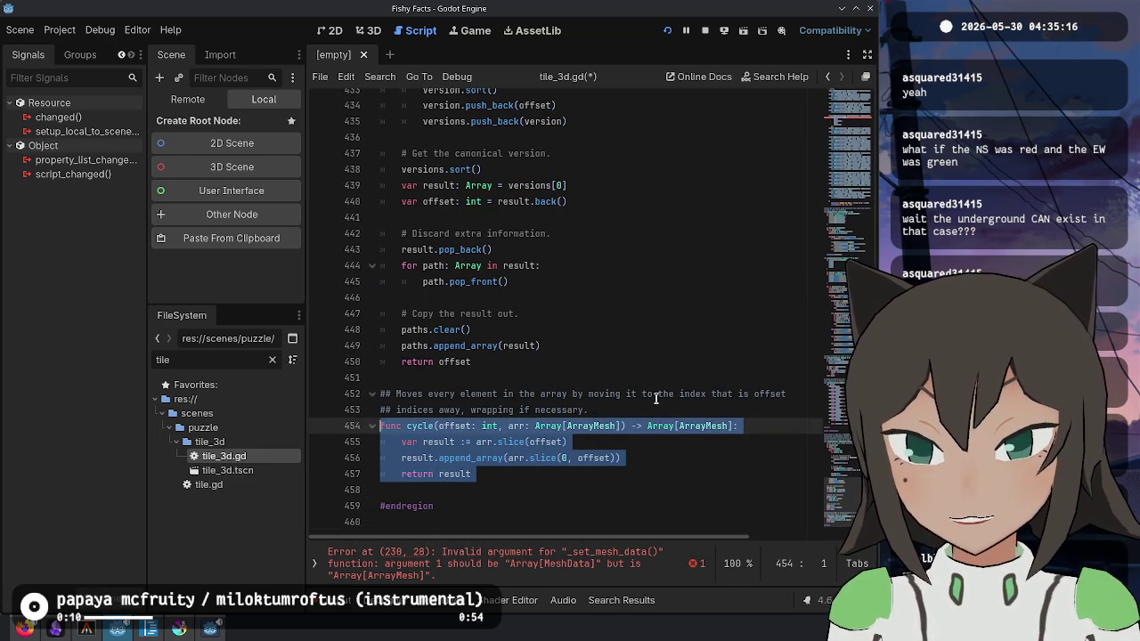
{"action": "key", "text": "ctrl+shift+d"}
{"action": "key", "text": "Up"}
{"action": "key", "text": "Up"}
{"action": "key", "text": "Up"}
{"action": "key", "text": "ctrl+Right"}
{"action": "key", "text": "ctrl+Right"}
{"action": "key", "text": "ctrl+Right"}
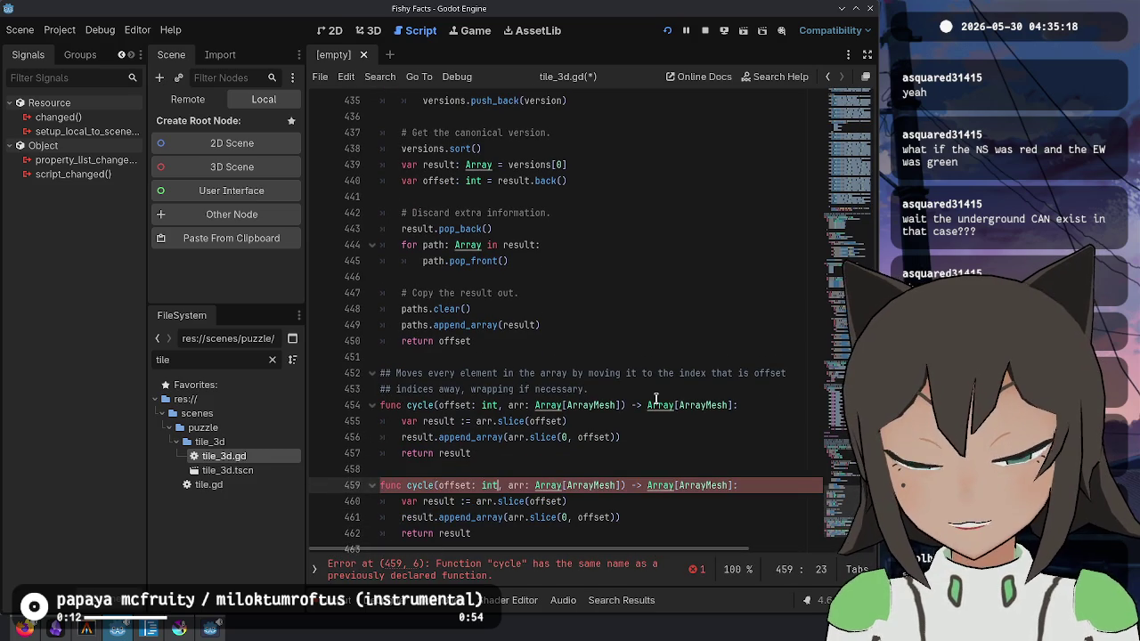
{"action": "key", "text": "ctrl+shift+Left"}
{"action": "key", "text": "ctrl+d"}
{"action": "type", "text": "M"}
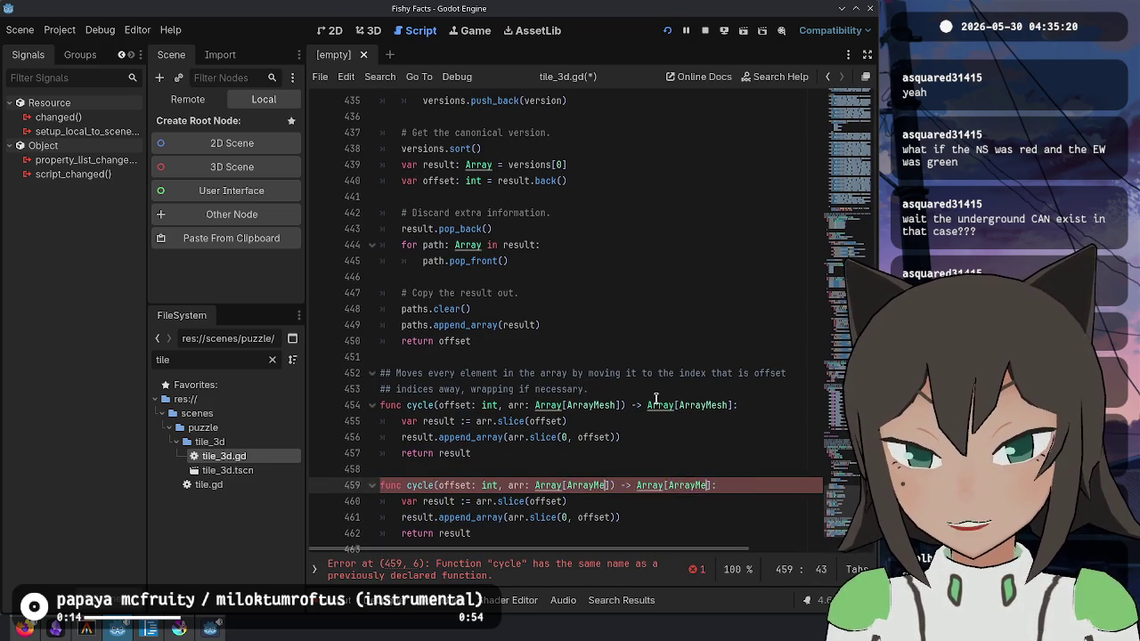
{"action": "type", "text": "eshData"}
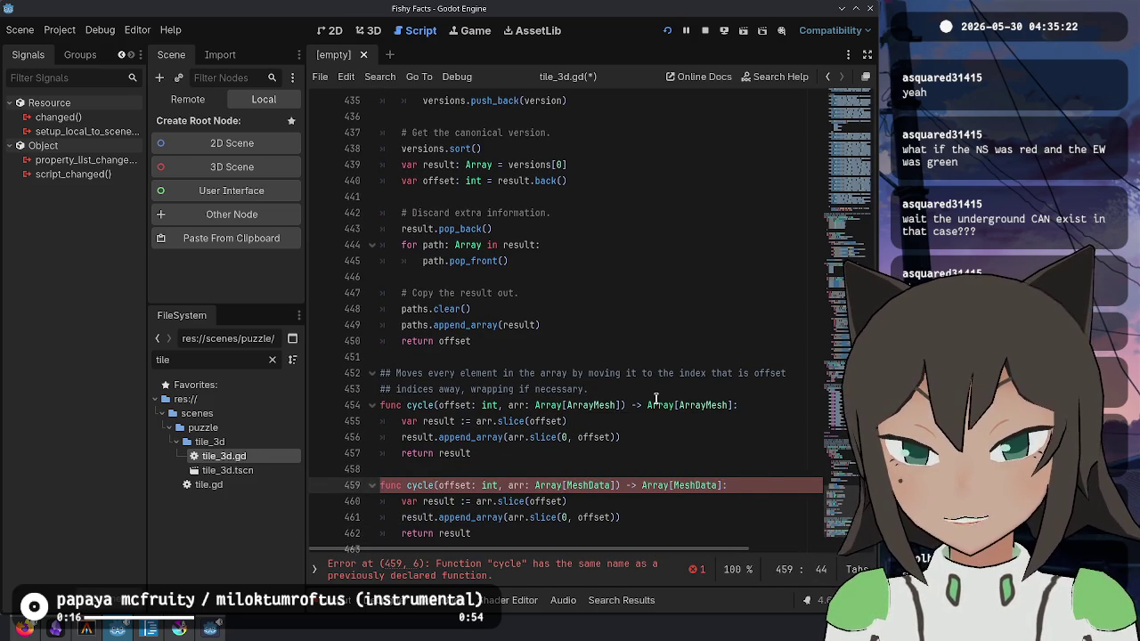
Rename the copy to cycle_data and go back to the error on line 230.
{"action": "key", "text": "ctrl+Right"}
{"action": "type", "text": "_data"}
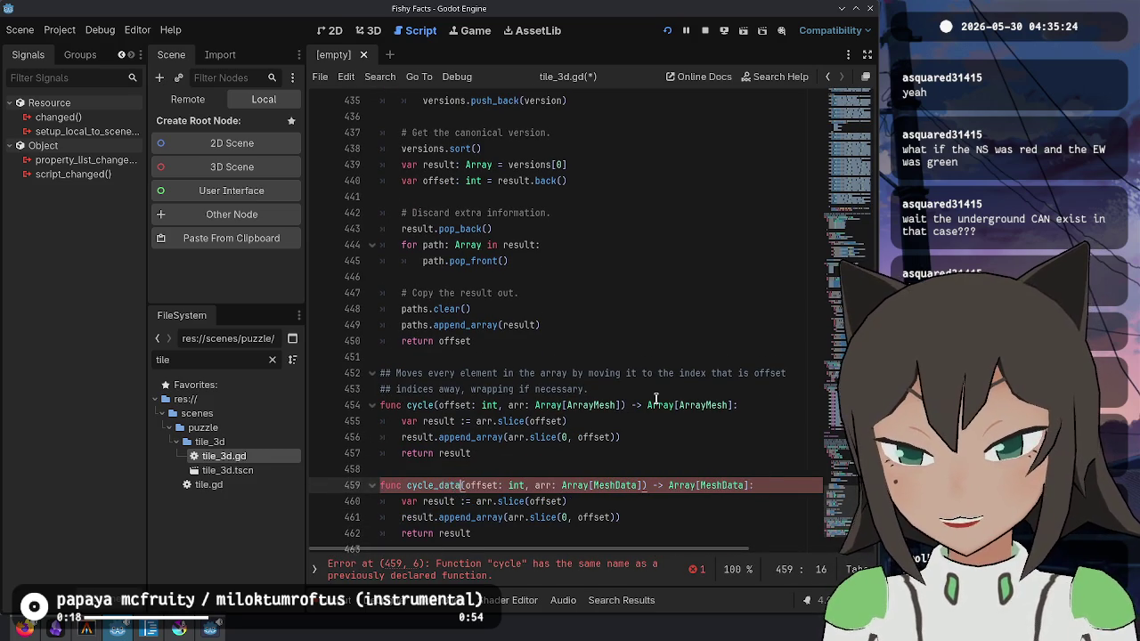
{"action": "key", "text": "ctrl+shift+Left"}
{"action": "key", "text": "Up"}
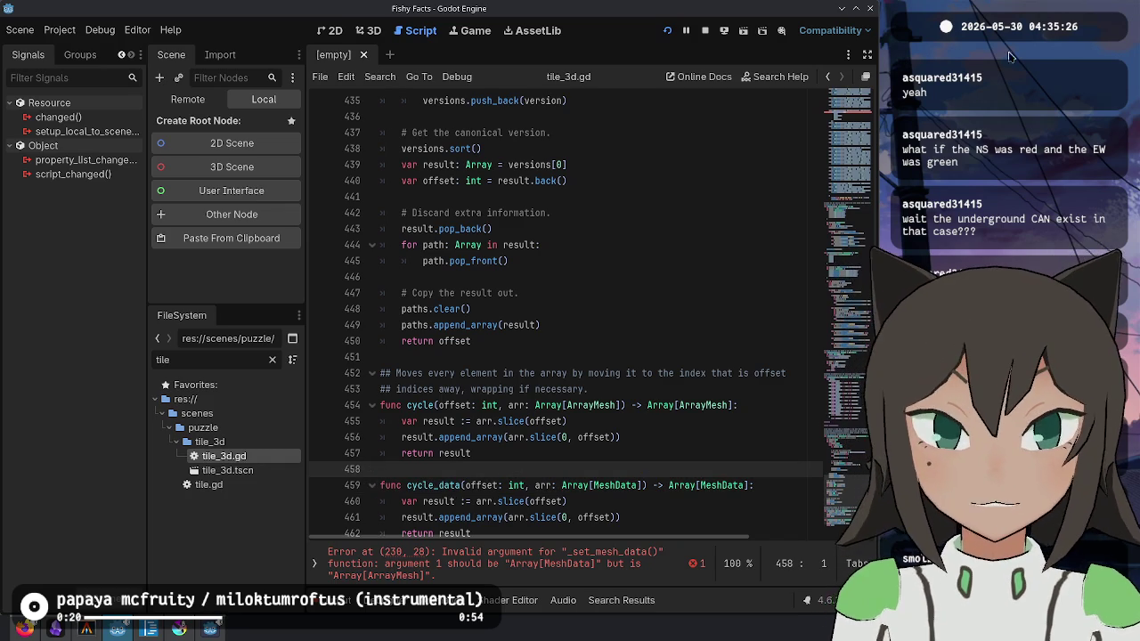
{"action": "left_click", "coordinate": [873, 118]}
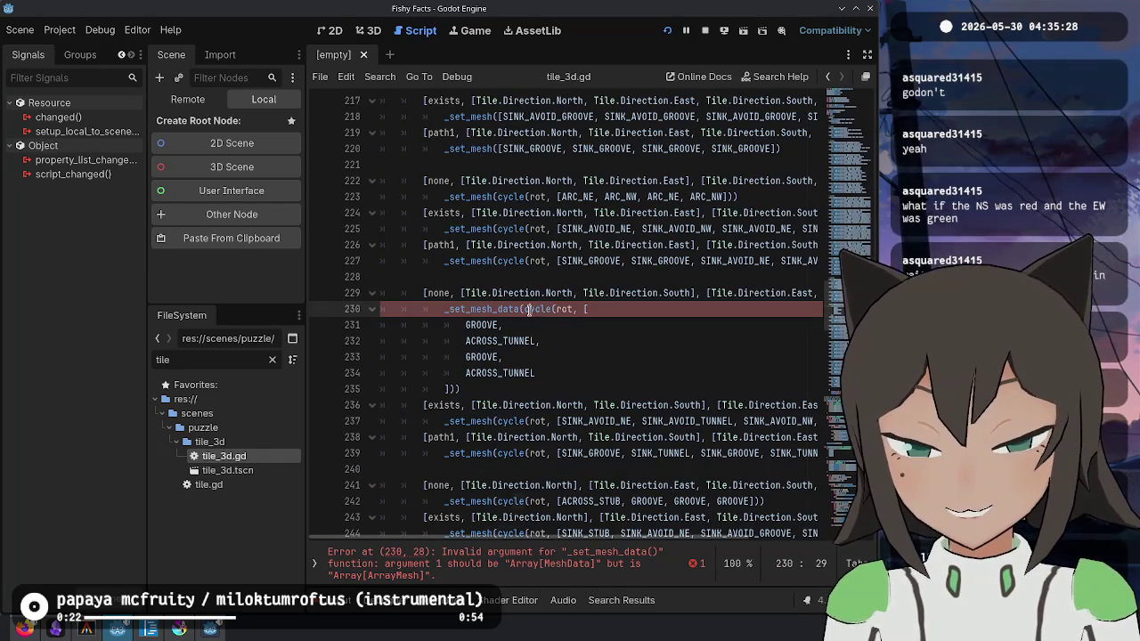
Change line 231's first entry to MeshData.new(GROOVE).groove_pigment() using the autocomplete suggestion.
{"action": "left_click", "coordinate": [657, 325]}
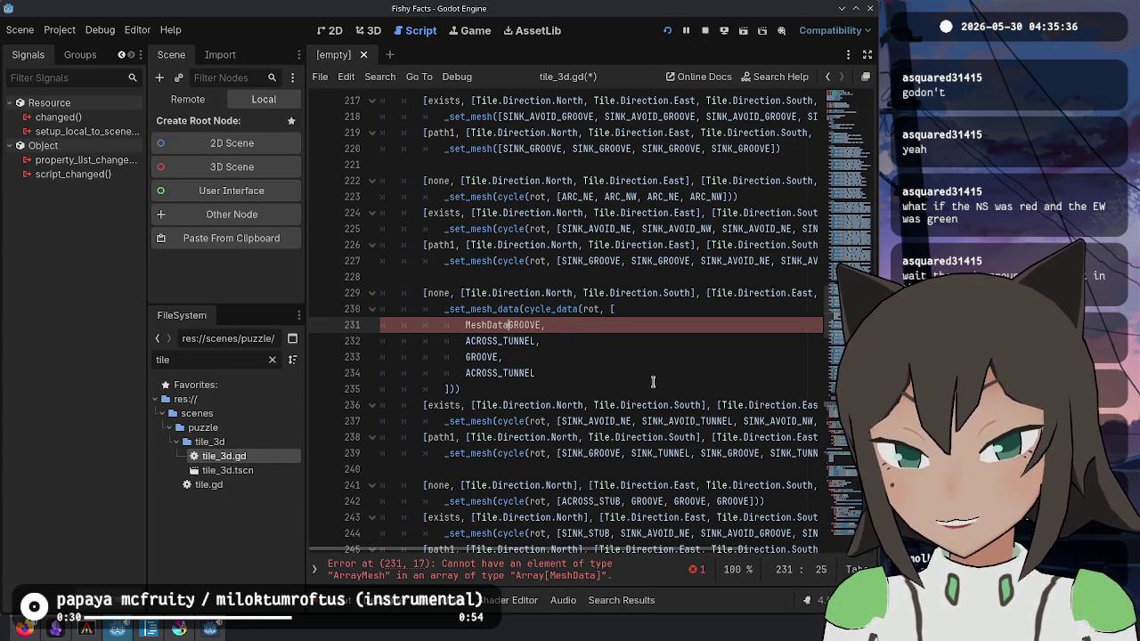
{"action": "key", "text": "BackSpace"}
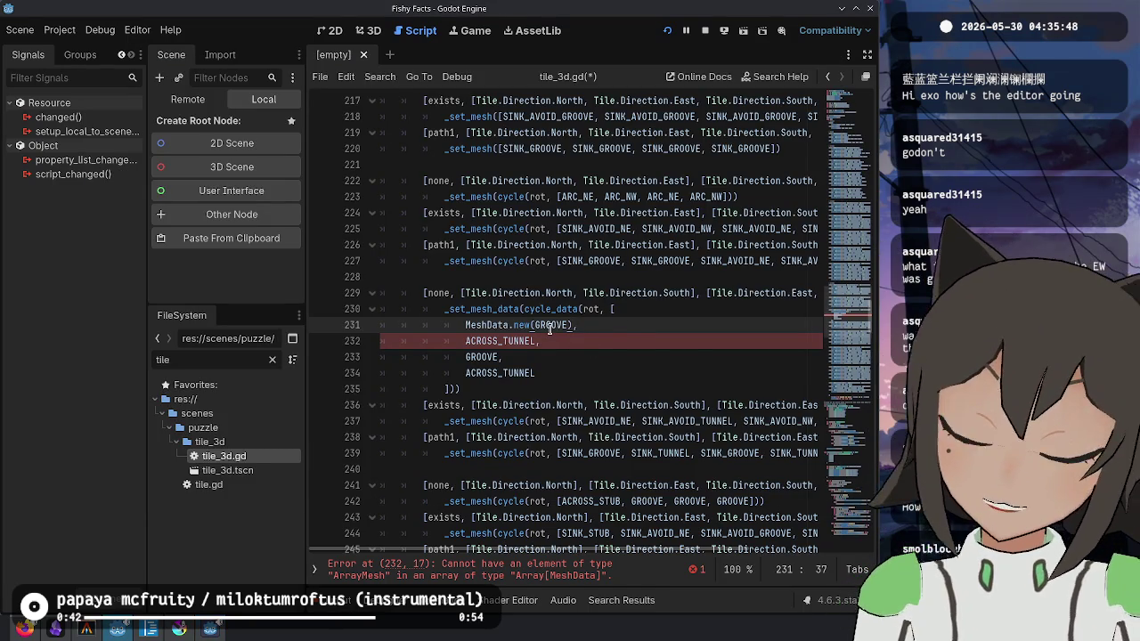
{"action": "mouse_move", "coordinate": [549, 328]}
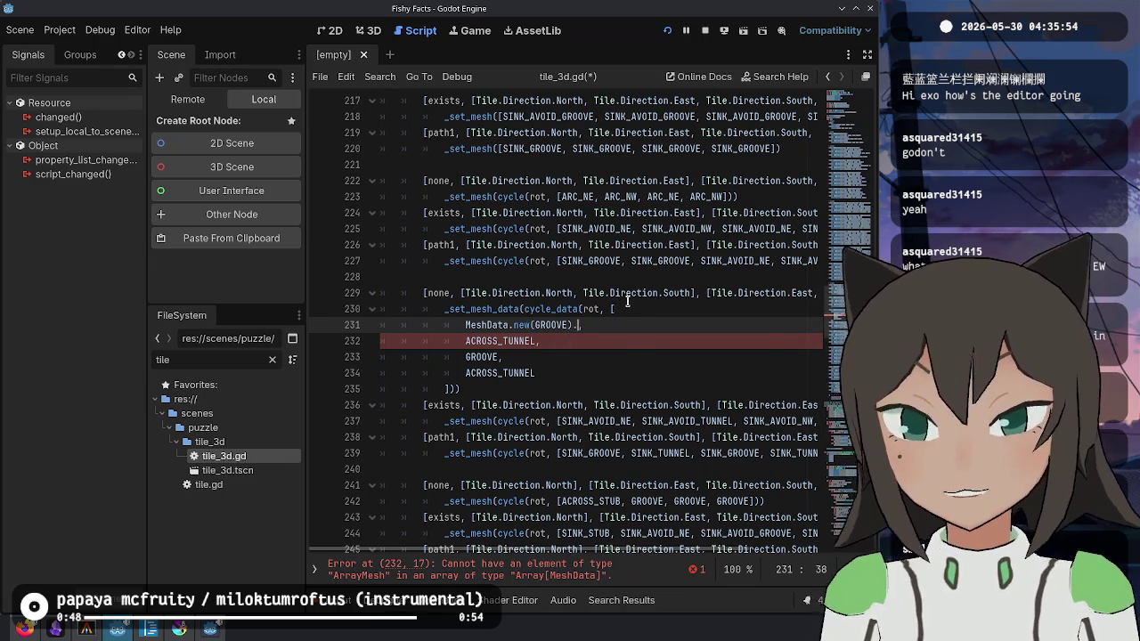
{"action": "type", "text": "gr"}
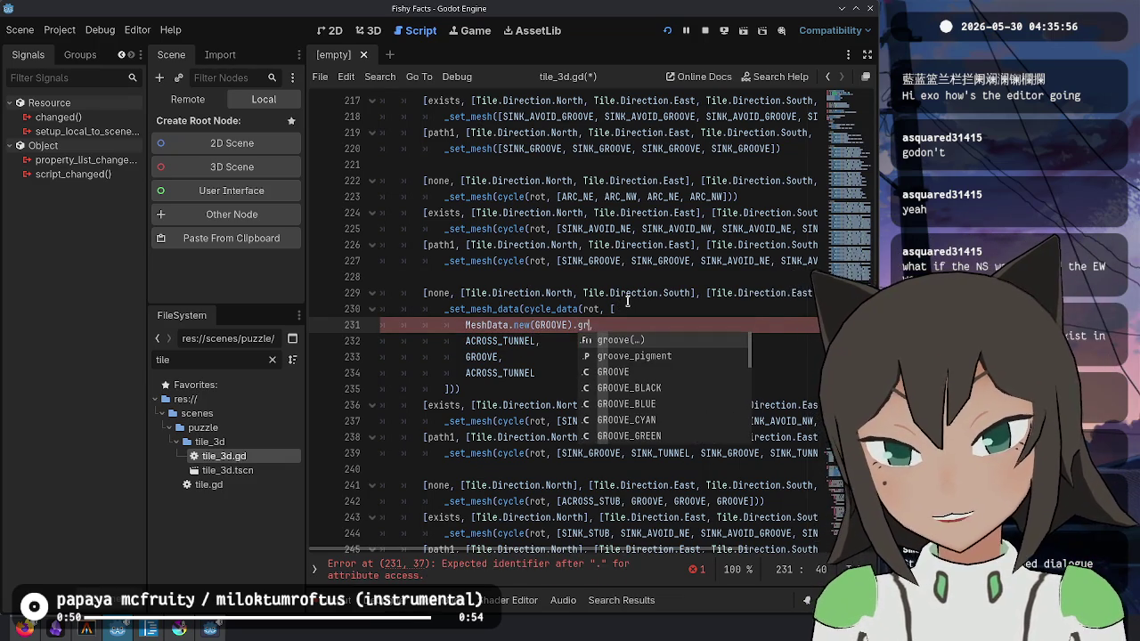
{"action": "key", "text": "Down"}
{"action": "key", "text": "Return"}
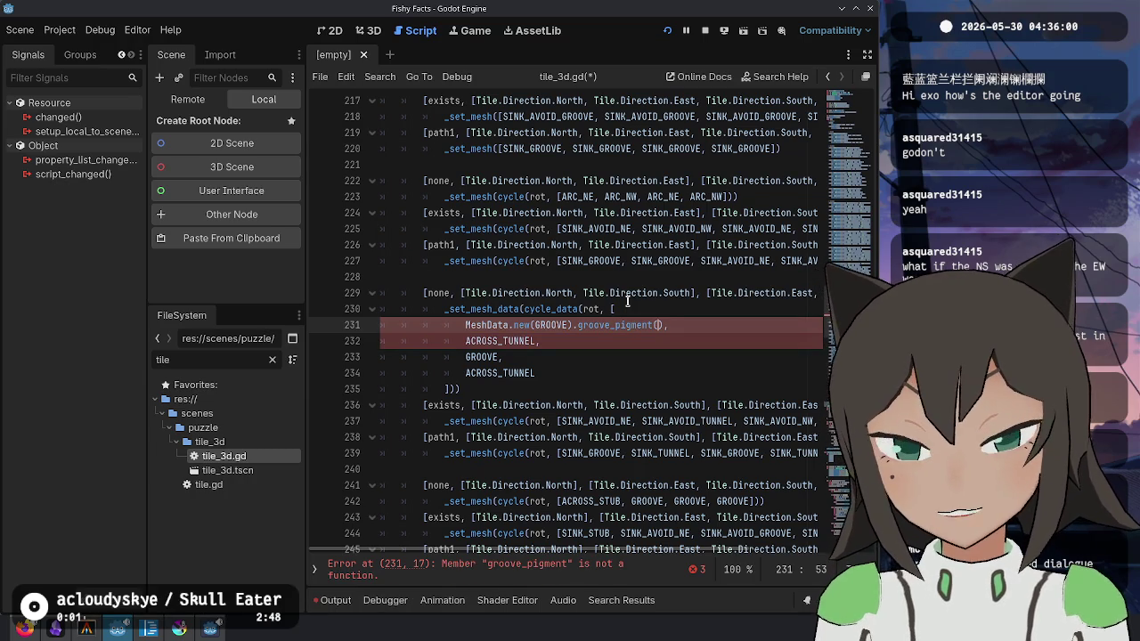
{"action": "scroll", "coordinate": [529, 321], "scroll_direction": "down", "scroll_amount": 20}
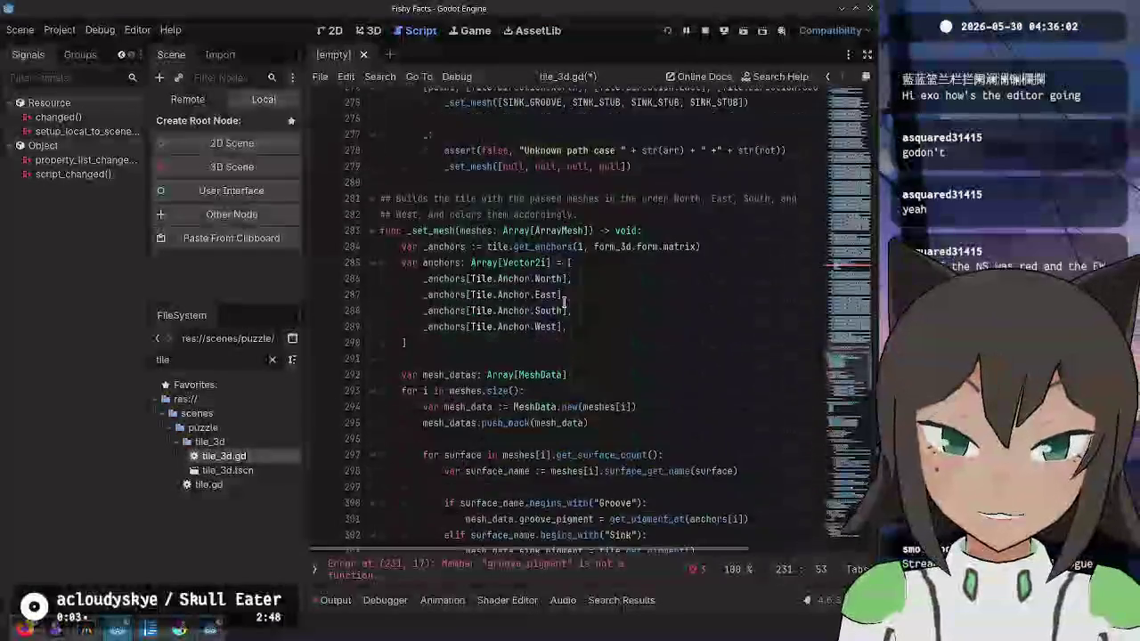
Review the _set_mesh and _set_mesh_data functions, then run the project with F5 to test the crossing tiles.
{"action": "scroll", "coordinate": [534, 298], "scroll_direction": "up", "scroll_amount": 3}
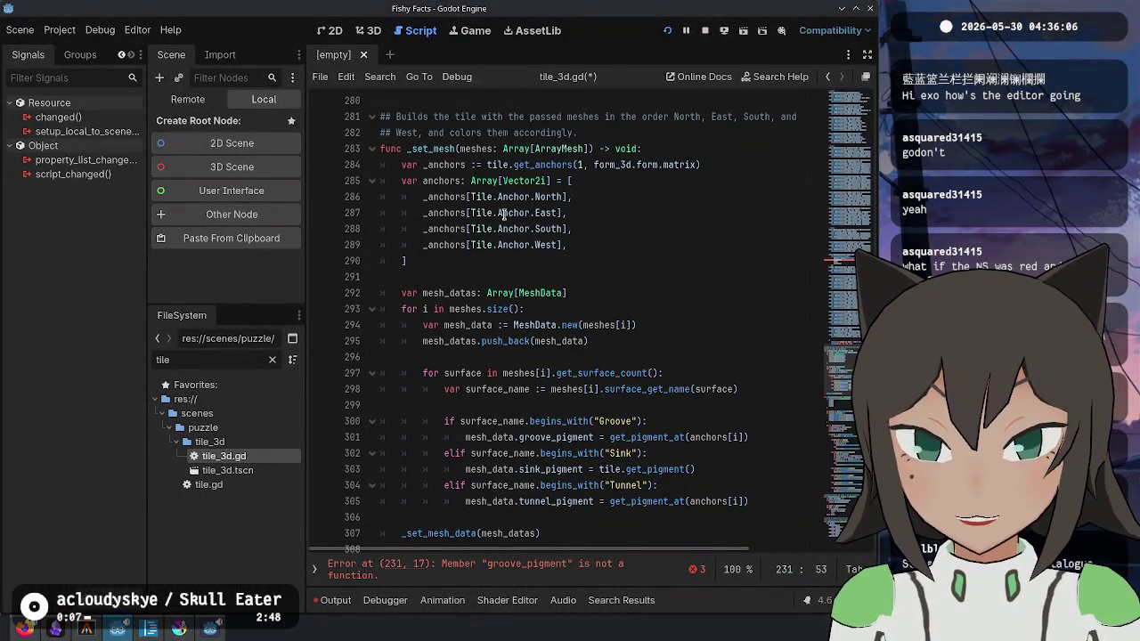
{"action": "scroll", "coordinate": [539, 194], "scroll_direction": "up", "scroll_amount": 1}
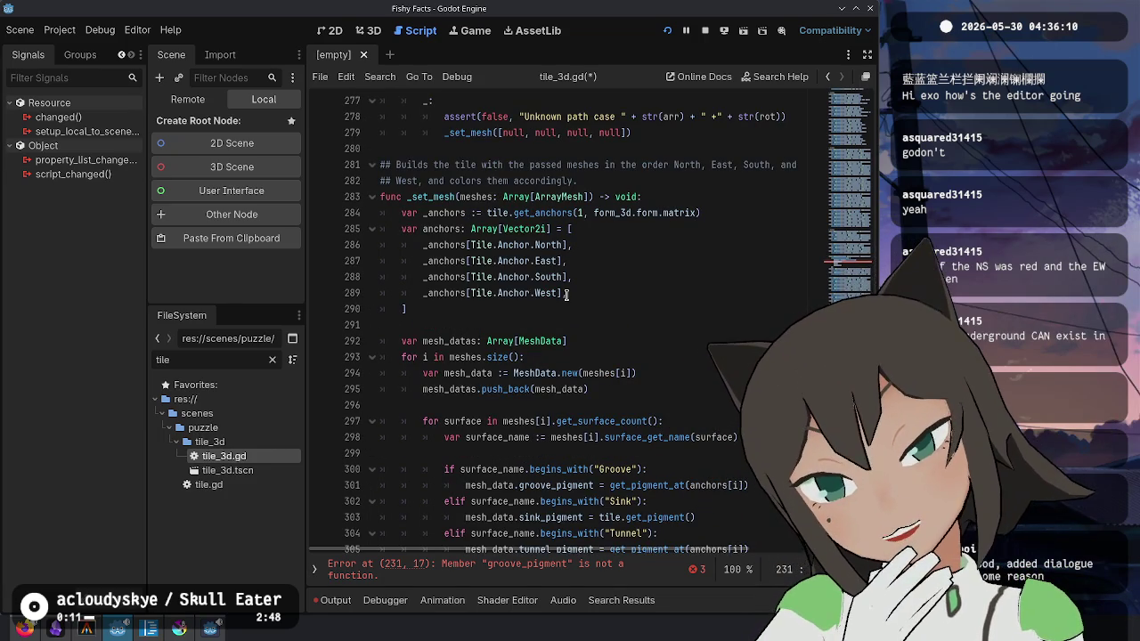
{"action": "scroll", "coordinate": [567, 294], "scroll_direction": "down", "scroll_amount": 10}
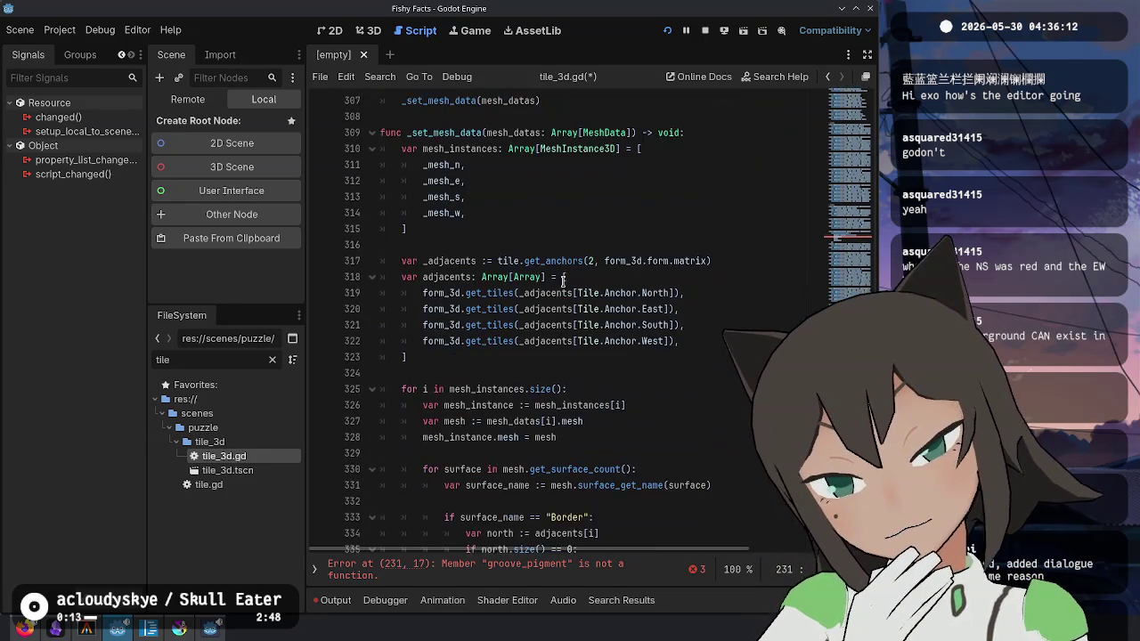
{"action": "scroll", "coordinate": [539, 356], "scroll_direction": "down", "scroll_amount": 2}
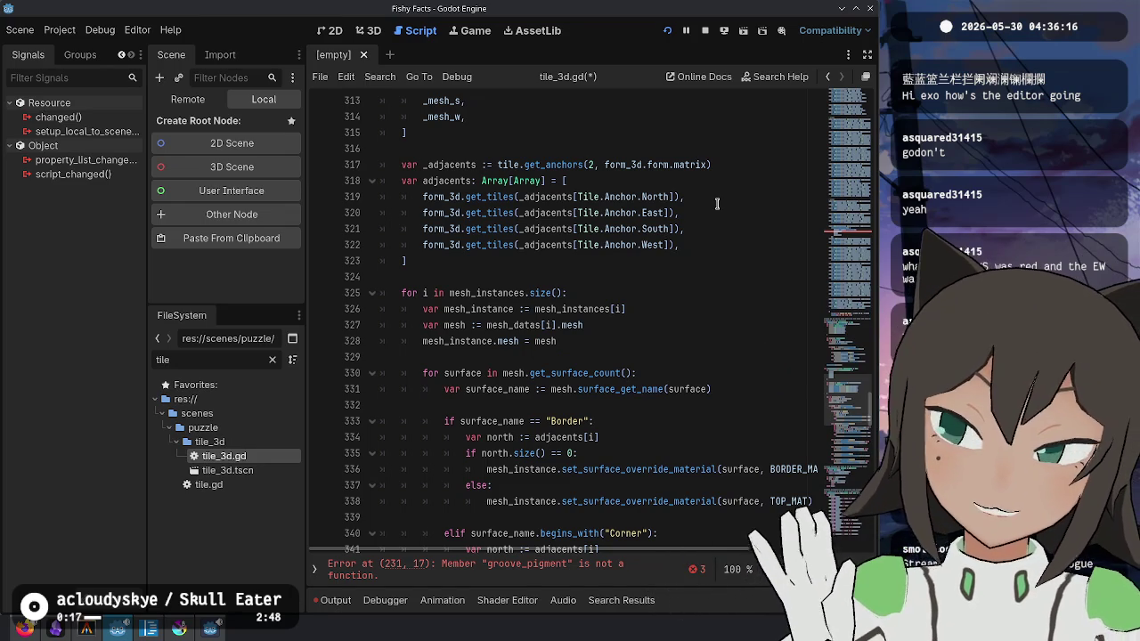
{"action": "scroll", "coordinate": [717, 204], "scroll_direction": "down", "scroll_amount": 6}
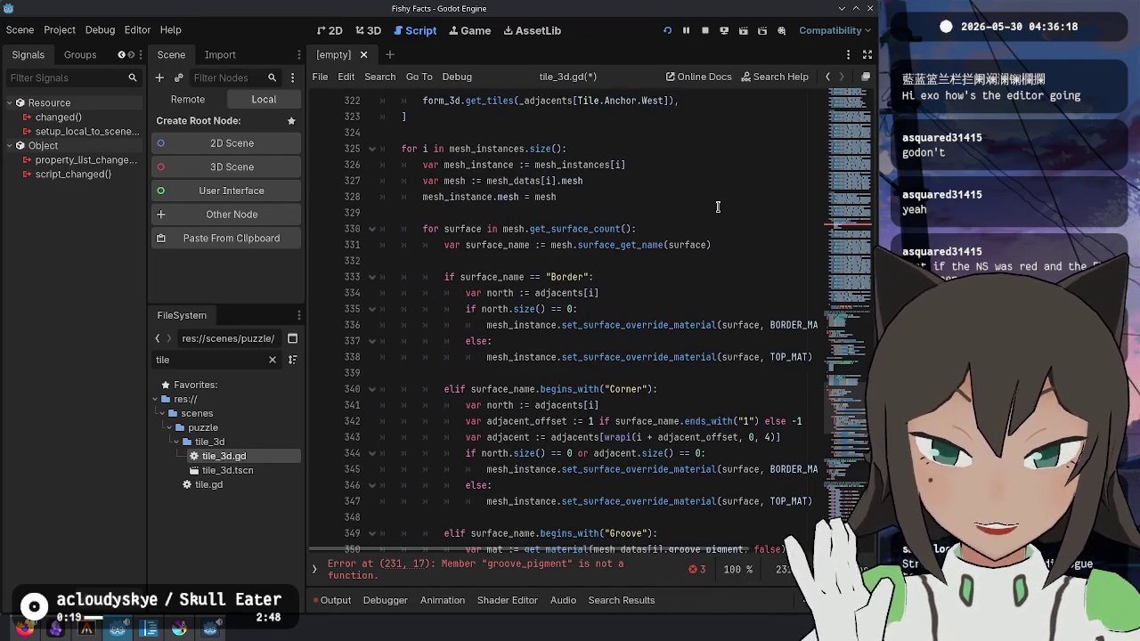
{"action": "scroll", "coordinate": [592, 255], "scroll_direction": "down", "scroll_amount": 2}
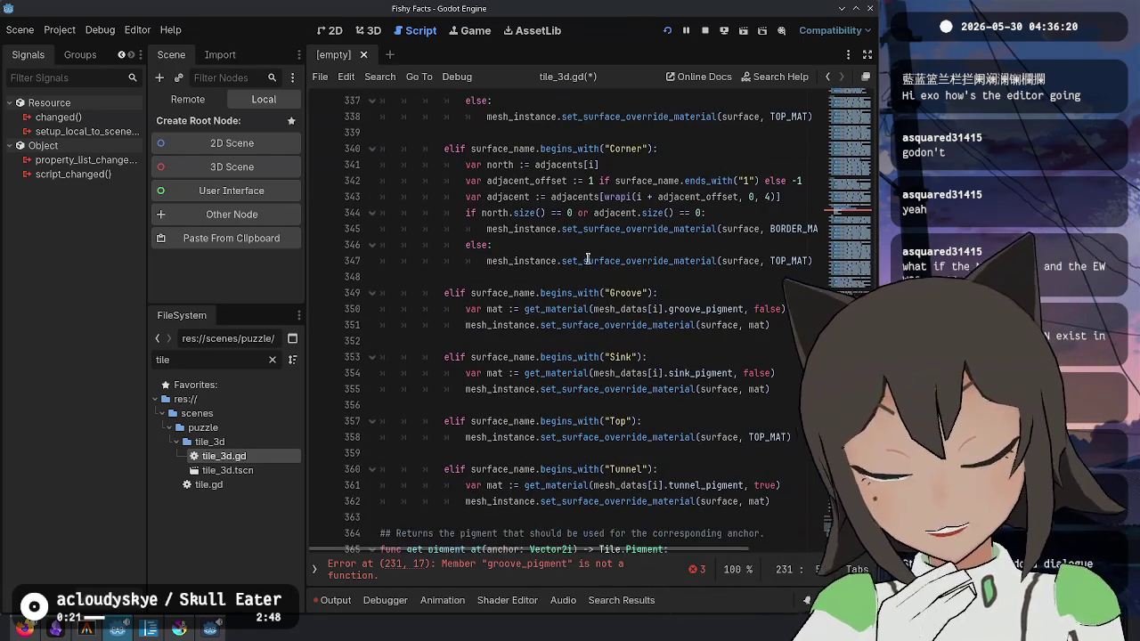
{"action": "scroll", "coordinate": [614, 258], "scroll_direction": "up", "scroll_amount": 4}
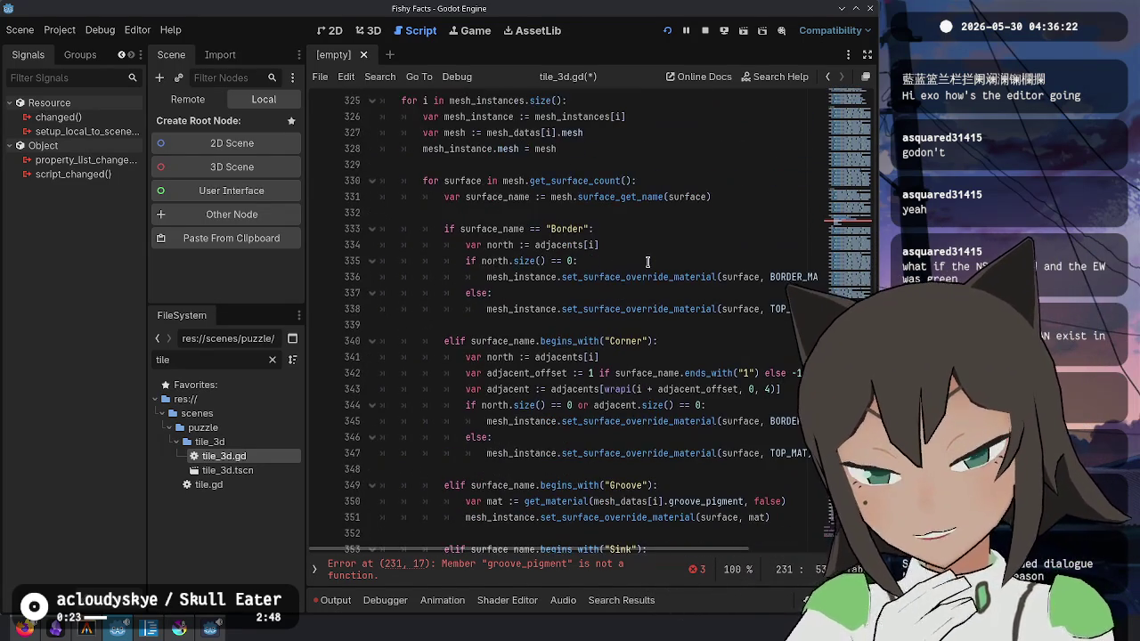
{"action": "scroll", "coordinate": [647, 261], "scroll_direction": "up", "scroll_amount": 4}
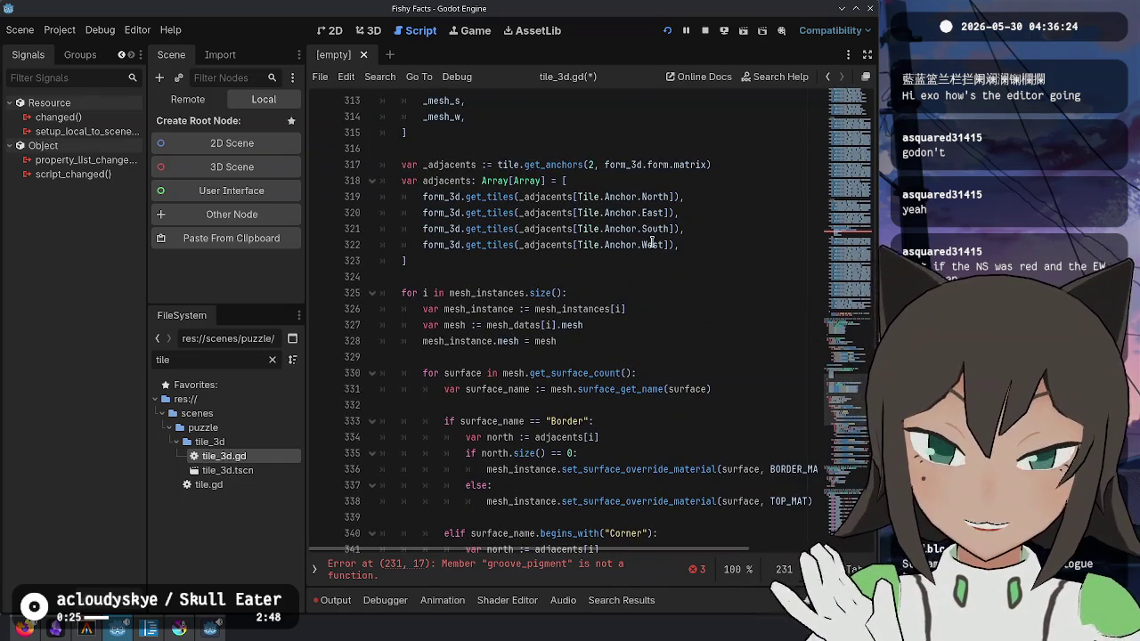
{"action": "scroll", "coordinate": [651, 241], "scroll_direction": "up", "scroll_amount": 1}
{"action": "scroll", "coordinate": [648, 252], "scroll_direction": "up", "scroll_amount": 3}
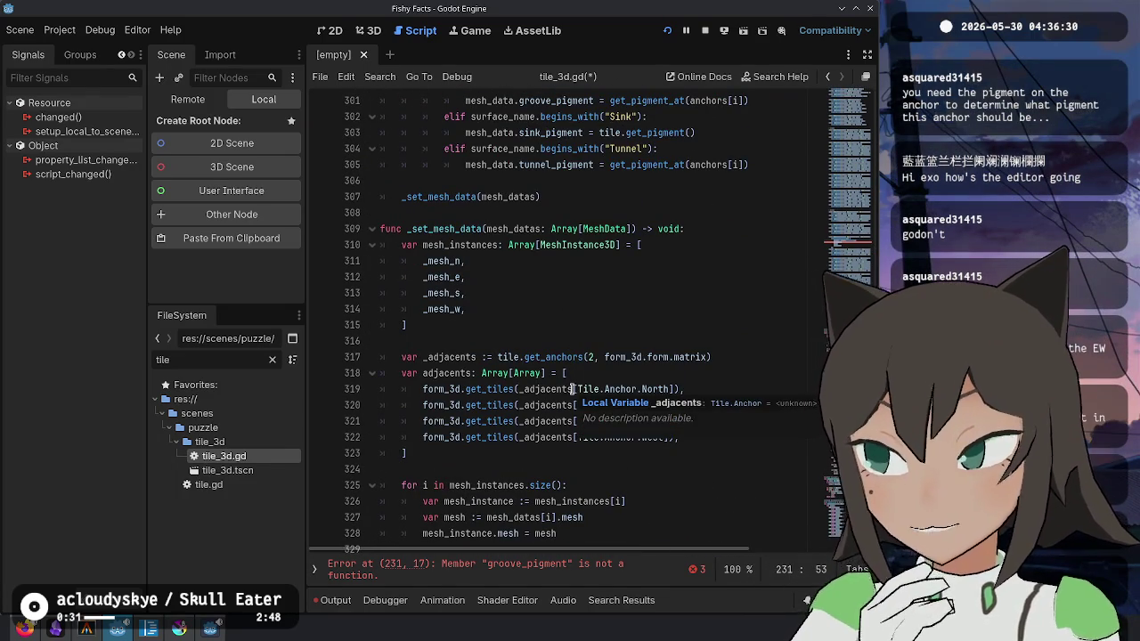
{"action": "key", "text": "F5"}
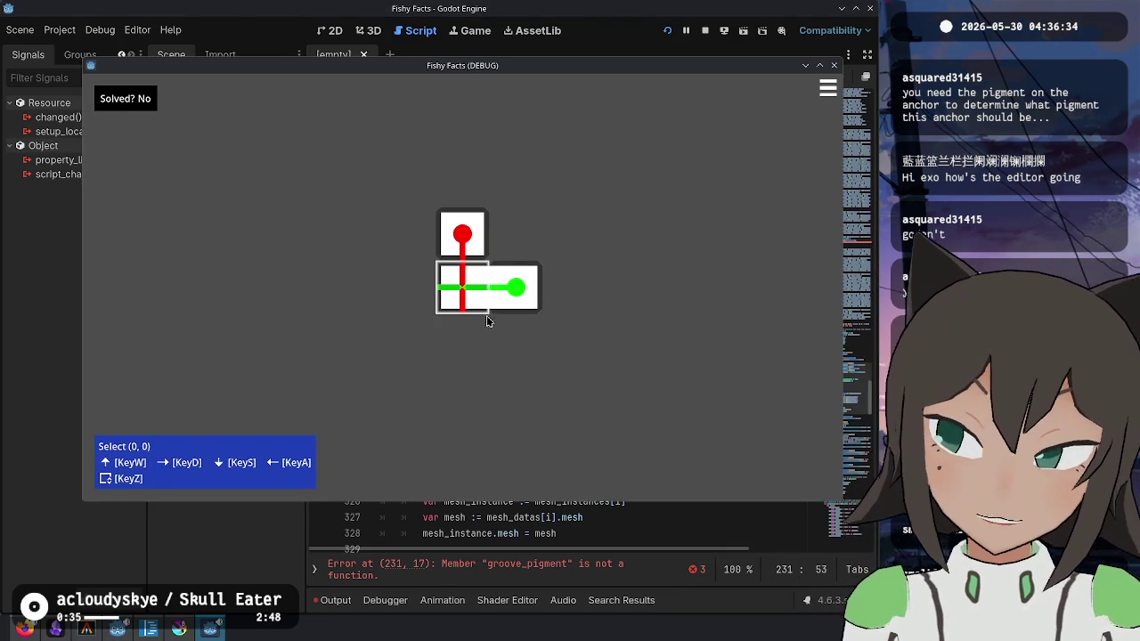
Close the Fishy Facts debug game and return to the adjacents array on line 318.
{"action": "key", "text": "F8"}
{"action": "left_click", "coordinate": [681, 438]}
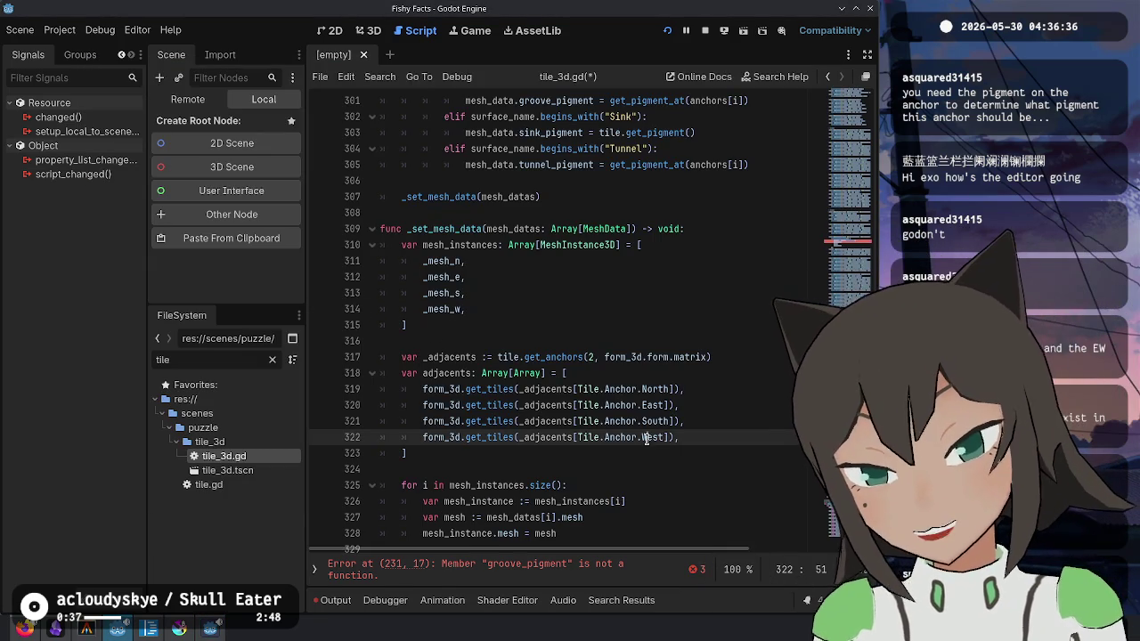
{"action": "key", "text": "Up"}
{"action": "key", "text": "Up"}
{"action": "key", "text": "Up"}
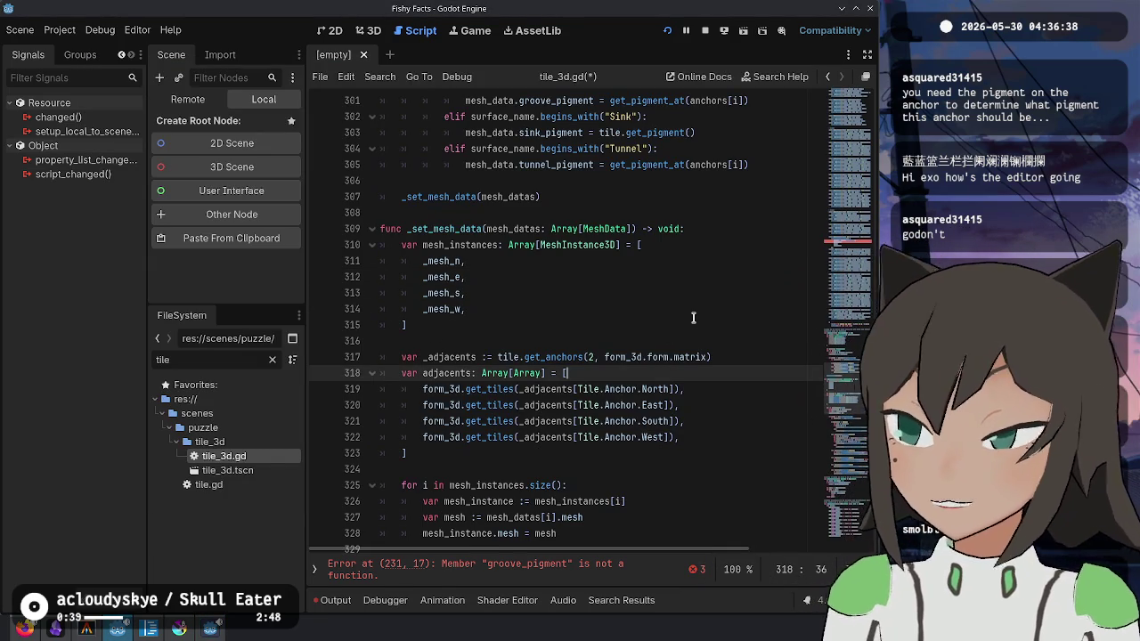
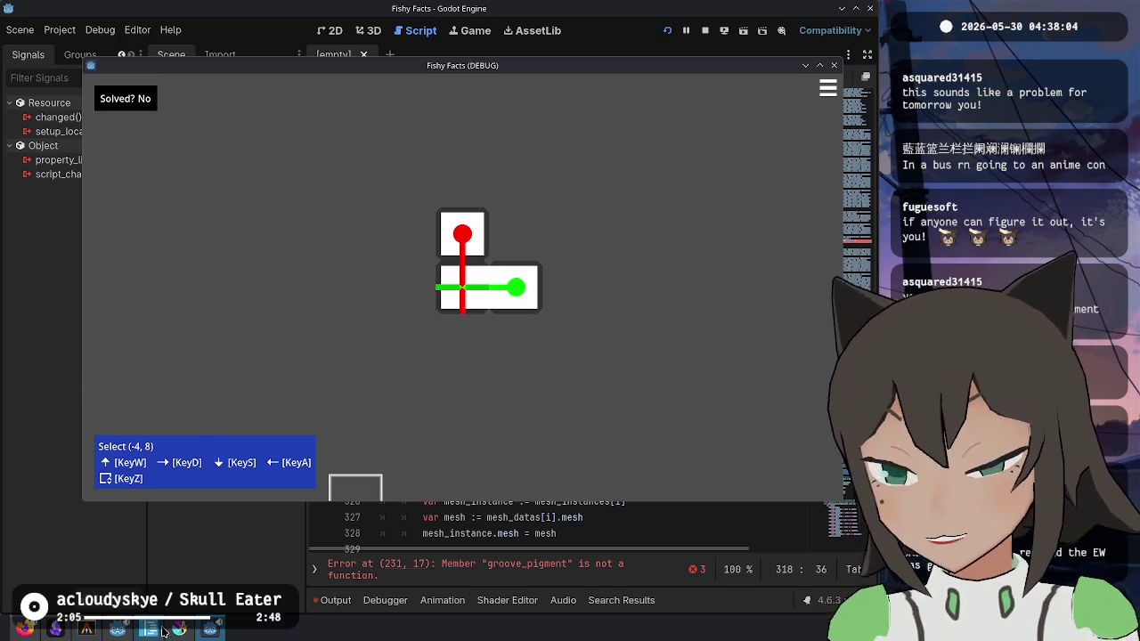
Switch from the running game to Krita and clear the whole 1920×1080 canvas to blank white.
{"action": "key", "text": "alt+Tab"}
{"action": "key", "text": "ctrl+a"}
{"action": "key", "text": "Delete"}
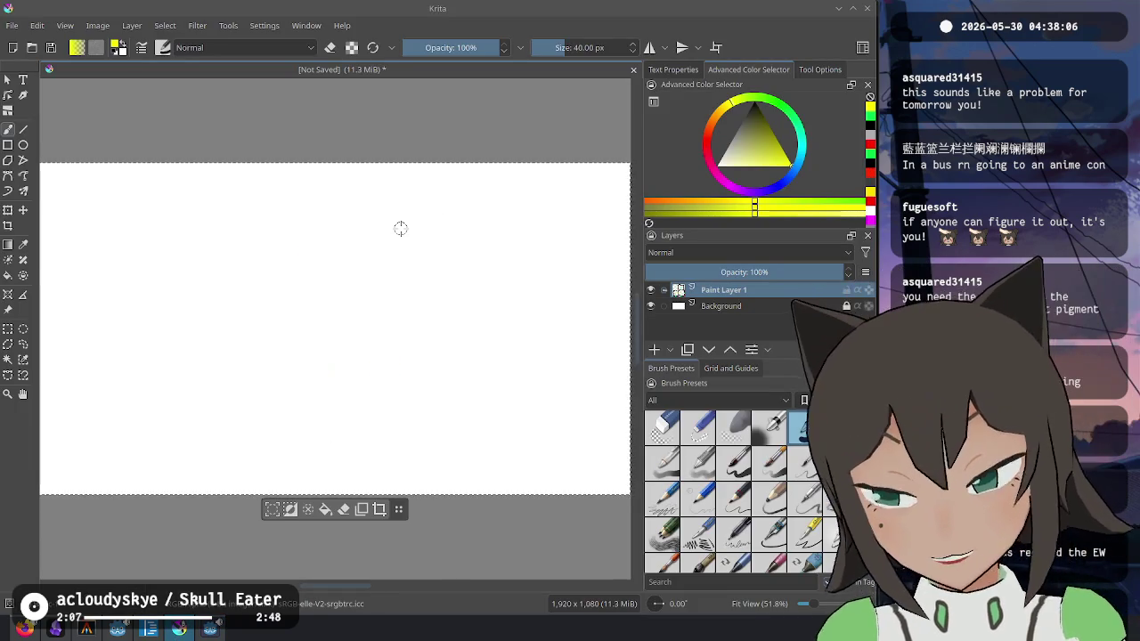
Draw a near-black triangle outline with a curved line inside it.
{"action": "left_click_drag", "start_coordinate": [355, 230], "coordinate": [313, 277]}
{"action": "key", "text": "ctrl+z"}
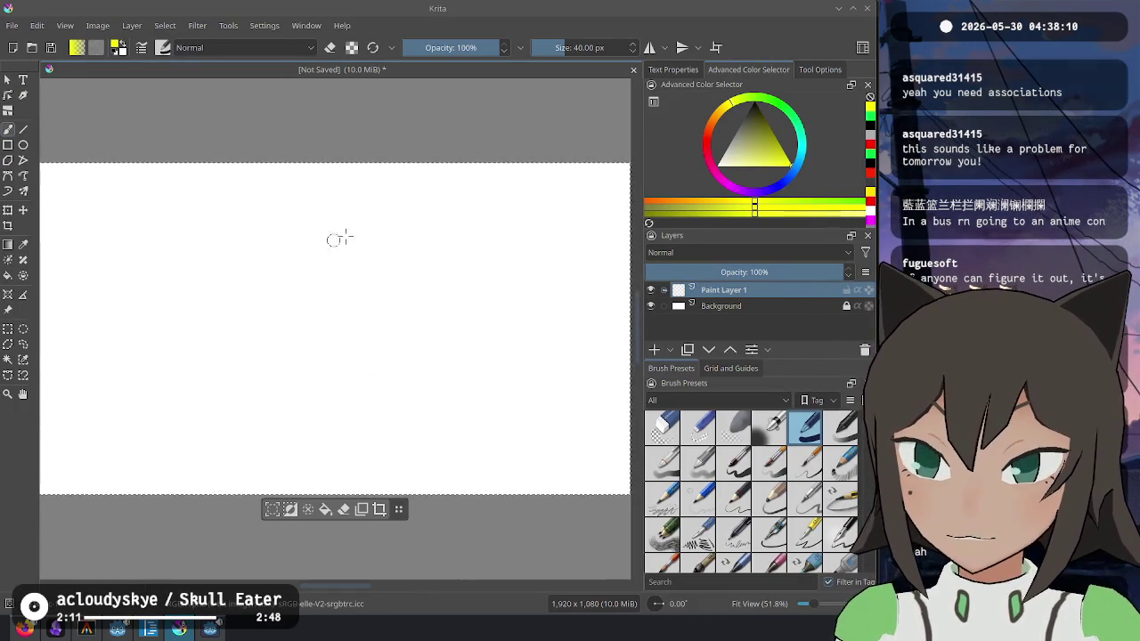
{"action": "left_click", "coordinate": [747, 111]}
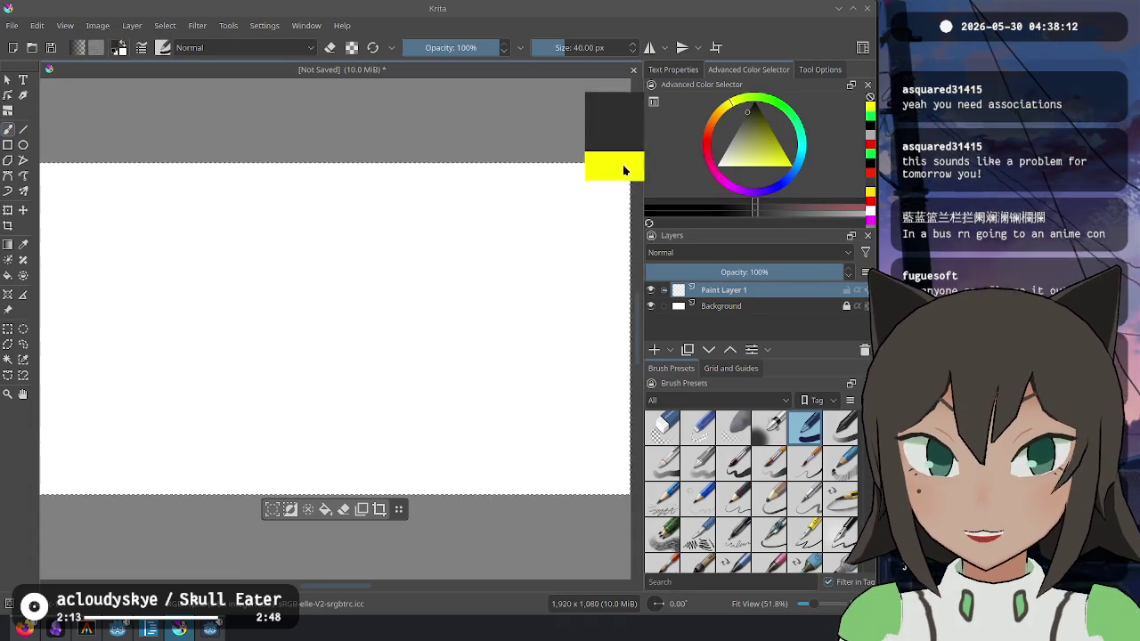
{"action": "mouse_move", "coordinate": [361, 218]}
{"action": "left_mouse_down"}
{"action": "mouse_move", "coordinate": [264, 311]}
{"action": "mouse_move", "coordinate": [369, 410]}
{"action": "mouse_move", "coordinate": [371, 210]}
{"action": "left_mouse_up"}
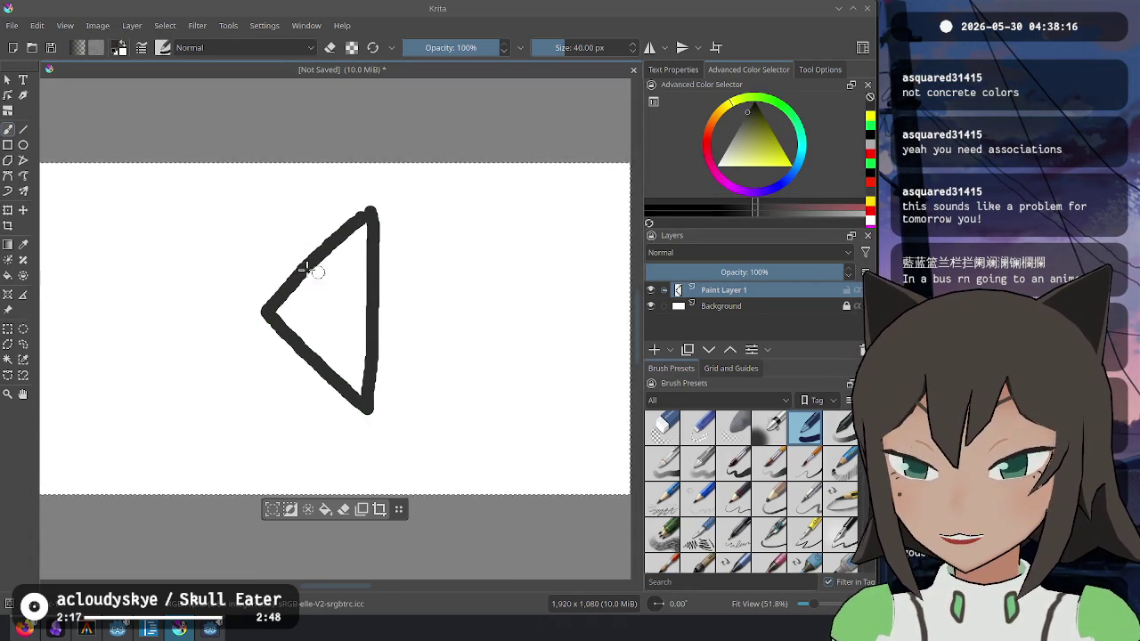
{"action": "mouse_move", "coordinate": [306, 267]}
{"action": "left_mouse_down"}
{"action": "mouse_move", "coordinate": [337, 311]}
{"action": "mouse_move", "coordinate": [318, 367]}
{"action": "left_mouse_up"}
{"action": "key", "text": "ctrl+z"}
{"action": "mouse_move", "coordinate": [302, 276]}
{"action": "left_mouse_down"}
{"action": "mouse_move", "coordinate": [296, 340]}
{"action": "mouse_move", "coordinate": [297, 292]}
{"action": "mouse_move", "coordinate": [294, 320]}
{"action": "mouse_move", "coordinate": [287, 303]}
{"action": "mouse_move", "coordinate": [283, 313]}
{"action": "left_mouse_up"}
{"action": "mouse_move", "coordinate": [327, 249]}
{"action": "left_mouse_down"}
{"action": "mouse_move", "coordinate": [350, 312]}
{"action": "mouse_move", "coordinate": [327, 361]}
{"action": "left_mouse_up"}
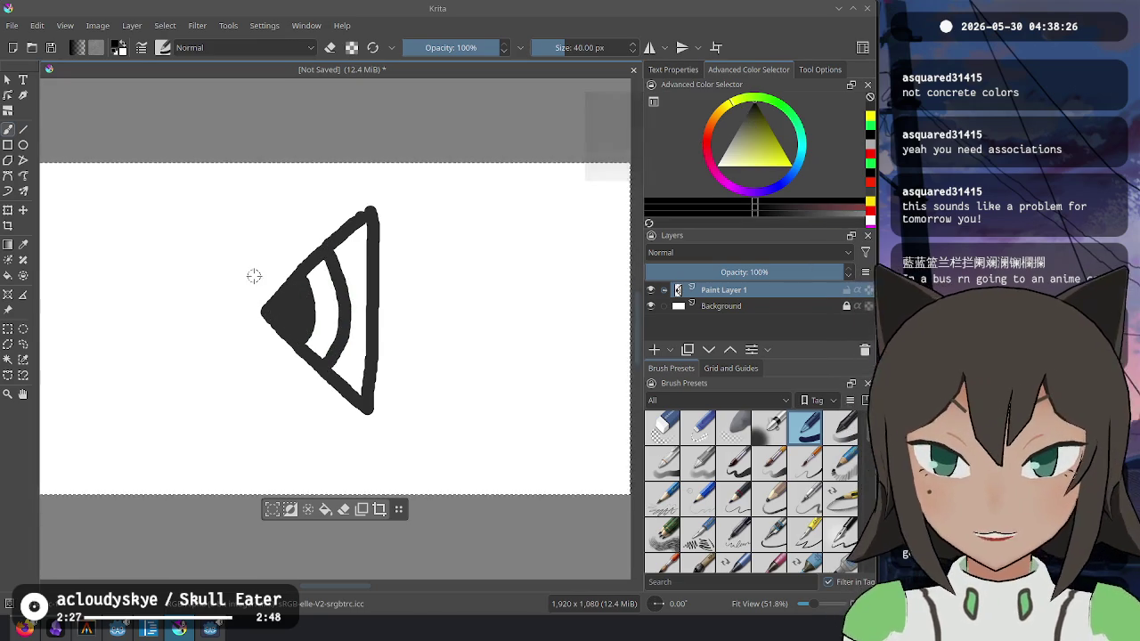
Switch the brush to red, keep the dark tip fill, and paint a red blob at the left tip.
{"action": "left_click", "coordinate": [707, 144]}
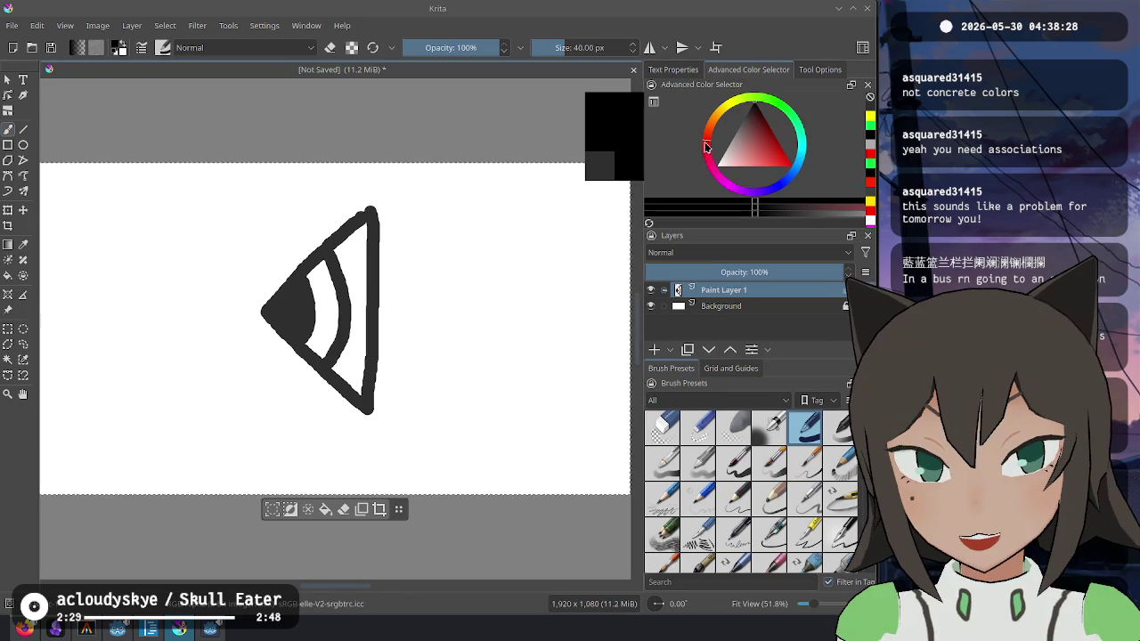
{"action": "left_click", "coordinate": [786, 155]}
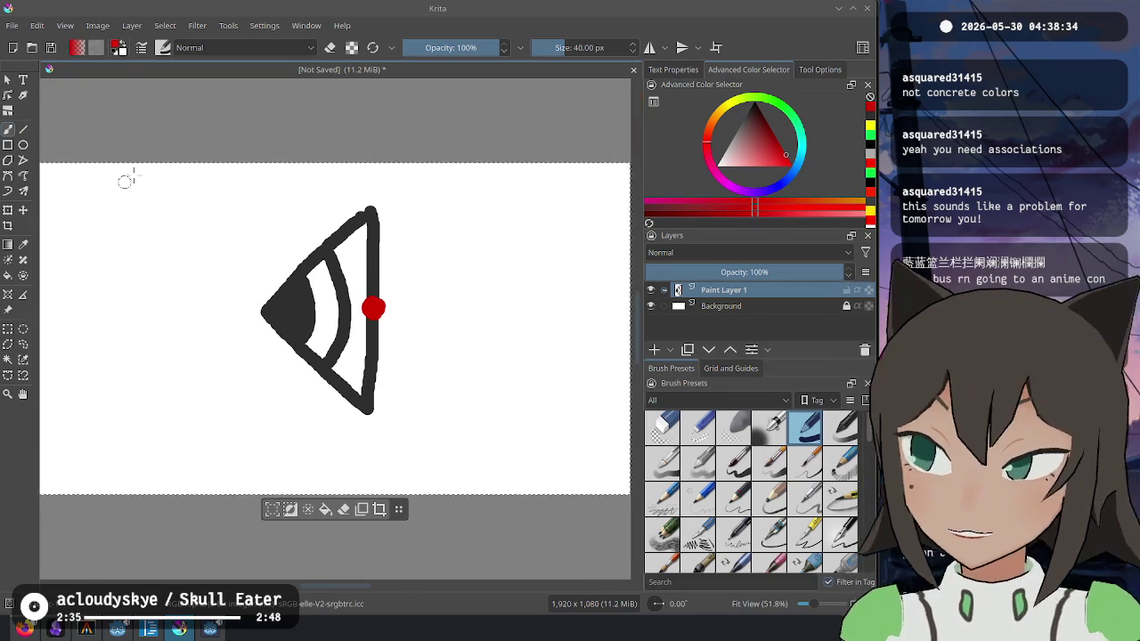
{"action": "key", "text": "ctrl+z"}
{"action": "key", "text": "ctrl+z"}
{"action": "key", "text": "ctrl+z"}
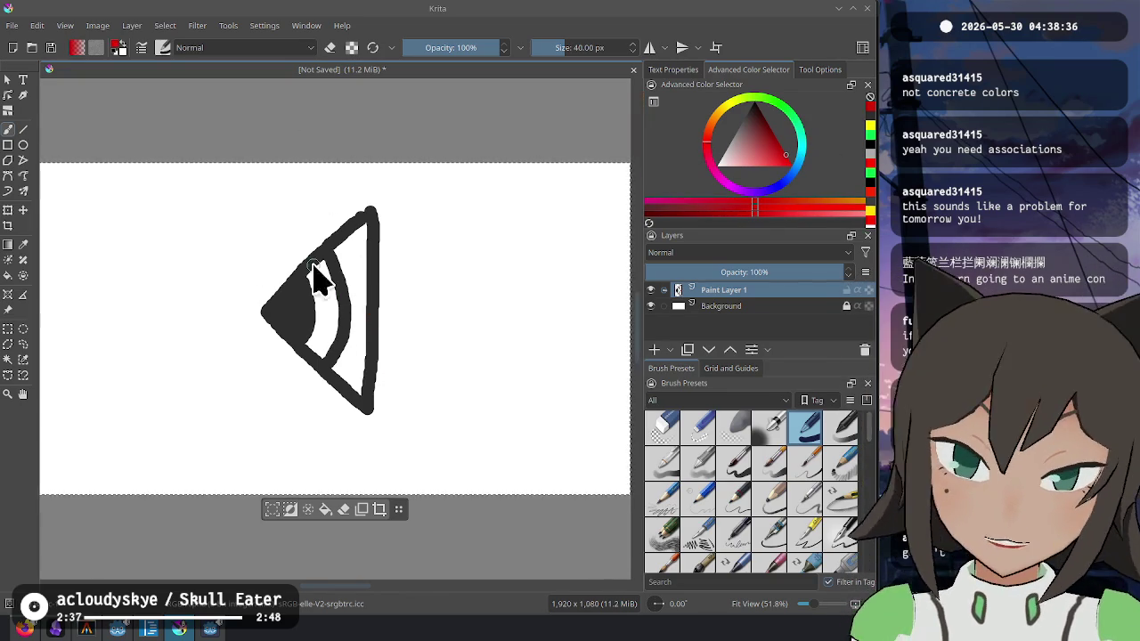
{"action": "key", "text": "ctrl+shift+z"}
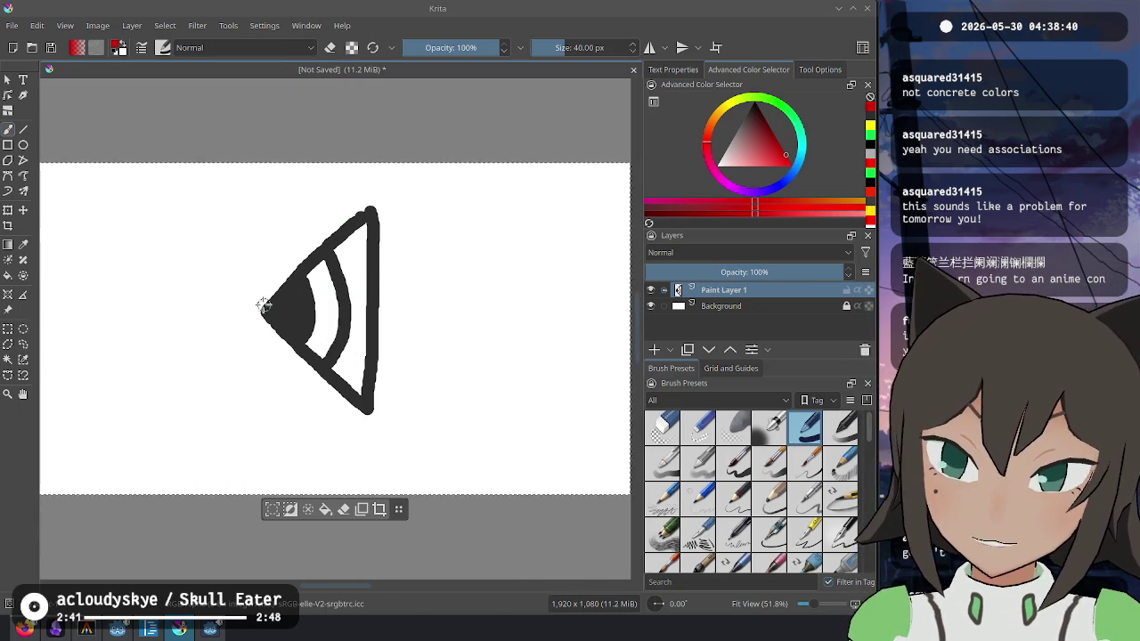
{"action": "left_click_drag", "start_coordinate": [261, 317], "coordinate": [263, 317]}
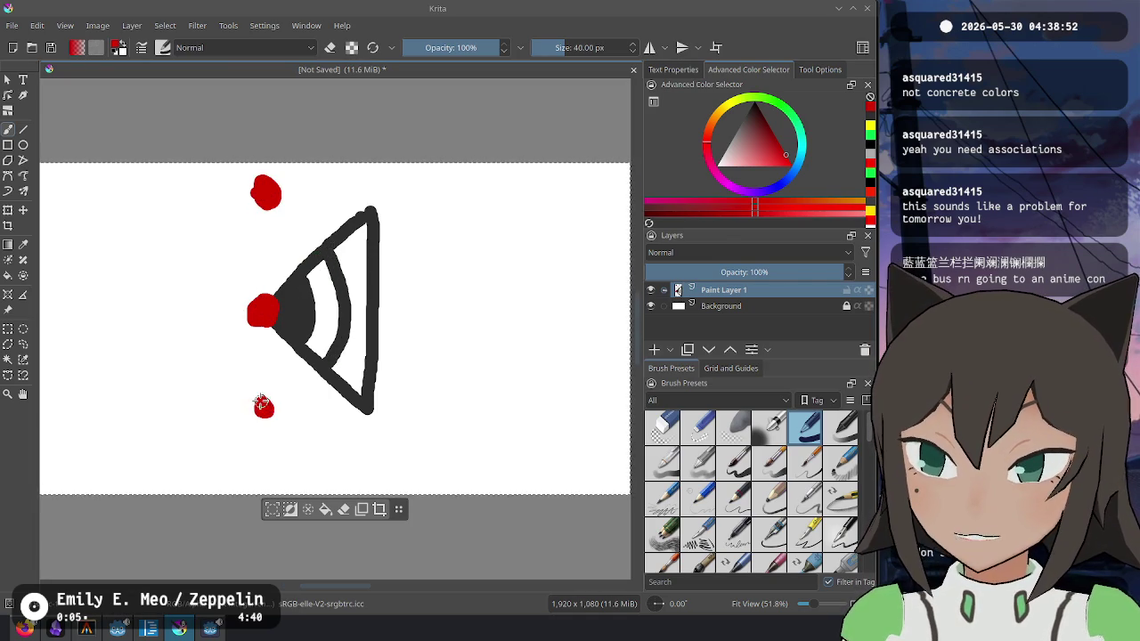
Try red connecting dots and lines, then undo them so only the left-tip red blob remains.
{"action": "mouse_move", "coordinate": [258, 410]}
{"action": "left_mouse_down"}
{"action": "mouse_move", "coordinate": [283, 370]}
{"action": "mouse_move", "coordinate": [283, 226]}
{"action": "left_mouse_up"}
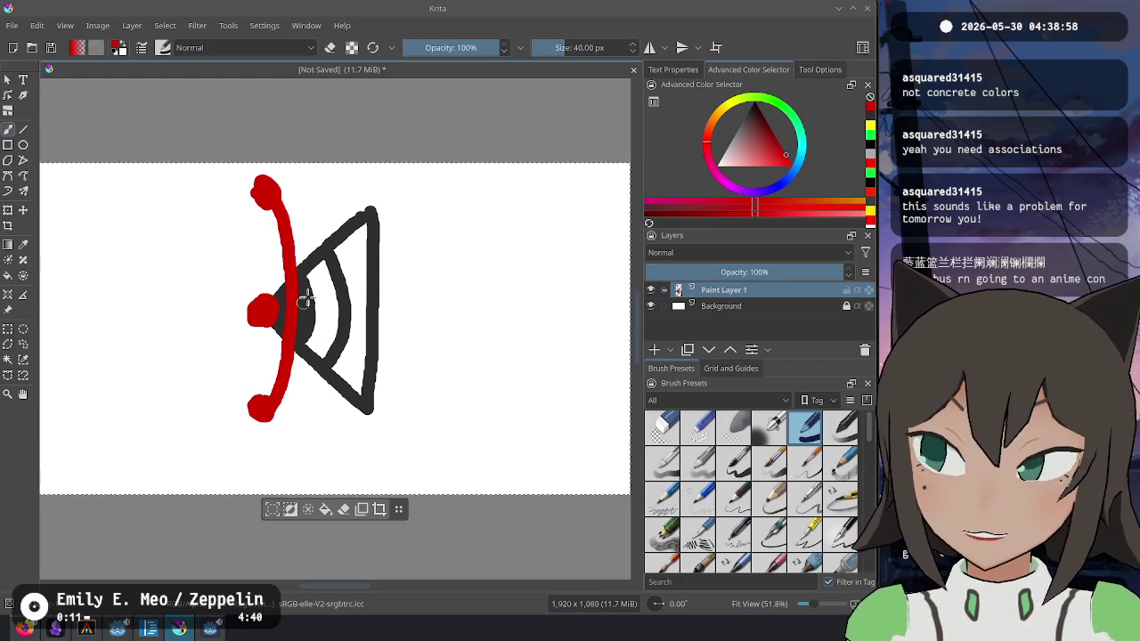
{"action": "key", "text": "ctrl+z"}
{"action": "left_click_drag", "start_coordinate": [260, 419], "coordinate": [261, 424]}
{"action": "left_click_drag", "start_coordinate": [277, 200], "coordinate": [264, 409]}
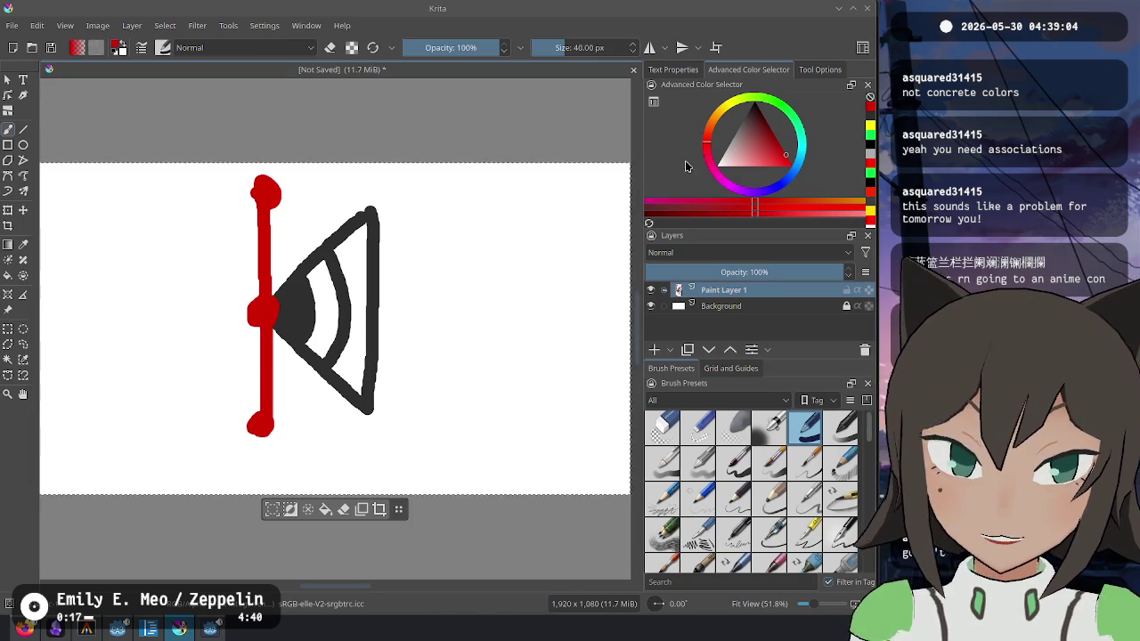
{"action": "key", "text": "ctrl+z"}
{"action": "key", "text": "ctrl+z"}
{"action": "key", "text": "ctrl+z"}
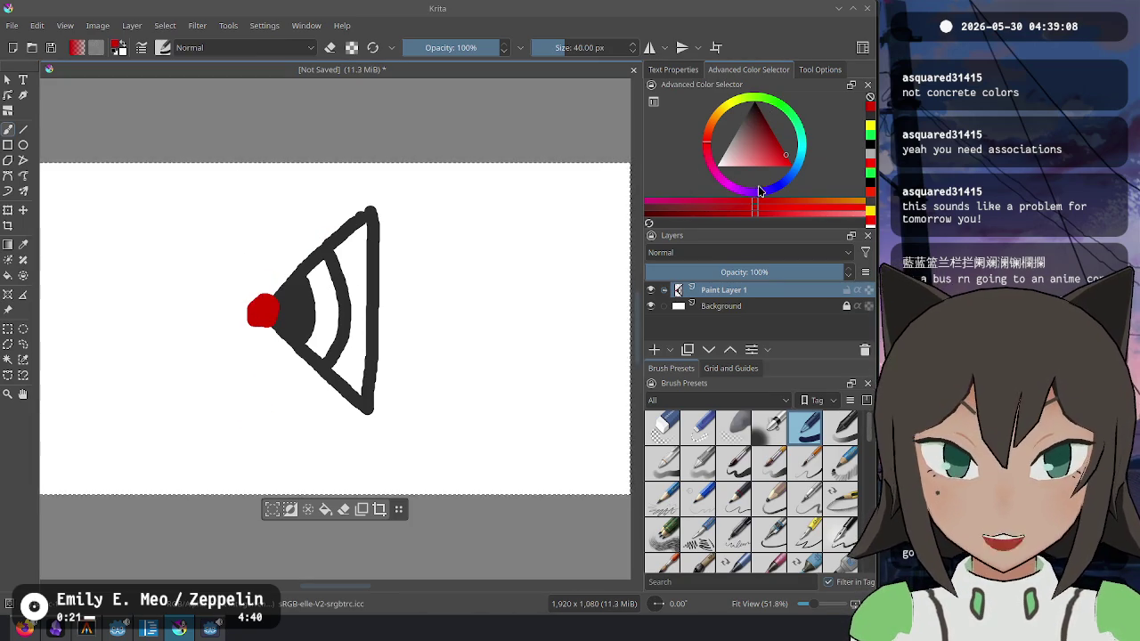
{"action": "left_click_drag", "start_coordinate": [749, 188], "coordinate": [778, 186]}
Try blue dots and curves, then undo back to the bare dark triangle outline.
{"action": "left_click", "coordinate": [256, 206]}
{"action": "mouse_move", "coordinate": [255, 398]}
{"action": "left_mouse_down"}
{"action": "mouse_move", "coordinate": [255, 412]}
{"action": "mouse_move", "coordinate": [255, 206]}
{"action": "mouse_move", "coordinate": [255, 409]}
{"action": "left_mouse_up"}
{"action": "key", "text": "ctrl+z"}
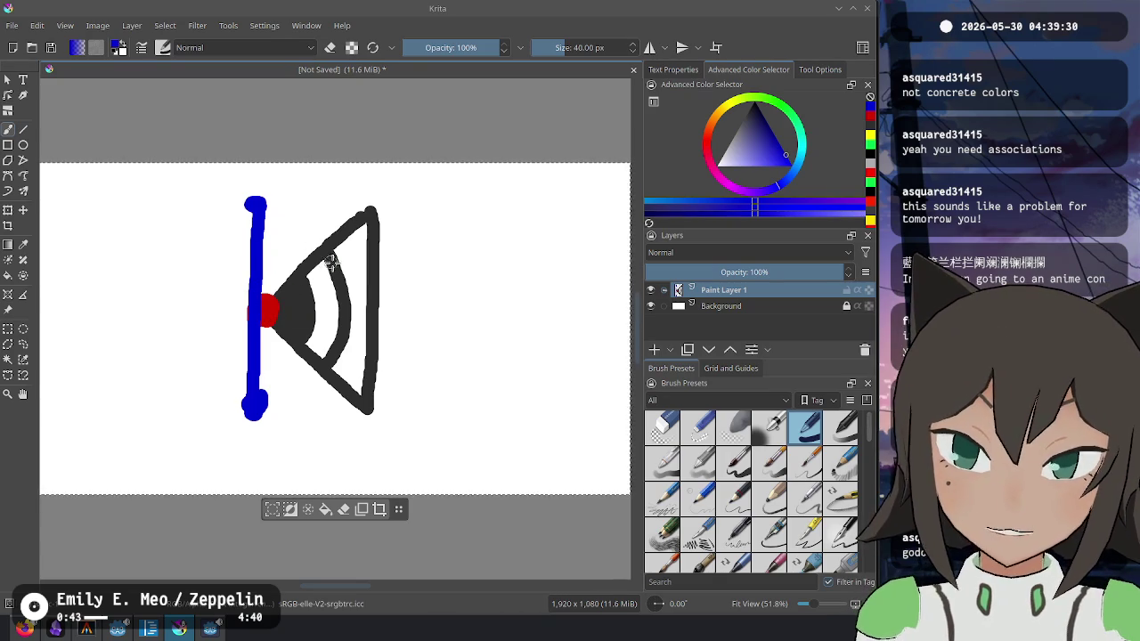
{"action": "mouse_move", "coordinate": [328, 256]}
{"action": "left_mouse_down"}
{"action": "mouse_move", "coordinate": [326, 344]}
{"action": "mouse_move", "coordinate": [339, 256]}
{"action": "left_mouse_up"}
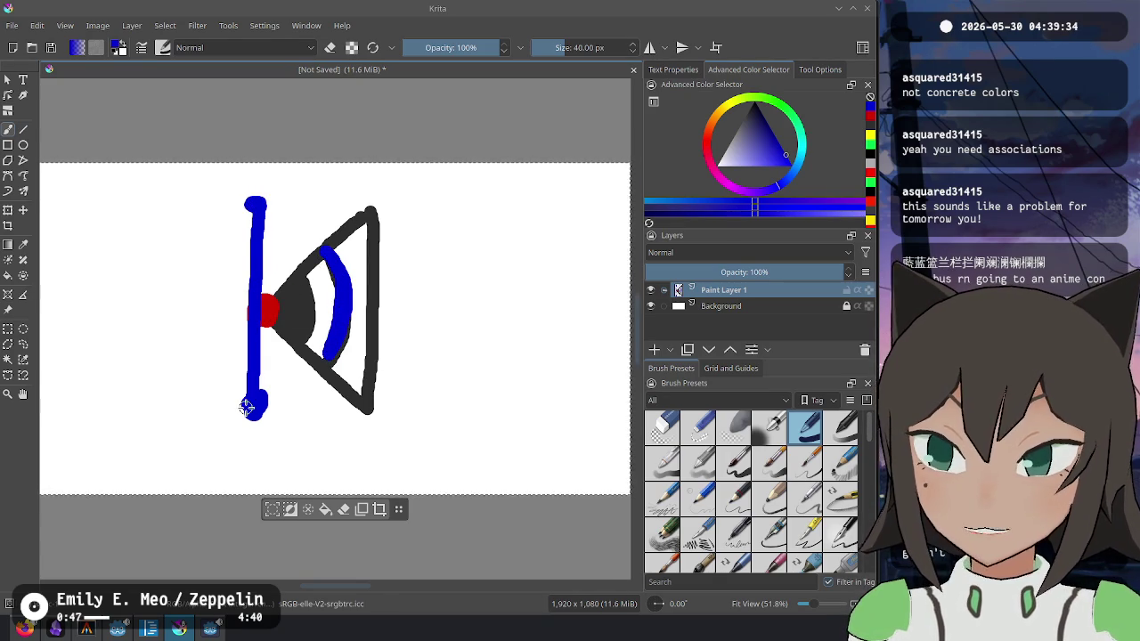
{"action": "key", "text": "ctrl+z"}
{"action": "key", "text": "ctrl+z"}
{"action": "key", "text": "ctrl+z"}
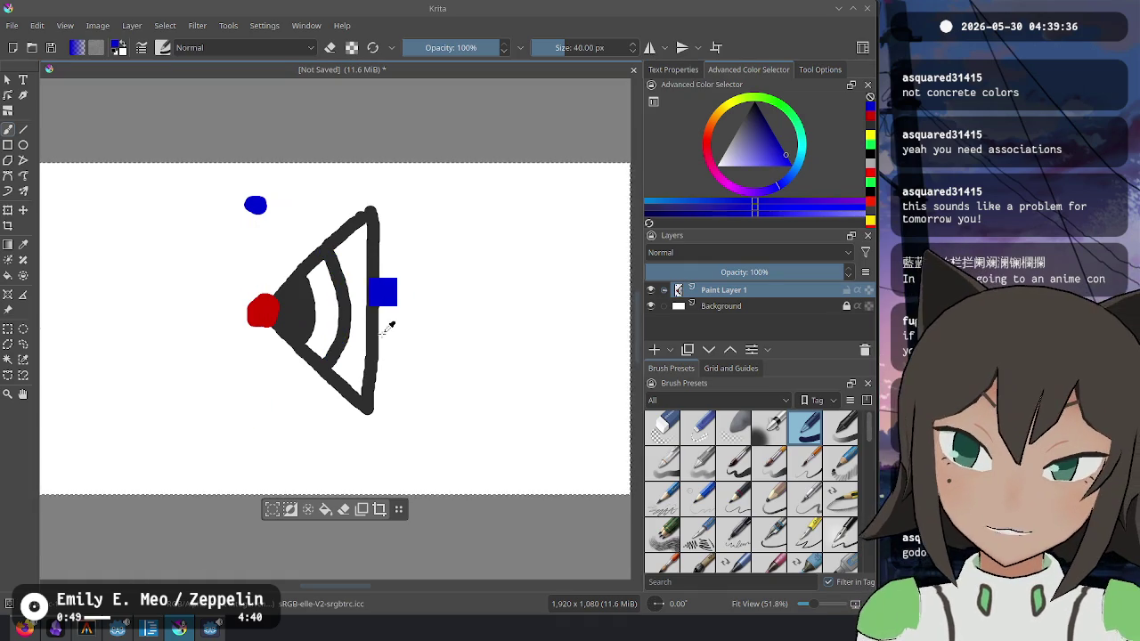
{"action": "key", "text": "ctrl+z"}
{"action": "key", "text": "ctrl+z"}
{"action": "key", "text": "ctrl+z"}
{"action": "left_click_drag", "start_coordinate": [276, 316], "coordinate": [378, 313]}
Redraw the blue horizontal line across the triangle and add a red blob at its left vertex.
{"action": "key", "text": "ctrl+z"}
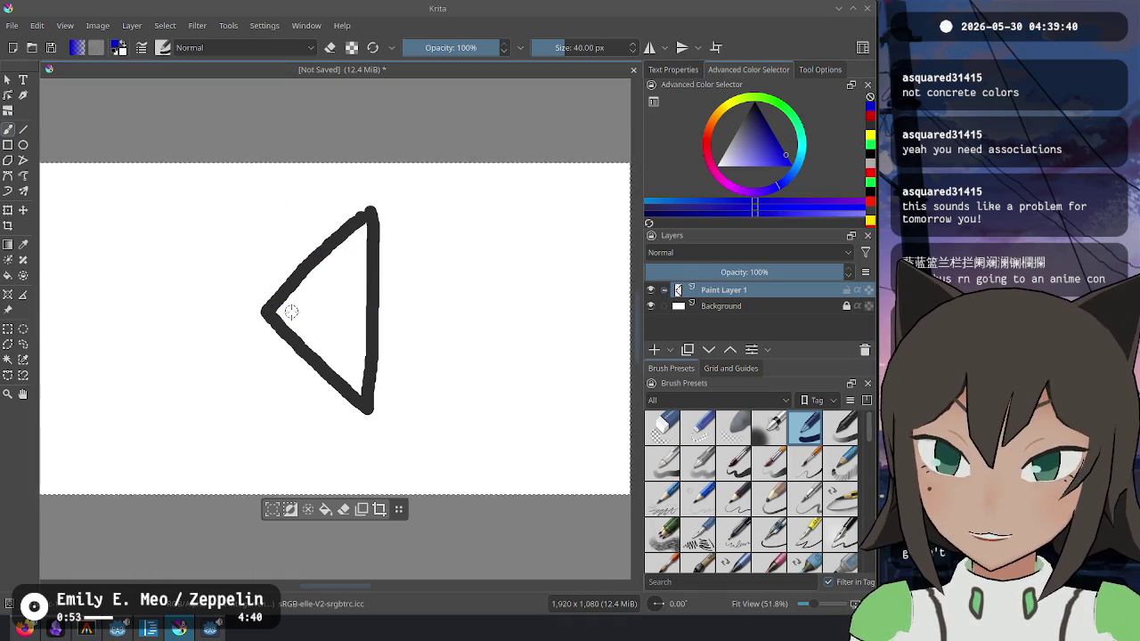
{"action": "left_click_drag", "start_coordinate": [287, 312], "coordinate": [373, 309]}
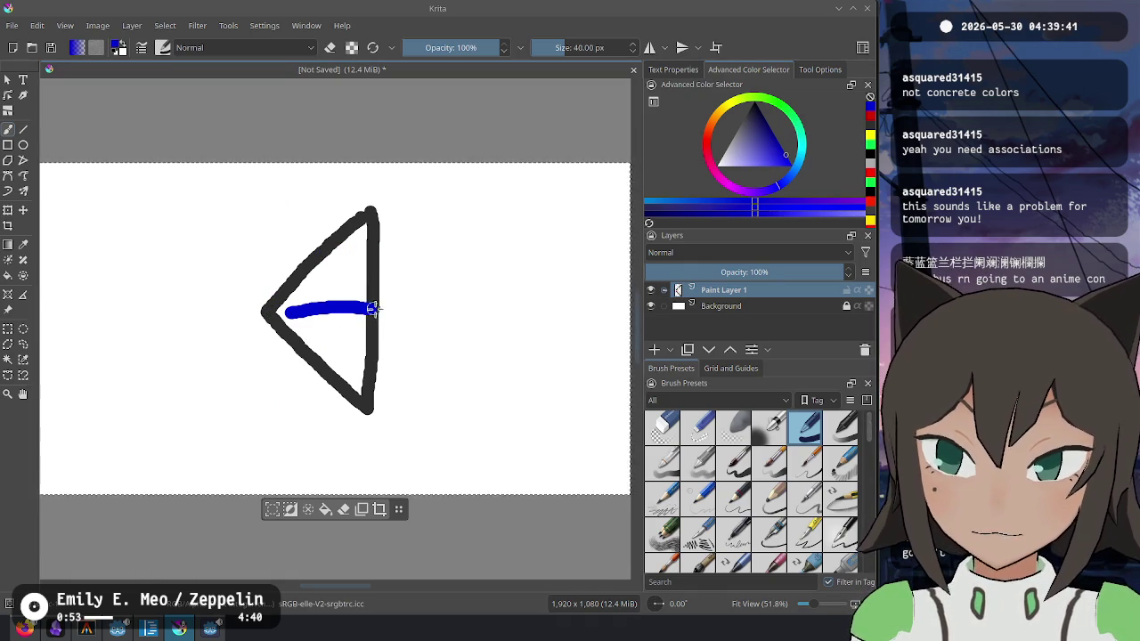
{"action": "left_click", "coordinate": [709, 141]}
{"action": "left_click_drag", "start_coordinate": [278, 301], "coordinate": [277, 322]}
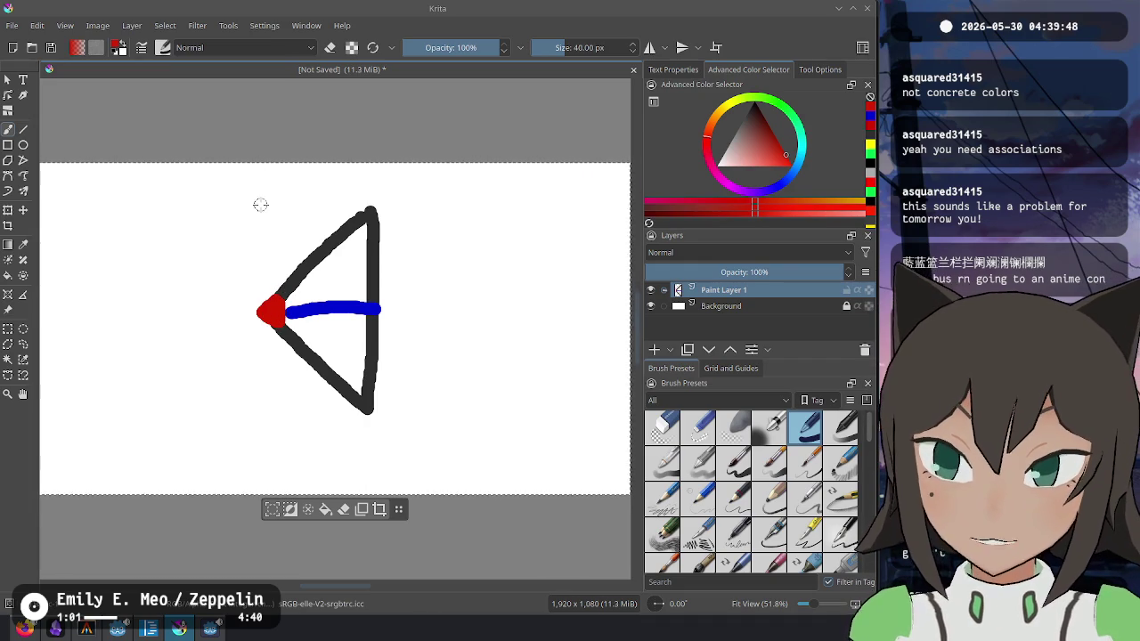
{"action": "mouse_move", "coordinate": [262, 224]}
{"action": "left_mouse_down"}
{"action": "mouse_move", "coordinate": [251, 407]}
{"action": "mouse_move", "coordinate": [255, 396]}
{"action": "left_mouse_up"}
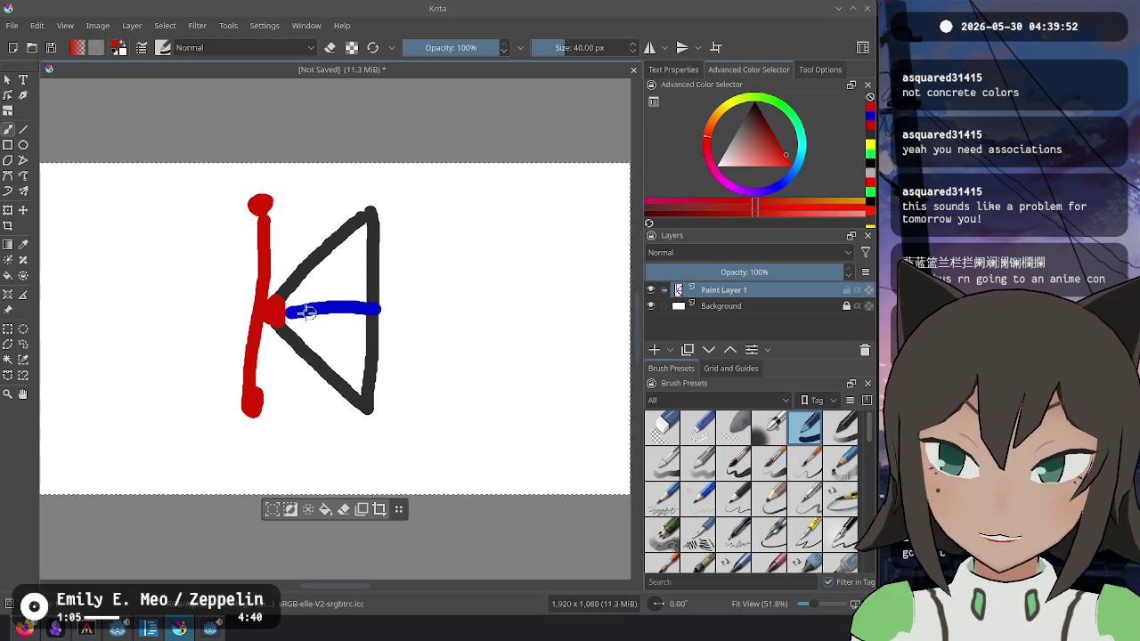
Undo the extra strokes, frame the sketch in a blue box, and return to the Fishy Facts game.
{"action": "left_click", "coordinate": [779, 186]}
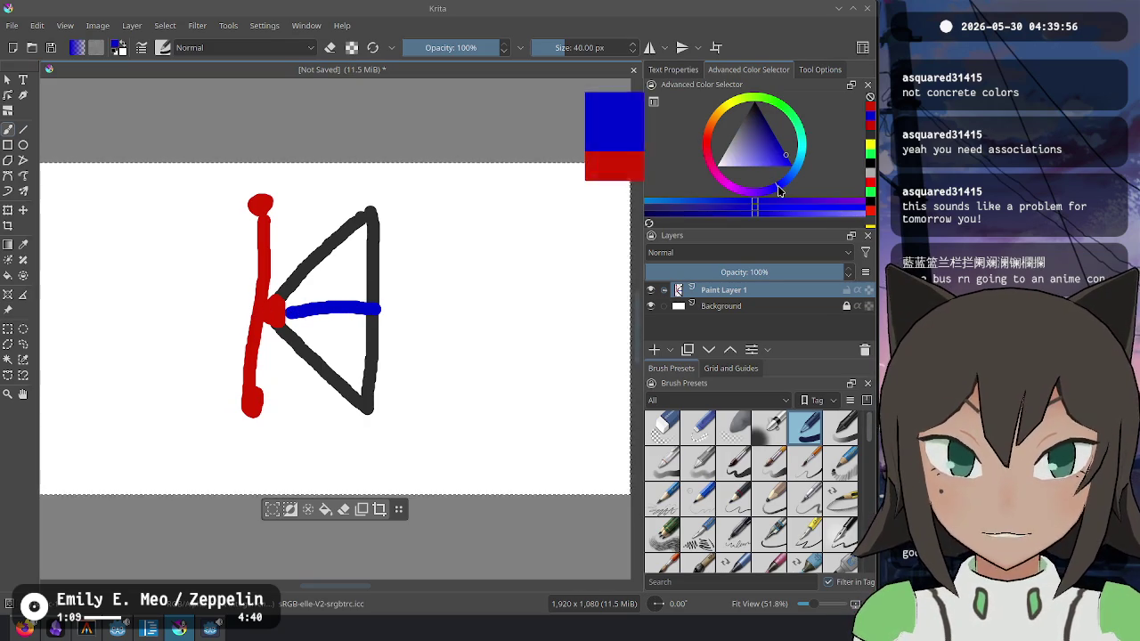
{"action": "left_click_drag", "start_coordinate": [363, 306], "coordinate": [163, 303]}
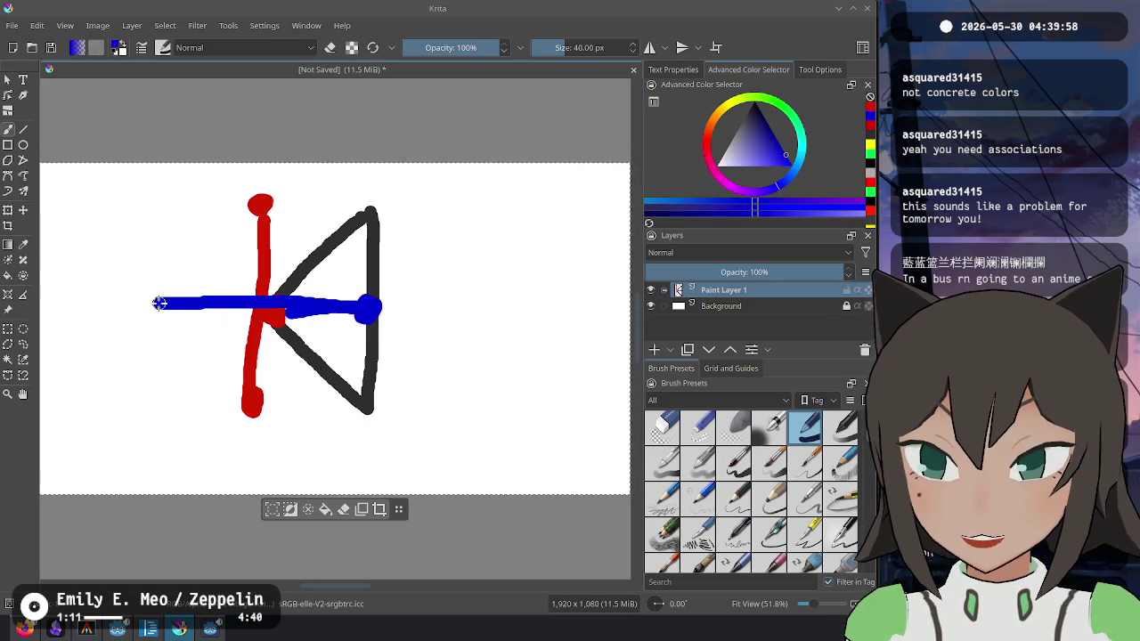
{"action": "key", "text": "ctrl+z"}
{"action": "key", "text": "ctrl+z"}
{"action": "key", "text": "ctrl+z"}
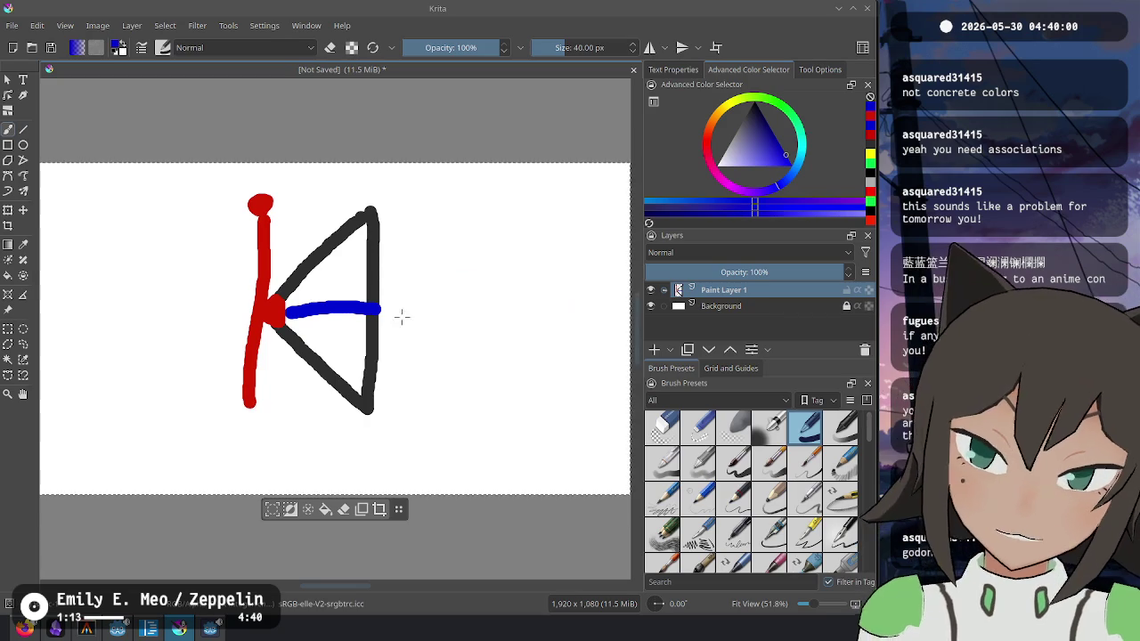
{"action": "key", "text": "ctrl+z"}
{"action": "key", "text": "ctrl+z"}
{"action": "left_click_drag", "start_coordinate": [363, 249], "coordinate": [379, 277]}
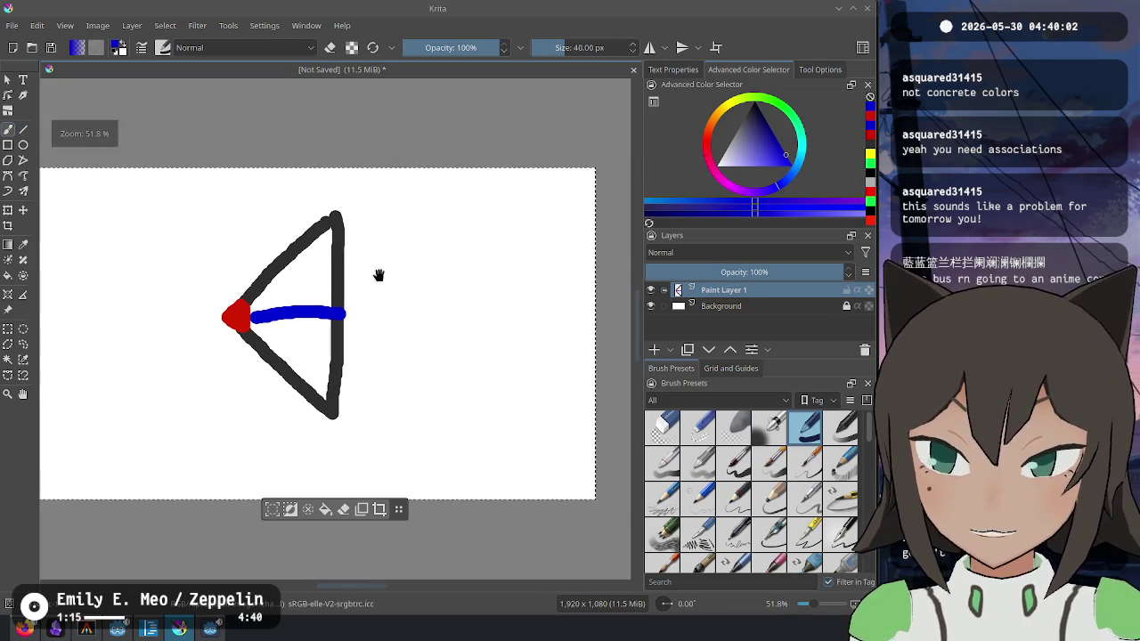
{"action": "mouse_move", "coordinate": [225, 189]}
{"action": "left_mouse_down"}
{"action": "mouse_move", "coordinate": [201, 427]}
{"action": "mouse_move", "coordinate": [350, 445]}
{"action": "mouse_move", "coordinate": [384, 207]}
{"action": "left_mouse_up"}
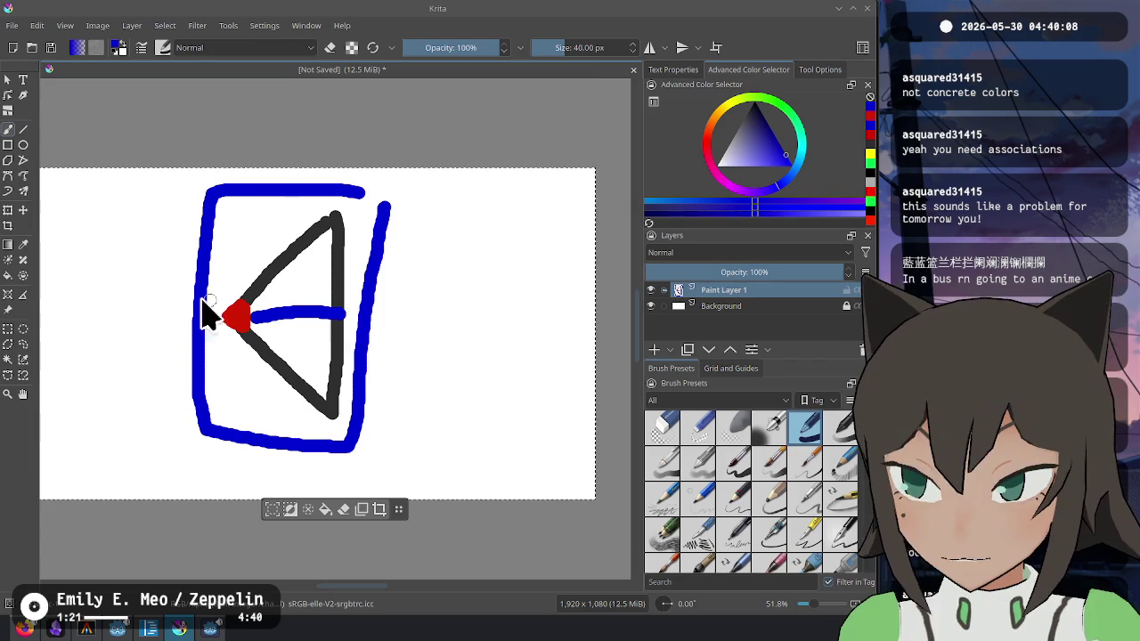
{"action": "left_click", "coordinate": [118, 629]}
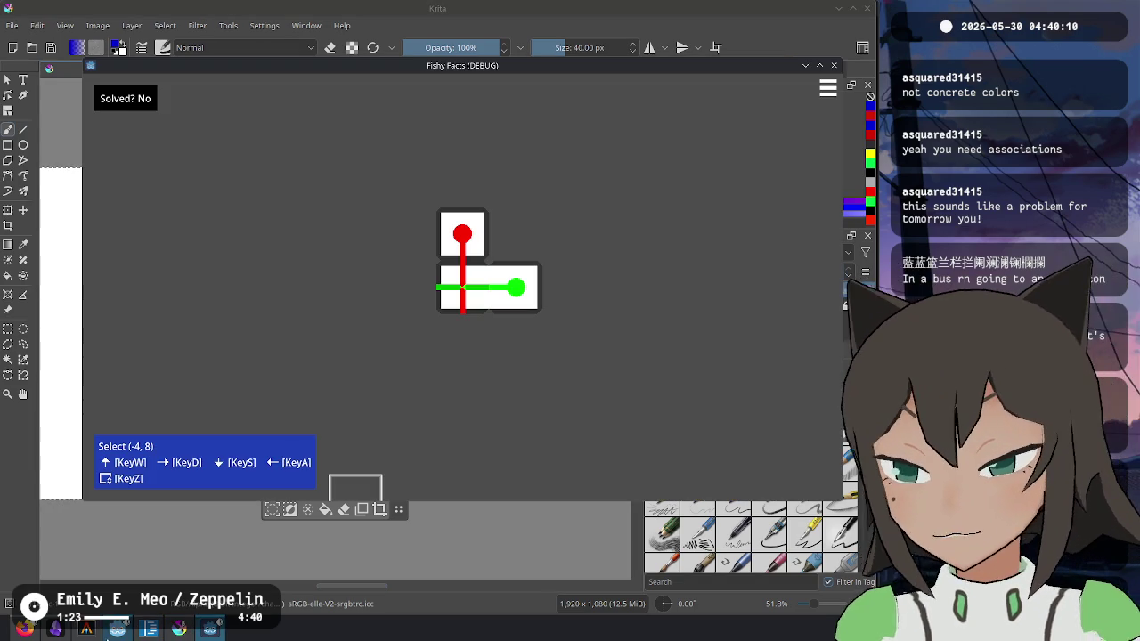
In the terminal, run git status and discard local changes with git restore.
{"action": "left_click", "coordinate": [86, 629]}
{"action": "type", "text": "it status"}
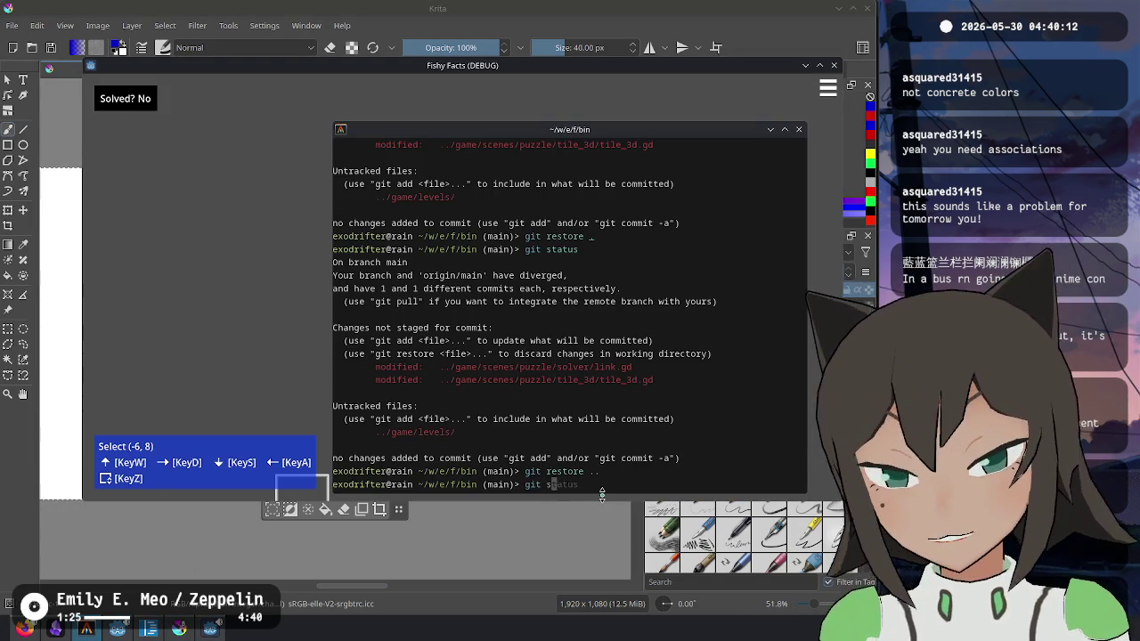
{"action": "key", "text": "Return"}
{"action": "type", "text": "g"}
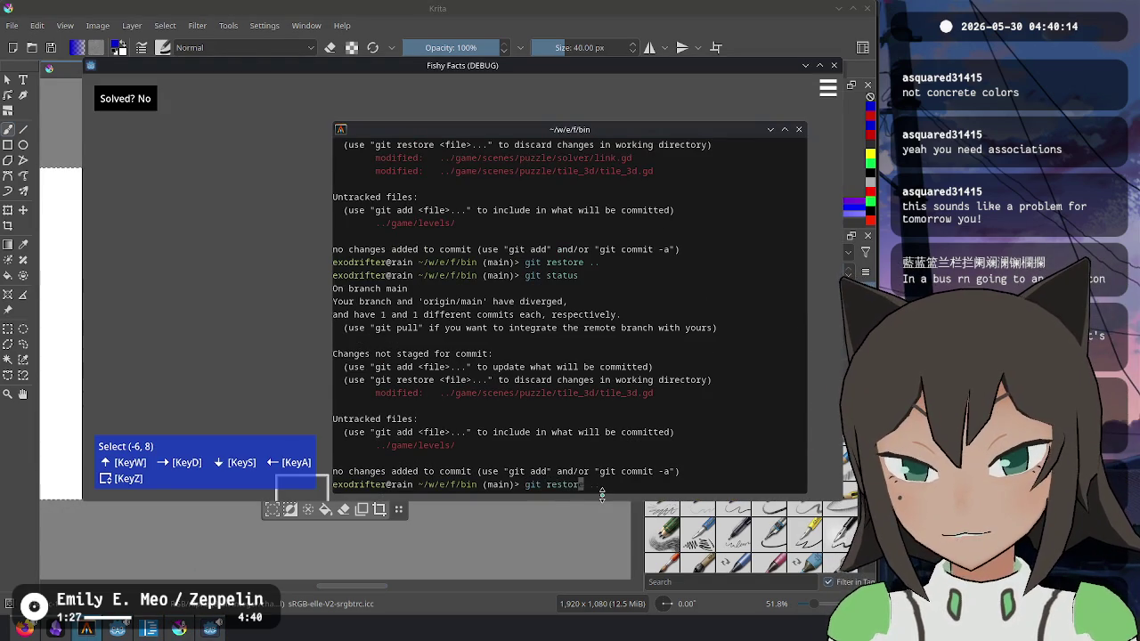
{"action": "key", "text": "Return"}
Cycle through the game, the VS Code puzzle JSON and Obsidian notes, ending in Godot's tile_3d.gd.
{"action": "left_click", "coordinate": [579, 497]}
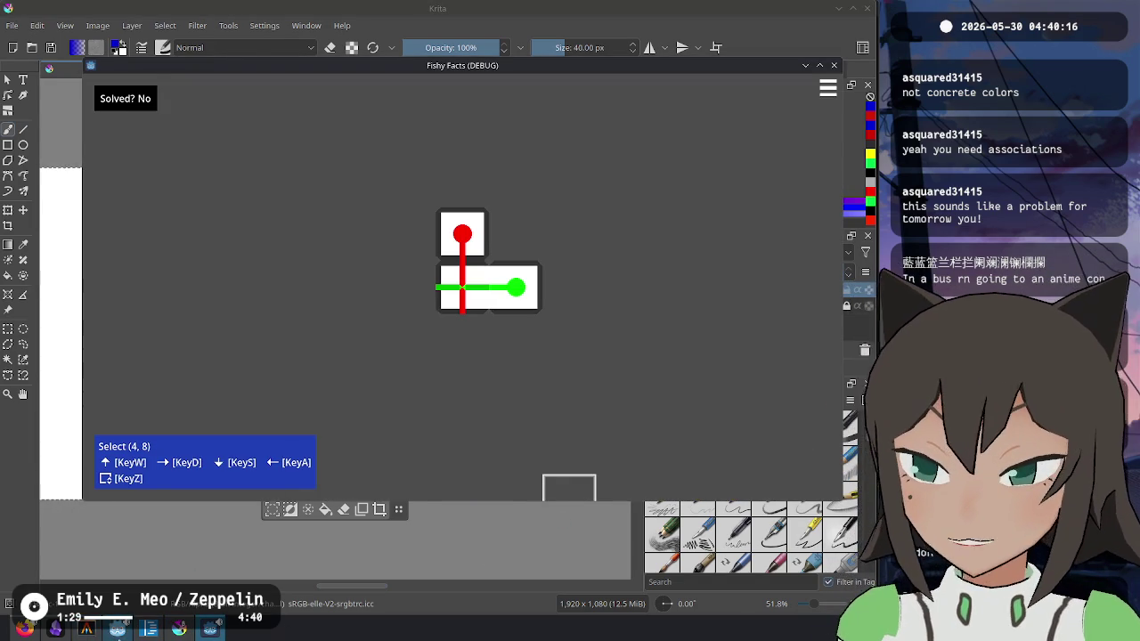
{"action": "left_click", "coordinate": [148, 629]}
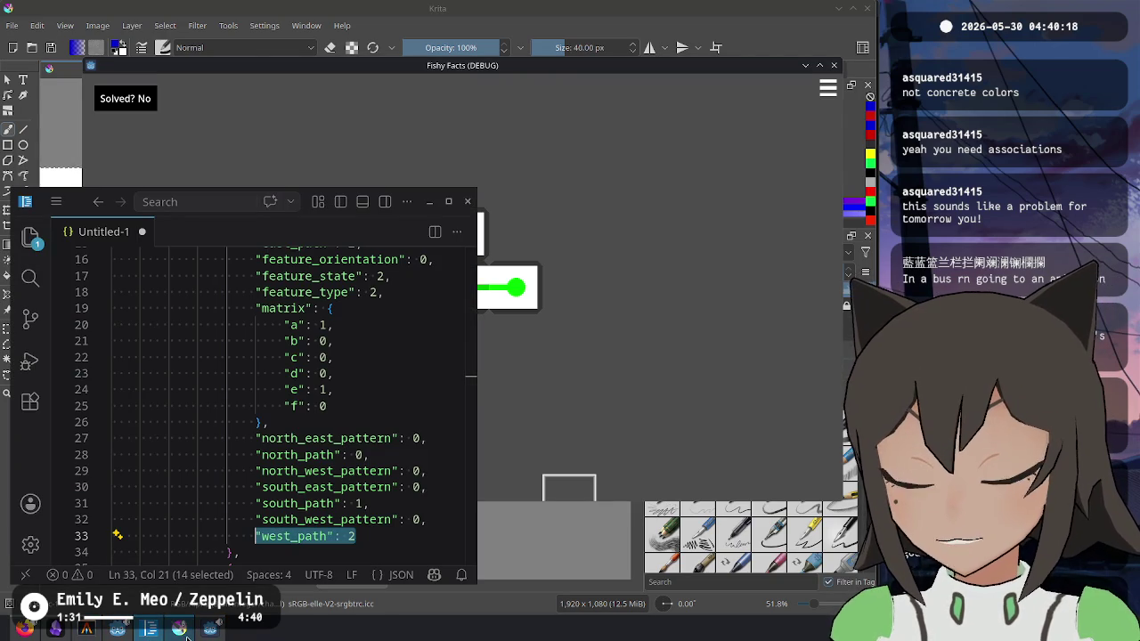
{"action": "left_click", "coordinate": [63, 631]}
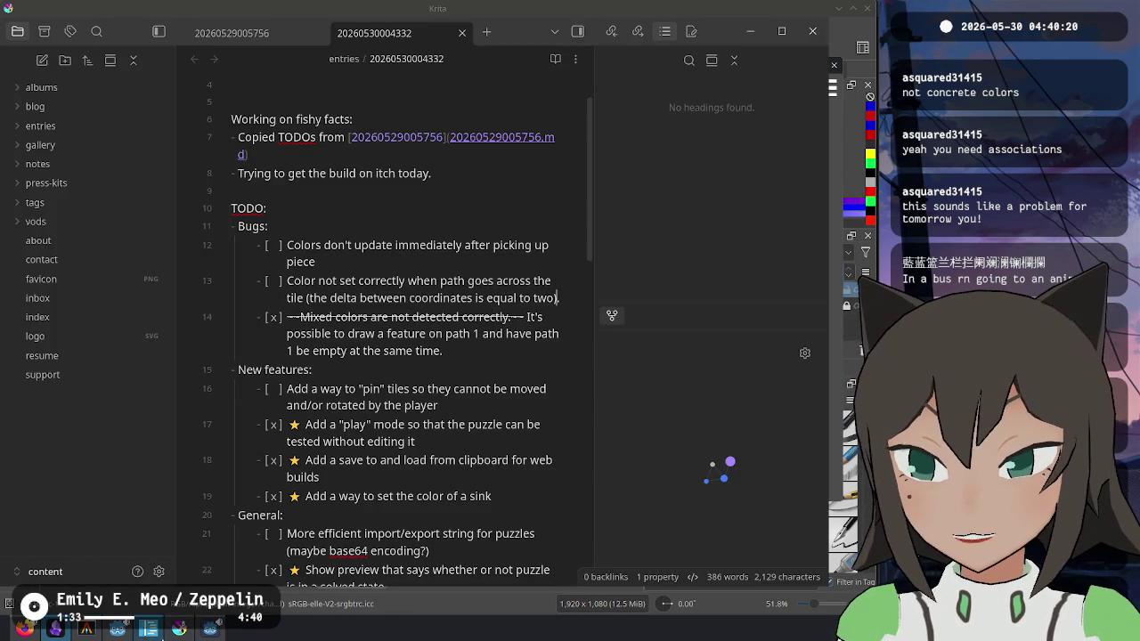
{"action": "left_click", "coordinate": [118, 629]}
{"action": "scroll", "coordinate": [688, 277], "scroll_direction": "up", "scroll_amount": 2}
{"action": "scroll", "coordinate": [688, 277], "scroll_direction": "up", "scroll_amount": 20}
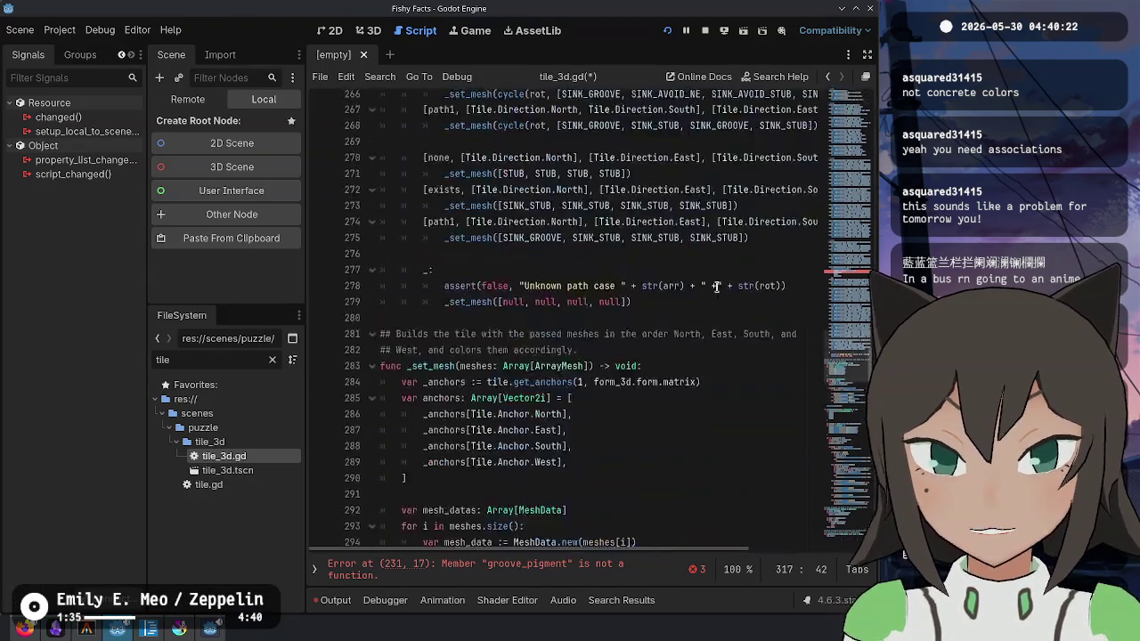
{"action": "left_click", "coordinate": [605, 255]}
{"action": "left_click_drag", "start_coordinate": [562, 214], "coordinate": [545, 266]}
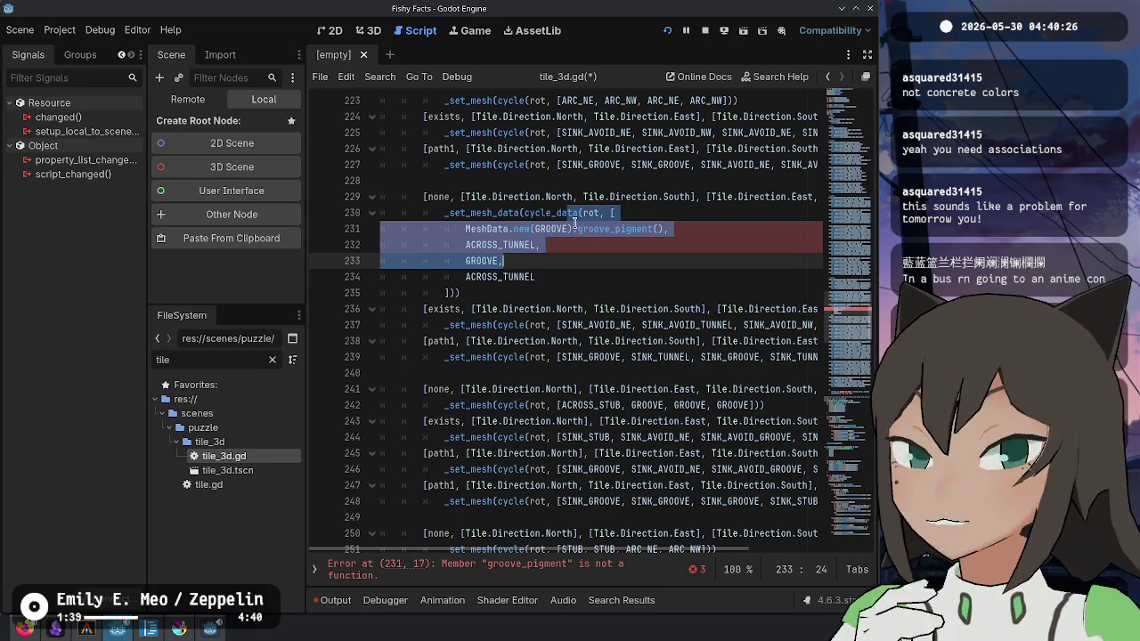
{"action": "double_click", "coordinate": [487, 245]}
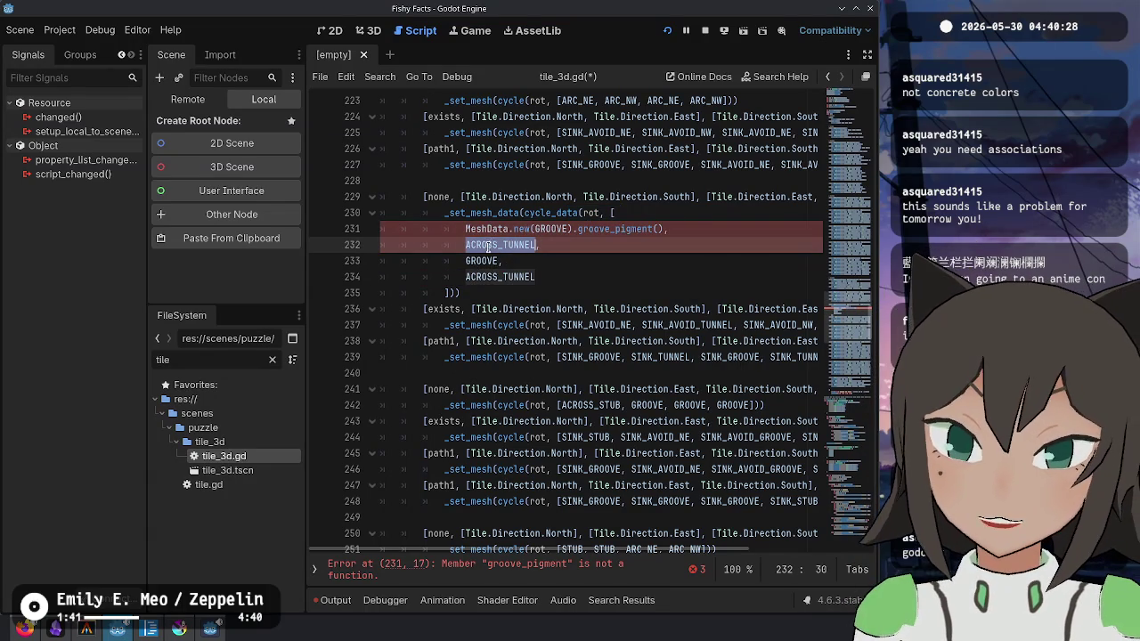
{"action": "key", "text": "ctrl+Home"}
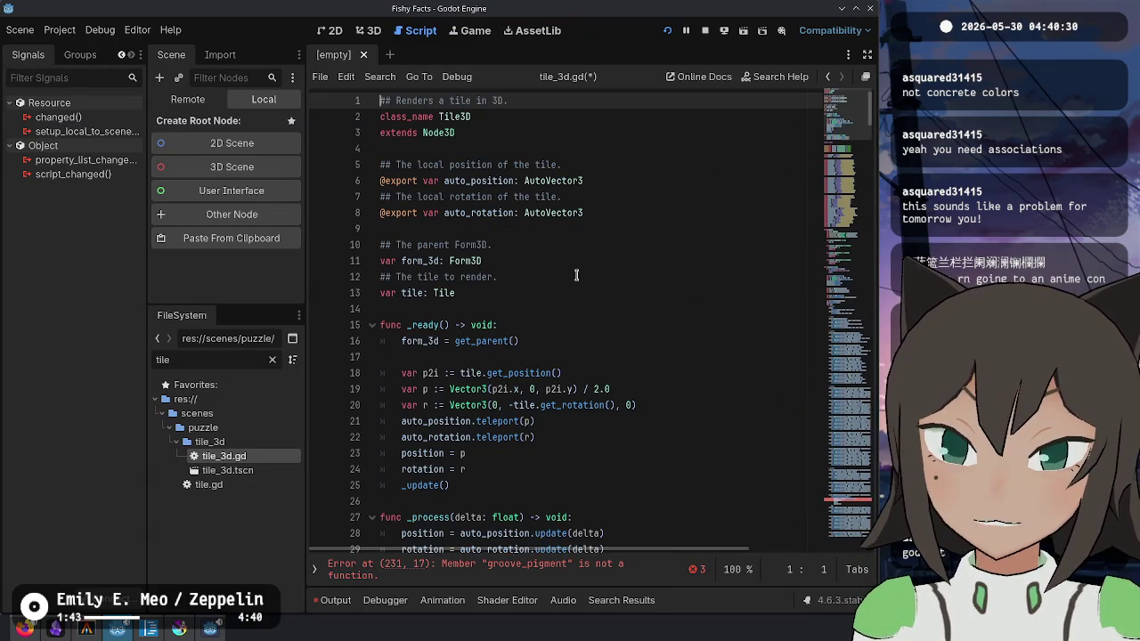
{"action": "scroll", "coordinate": [771, 214], "scroll_direction": "down", "scroll_amount": 8}
{"action": "left_click_drag", "start_coordinate": [411, 294], "coordinate": [449, 283]}
{"action": "double_click", "coordinate": [441, 293]}
{"action": "left_click", "coordinate": [481, 292]}
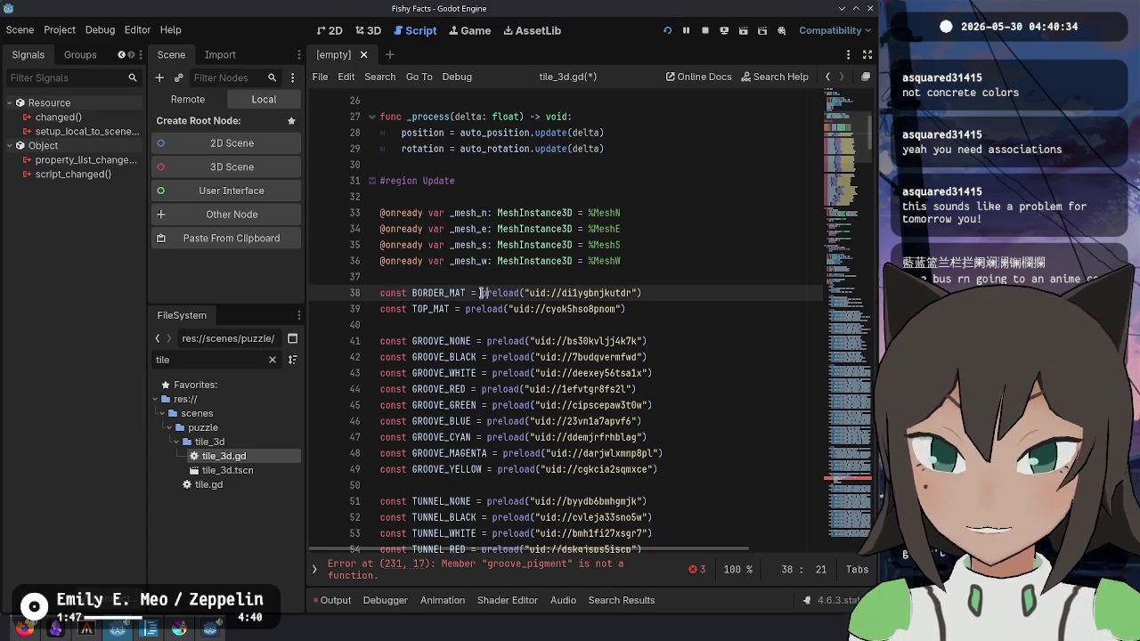
{"action": "key", "text": "End"}
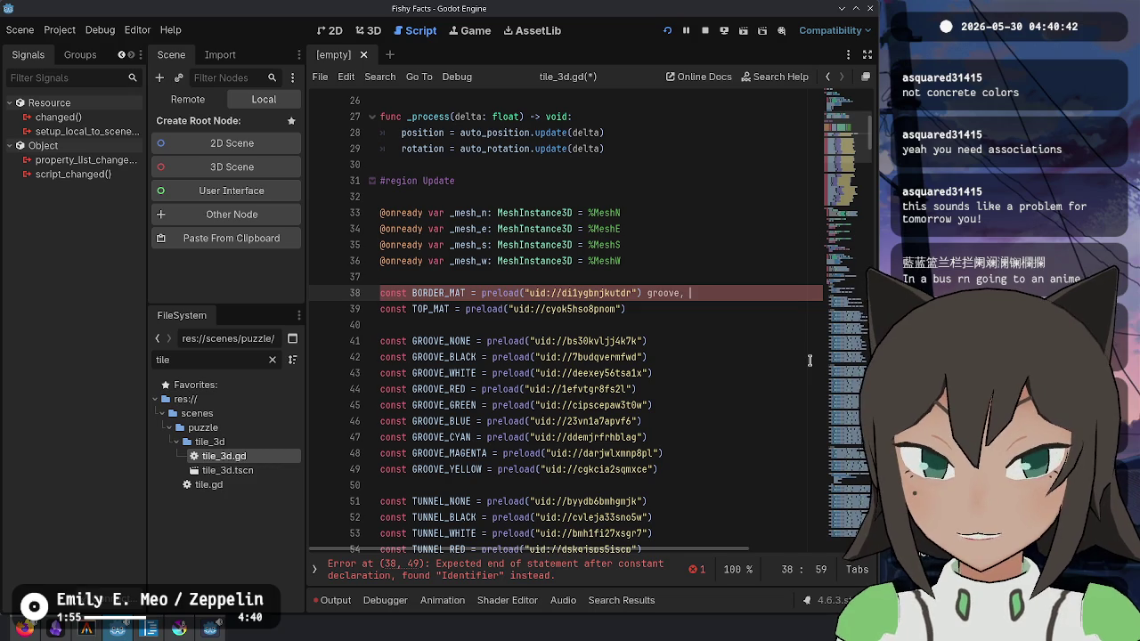
{"action": "type", "text": "s"}
{"action": "key", "text": "ctrl+shift+Left"}
{"action": "key", "text": "ctrl+shift+Left"}
{"action": "key", "text": "ctrl+shift+Left"}
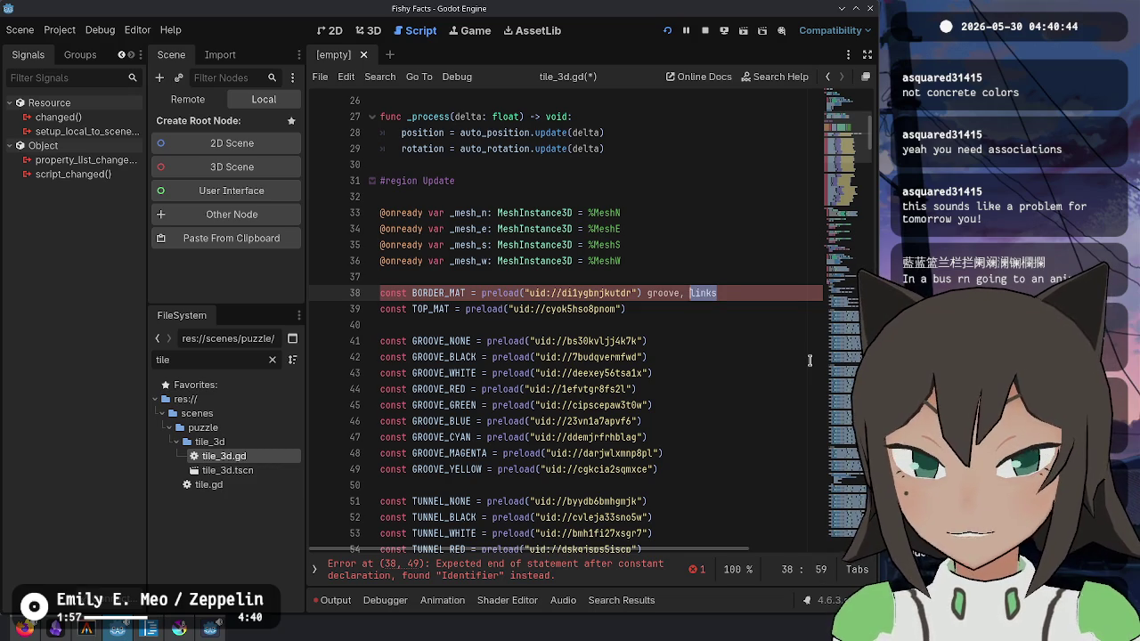
{"action": "key", "text": "ctrl+shift+Right"}
{"action": "key", "text": "ctrl+shift+Right"}
{"action": "key", "text": "BackSpace"}
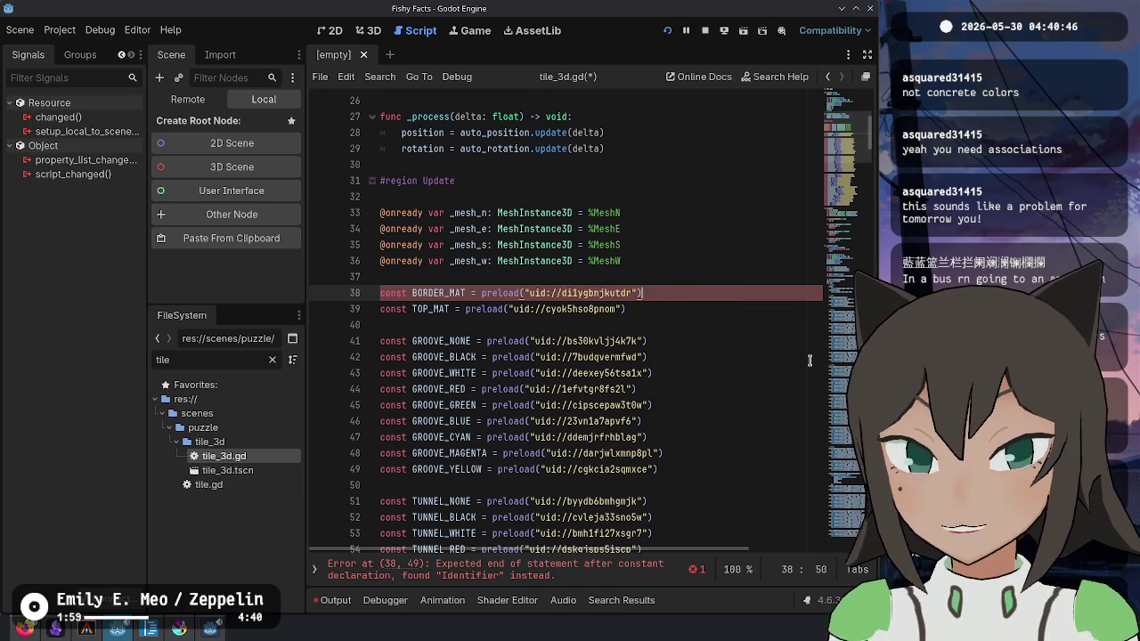
{"action": "key", "text": "ctrl+End"}
{"action": "scroll", "coordinate": [543, 363], "scroll_direction": "up", "scroll_amount": 15}
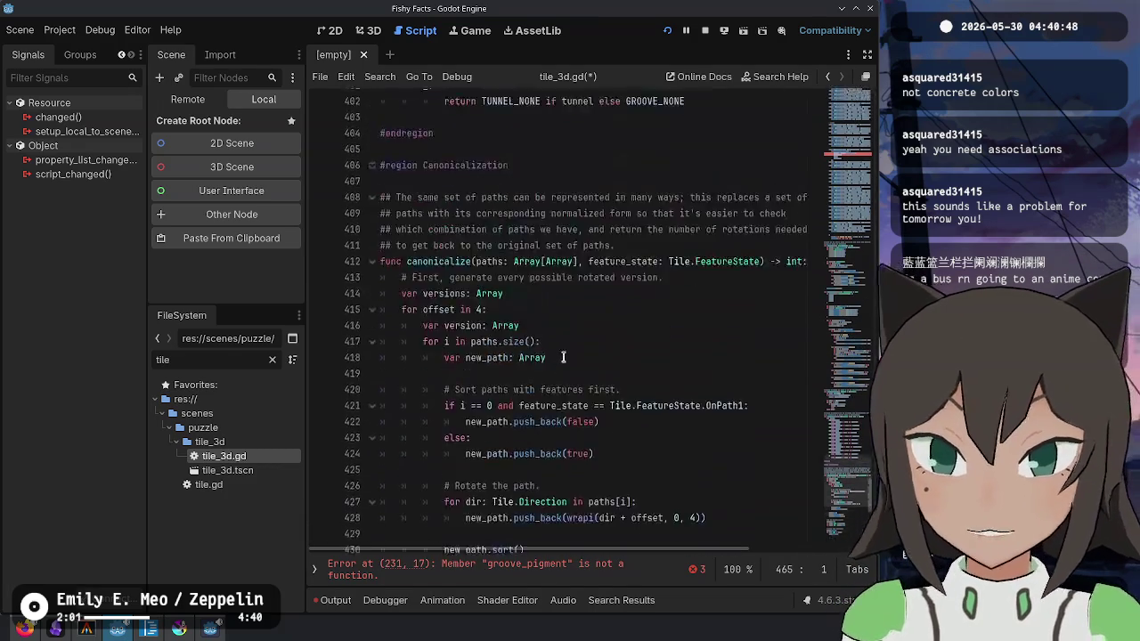
{"action": "scroll", "coordinate": [514, 322], "scroll_direction": "down", "scroll_amount": 5}
{"action": "scroll", "coordinate": [514, 322], "scroll_direction": "down", "scroll_amount": 8}
{"action": "scroll", "coordinate": [526, 331], "scroll_direction": "up", "scroll_amount": 20}
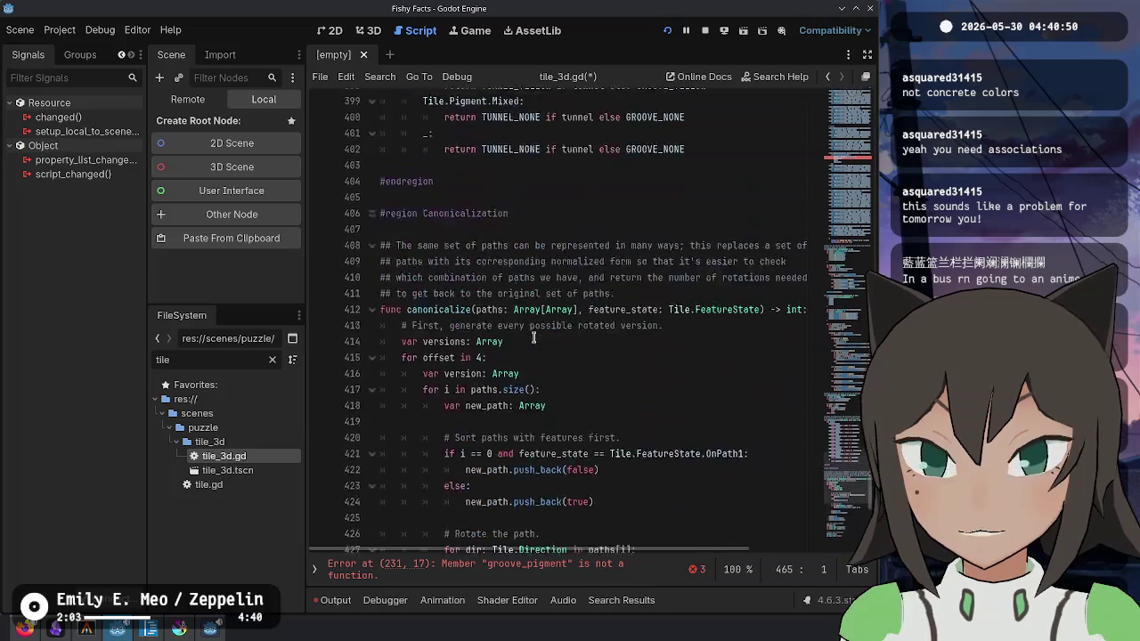
{"action": "scroll", "coordinate": [534, 369], "scroll_direction": "up", "scroll_amount": 1}
{"action": "left_click", "coordinate": [641, 316]}
{"action": "left_click", "coordinate": [633, 347]}
{"action": "double_click", "coordinate": [672, 331]}
{"action": "scroll", "coordinate": [491, 258], "scroll_direction": "up", "scroll_amount": 10}
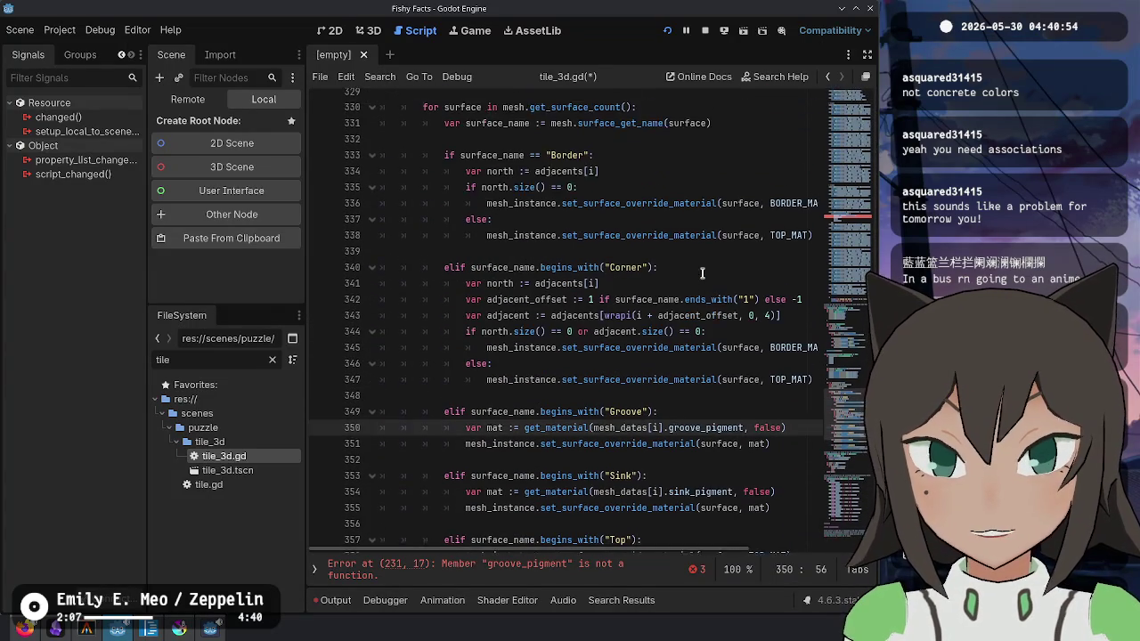
{"action": "scroll", "coordinate": [442, 260], "scroll_direction": "up", "scroll_amount": 10}
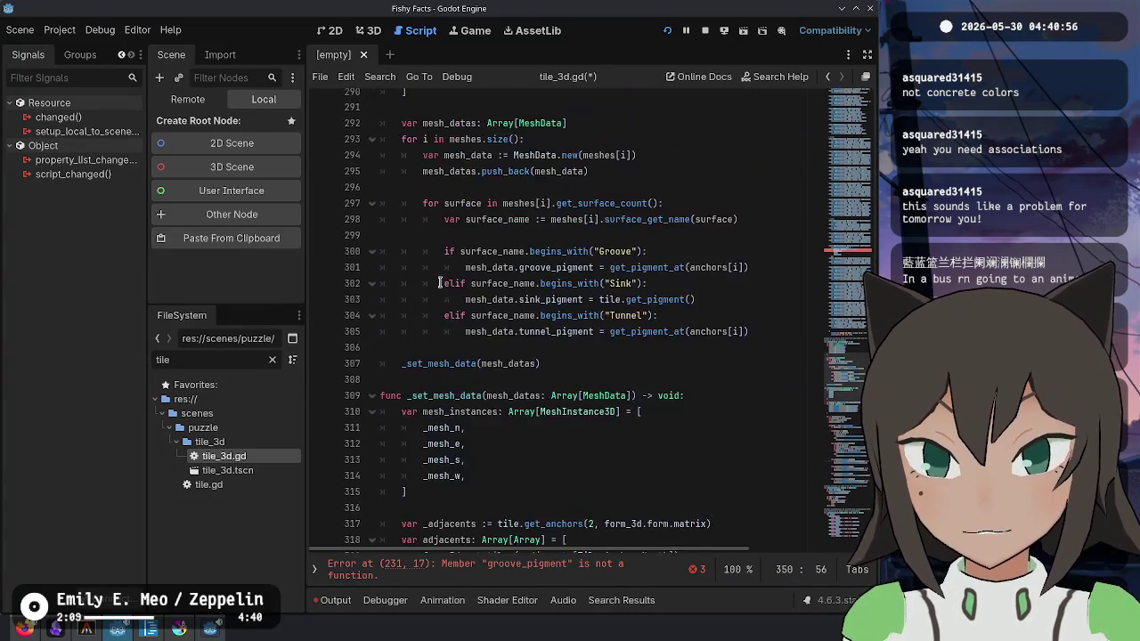
{"action": "scroll", "coordinate": [472, 203], "scroll_direction": "down", "scroll_amount": 3}
{"action": "left_click_drag", "start_coordinate": [434, 203], "coordinate": [407, 283]}
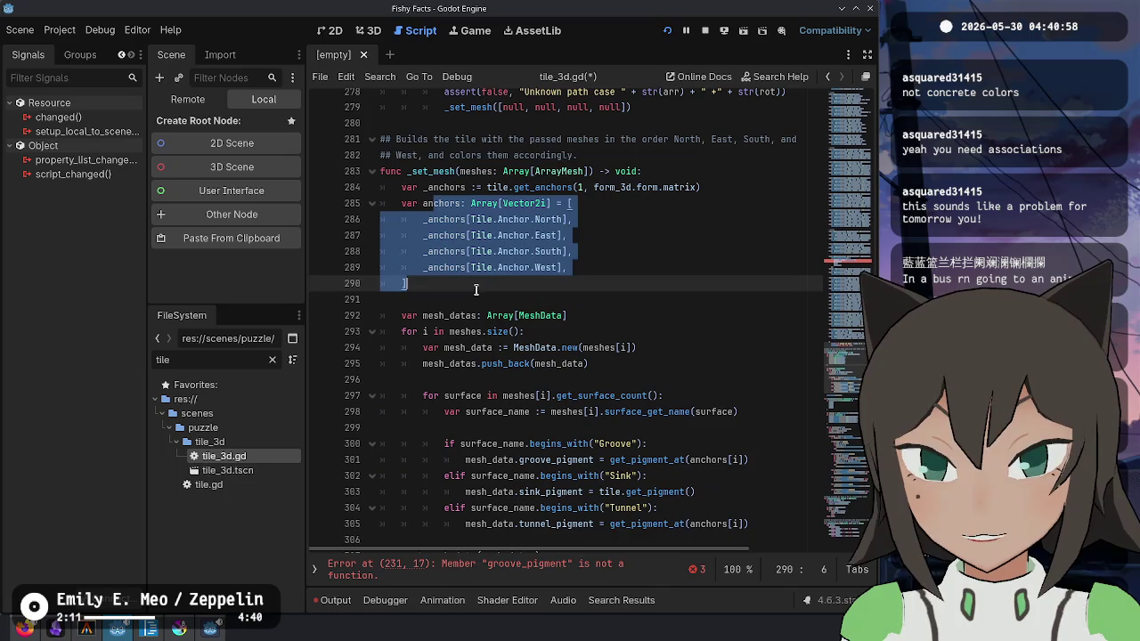
{"action": "scroll", "coordinate": [630, 382], "scroll_direction": "down", "scroll_amount": 2}
{"action": "left_click", "coordinate": [616, 365]}
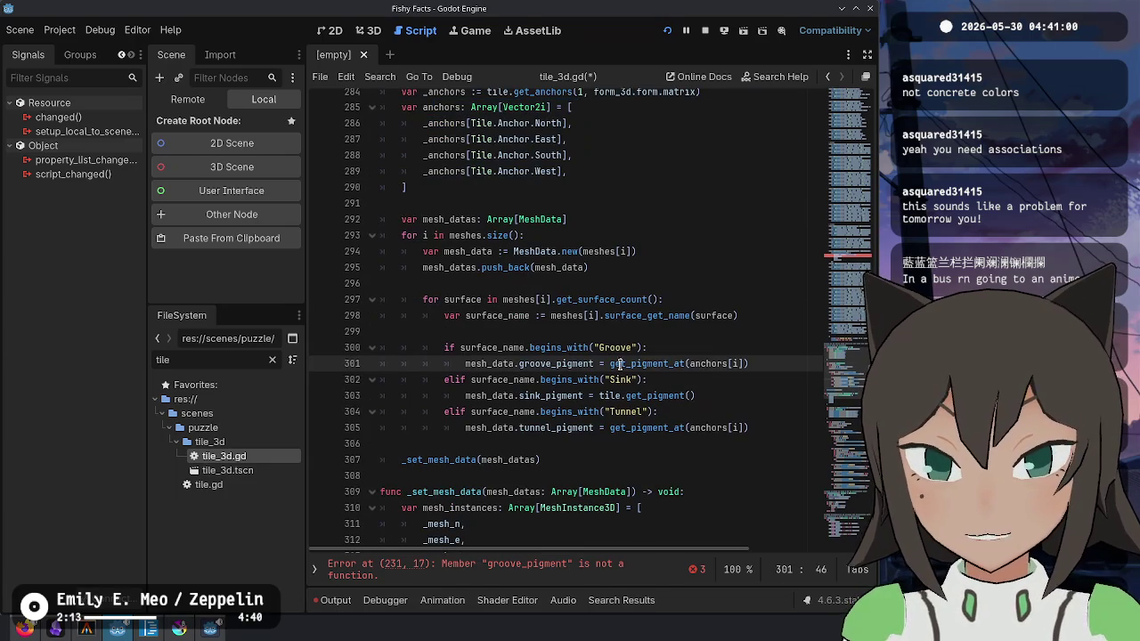
{"action": "scroll", "coordinate": [596, 281], "scroll_direction": "up", "scroll_amount": 1}
{"action": "left_click_drag", "start_coordinate": [422, 155], "coordinate": [568, 176]}
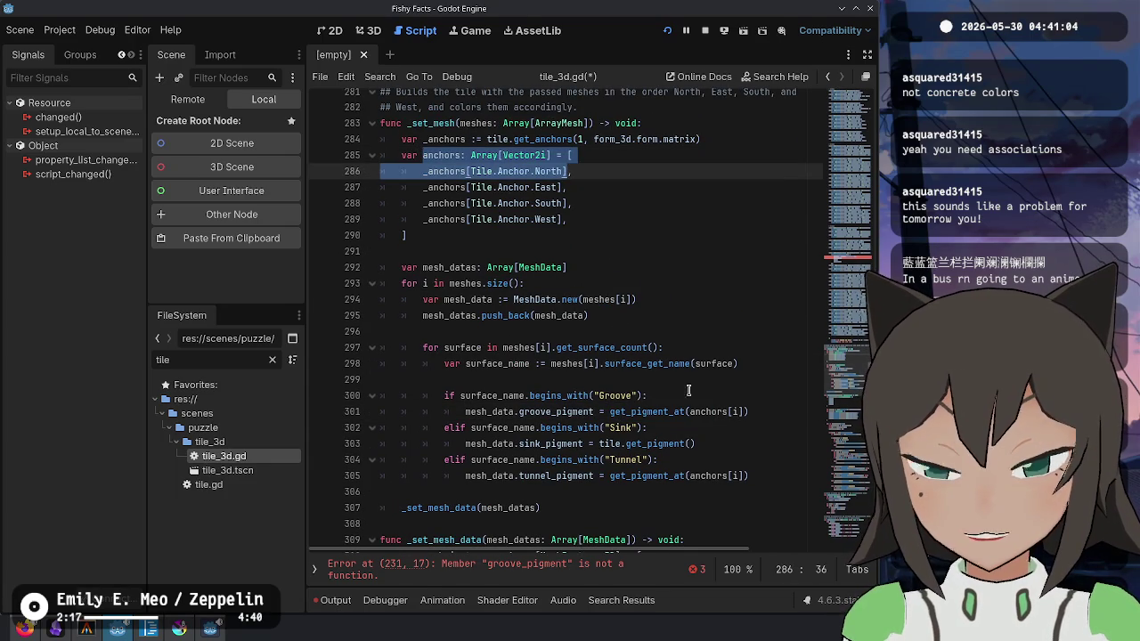
{"action": "double_click", "coordinate": [642, 412]}
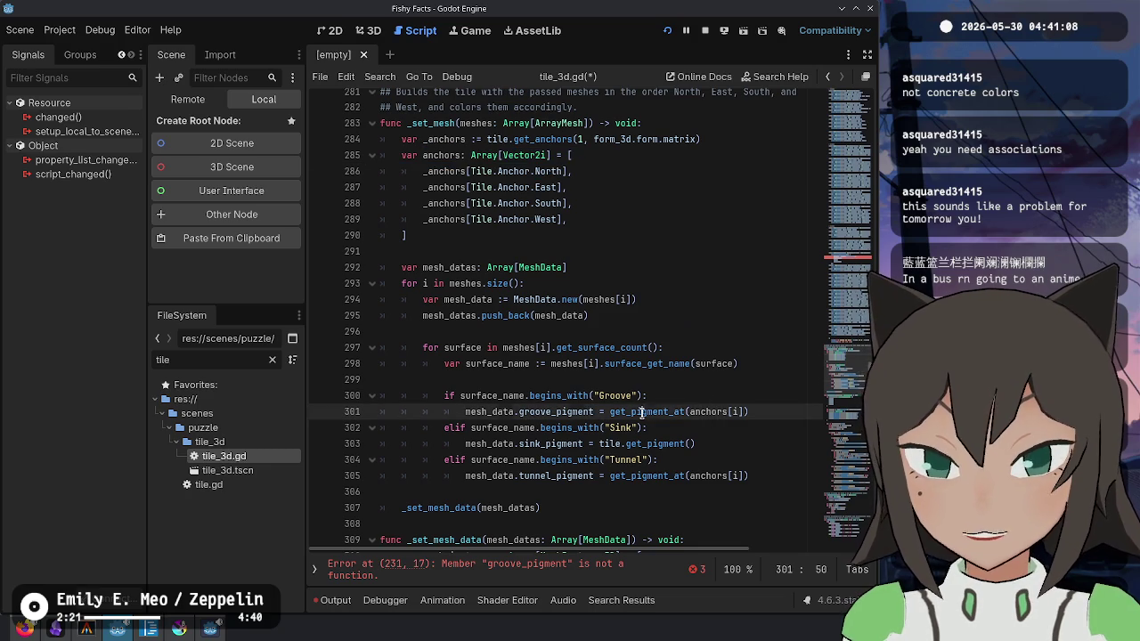
{"action": "left_click_drag", "start_coordinate": [520, 413], "coordinate": [576, 413]}
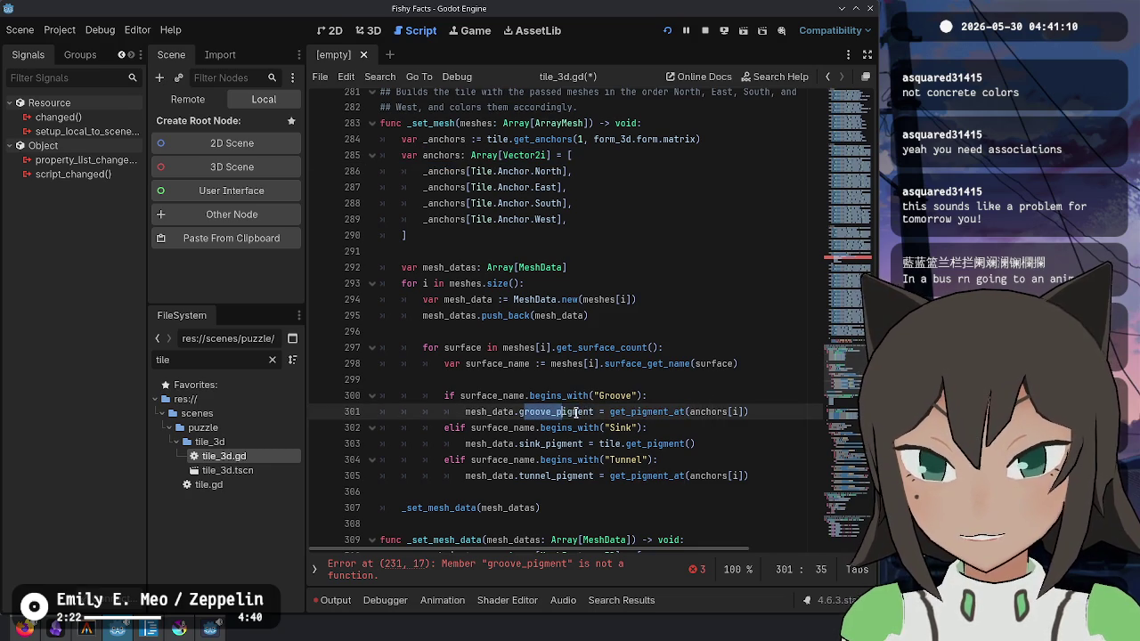
{"action": "left_click", "coordinate": [624, 412]}
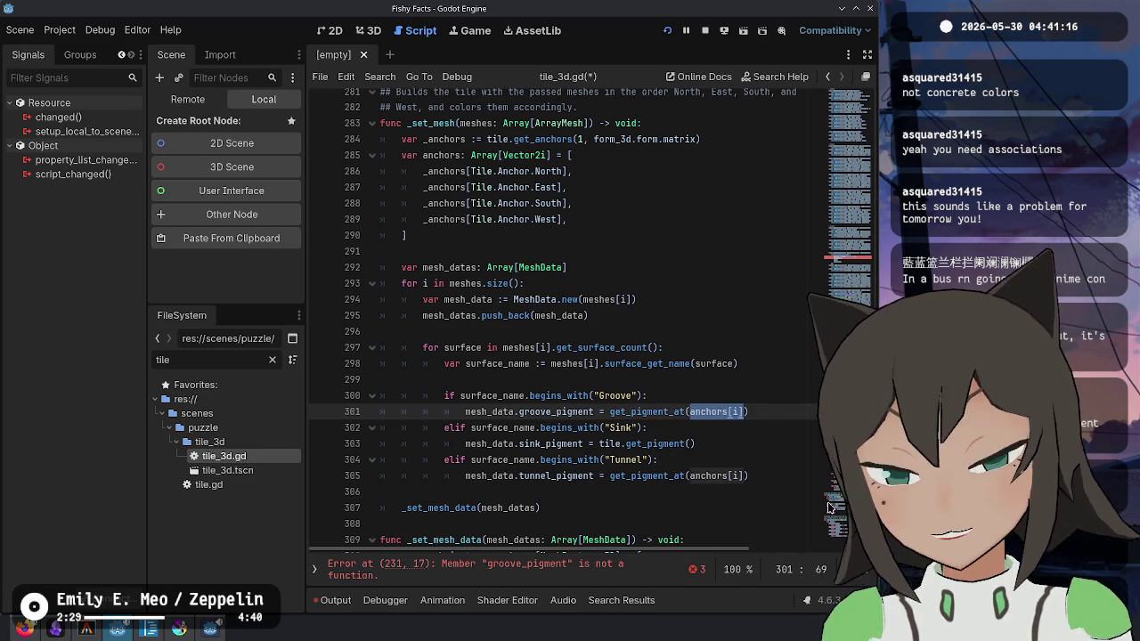
On line 301, replace anchors[i] with Matrix.mul_v(tile.matrix, mesh_link) inside get_pigment_at.
{"action": "key", "text": "BackSpace"}
{"action": "type", "text": "mesh"}
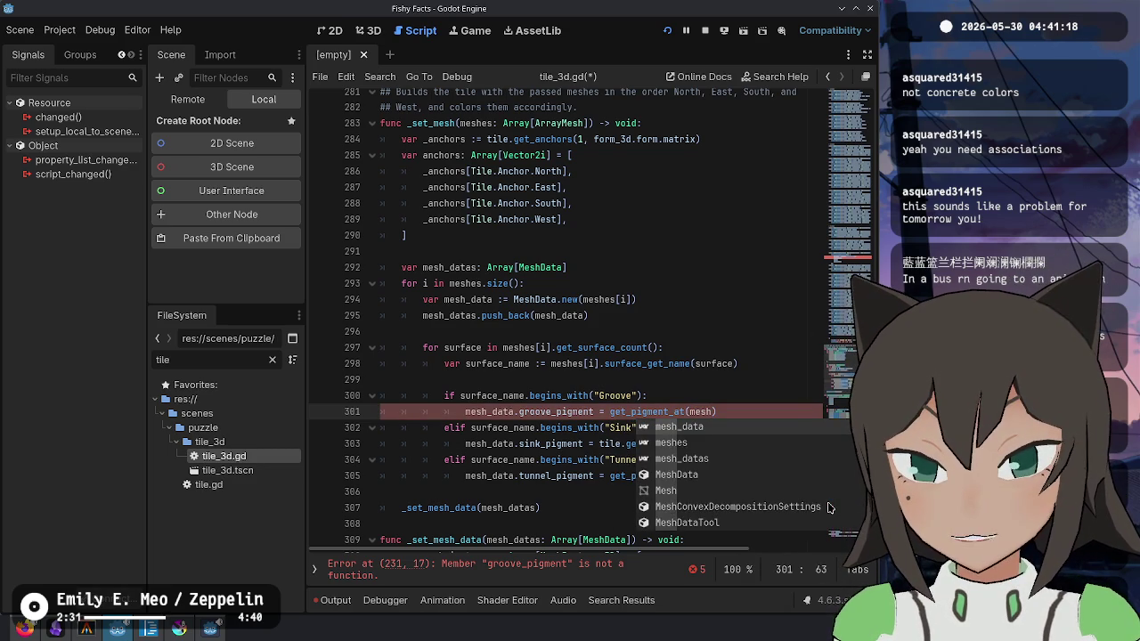
{"action": "type", "text": "_link"}
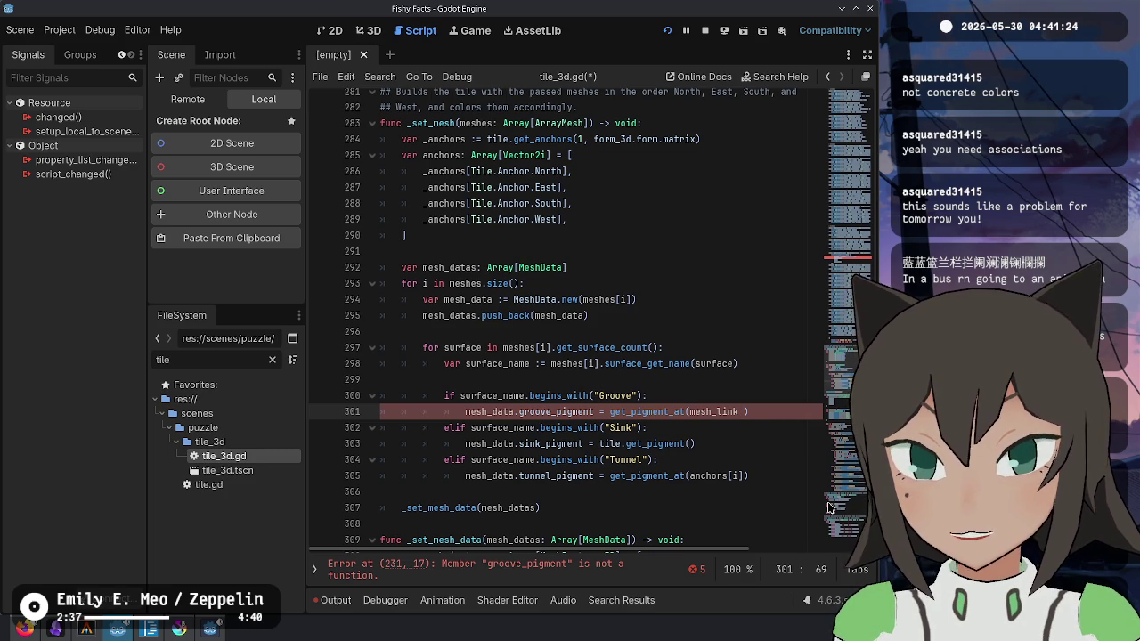
{"action": "key", "text": "ctrl+Left"}
{"action": "type", "text": "Matrix.mult"}
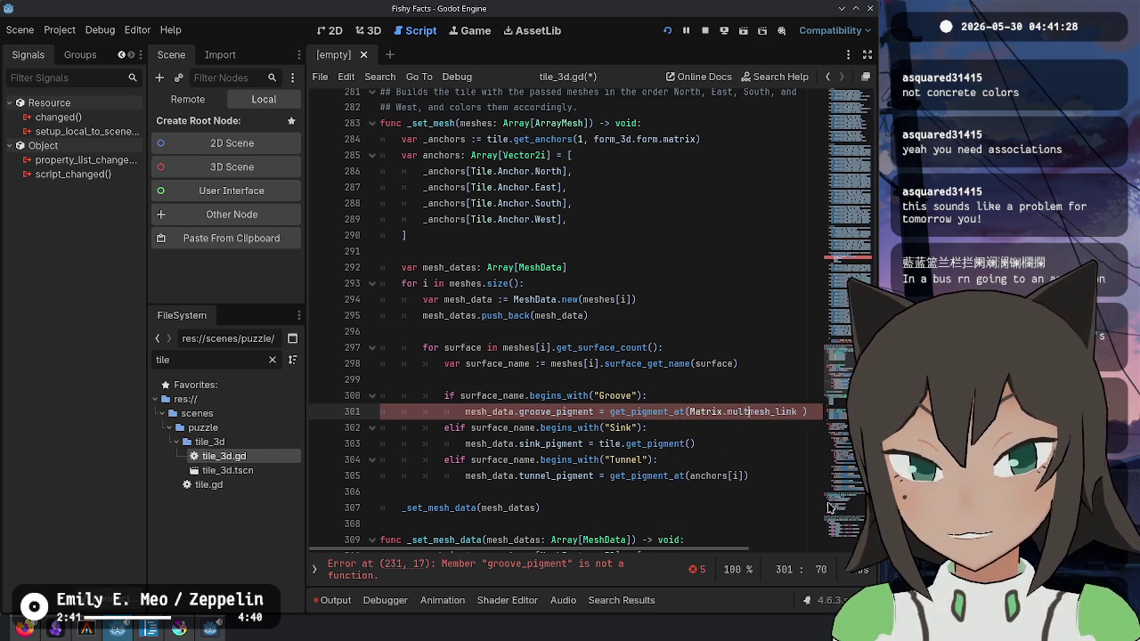
{"action": "key", "text": "BackSpace"}
{"action": "type", "text": "_v(matr"}
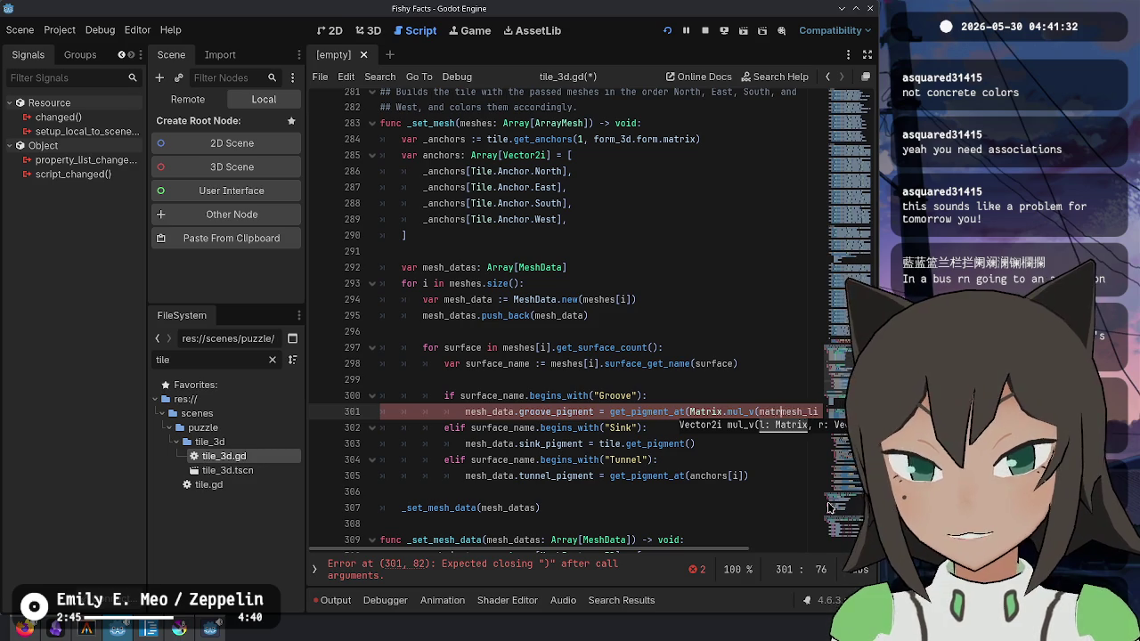
{"action": "key", "text": "BackSpace"}
{"action": "key", "text": "BackSpace"}
{"action": "key", "text": "BackSpace"}
{"action": "type", "text": "tile.matri"}
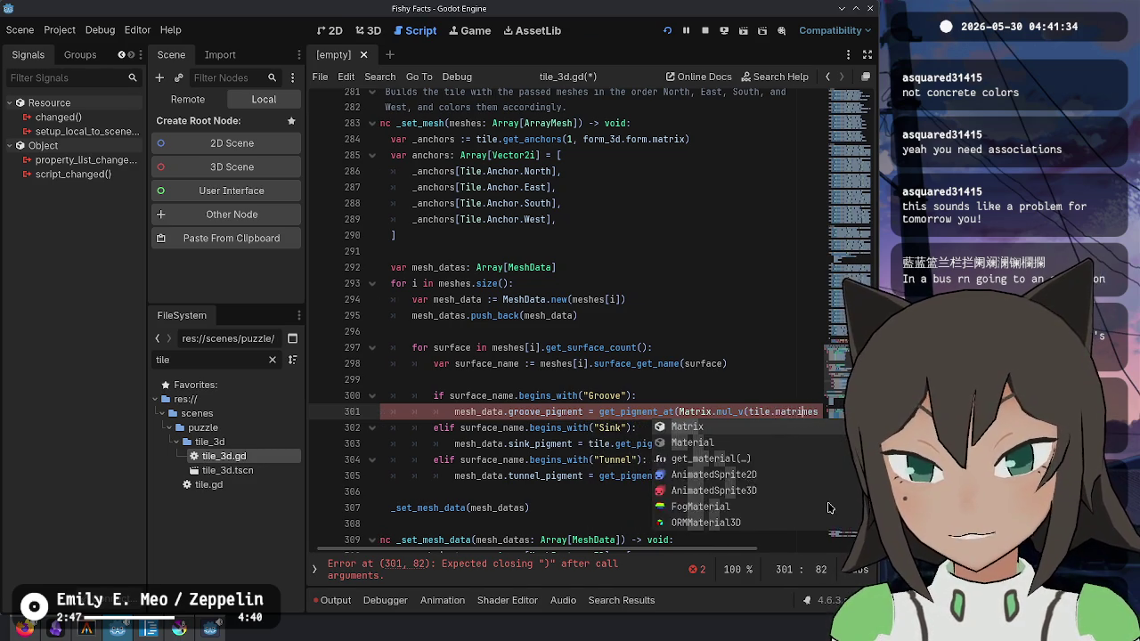
{"action": "type", "text": "x,"}
{"action": "key", "text": "End"}
{"action": "type", "text": "."}
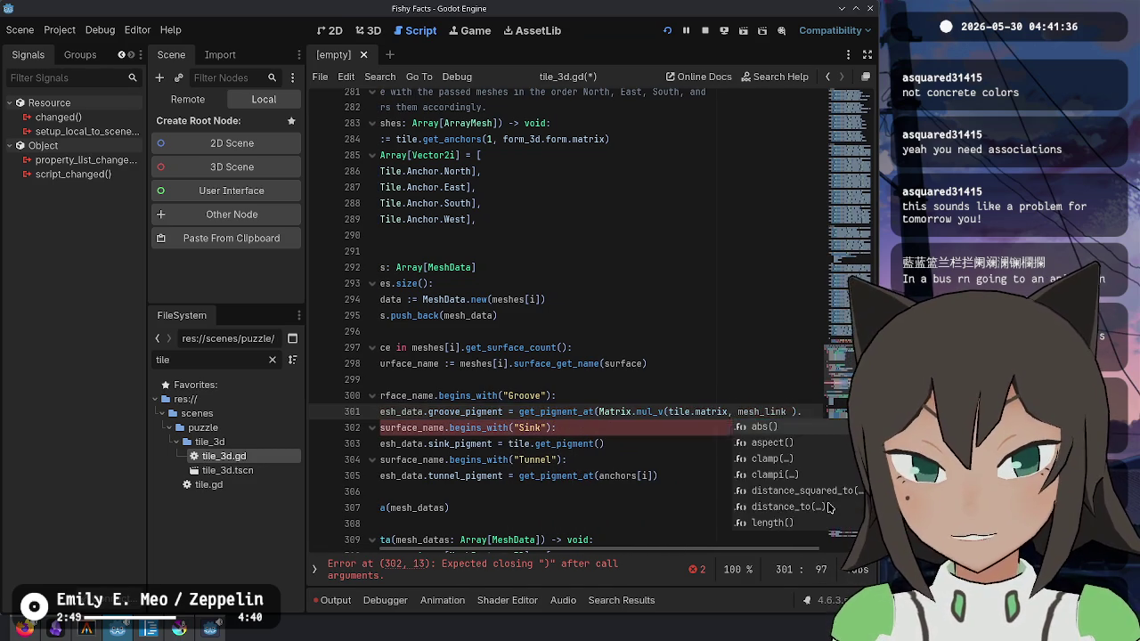
{"action": "key", "text": "BackSpace"}
{"action": "key", "text": "BackSpace"}
{"action": "key", "text": "BackSpace"}
{"action": "type", "text": "))"}
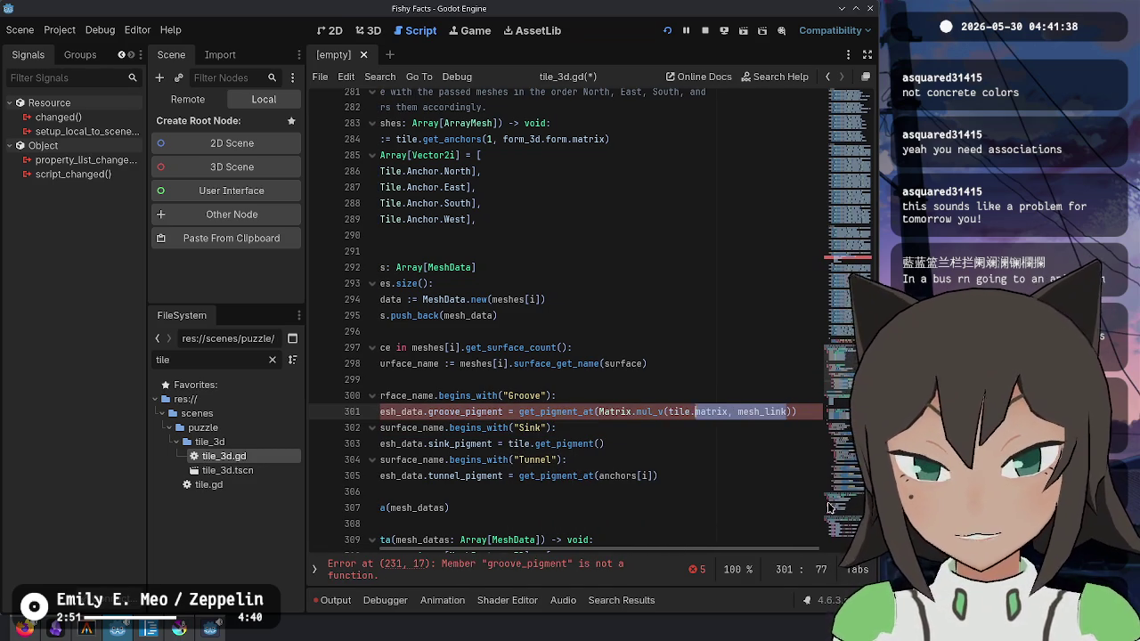
Step word by word through line 301 to check the groove_pigment assignment.
{"action": "key", "text": "End"}
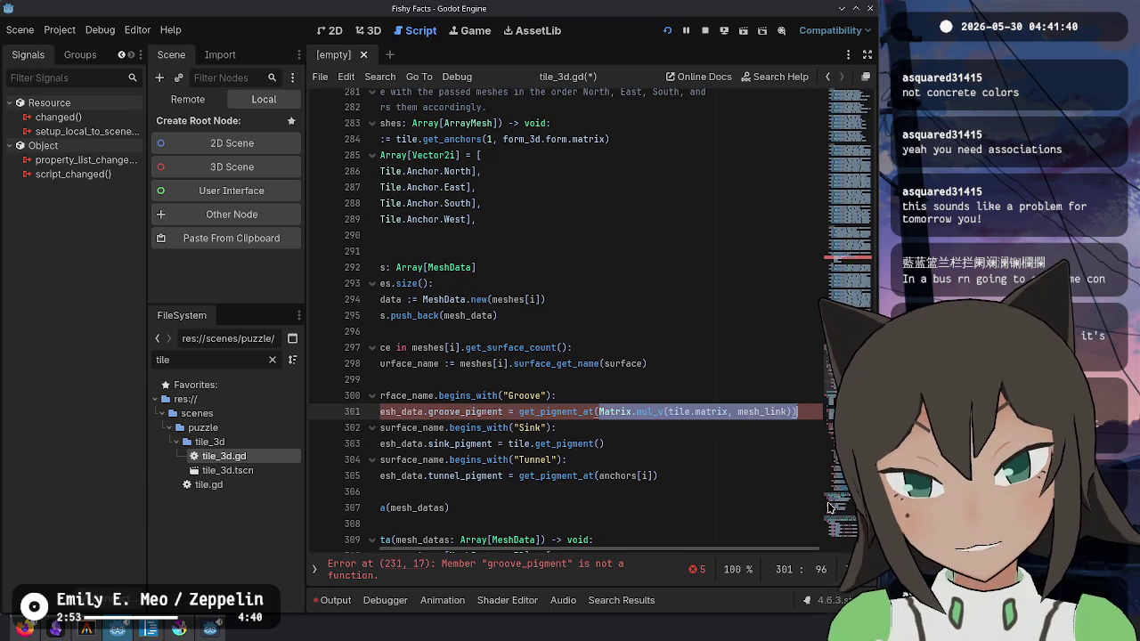
{"action": "key", "text": "ctrl+Left"}
{"action": "key", "text": "ctrl+Left"}
{"action": "key", "text": "ctrl+Left"}
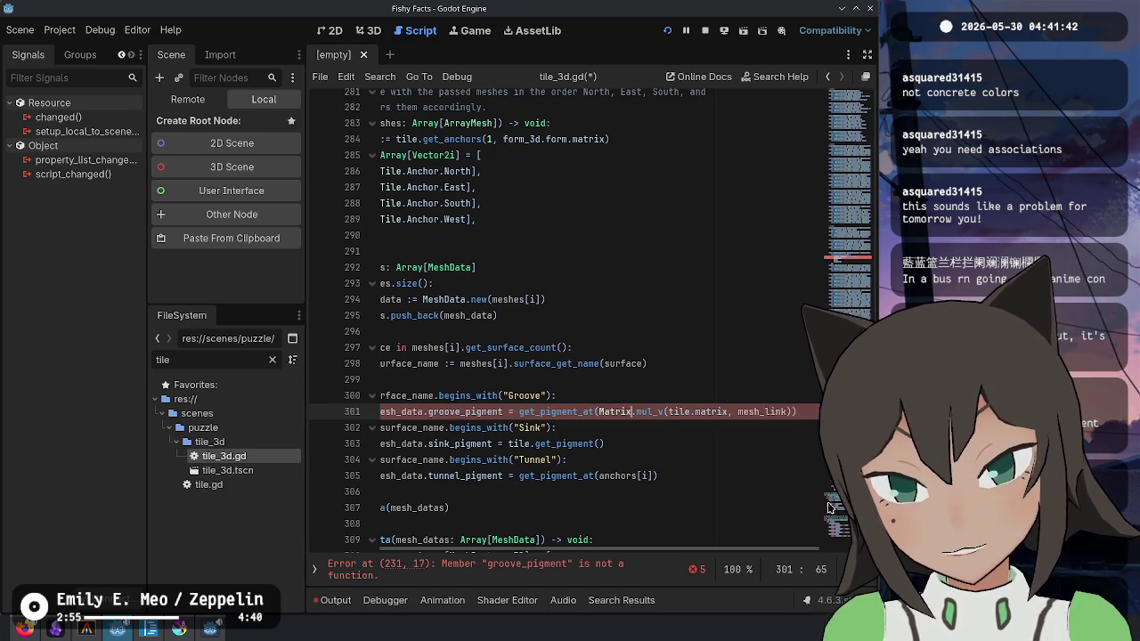
{"action": "key", "text": "ctrl+Right"}
{"action": "key", "text": "ctrl+Right"}
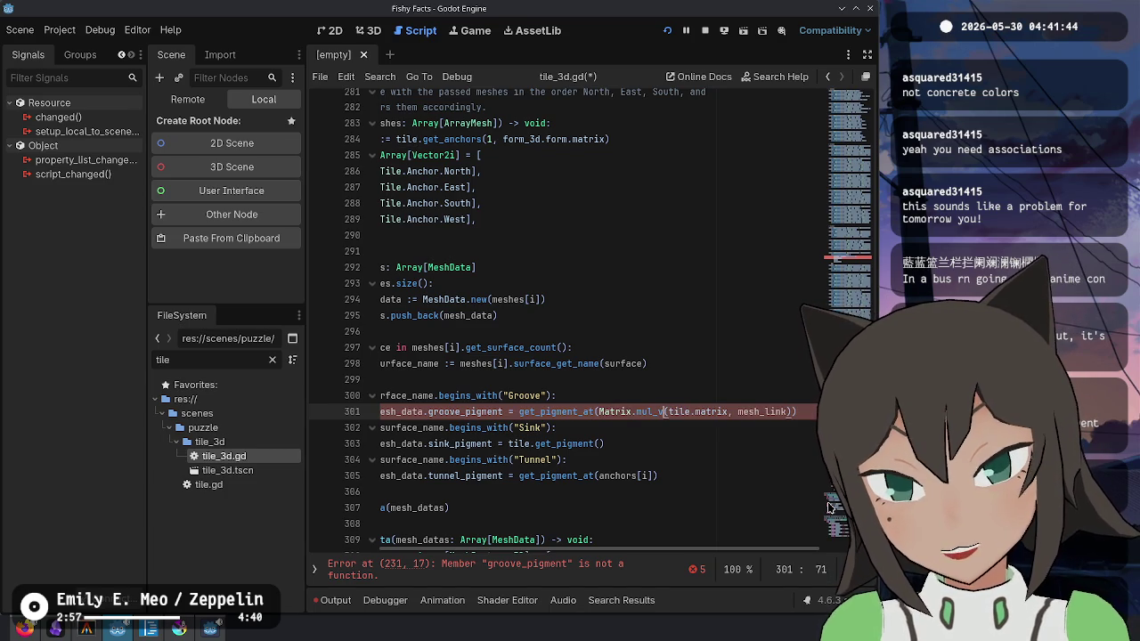
{"action": "key", "text": "ctrl+Left"}
{"action": "key", "text": "ctrl+Left"}
{"action": "key", "text": "ctrl+Left"}
{"action": "key", "text": "ctrl+Right"}
{"action": "key", "text": "ctrl+Right"}
{"action": "key", "text": "ctrl+Right"}
{"action": "key", "text": "ctrl+Right"}
{"action": "key", "text": "ctrl+Right"}
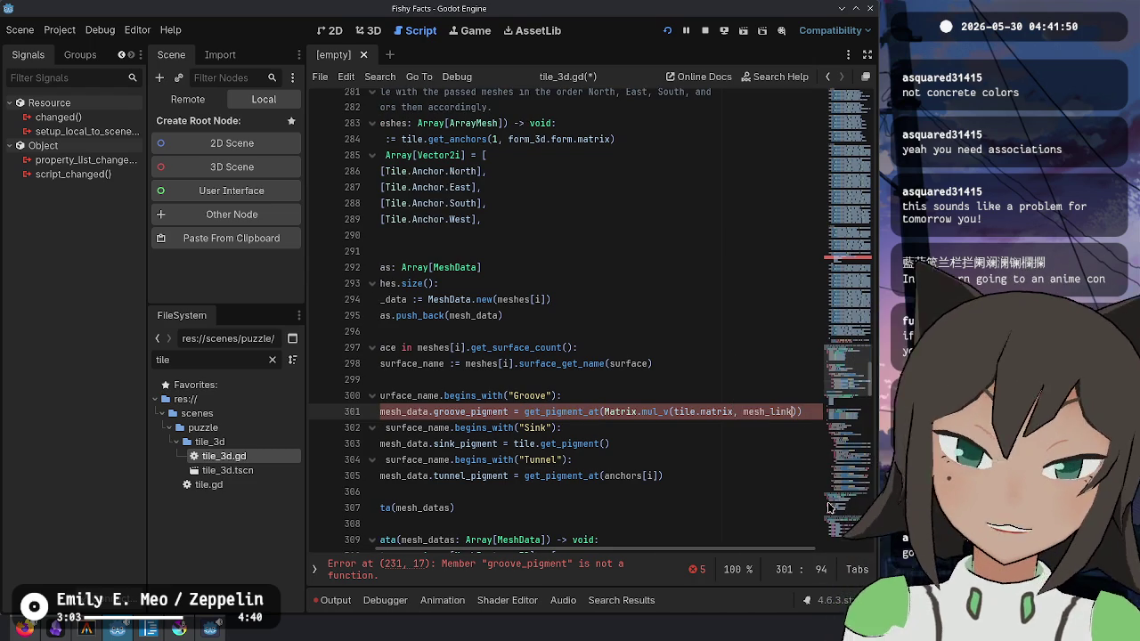
{"action": "key", "text": "ctrl+shift+Left"}
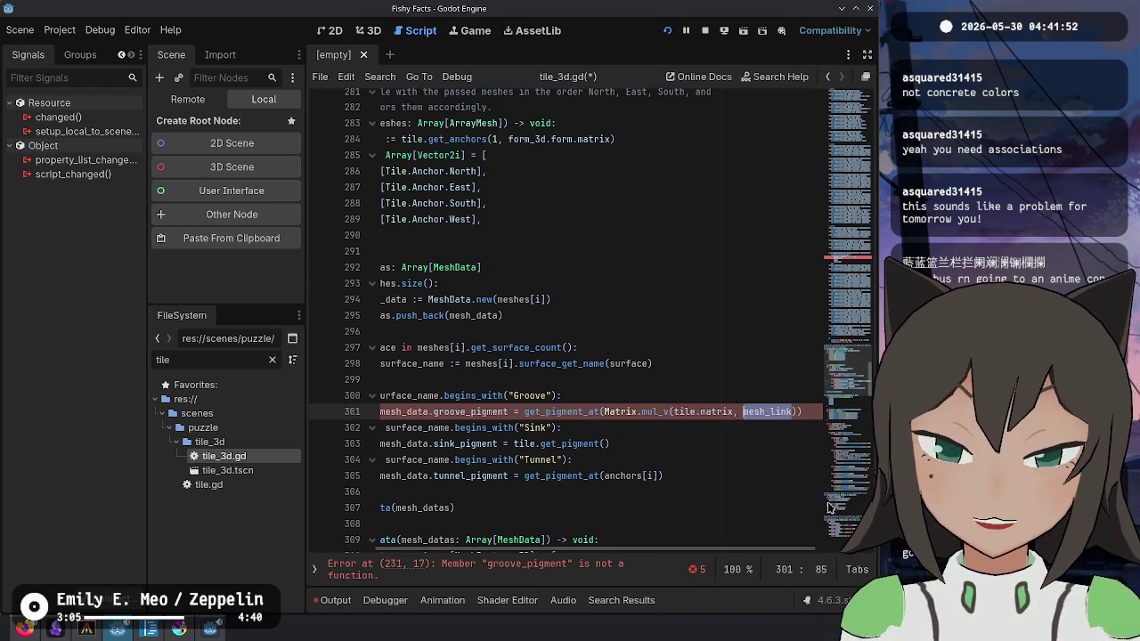
{"action": "key", "text": "Left"}
{"action": "key", "text": "Left"}
{"action": "key", "text": "Left"}
{"action": "key", "text": "ctrl+Left"}
{"action": "key", "text": "ctrl+Left"}
{"action": "key", "text": "ctrl+Left"}
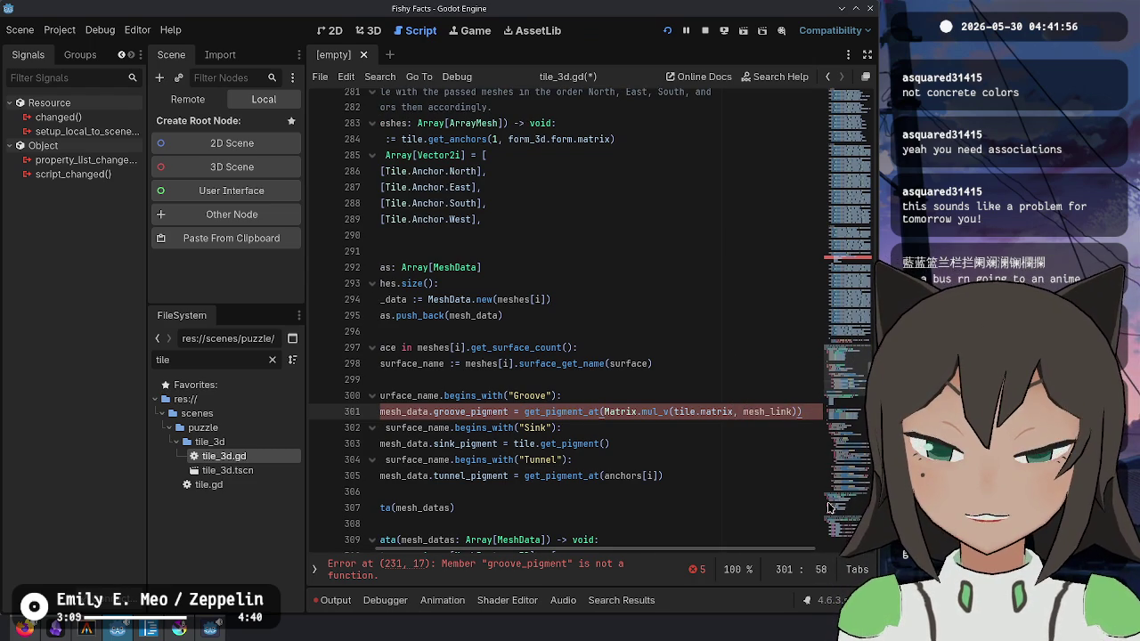
{"action": "key", "text": "ctrl+shift+Left"}
{"action": "key", "text": "ctrl+Left"}
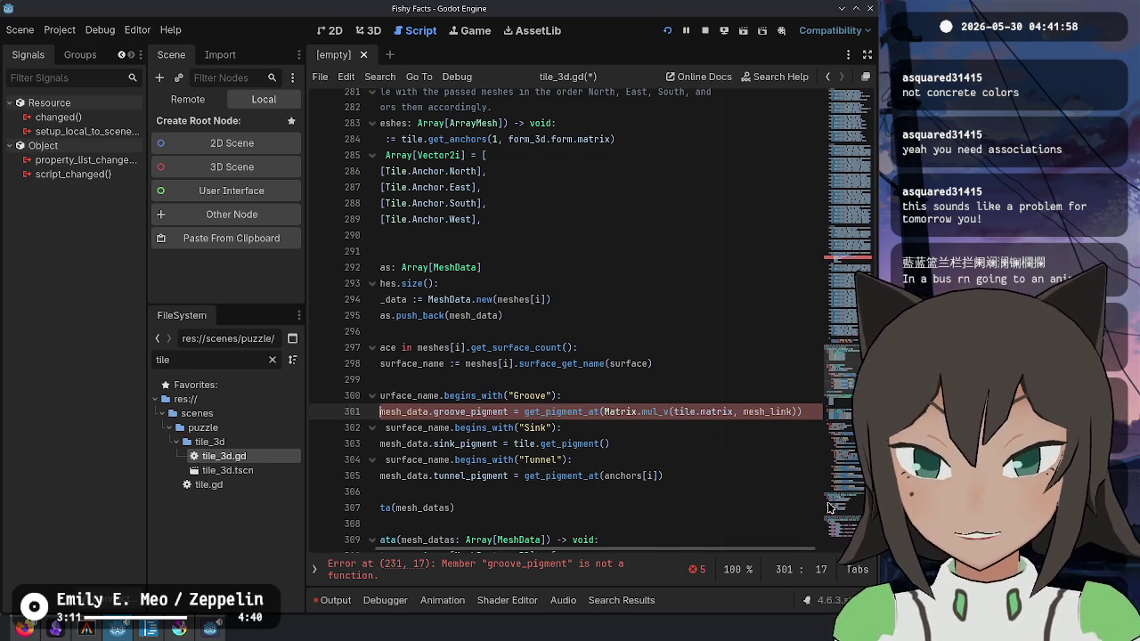
{"action": "key", "text": "ctrl+shift+Left"}
{"action": "key", "text": "ctrl+shift+Left"}
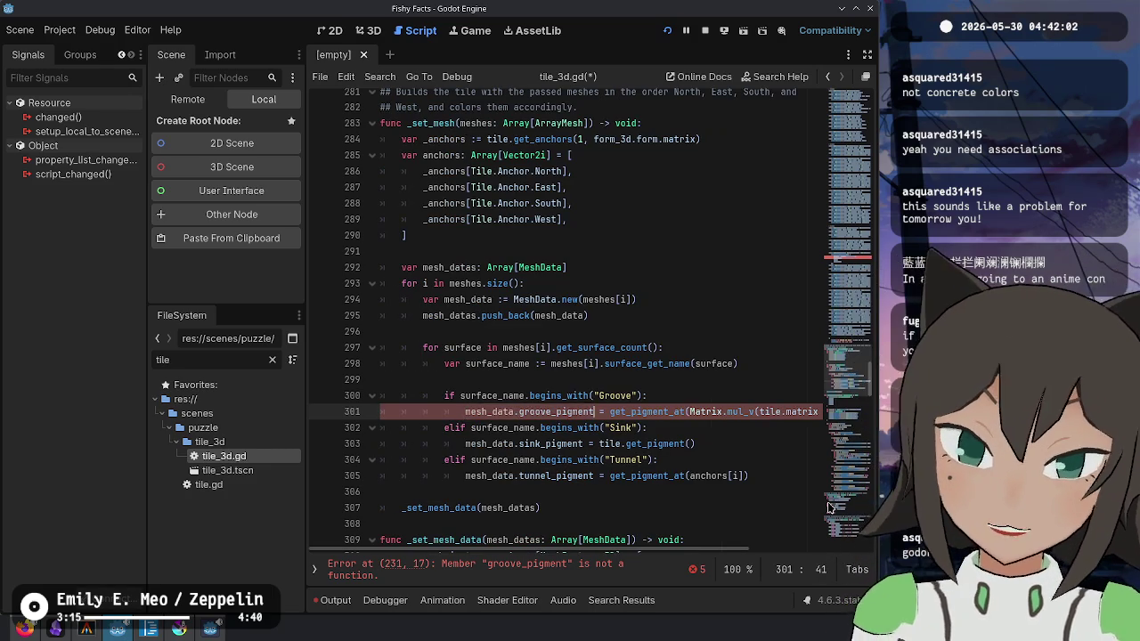
{"action": "key", "text": "End"}
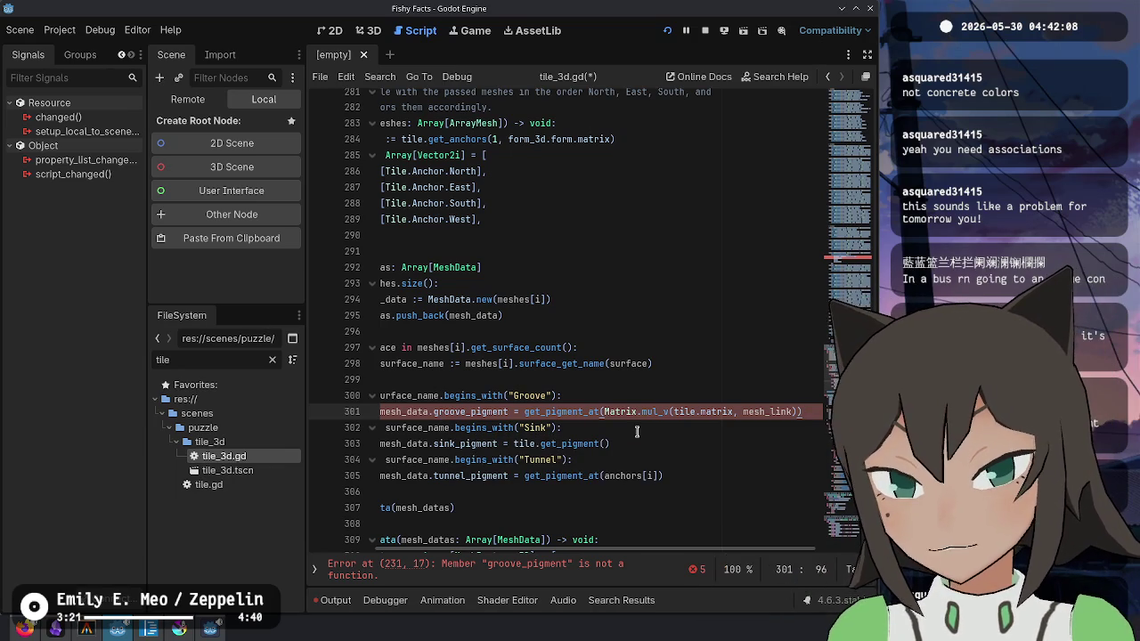
Read the Matrix documentation popup at line 302, then switch to the itch.io Fishy Facts build.
{"action": "left_click", "coordinate": [637, 428]}
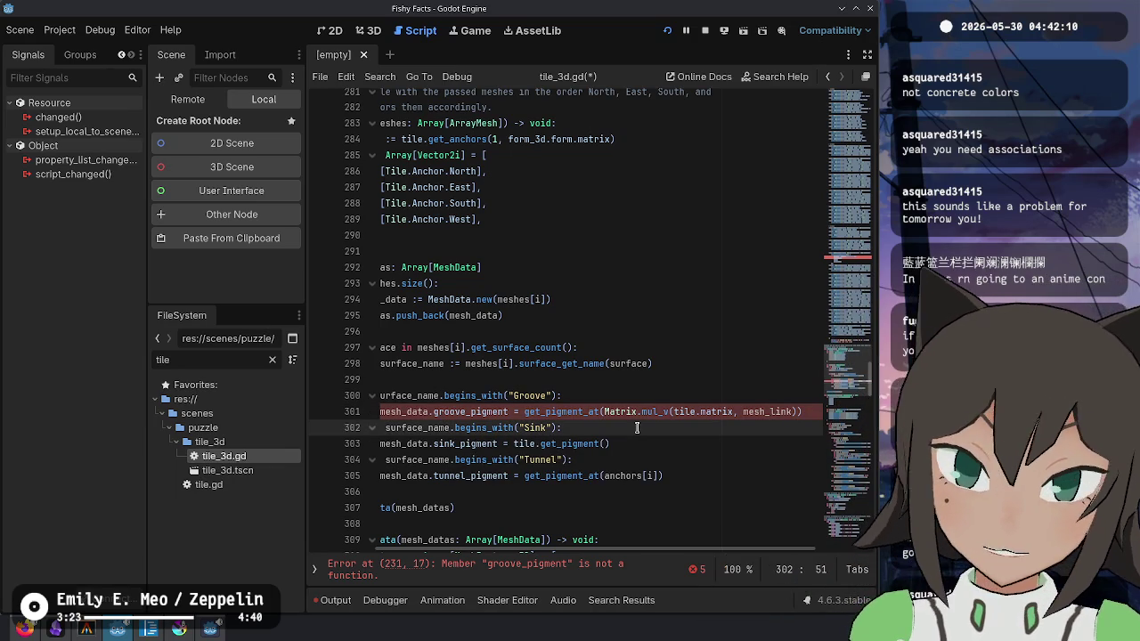
{"action": "mouse_move", "coordinate": [637, 412]}
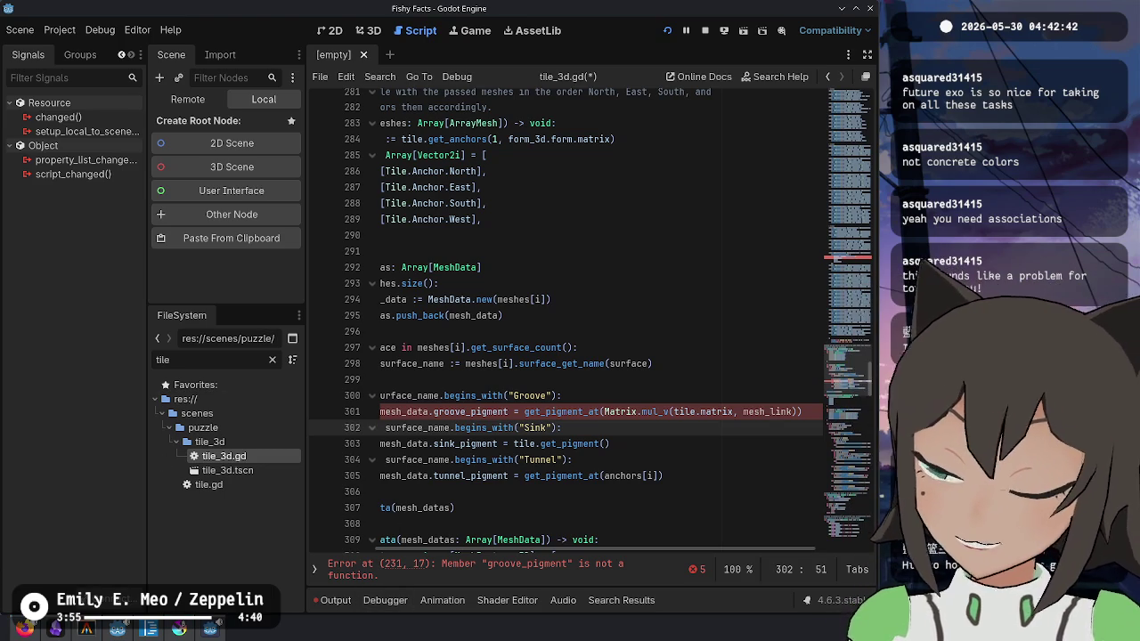
{"action": "key", "text": "alt+Tab"}
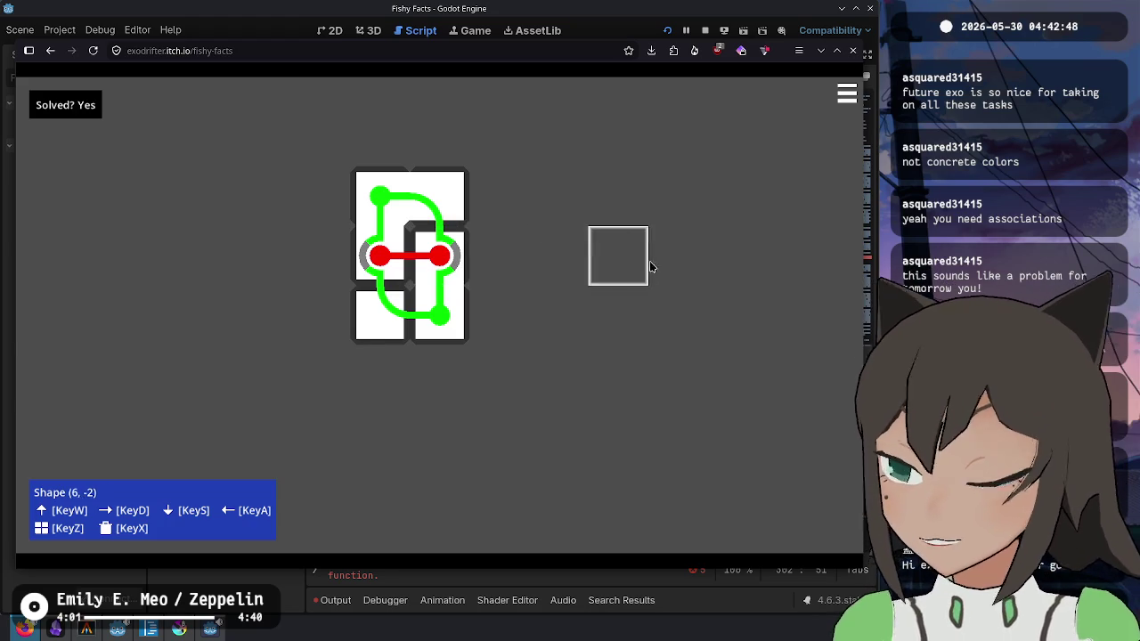
Test tile moves and rotate the bottom-left tile until the green loop closes and Solved? reads Yes.
{"action": "left_click", "coordinate": [445, 269]}
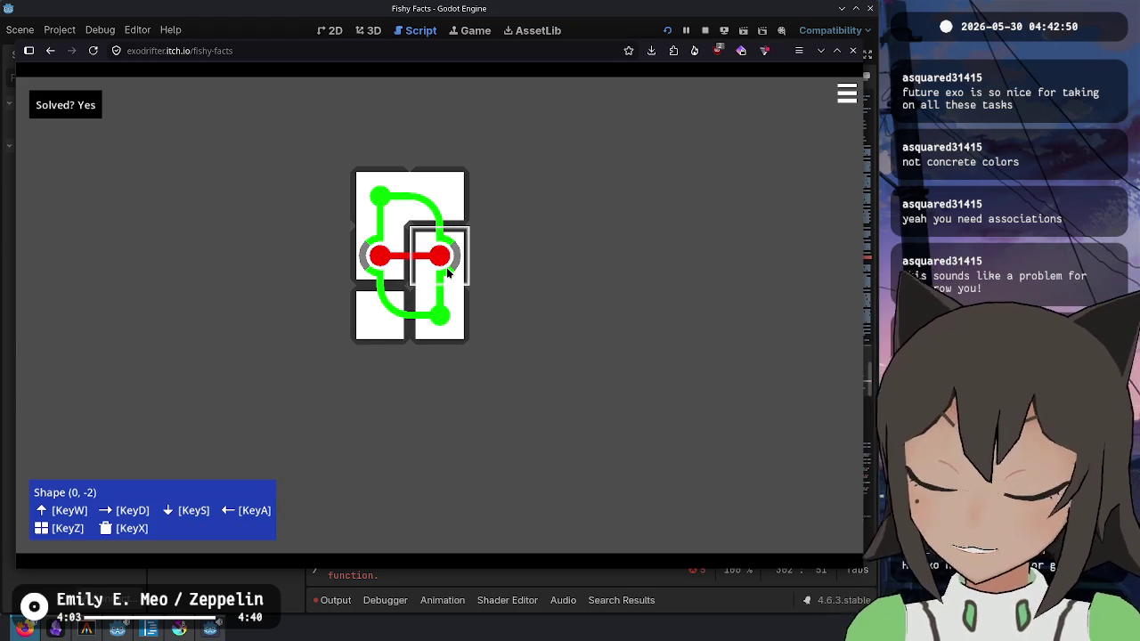
{"action": "left_click", "coordinate": [448, 272]}
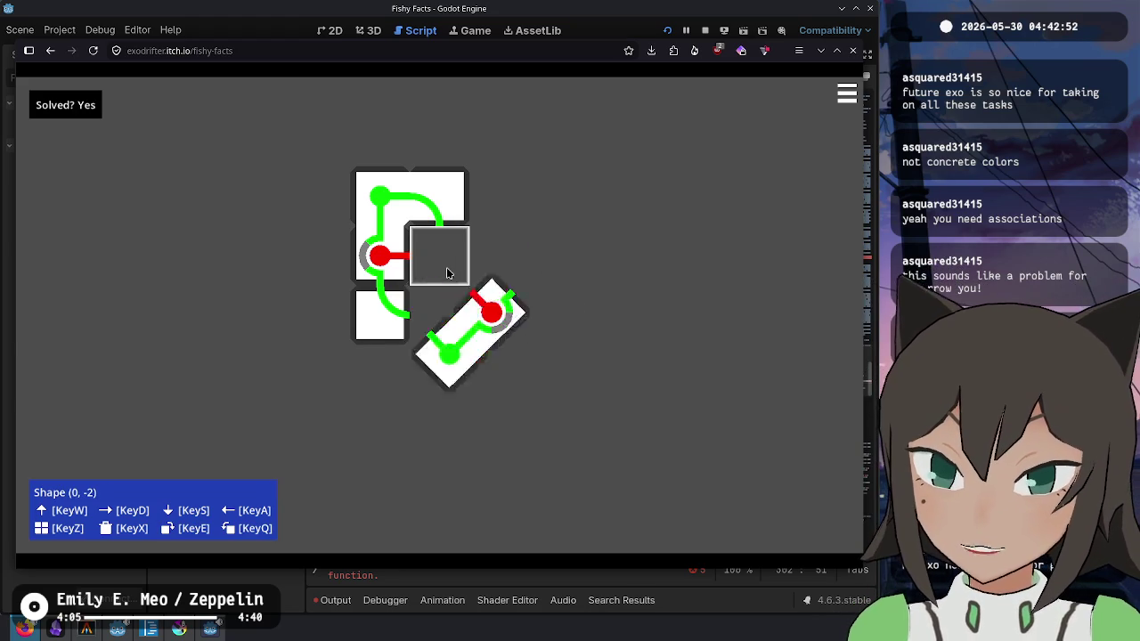
{"action": "left_click", "coordinate": [386, 263]}
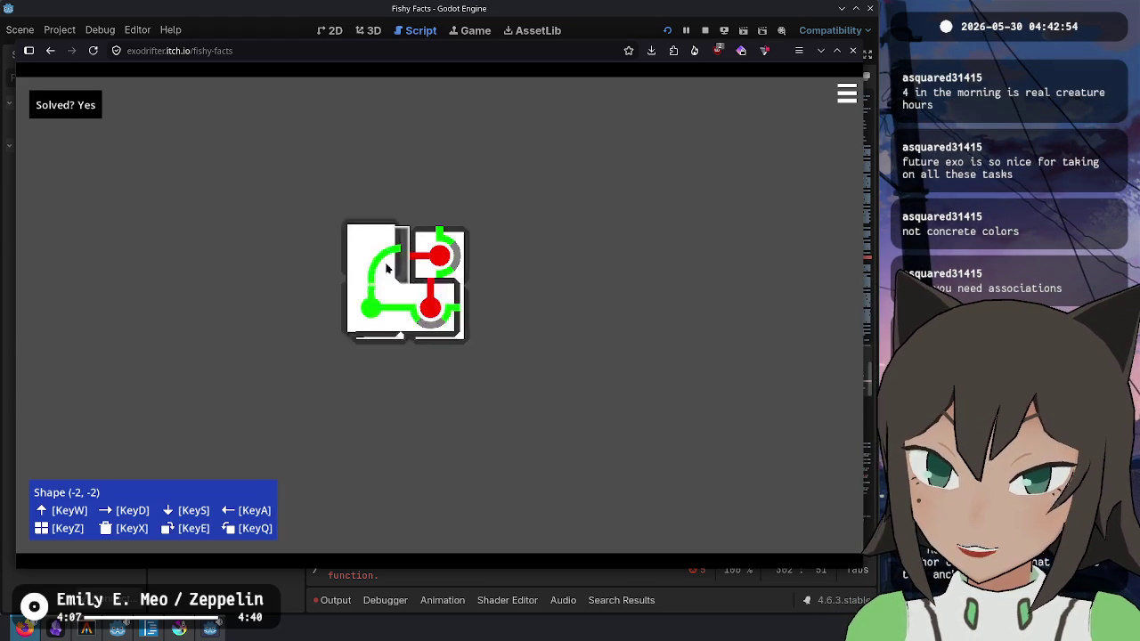
{"action": "left_click", "coordinate": [377, 312]}
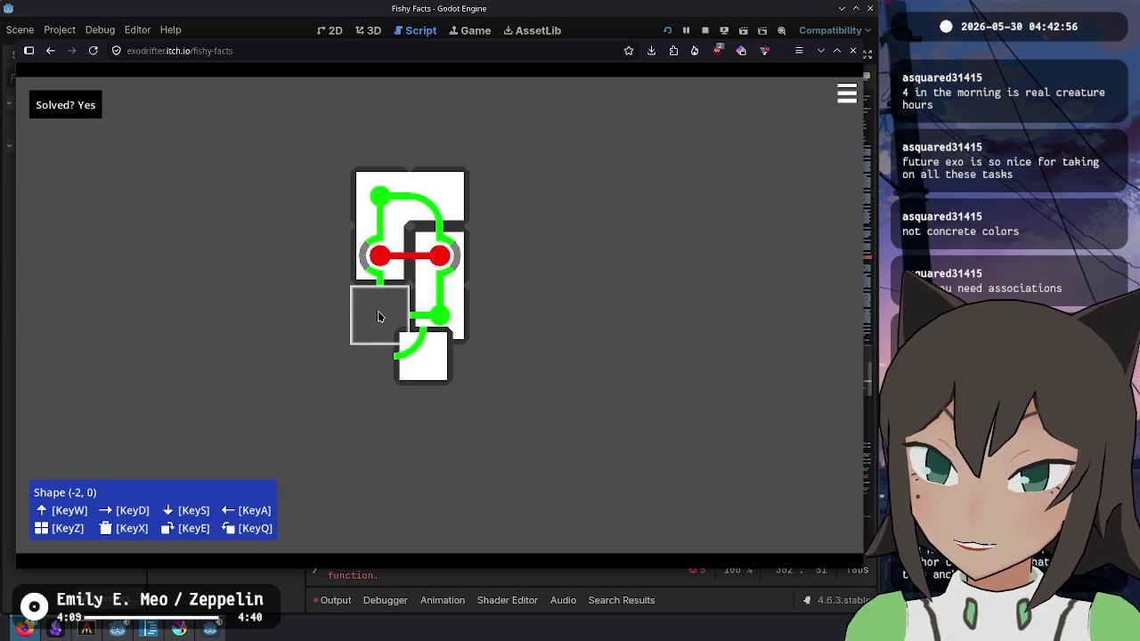
{"action": "left_click", "coordinate": [378, 317]}
{"action": "left_click_drag", "start_coordinate": [505, 496], "coordinate": [444, 48]}
{"action": "left_click", "coordinate": [56, 630]}
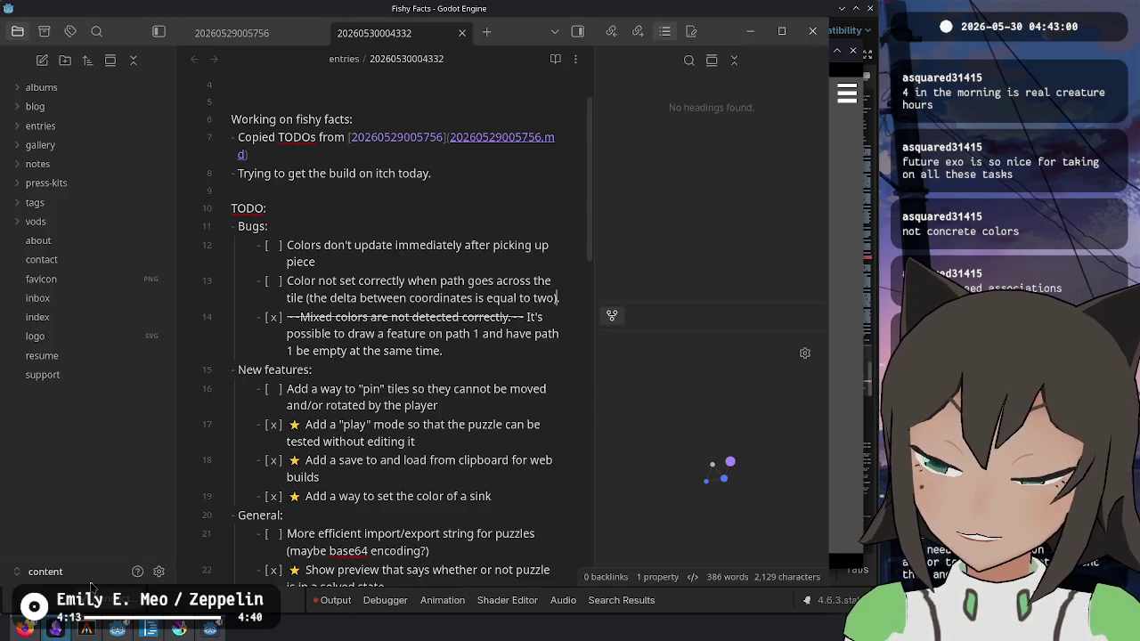
Scroll through the Fishy Facts TODO list of bugs and new features in Obsidian.
{"action": "scroll", "coordinate": [383, 401], "scroll_direction": "down", "scroll_amount": 5}
{"action": "scroll", "coordinate": [391, 253], "scroll_direction": "up", "scroll_amount": 4}
{"action": "scroll", "coordinate": [388, 326], "scroll_direction": "up", "scroll_amount": 3}
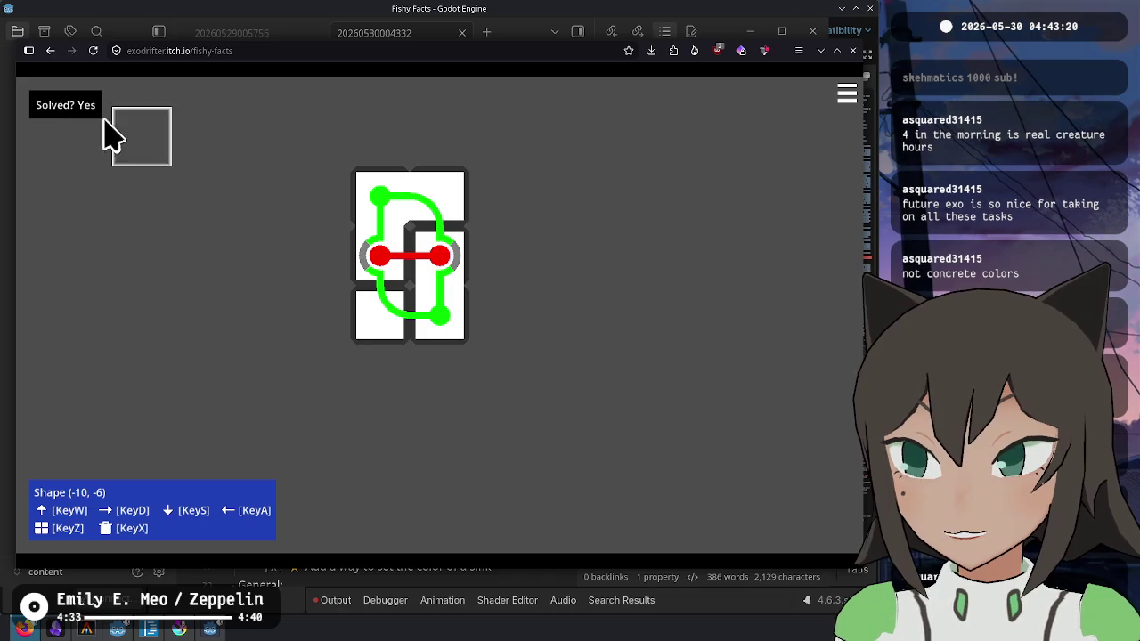
Rotate and drag the two-tile piece, single tile and L piece until the puzzle is pulled apart, unsolved.
{"action": "mouse_move", "coordinate": [430, 279]}
{"action": "left_mouse_down"}
{"action": "mouse_move", "coordinate": [490, 337]}
{"action": "mouse_move", "coordinate": [490, 291]}
{"action": "mouse_move", "coordinate": [437, 256]}
{"action": "left_mouse_up"}
{"action": "right_click", "coordinate": [490, 325]}
{"action": "right_click", "coordinate": [438, 256]}
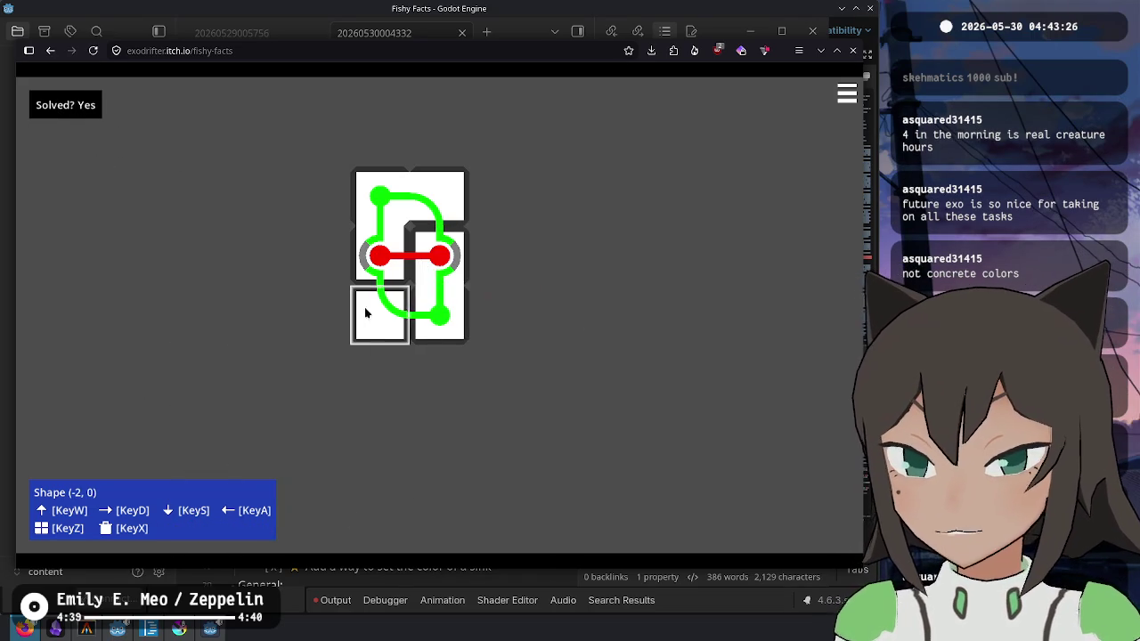
{"action": "right_click", "coordinate": [385, 305]}
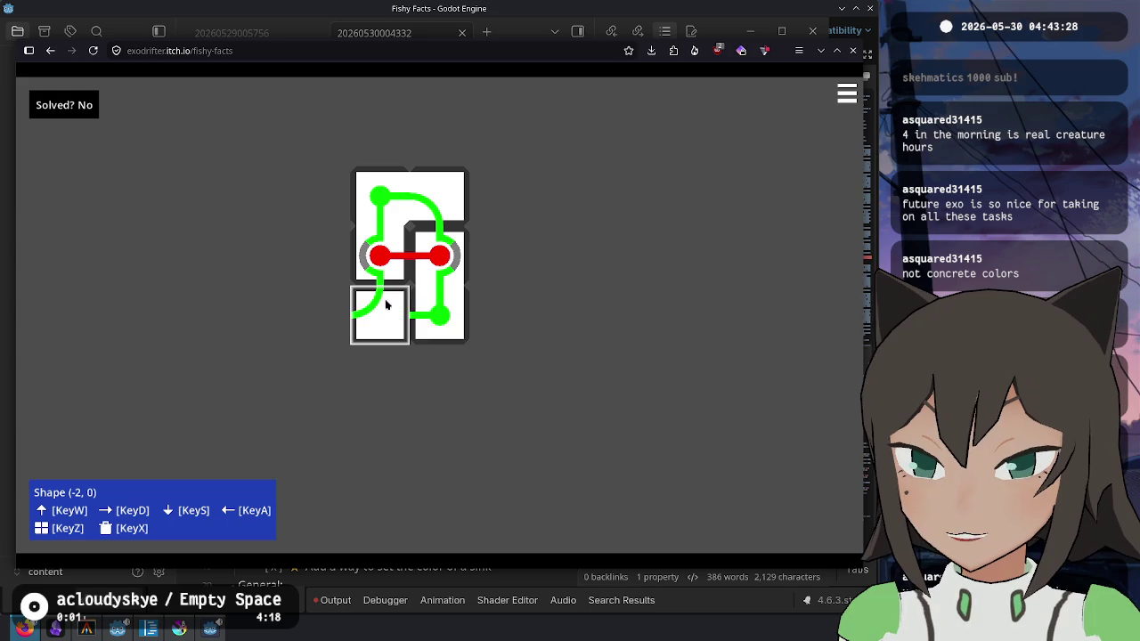
{"action": "right_click", "coordinate": [385, 305]}
{"action": "mouse_move", "coordinate": [439, 285]}
{"action": "left_mouse_down"}
{"action": "mouse_move", "coordinate": [511, 376]}
{"action": "mouse_move", "coordinate": [527, 374]}
{"action": "left_mouse_up"}
{"action": "left_click_drag", "start_coordinate": [381, 308], "coordinate": [382, 356]}
{"action": "mouse_move", "coordinate": [440, 197]}
{"action": "left_mouse_down"}
{"action": "mouse_move", "coordinate": [432, 290]}
{"action": "mouse_move", "coordinate": [433, 264]}
{"action": "left_mouse_up"}
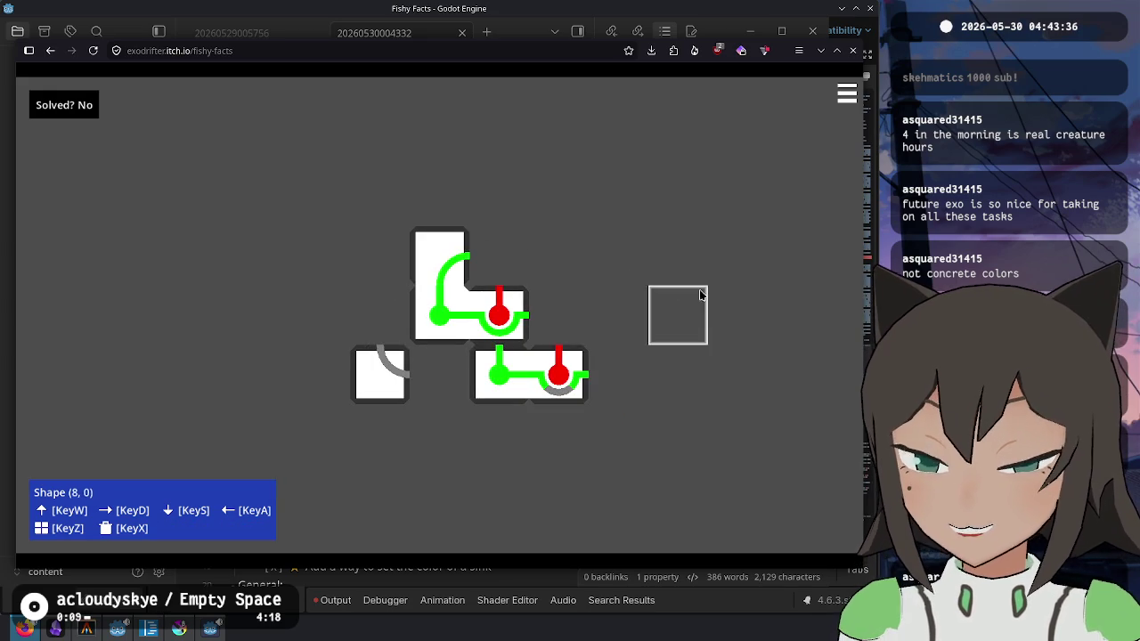
Switch the game to Select mode and bring up the Twitch Creator Dashboard tab.
{"action": "left_click", "coordinate": [701, 295]}
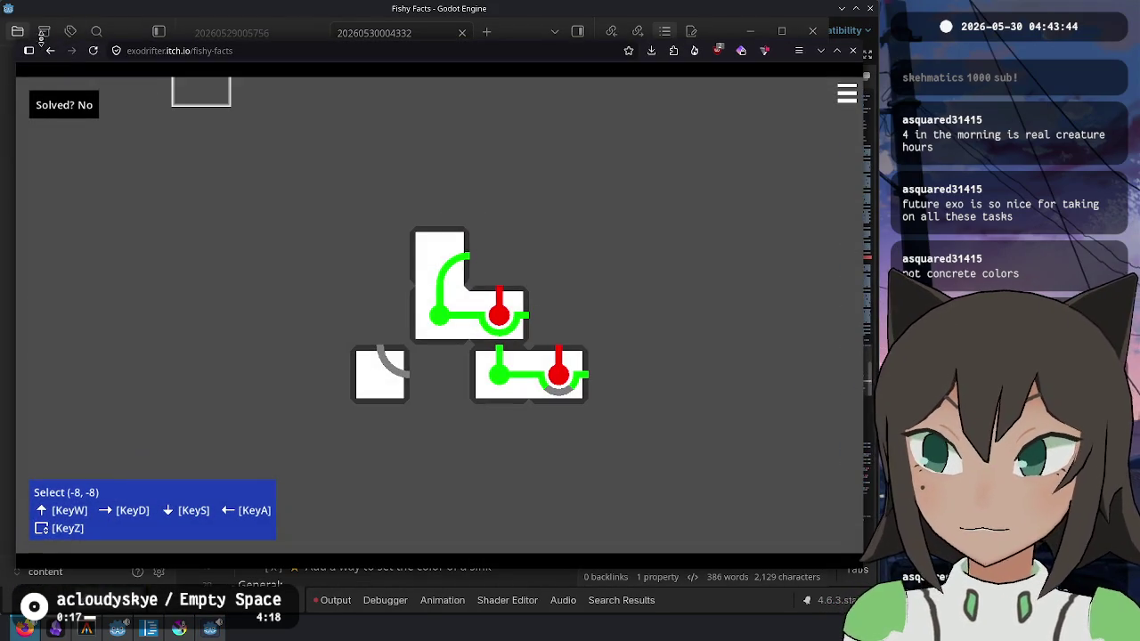
{"action": "left_click", "coordinate": [45, 31]}
{"action": "left_click", "coordinate": [50, 74]}
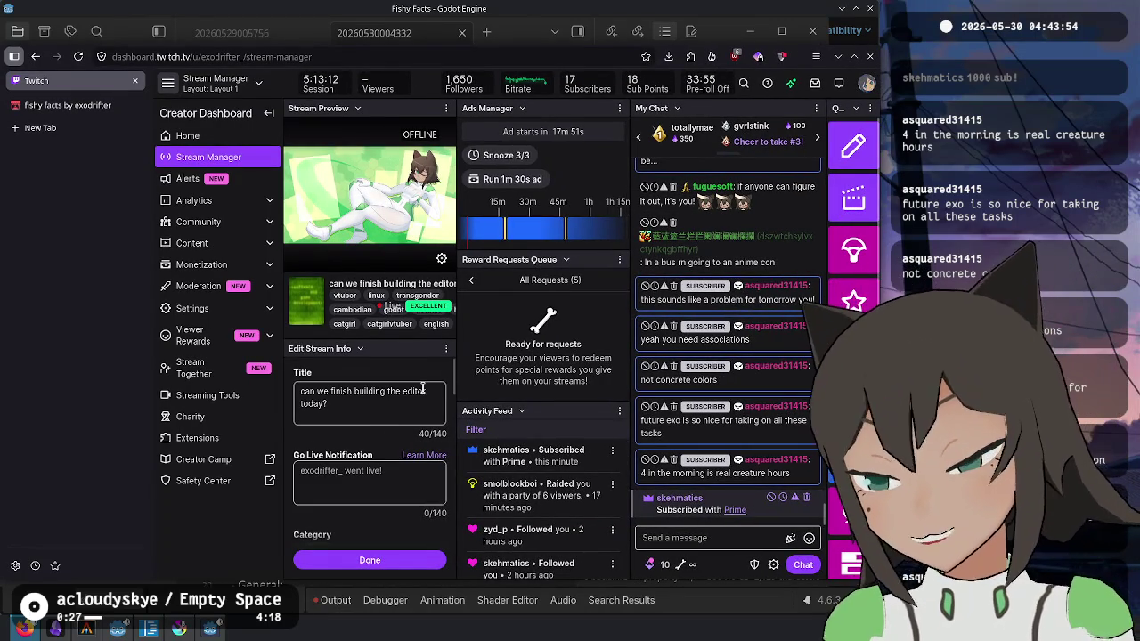
Send the !discord command in the Stream Manager chat.
{"action": "left_click", "coordinate": [687, 540]}
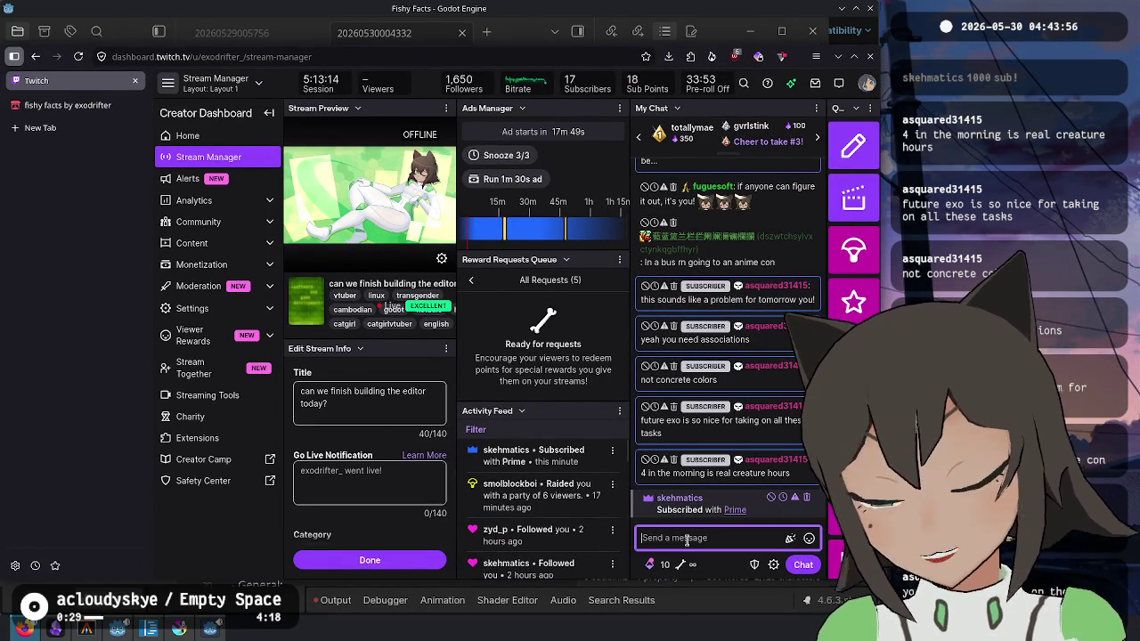
{"action": "type", "text": "!"}
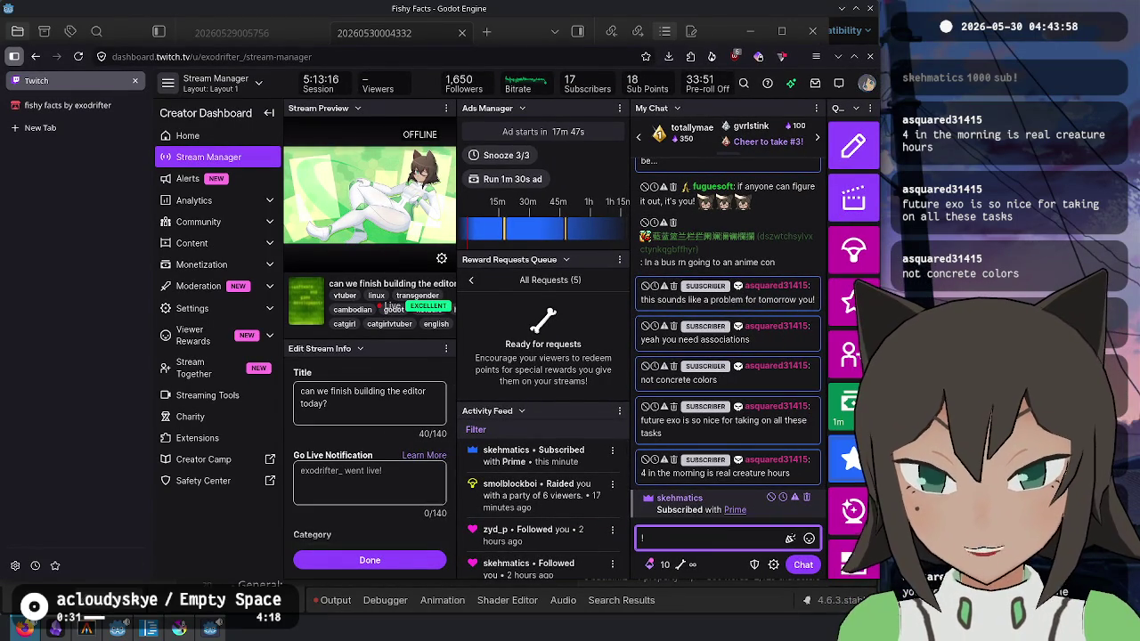
{"action": "type", "text": "discor"}
{"action": "key", "text": "Return"}
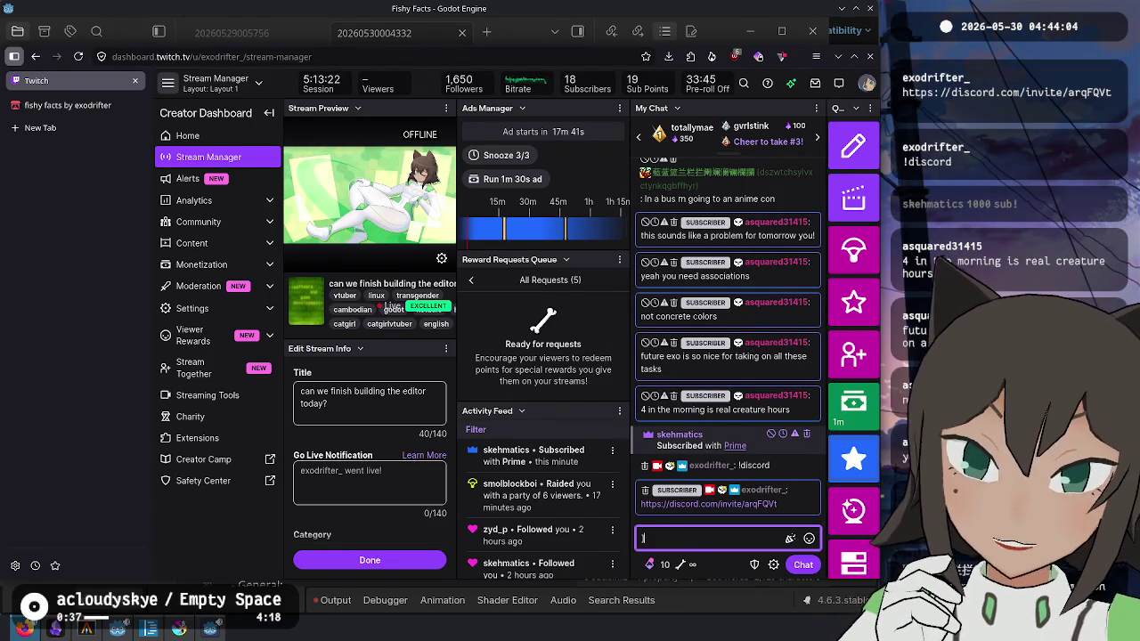
{"action": "type", "text": "]"}
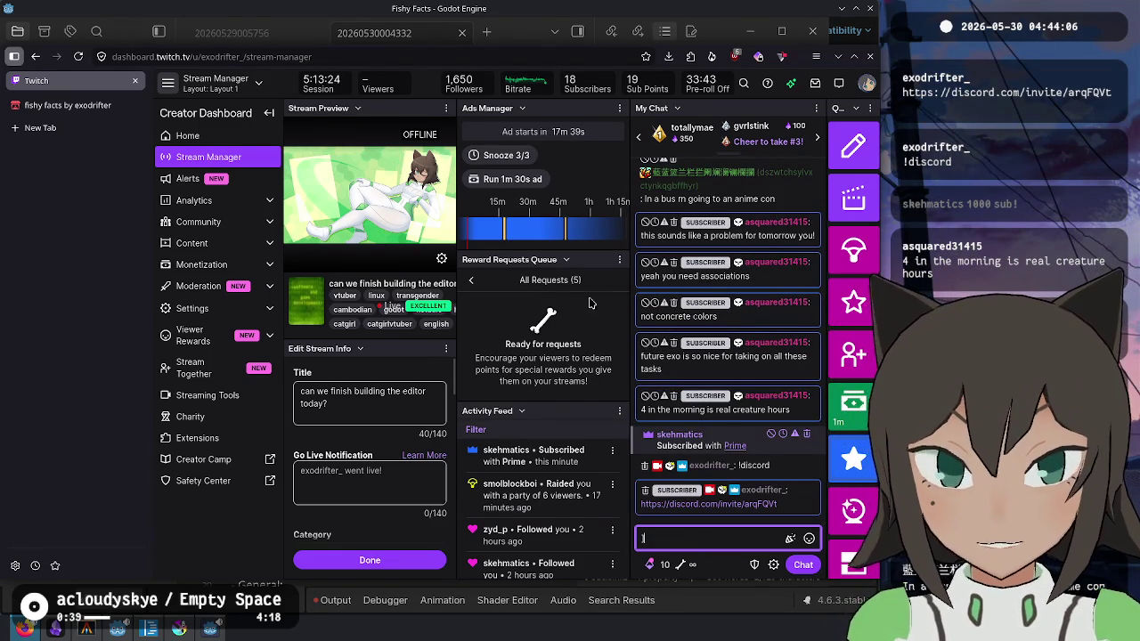
Copy the Stream Manager address and load it in a new browser tab.
{"action": "left_click", "coordinate": [248, 64]}
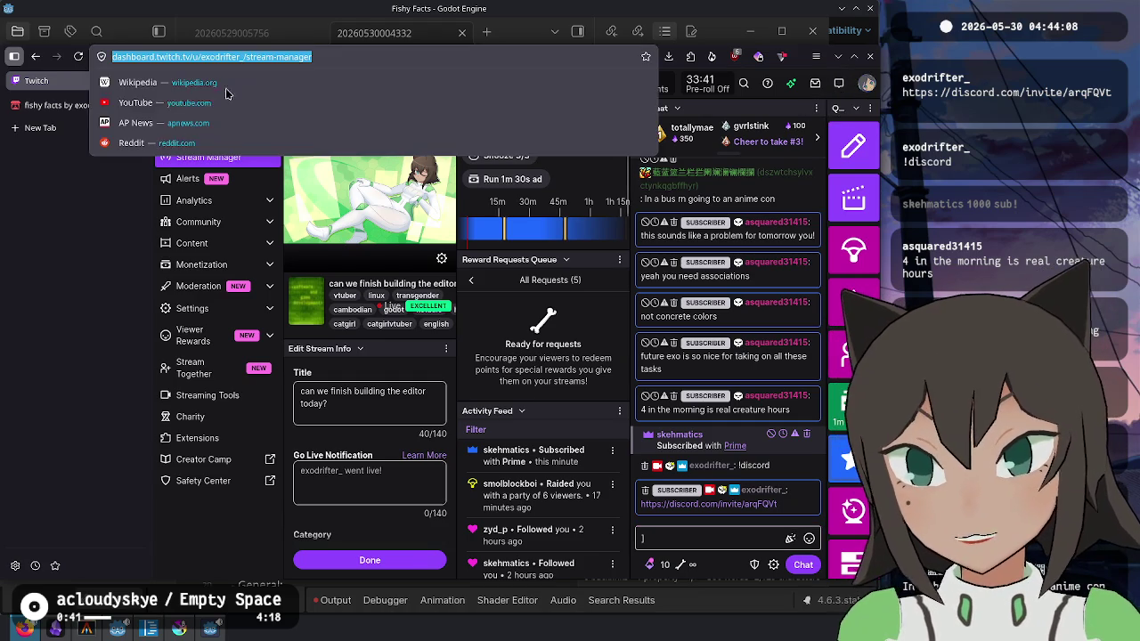
{"action": "key", "text": "ctrl+c"}
{"action": "key", "text": "ctrl+t"}
{"action": "key", "text": "ctrl+v"}
{"action": "key", "text": "Return"}
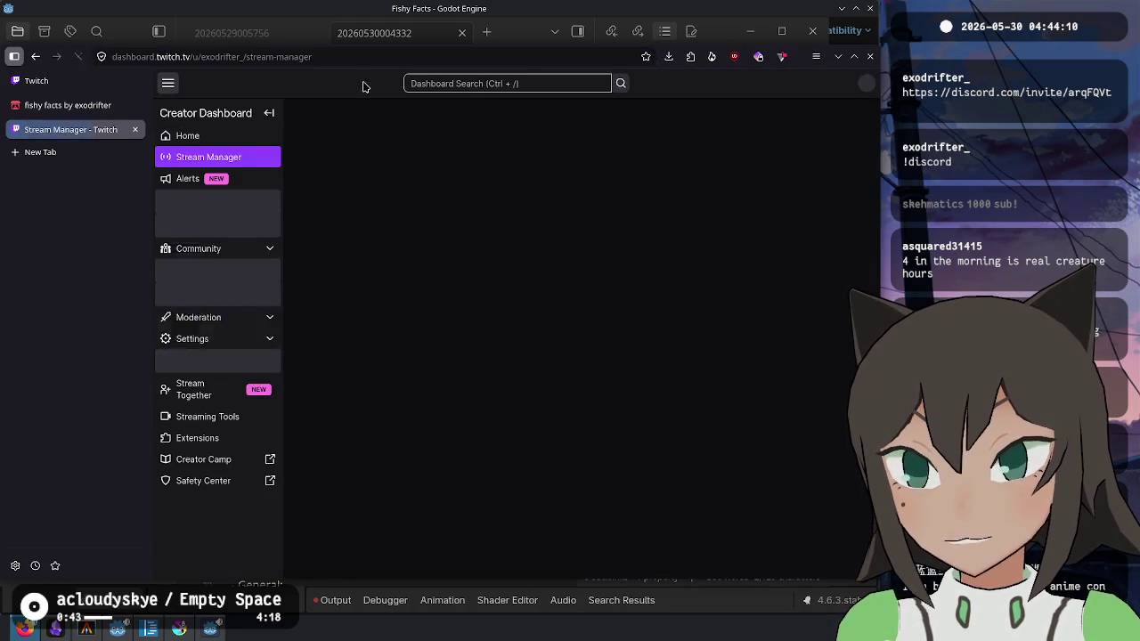
{"action": "left_click", "coordinate": [868, 82]}
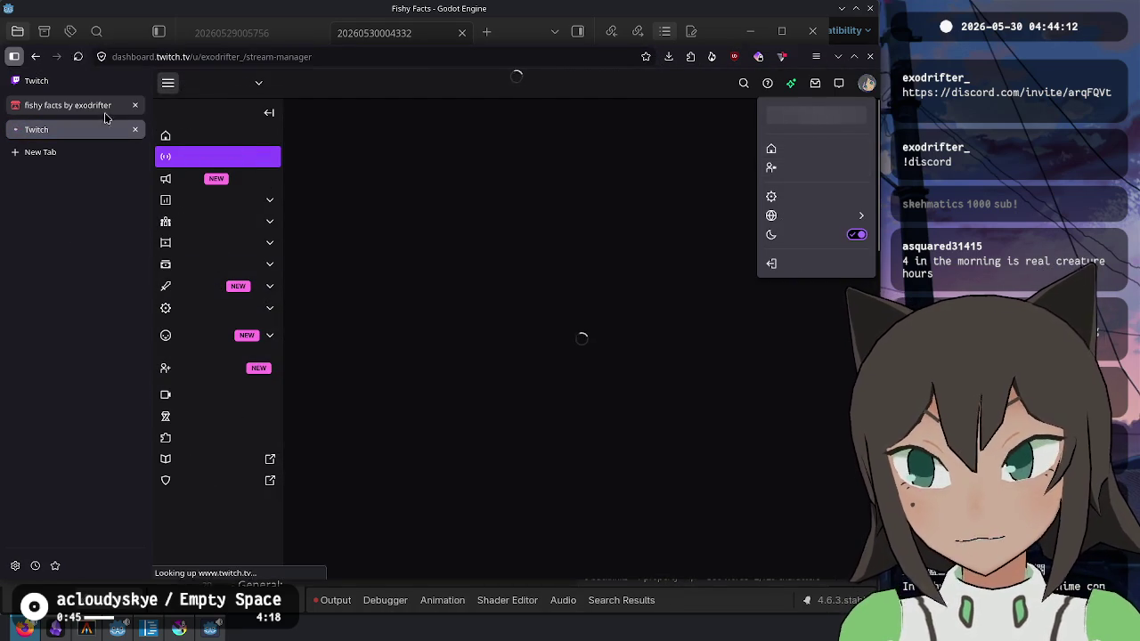
Go to the public Twitch channel page and mute its tab.
{"action": "left_click", "coordinate": [802, 165]}
{"action": "right_click", "coordinate": [77, 132]}
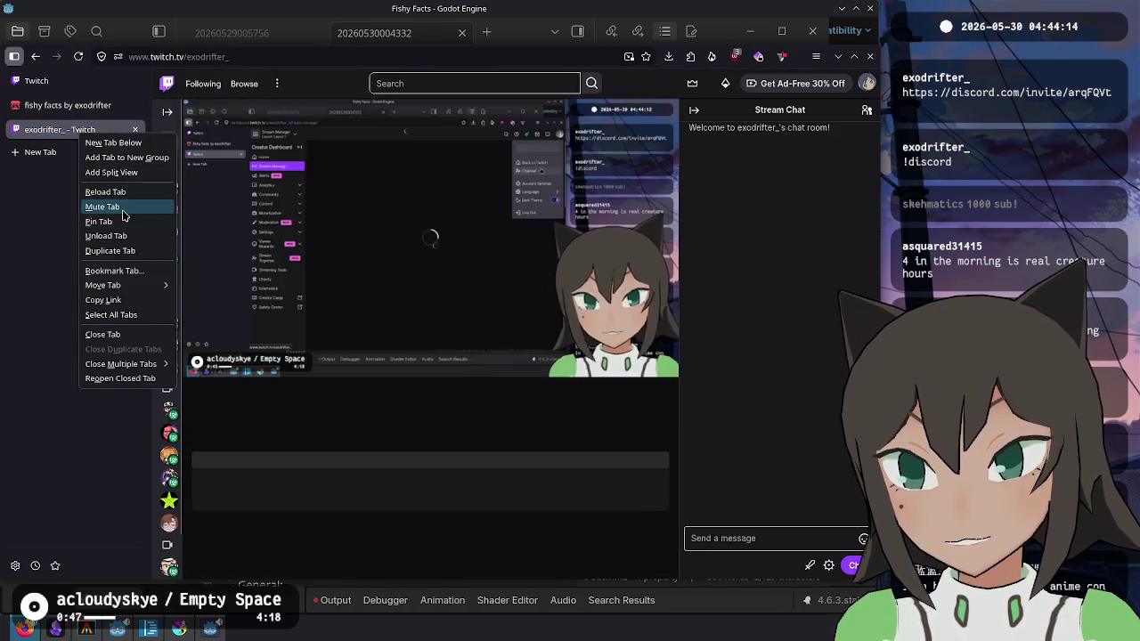
{"action": "left_click", "coordinate": [102, 207]}
{"action": "scroll", "coordinate": [288, 384], "scroll_direction": "up", "scroll_amount": 10}
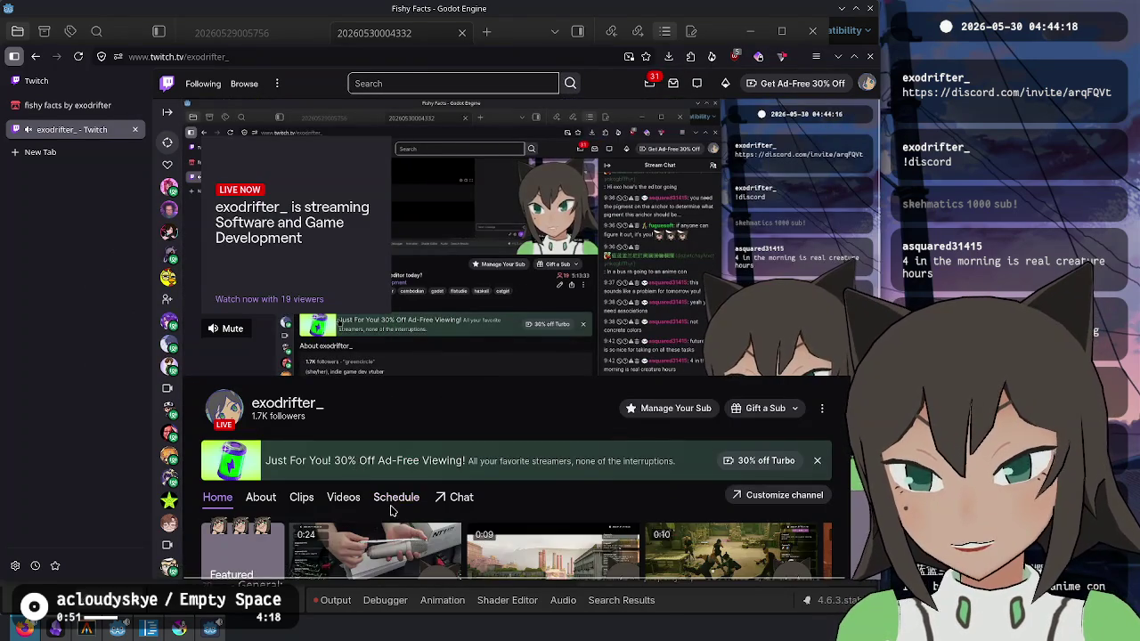
View the channel schedule, advance it to Jun 1–7, 2026, then close the tab.
{"action": "left_click", "coordinate": [379, 505]}
{"action": "scroll", "coordinate": [585, 382], "scroll_direction": "down", "scroll_amount": 2}
{"action": "scroll", "coordinate": [585, 382], "scroll_direction": "down", "scroll_amount": 3}
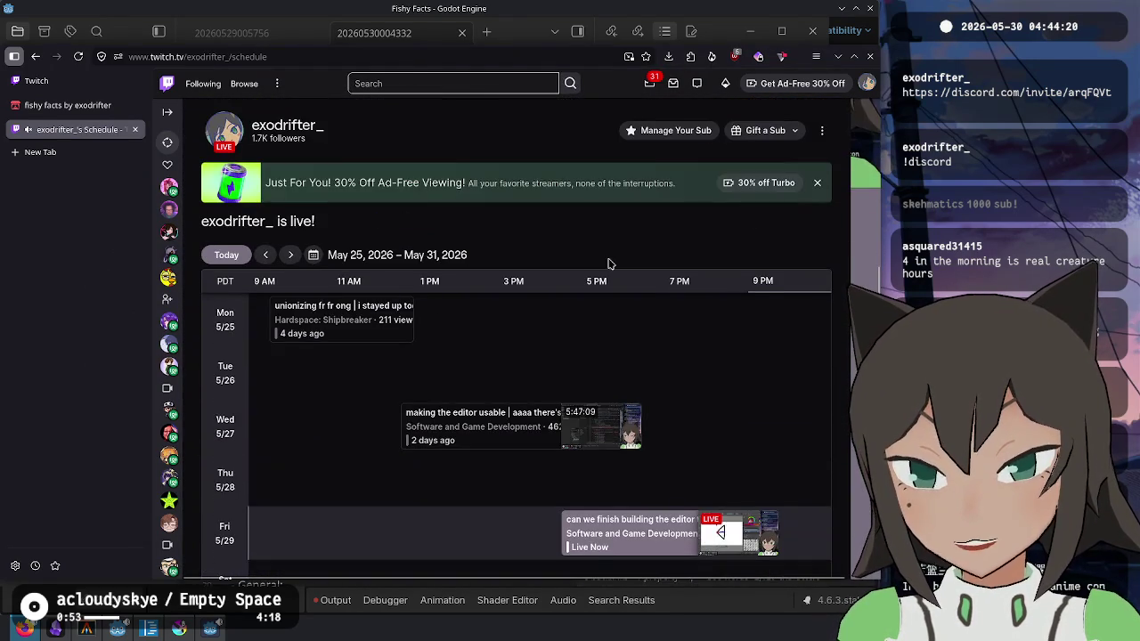
{"action": "left_click", "coordinate": [292, 231]}
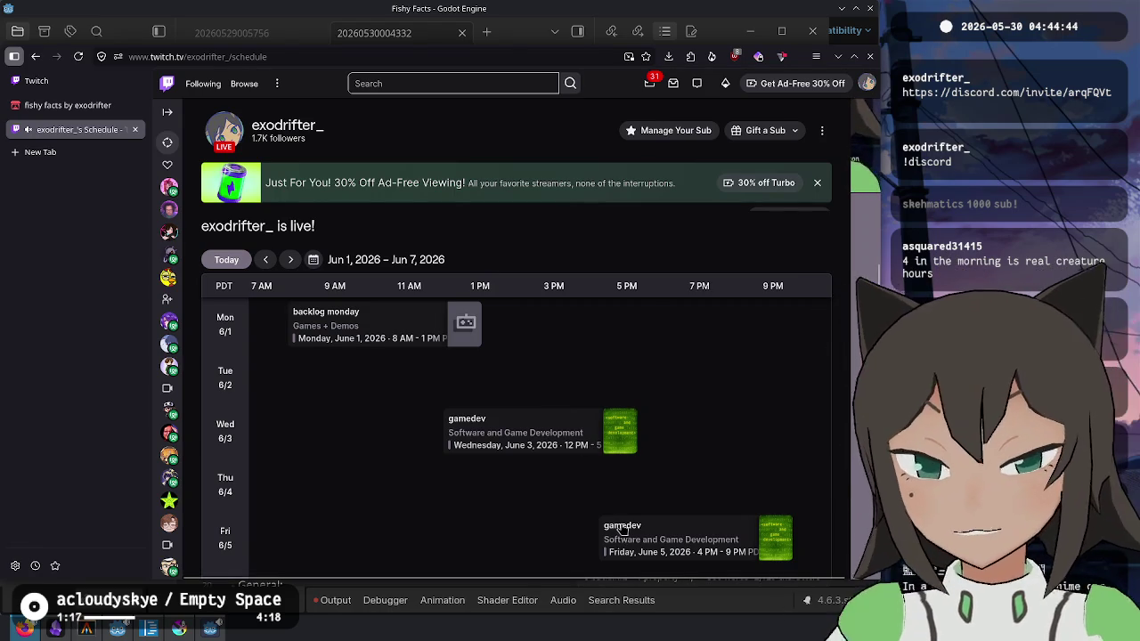
{"action": "scroll", "coordinate": [622, 525], "scroll_direction": "down", "scroll_amount": 1}
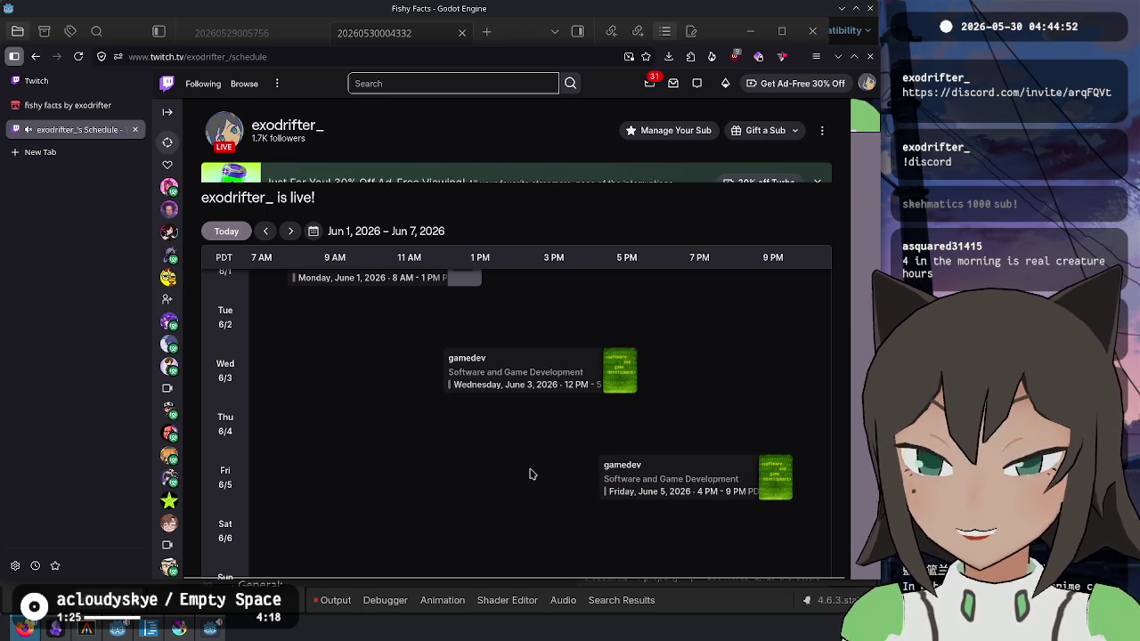
{"action": "scroll", "coordinate": [534, 472], "scroll_direction": "up", "scroll_amount": 3}
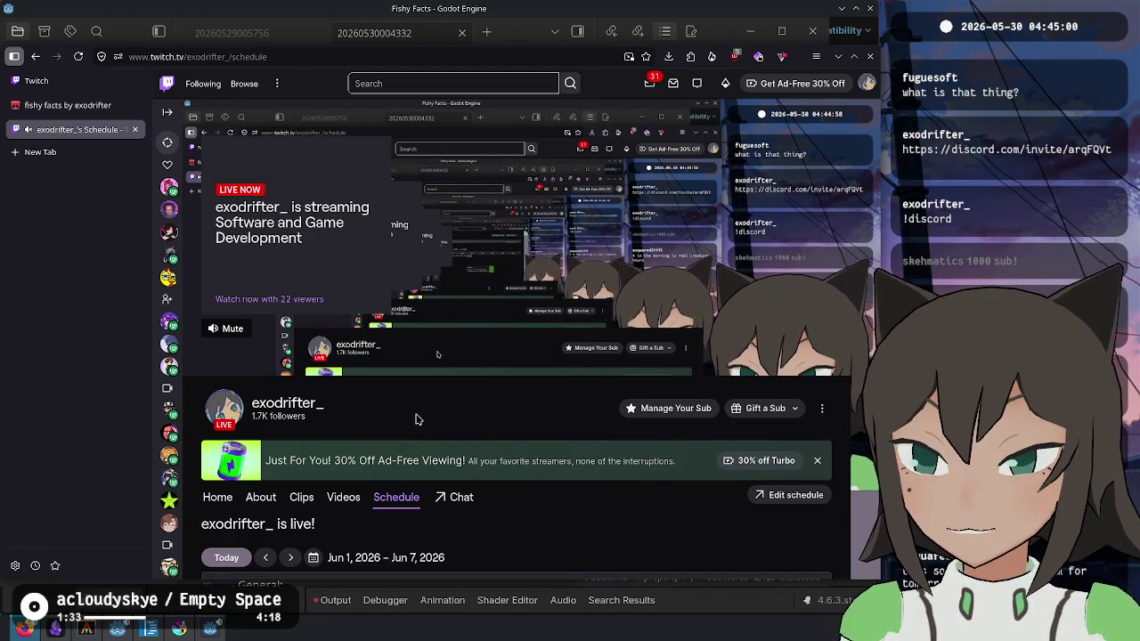
{"action": "key", "text": "ctrl+w"}
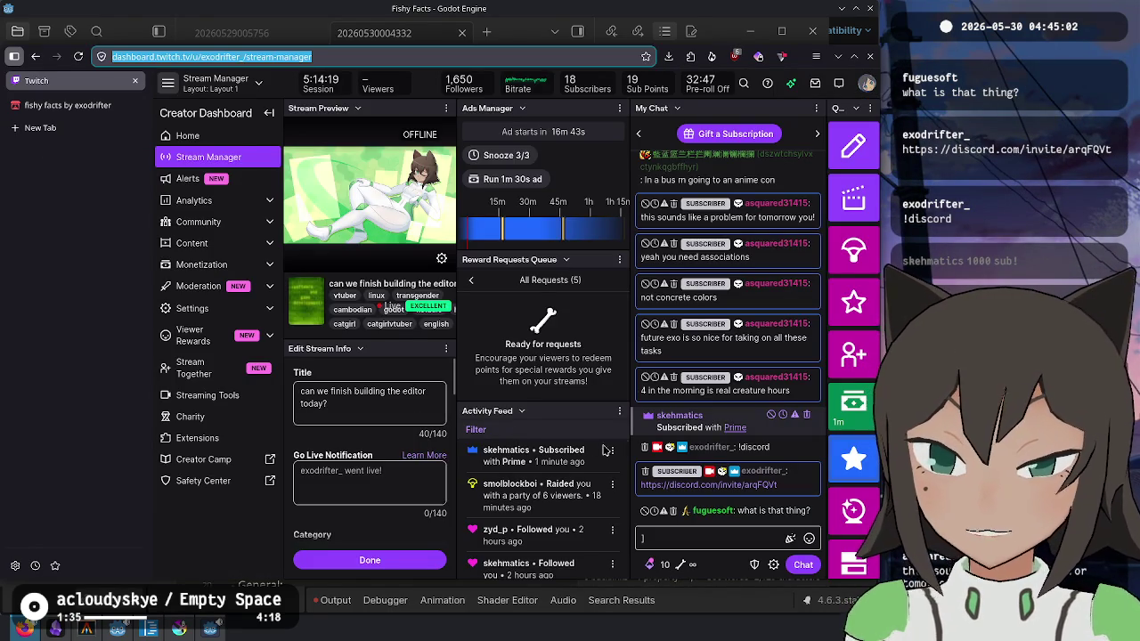
Leave the Stream Manager chat unsent and bring Godot's tile_3d.gd back, checking the groove_pigment error line.
{"action": "left_click", "coordinate": [677, 538]}
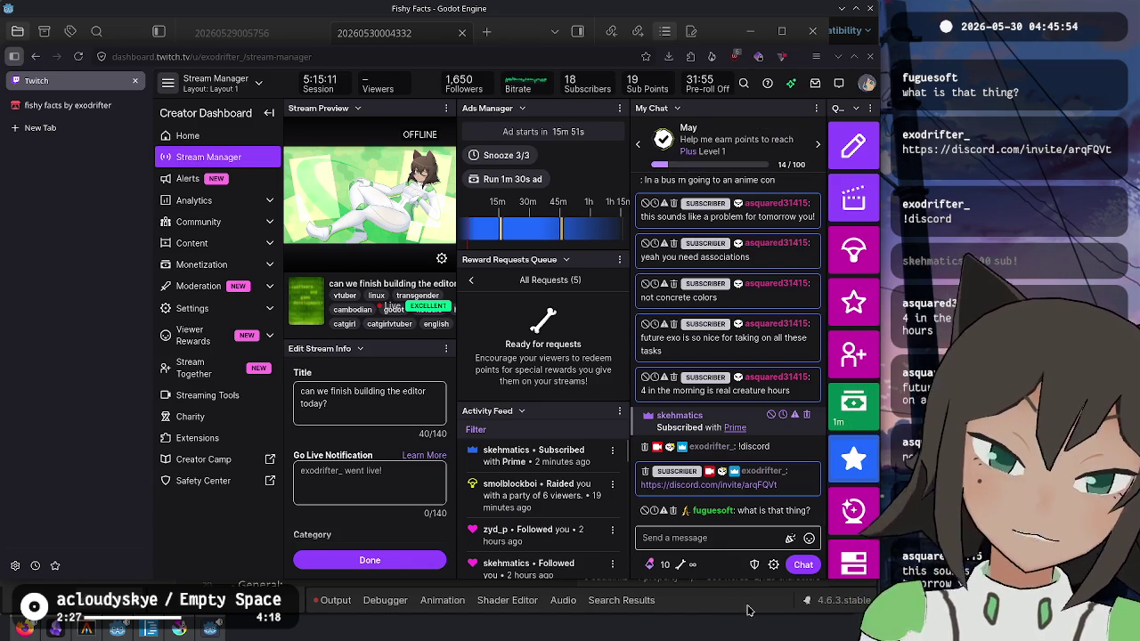
{"action": "left_click", "coordinate": [730, 539]}
{"action": "left_click", "coordinate": [629, 4]}
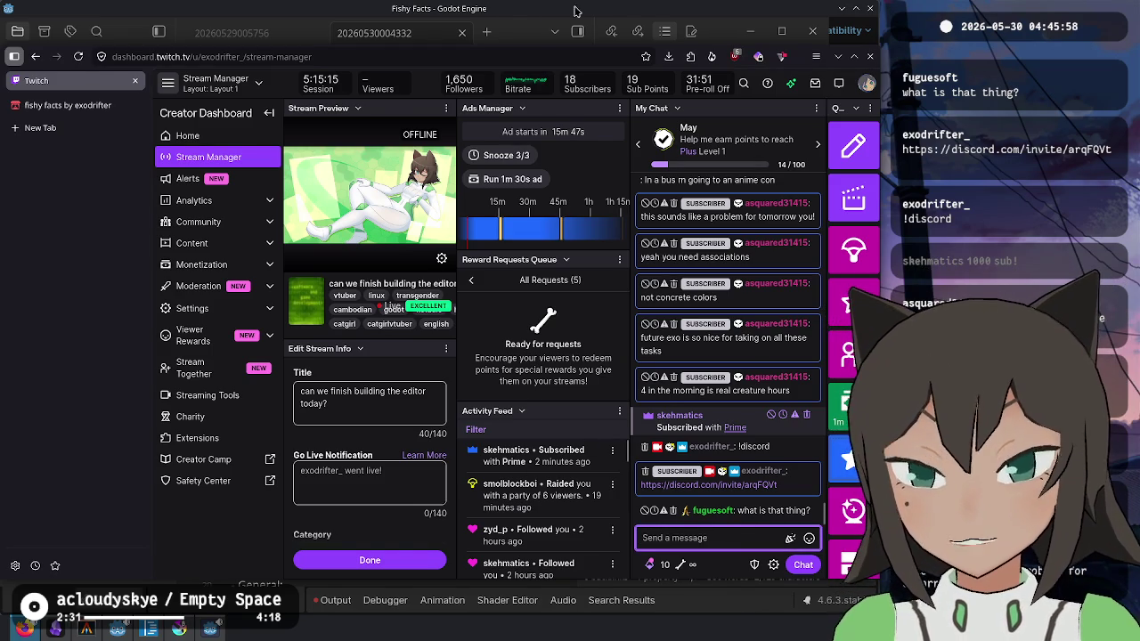
{"action": "left_click", "coordinate": [422, 6]}
{"action": "left_click", "coordinate": [647, 408]}
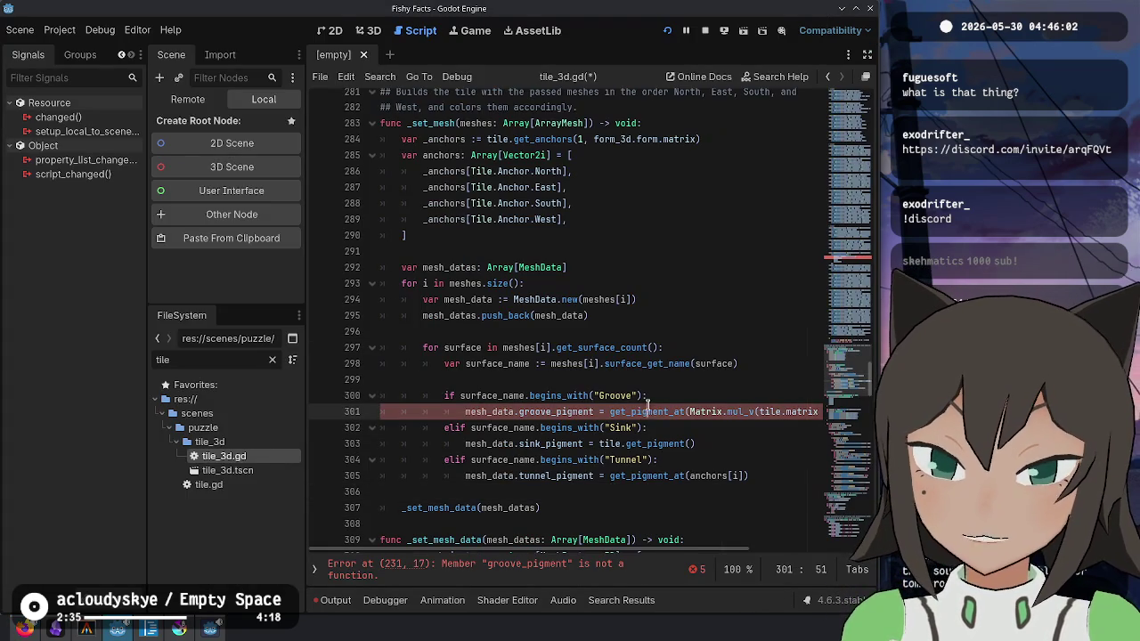
Review the tile_3d.gd code around the Tunnel check, sink_pigment and mesh_data lines.
{"action": "left_click", "coordinate": [648, 459]}
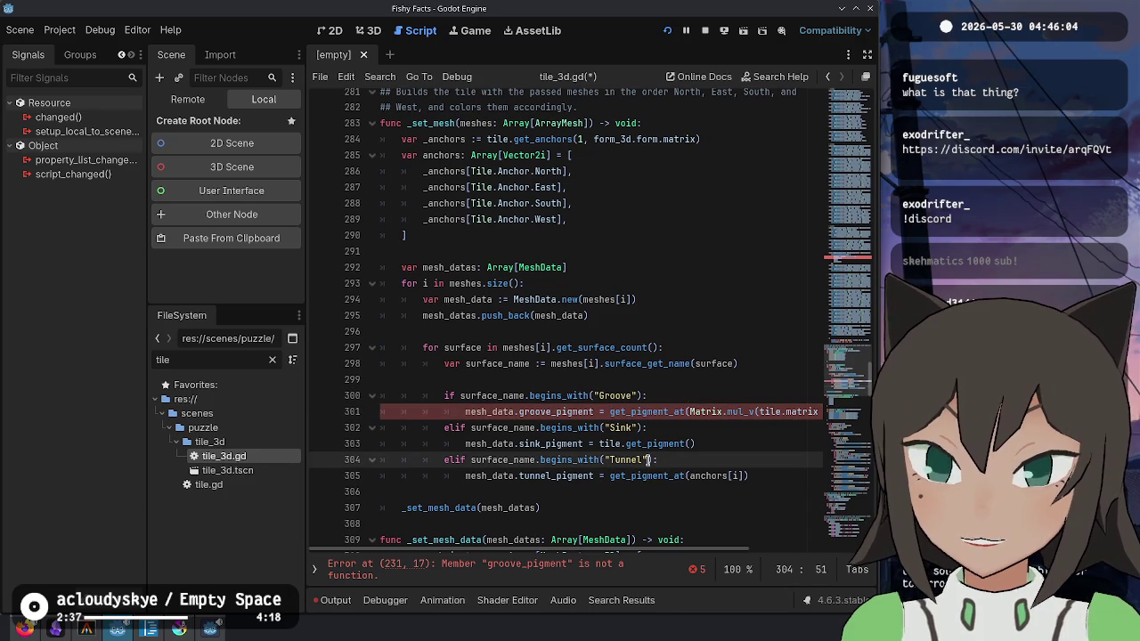
{"action": "left_click", "coordinate": [721, 444]}
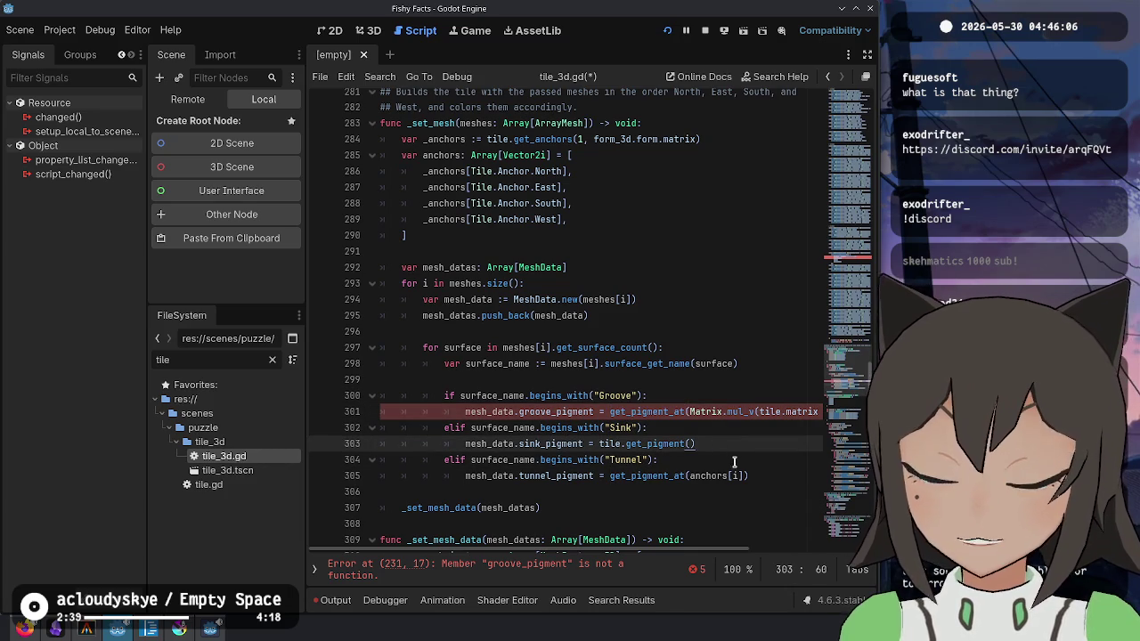
{"action": "left_click", "coordinate": [657, 299]}
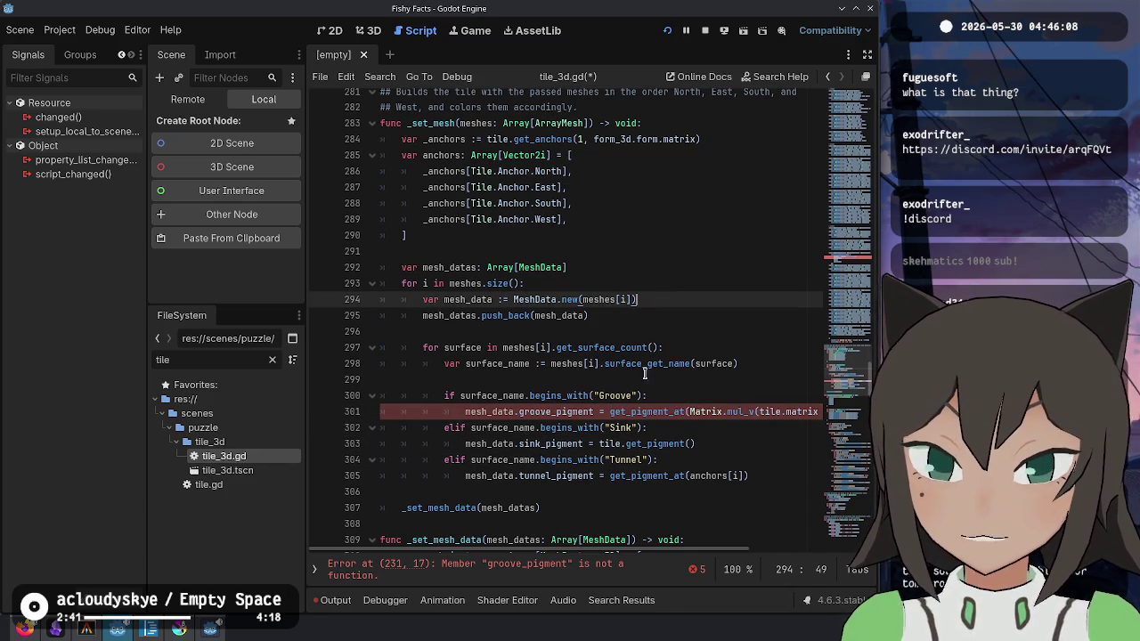
{"action": "scroll", "coordinate": [624, 356], "scroll_direction": "up", "scroll_amount": 5}
{"action": "scroll", "coordinate": [574, 381], "scroll_direction": "up", "scroll_amount": 7}
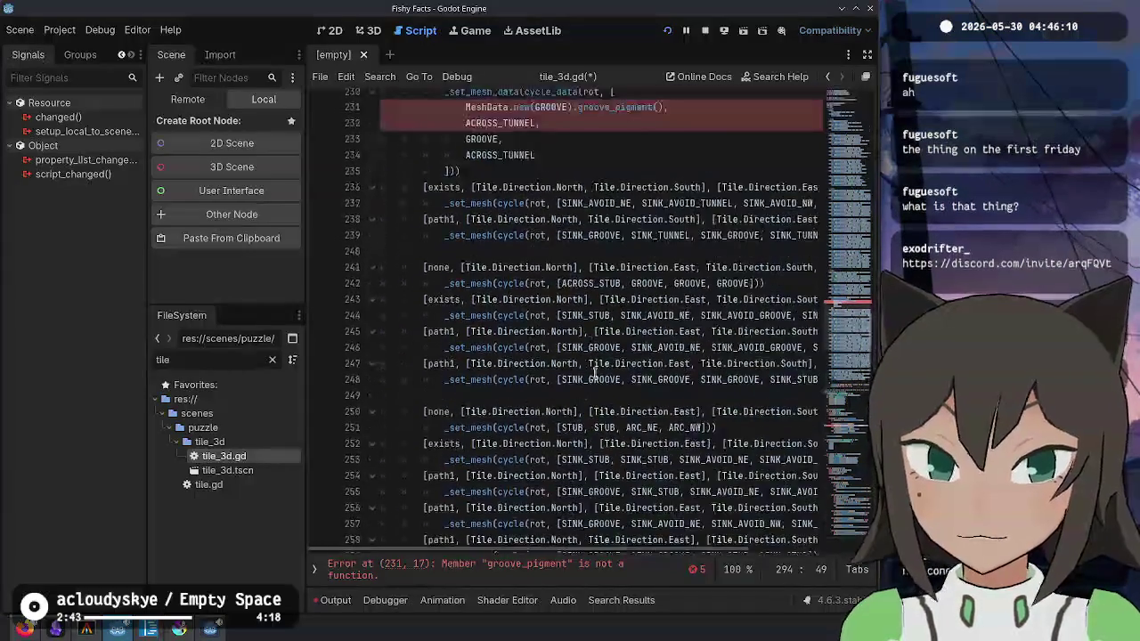
Run git status twice in the terminal.
{"action": "left_click", "coordinate": [86, 629]}
{"action": "type", "text": "git status"}
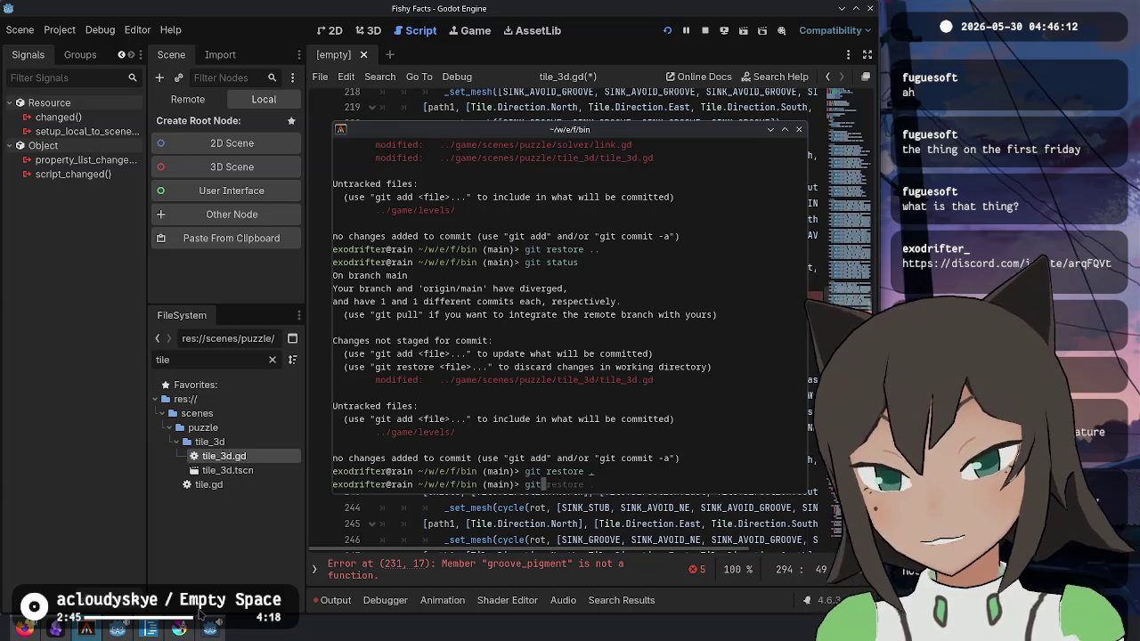
{"action": "key", "text": "Return"}
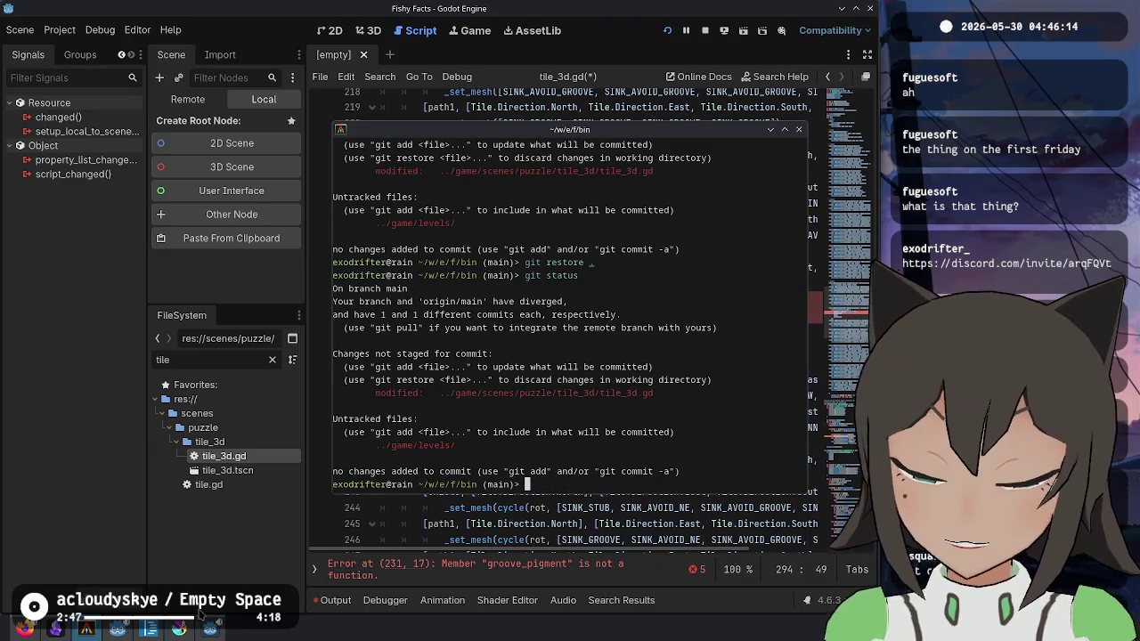
{"action": "type", "text": "git status"}
{"action": "key", "text": "Return"}
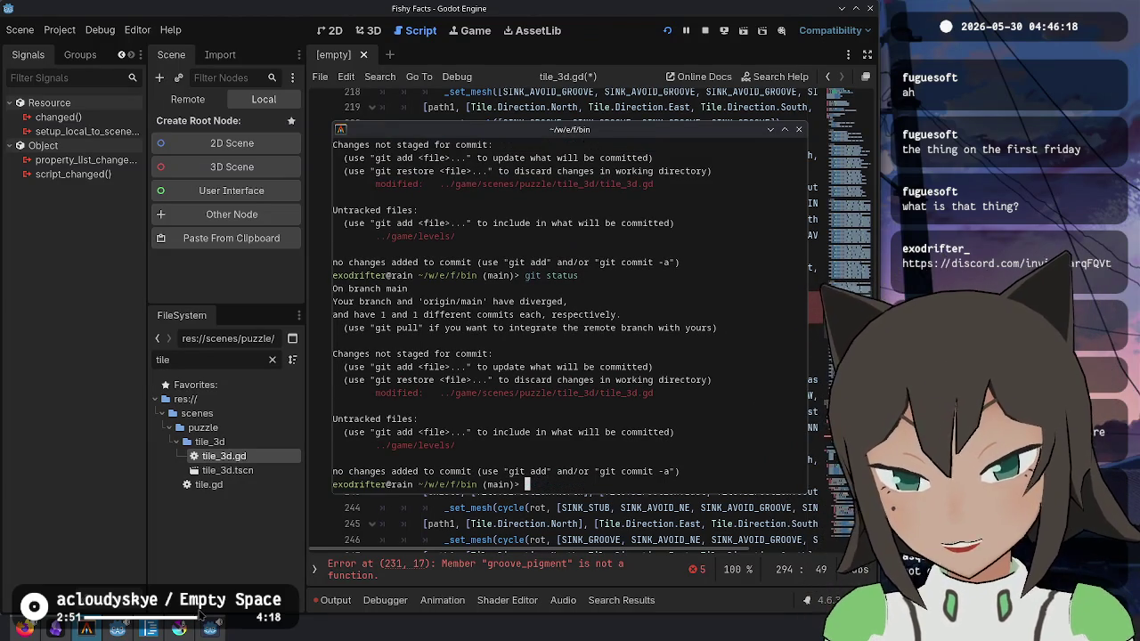
Launch and close a debug run with F5, then switch the browser to the Fishy Facts tab.
{"action": "key", "text": "alt+Tab"}
{"action": "key", "text": "F5"}
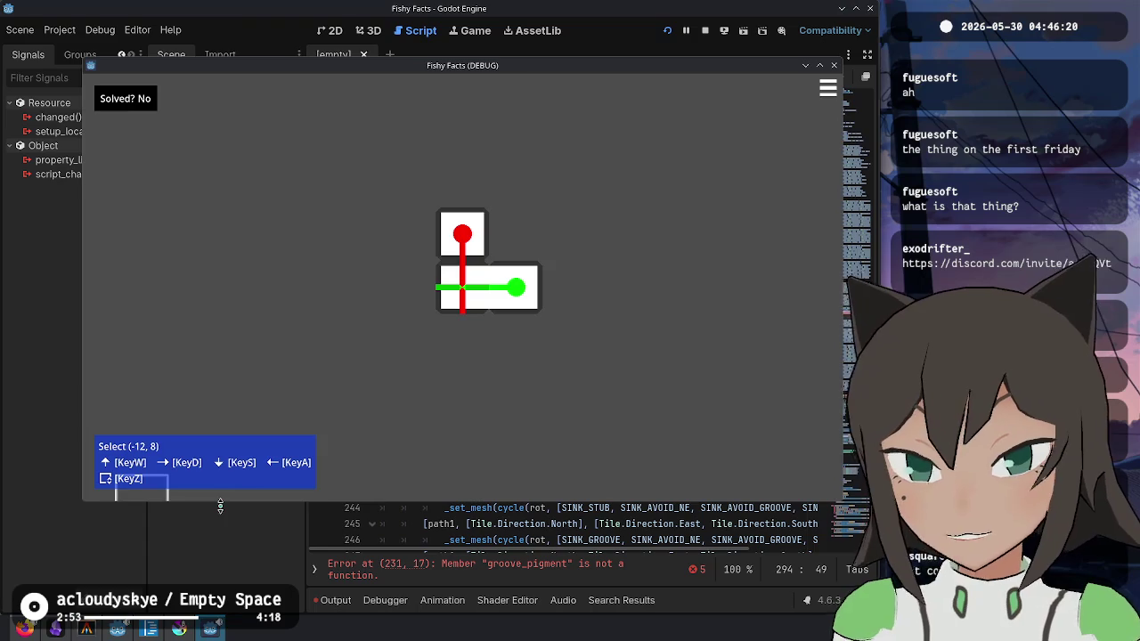
{"action": "left_click", "coordinate": [834, 65]}
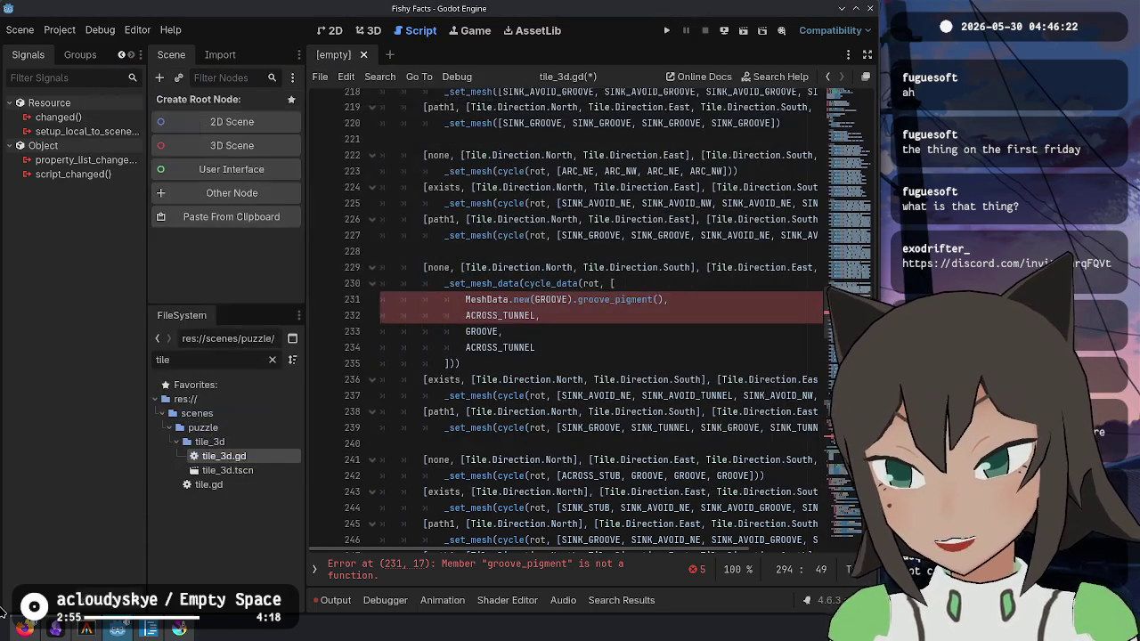
{"action": "left_click", "coordinate": [24, 629]}
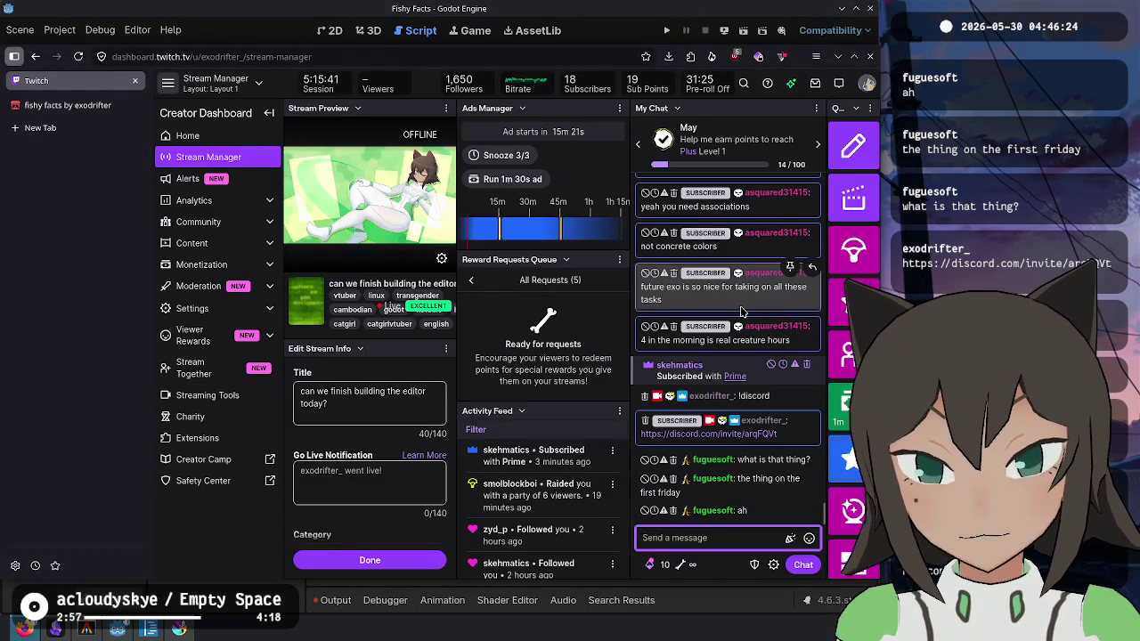
{"action": "key", "text": "ctrl+Tab"}
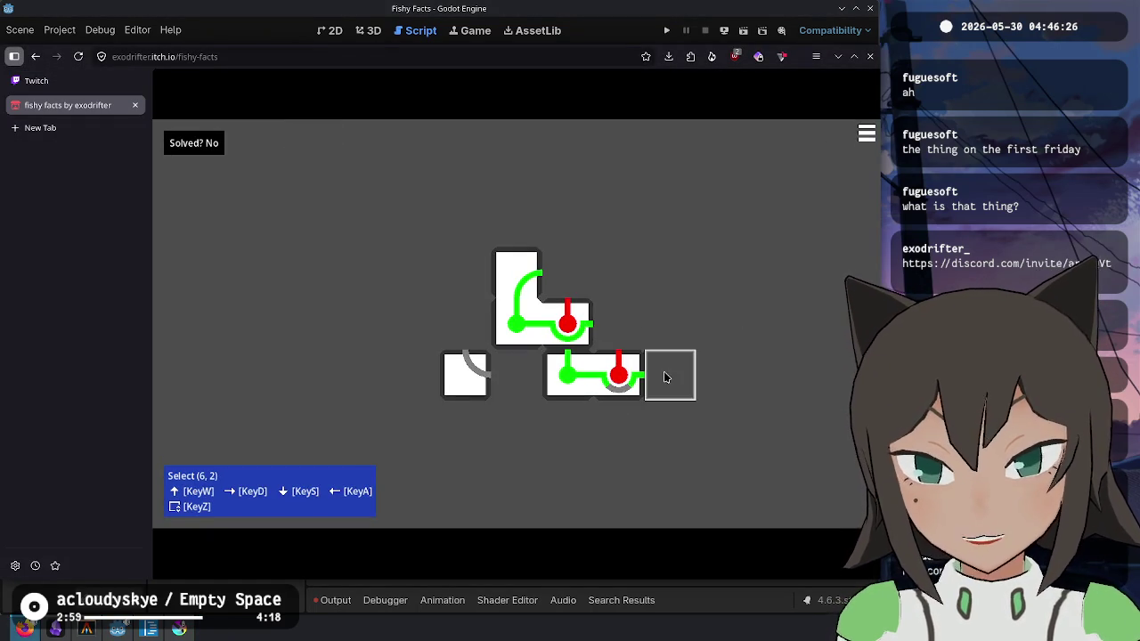
Enter shape editing on the (4,2) tile and shift and rotate the green-red piece beside the L piece.
{"action": "left_click", "coordinate": [610, 384]}
{"action": "left_click", "coordinate": [642, 377]}
{"action": "left_click", "coordinate": [641, 377]}
{"action": "left_click", "coordinate": [681, 363]}
{"action": "key", "text": "d"}
{"action": "key", "text": "s"}
{"action": "key", "text": "q"}
{"action": "key", "text": "q"}
{"action": "key", "text": "d"}
{"action": "key", "text": "q"}
{"action": "key", "text": "q"}
{"action": "key", "text": "q"}
{"action": "left_click", "coordinate": [523, 401]}
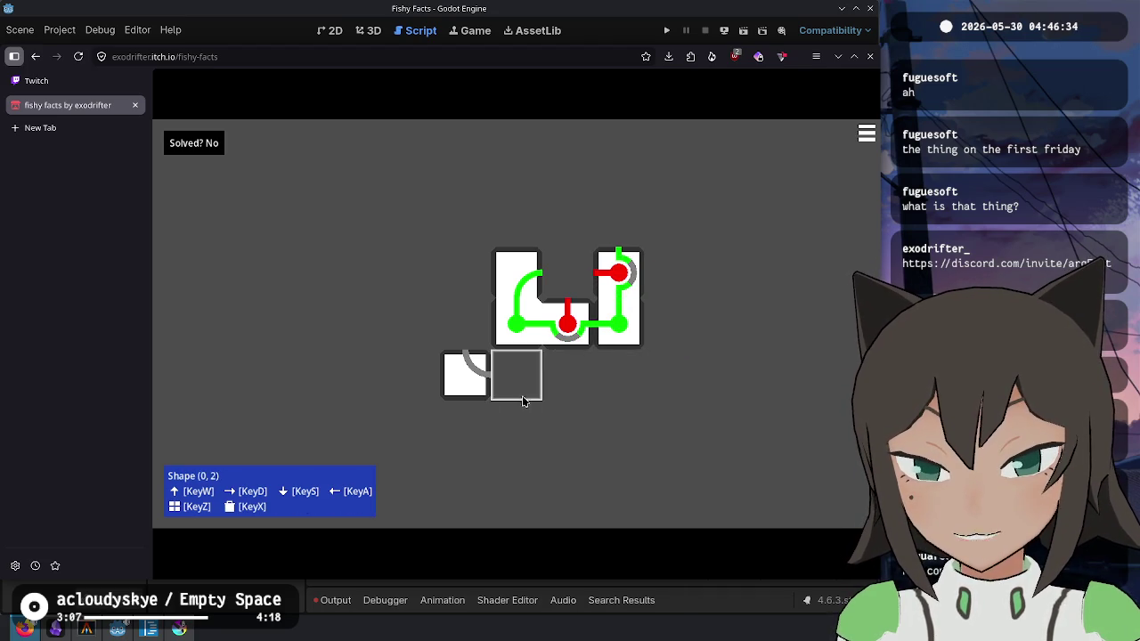
Move the grey-arc tile, L piece and right column around, compacting them into a cluster.
{"action": "left_click", "coordinate": [575, 284]}
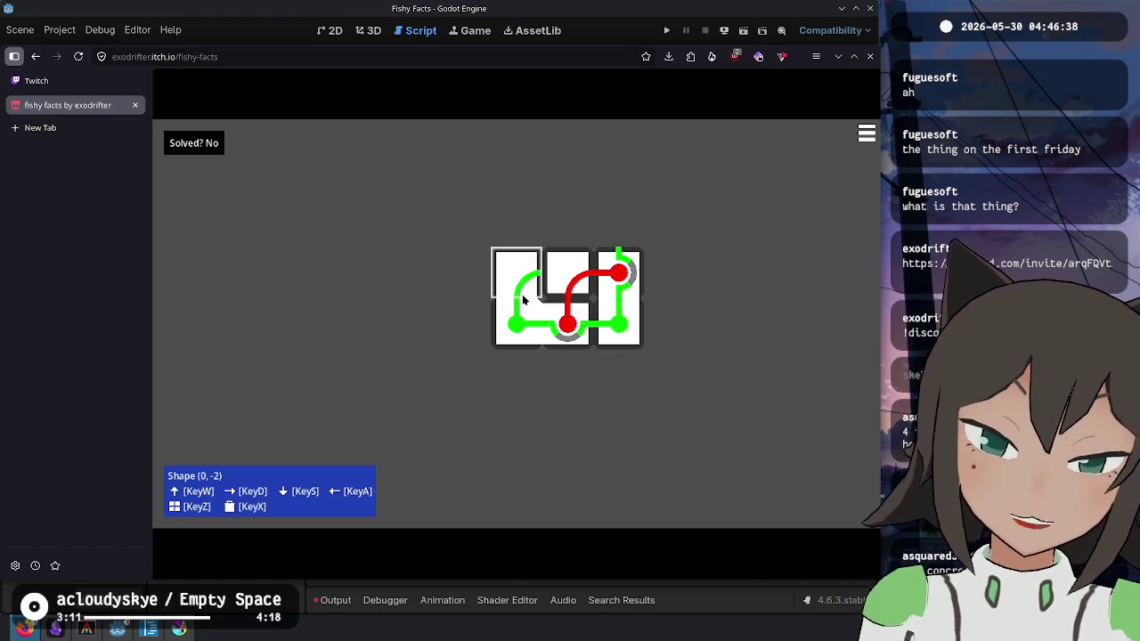
{"action": "left_click", "coordinate": [501, 313]}
{"action": "left_click", "coordinate": [518, 384]}
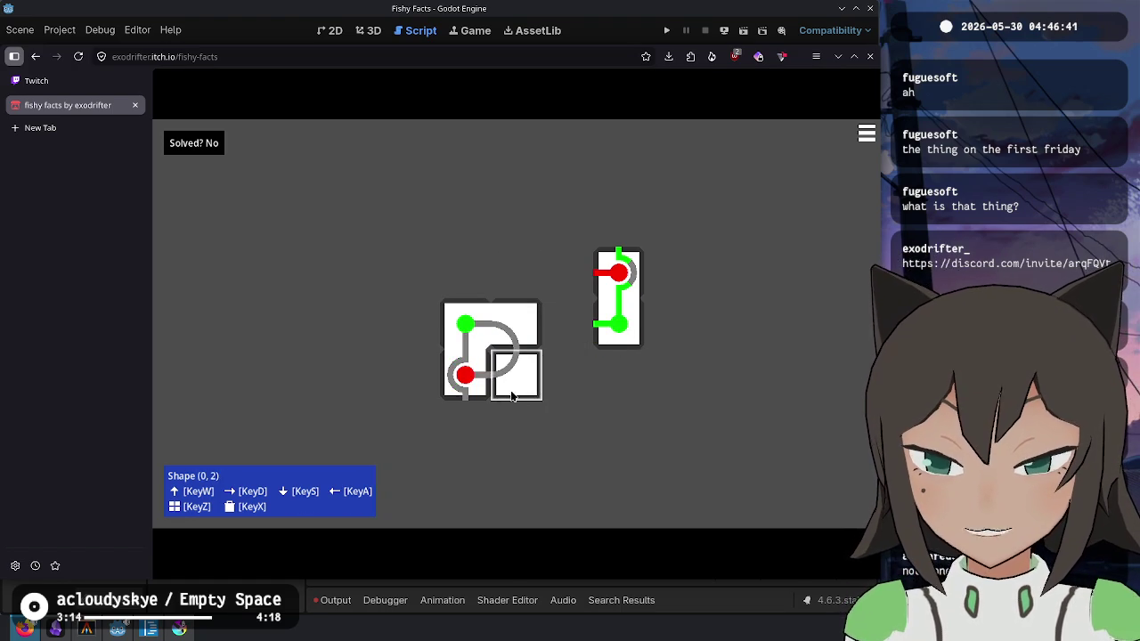
{"action": "left_click", "coordinate": [617, 292]}
{"action": "left_click", "coordinate": [513, 268]}
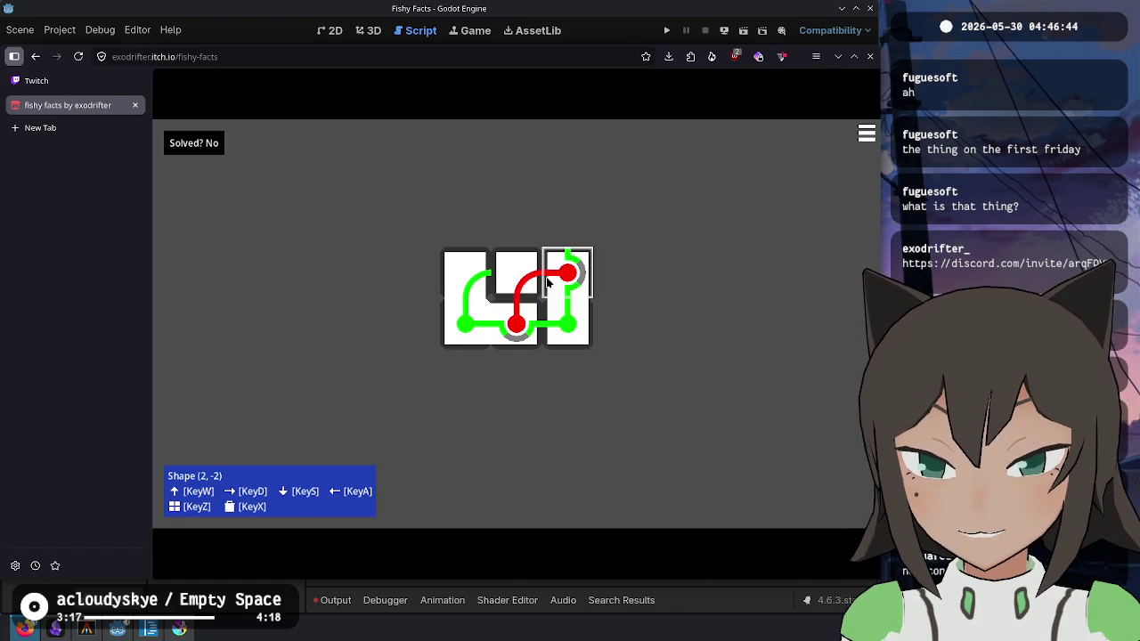
{"action": "left_click", "coordinate": [547, 281]}
{"action": "left_click", "coordinate": [661, 280]}
{"action": "left_click", "coordinate": [580, 275]}
{"action": "left_click", "coordinate": [541, 312]}
{"action": "left_click", "coordinate": [590, 323]}
{"action": "left_click", "coordinate": [570, 276]}
{"action": "left_click", "coordinate": [624, 303]}
{"action": "left_click", "coordinate": [673, 312]}
{"action": "left_click", "coordinate": [673, 312]}
{"action": "left_click", "coordinate": [668, 290]}
{"action": "left_click", "coordinate": [659, 330]}
Try alternate tile layouts and assemble a three-tile block.
{"action": "left_click", "coordinate": [630, 345]}
{"action": "left_click", "coordinate": [614, 320]}
{"action": "left_click", "coordinate": [552, 312]}
{"action": "left_click", "coordinate": [504, 309]}
{"action": "left_click", "coordinate": [504, 309]}
{"action": "left_click", "coordinate": [481, 314]}
{"action": "left_click", "coordinate": [464, 318]}
{"action": "left_click", "coordinate": [518, 319]}
{"action": "left_click", "coordinate": [519, 318]}
{"action": "left_click", "coordinate": [409, 270]}
{"action": "left_click", "coordinate": [406, 321]}
{"action": "left_click", "coordinate": [414, 321]}
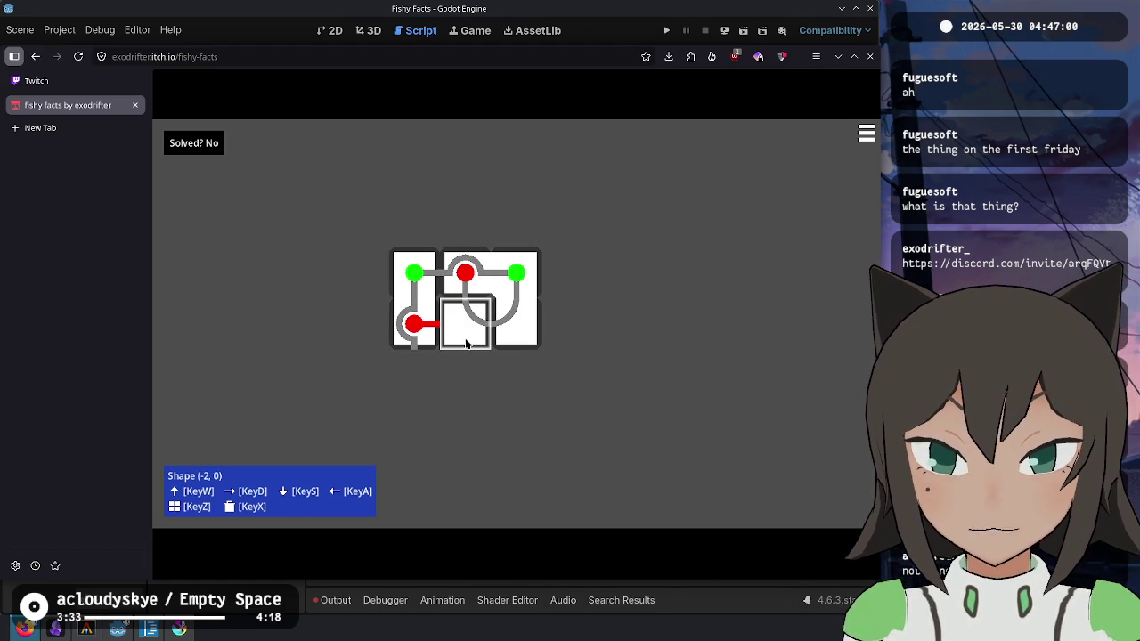
Split and shift the loose pieces, then slide them all together into one block.
{"action": "left_click", "coordinate": [527, 273]}
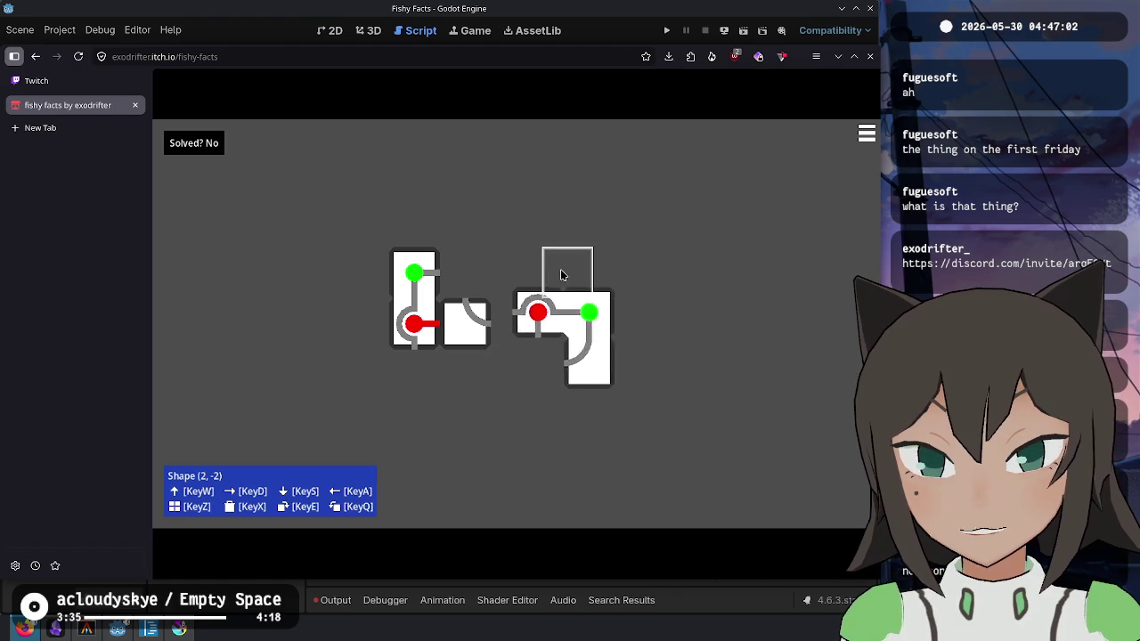
{"action": "left_click", "coordinate": [561, 274]}
{"action": "left_click", "coordinate": [464, 321]}
{"action": "left_click", "coordinate": [525, 322]}
{"action": "left_click", "coordinate": [536, 320]}
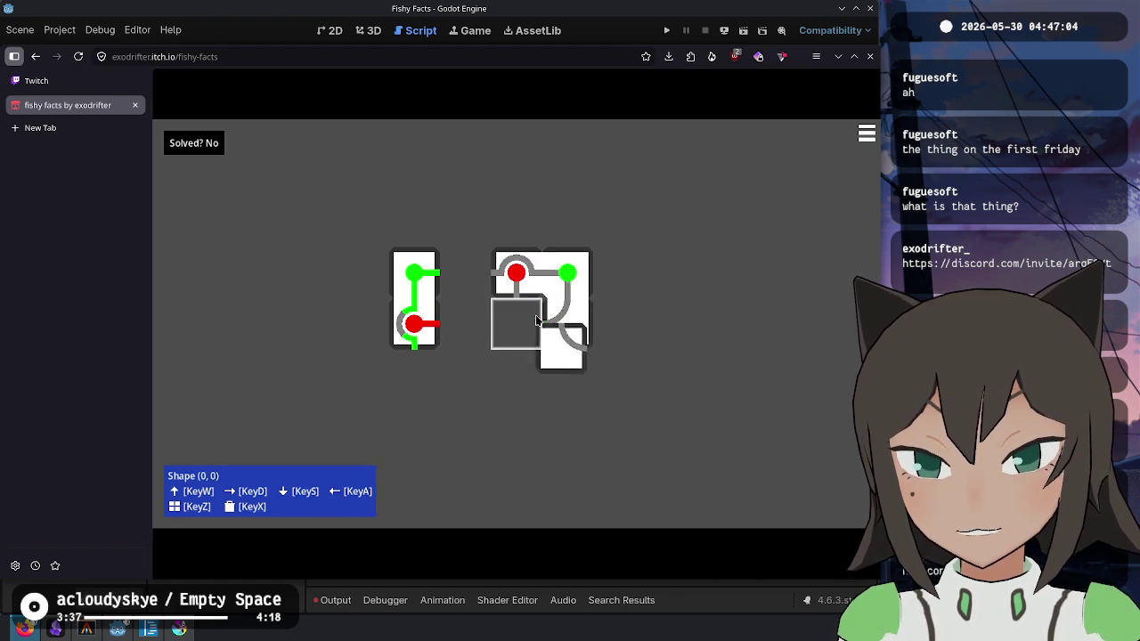
{"action": "left_click", "coordinate": [618, 323]}
{"action": "left_click", "coordinate": [517, 324]}
{"action": "left_click", "coordinate": [609, 339]}
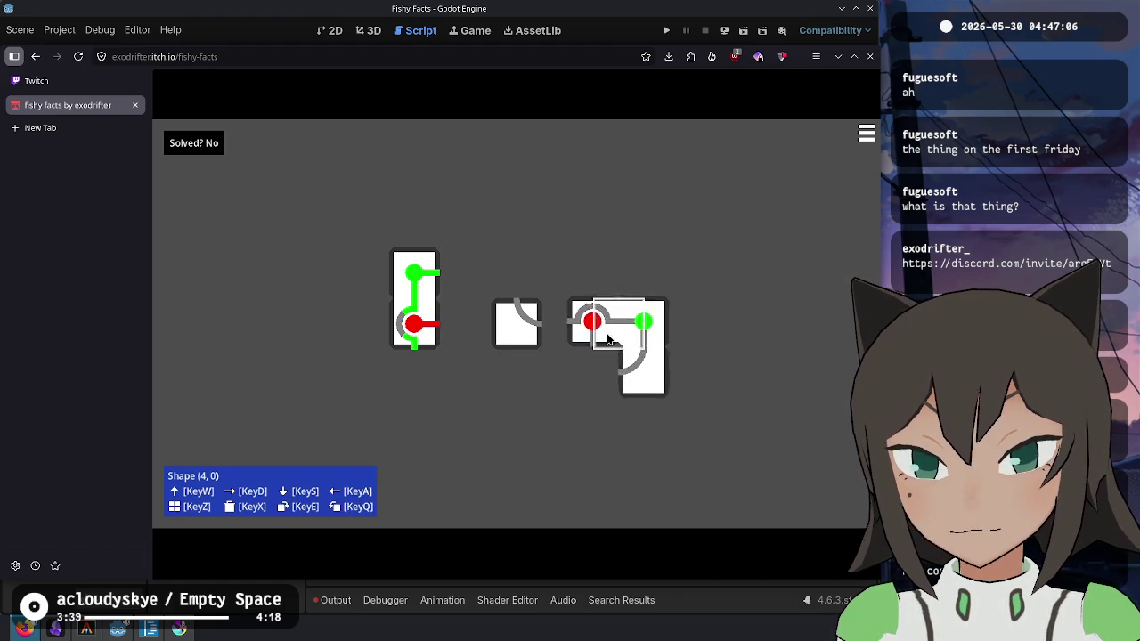
{"action": "left_click", "coordinate": [609, 339]}
{"action": "left_click", "coordinate": [554, 323]}
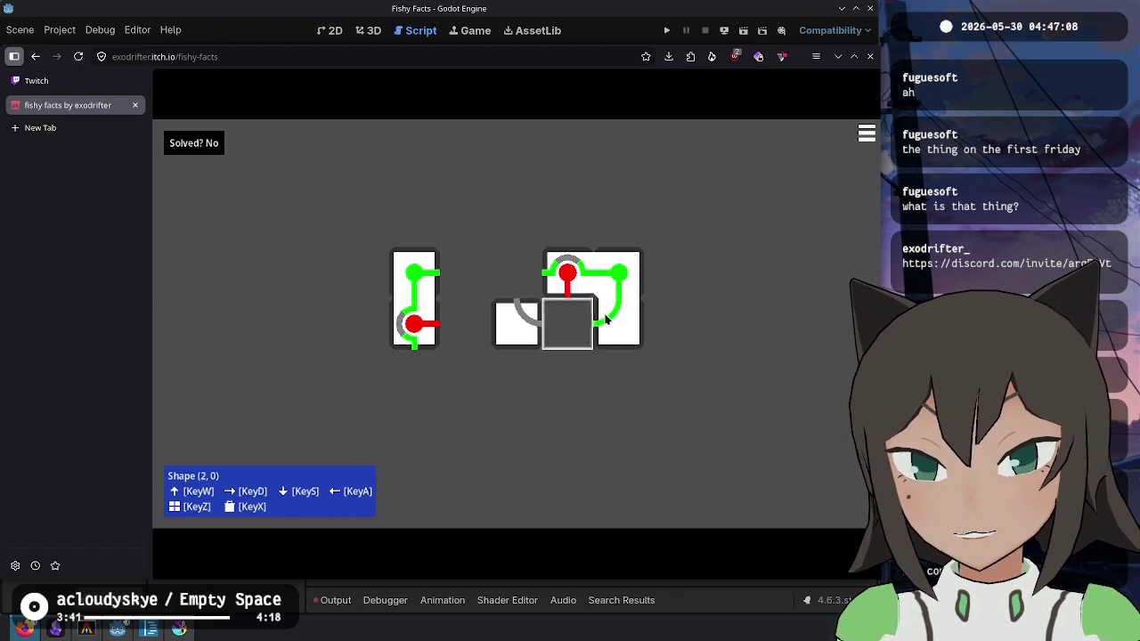
{"action": "left_click", "coordinate": [546, 323]}
{"action": "left_click", "coordinate": [412, 324]}
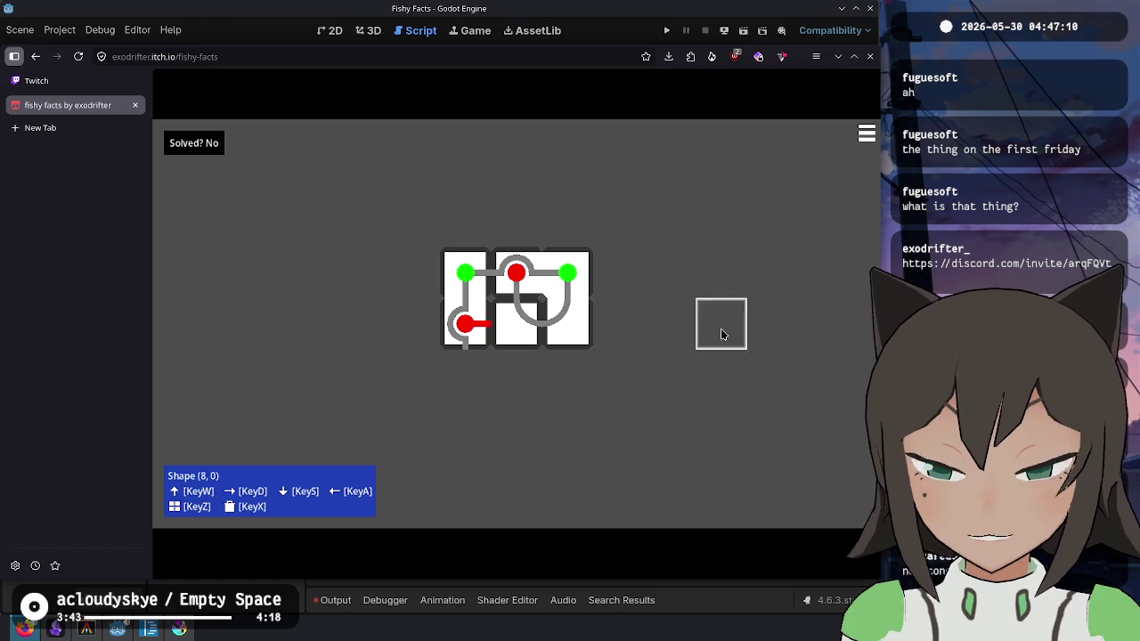
{"action": "left_click", "coordinate": [863, 136]}
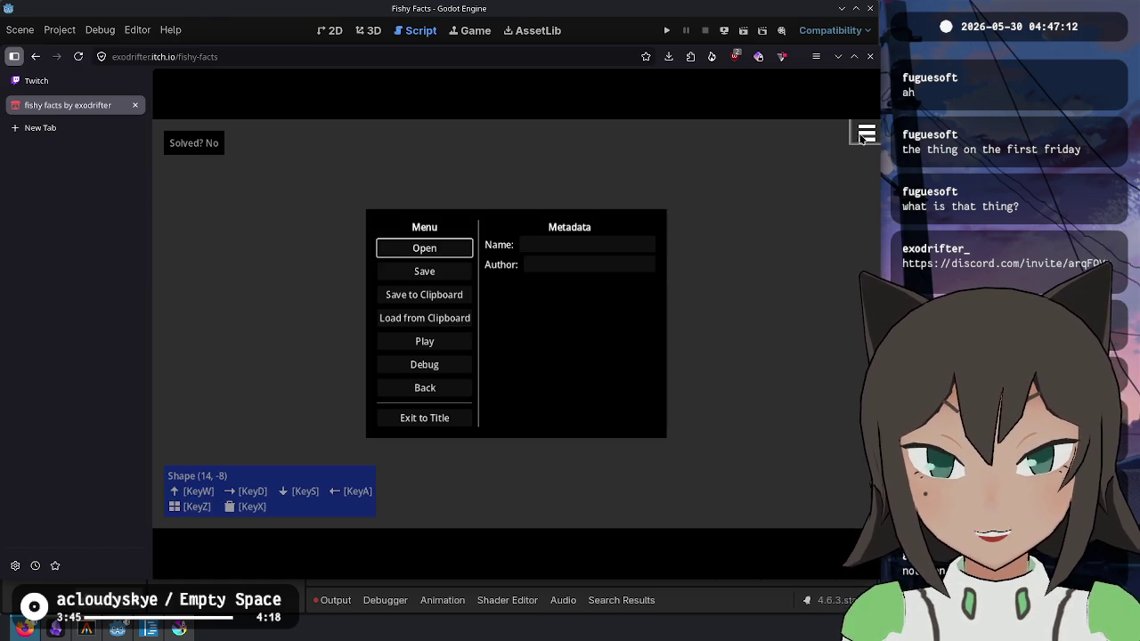
Copy the level data, place a shape cell at the upper right, and return to select mode.
{"action": "left_click", "coordinate": [398, 295]}
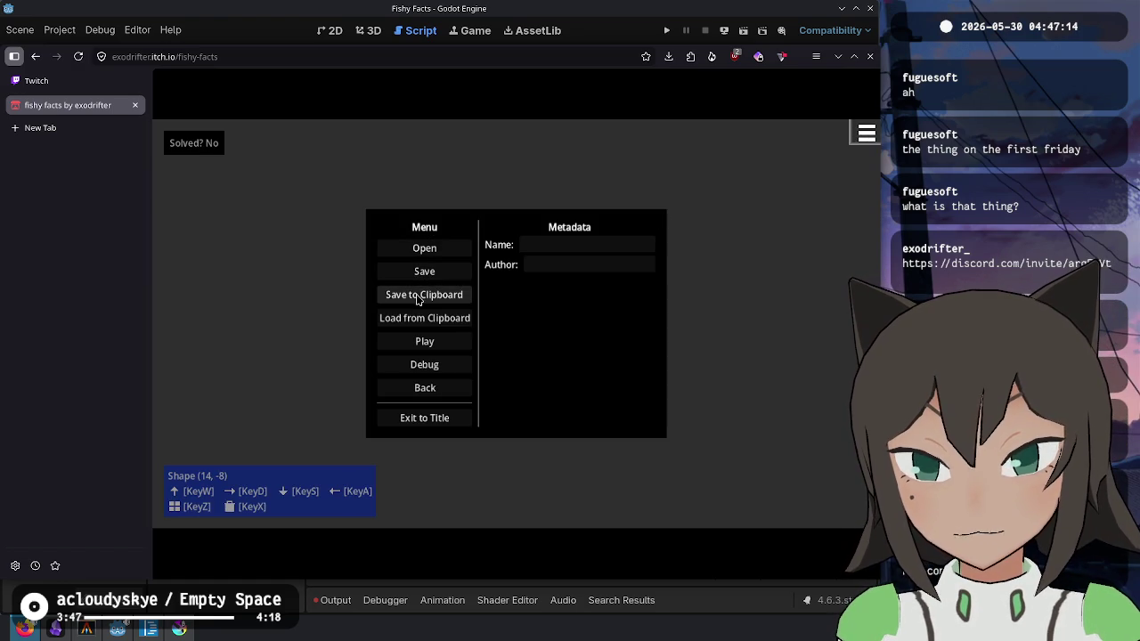
{"action": "left_click", "coordinate": [867, 139]}
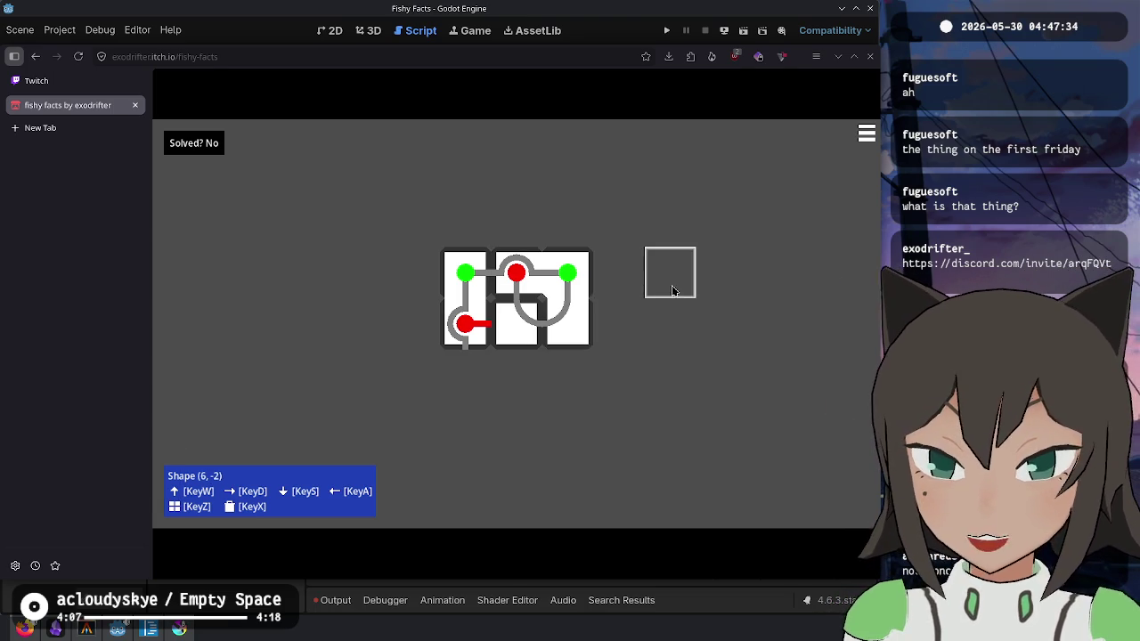
{"action": "left_click", "coordinate": [673, 245]}
{"action": "key", "text": "Escape"}
{"action": "key", "text": "Escape"}
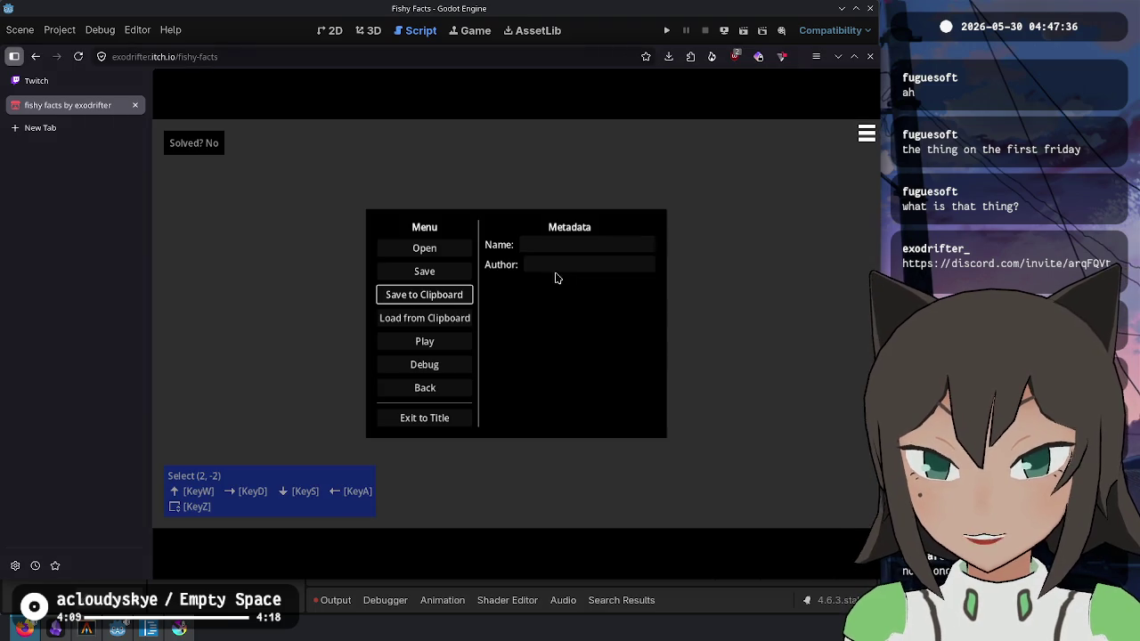
Fill in the author's name and the level name 'enclosure', then save the level to the clipboard.
{"action": "left_click", "coordinate": [555, 251]}
{"action": "key", "text": "Tab"}
{"action": "type", "text": "exodrifter"}
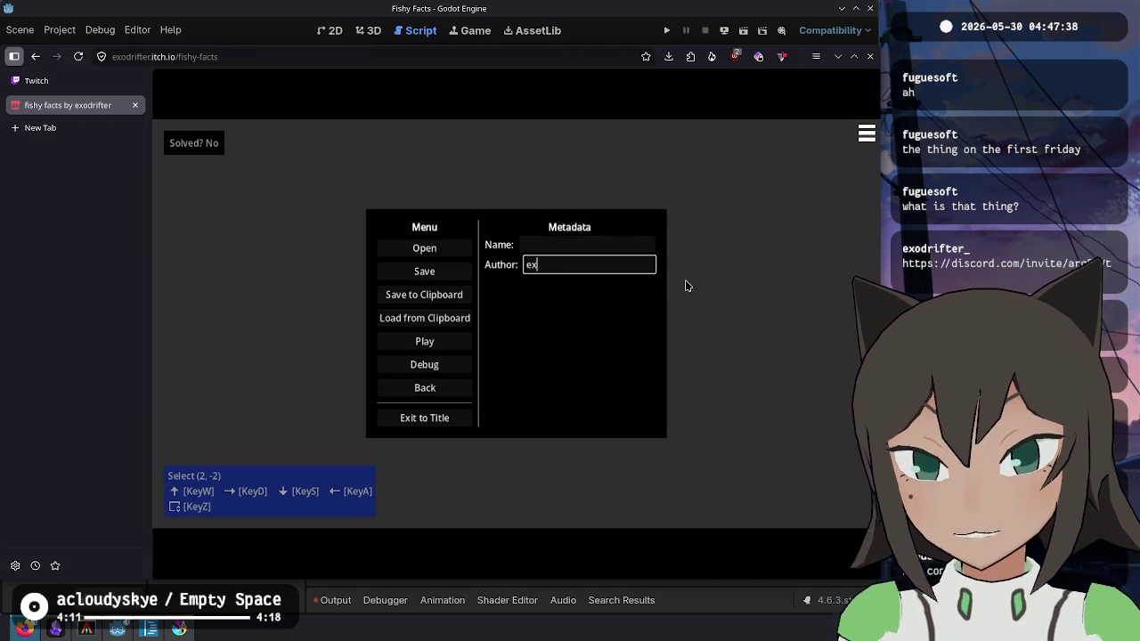
{"action": "key", "text": "shift+Tab"}
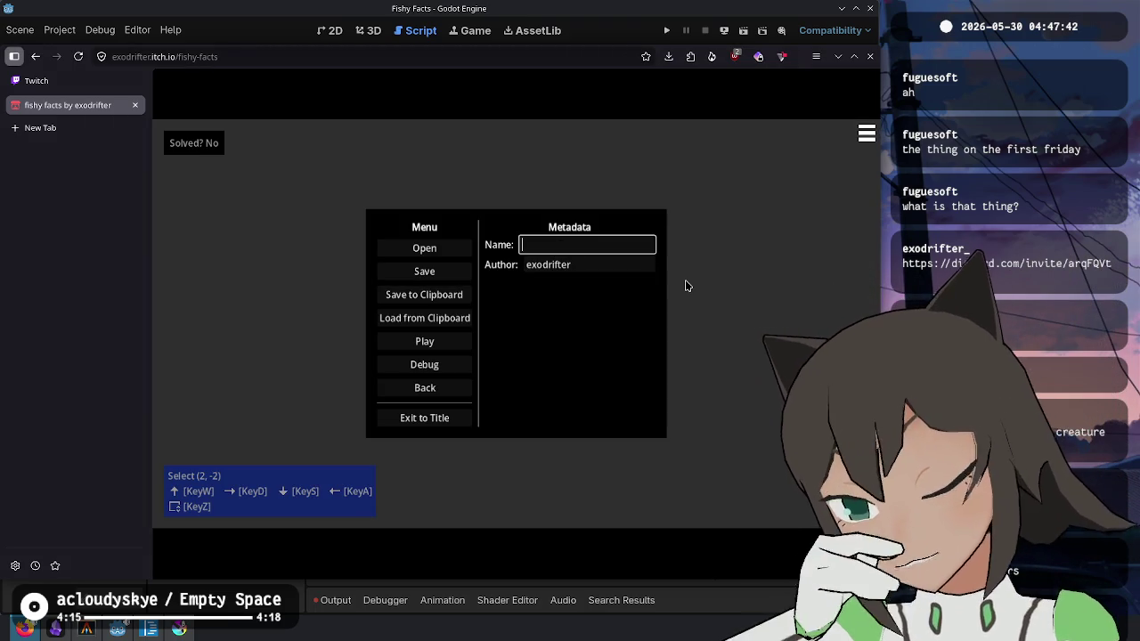
{"action": "type", "text": "enclosure"}
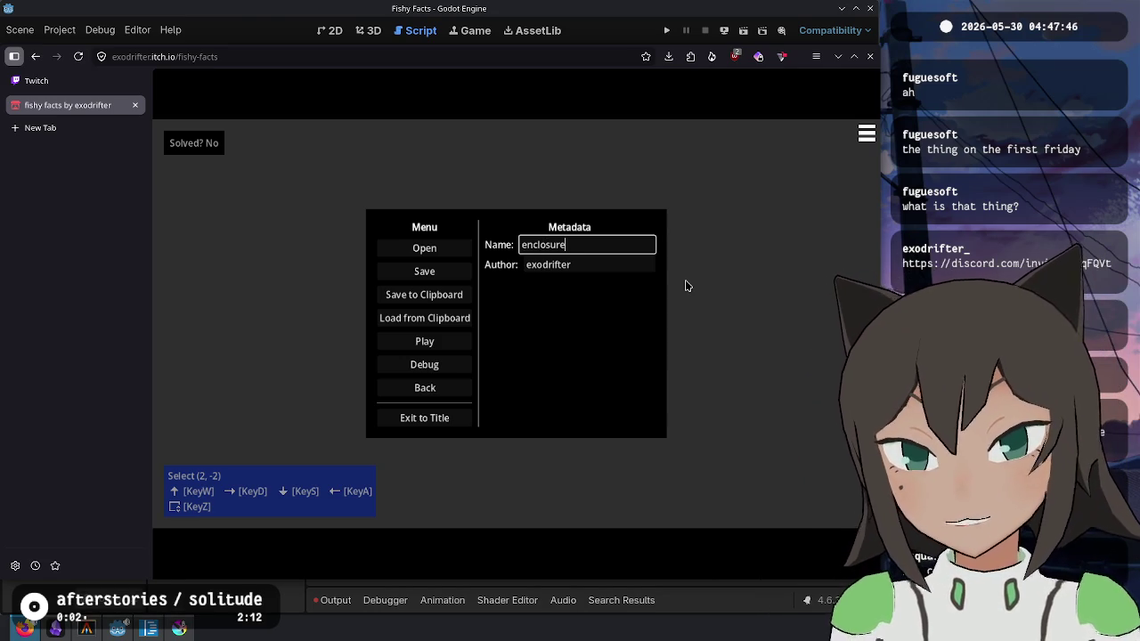
{"action": "left_click", "coordinate": [436, 303]}
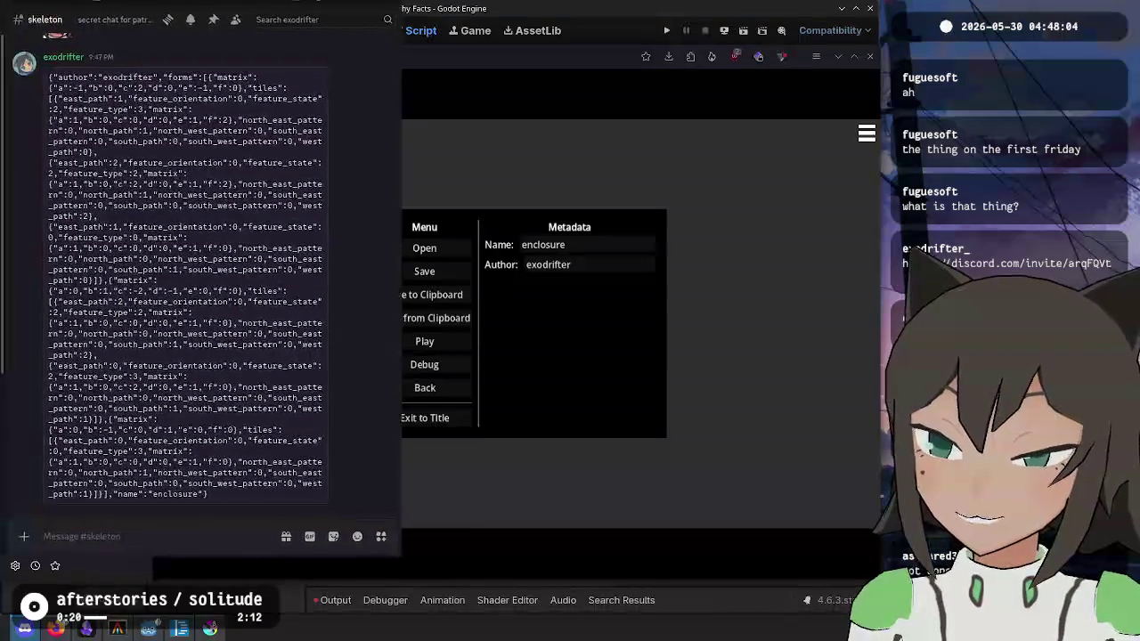
Select the posted level JSON in Discord, dismiss the overlay, and close the game menu.
{"action": "mouse_move", "coordinate": [163, 90]}
{"action": "left_mouse_down"}
{"action": "mouse_move", "coordinate": [107, 410]}
{"action": "mouse_move", "coordinate": [116, 445]}
{"action": "left_mouse_up"}
{"action": "key", "text": "ctrl+c"}
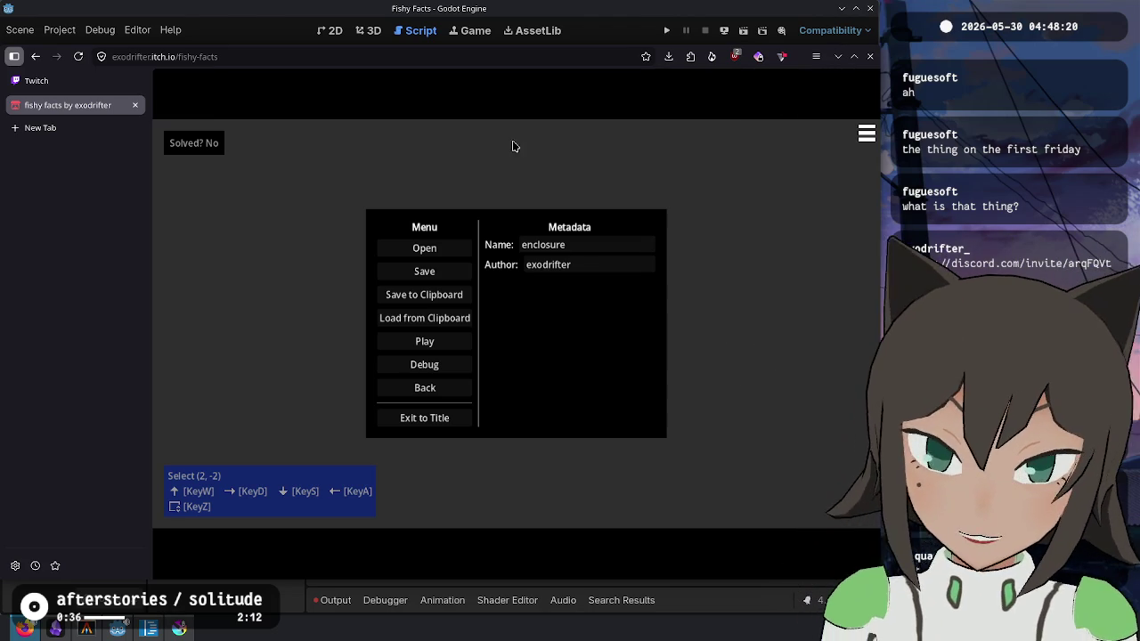
{"action": "left_click", "coordinate": [867, 133]}
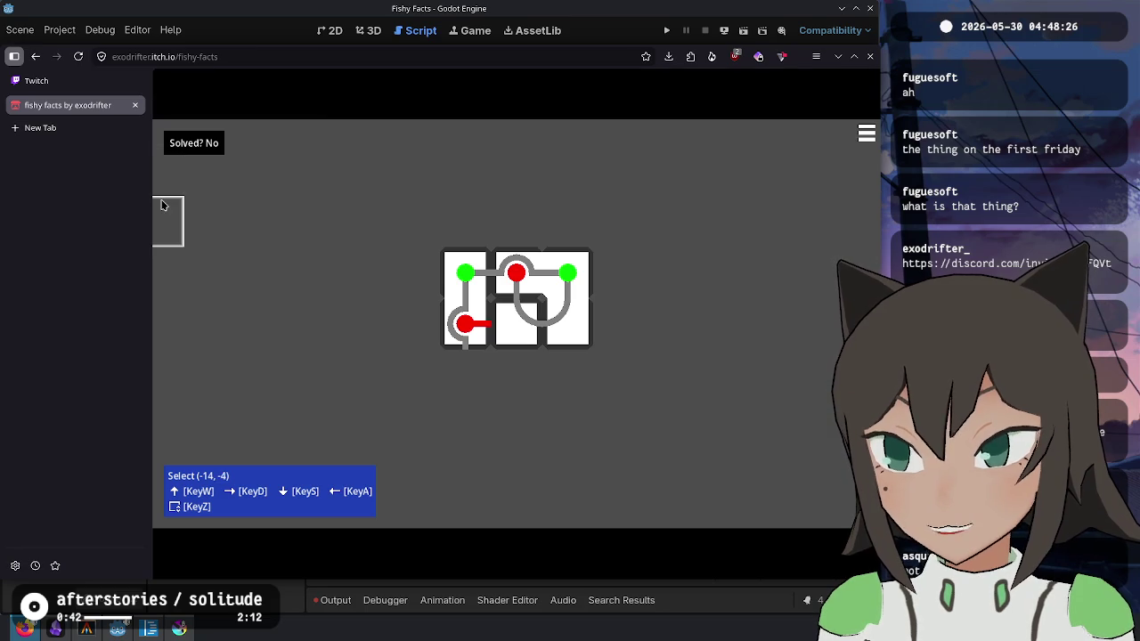
Switch to the Twitch Stream Manager tab and scroll its quick actions column.
{"action": "key", "text": "ctrl+Tab"}
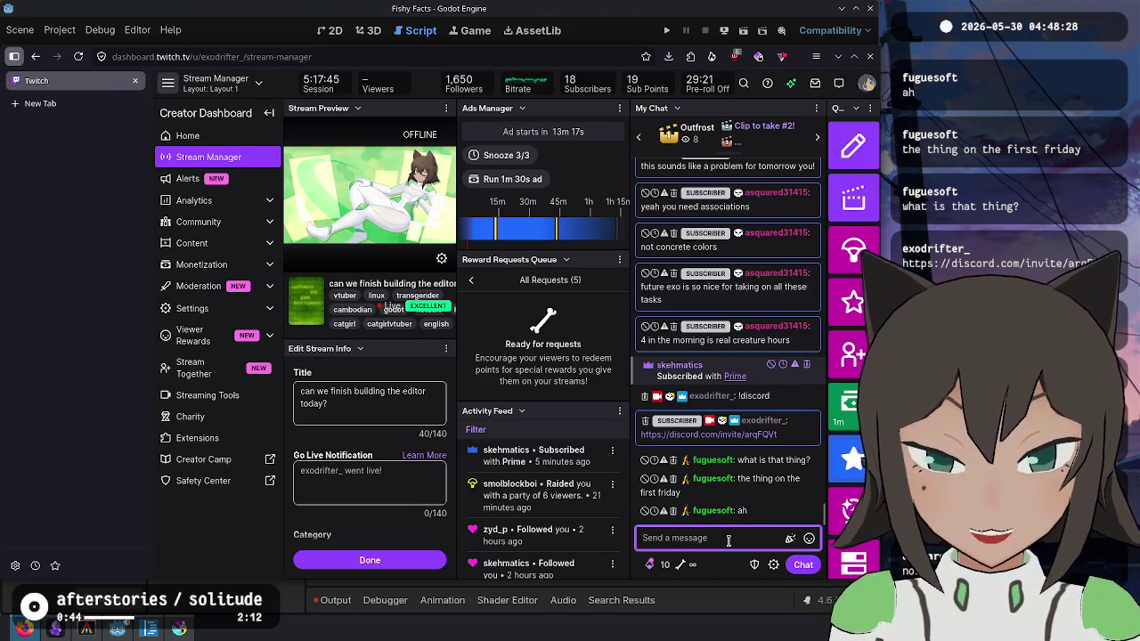
{"action": "scroll", "coordinate": [853, 383], "scroll_direction": "down", "scroll_amount": 3}
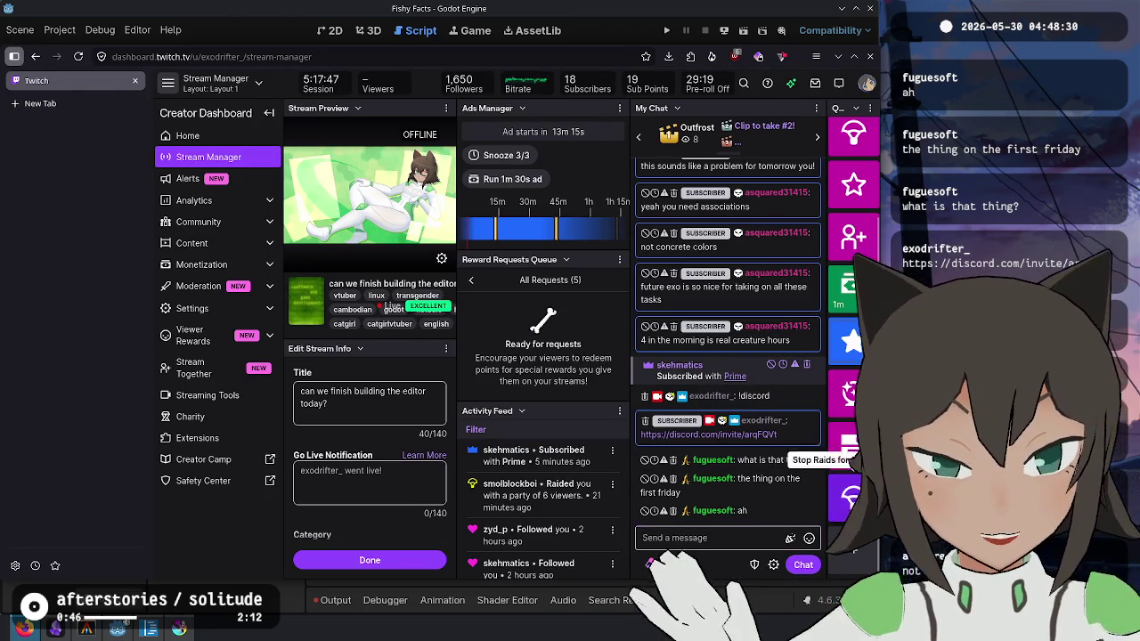
Discard the game repo's working-tree changes with git restore .. in the terminal.
{"action": "key", "text": "alt+Tab"}
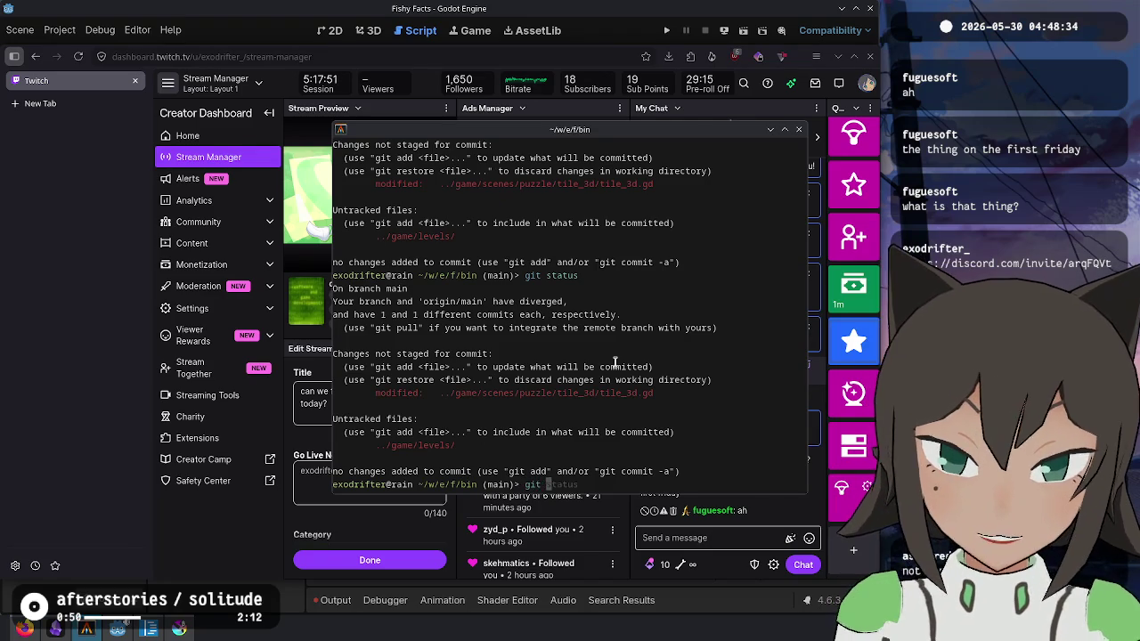
{"action": "type", "text": "gi"}
{"action": "key", "text": "BackSpace"}
{"action": "key", "text": "BackSpace"}
{"action": "key", "text": "alt+Tab"}
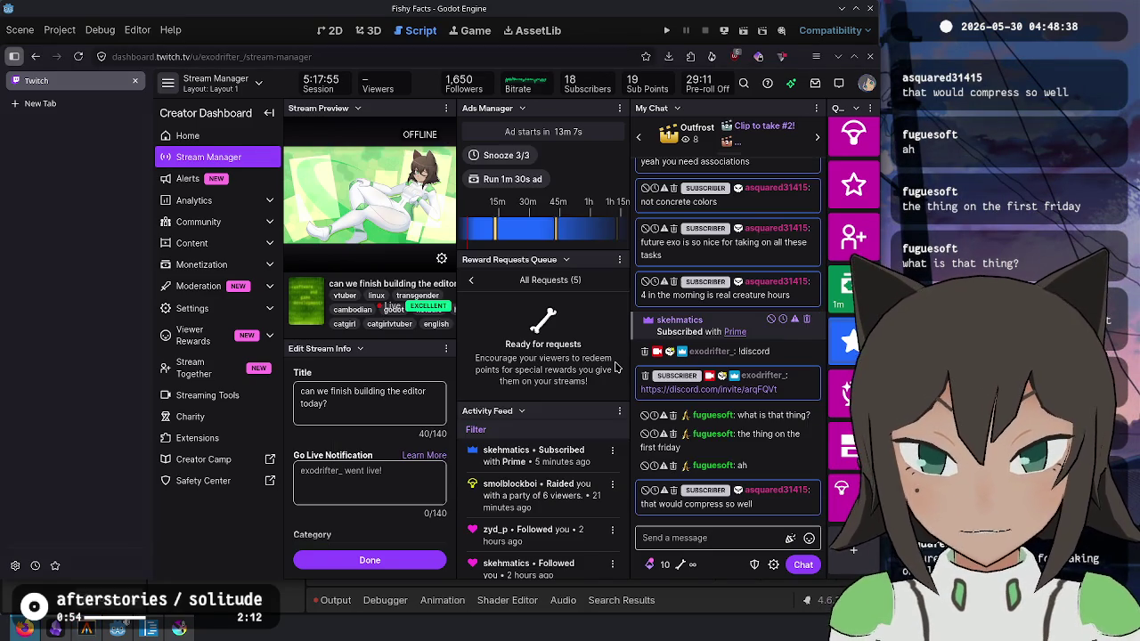
{"action": "key", "text": "alt+Tab"}
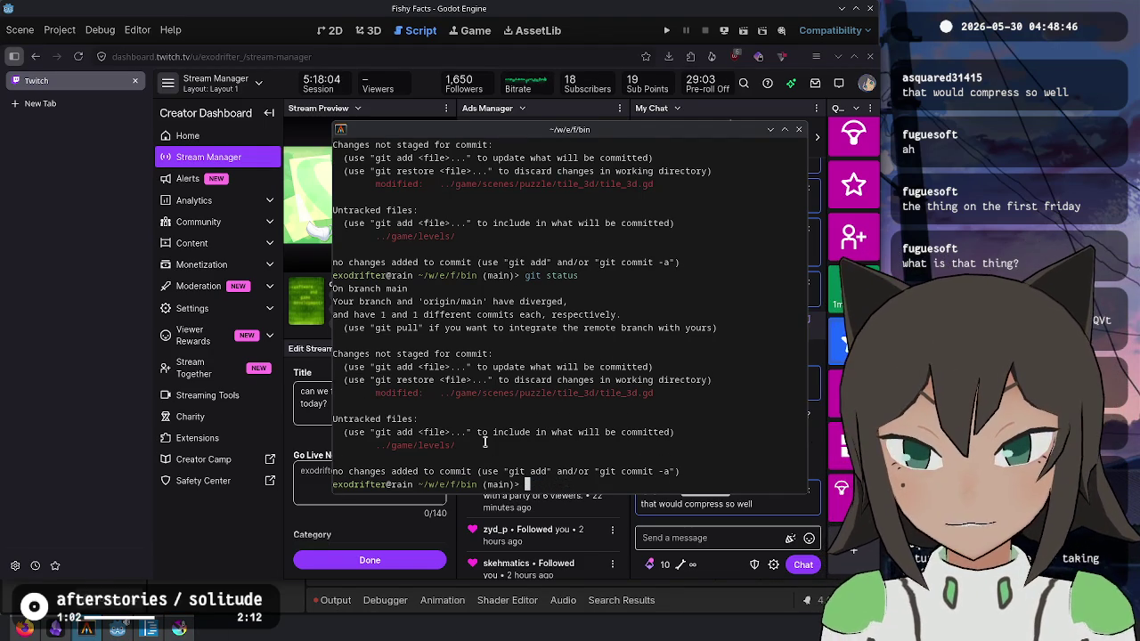
{"action": "type", "text": "cd restor"}
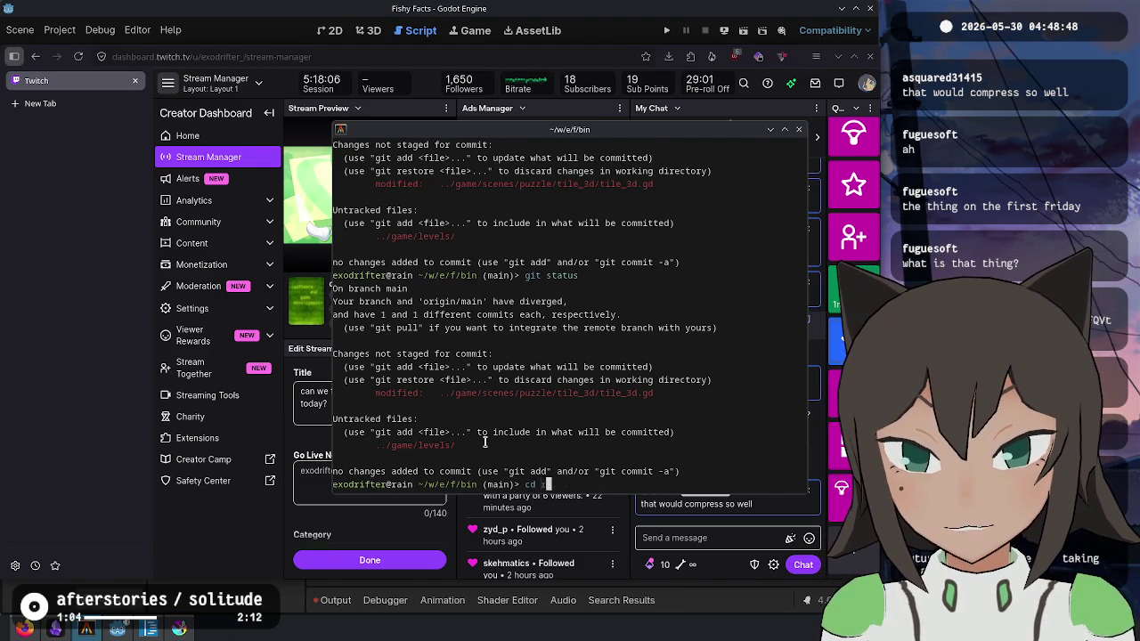
{"action": "key", "text": "BackSpace"}
{"action": "key", "text": "BackSpace"}
{"action": "key", "text": "BackSpace"}
{"action": "type", "text": "git res"}
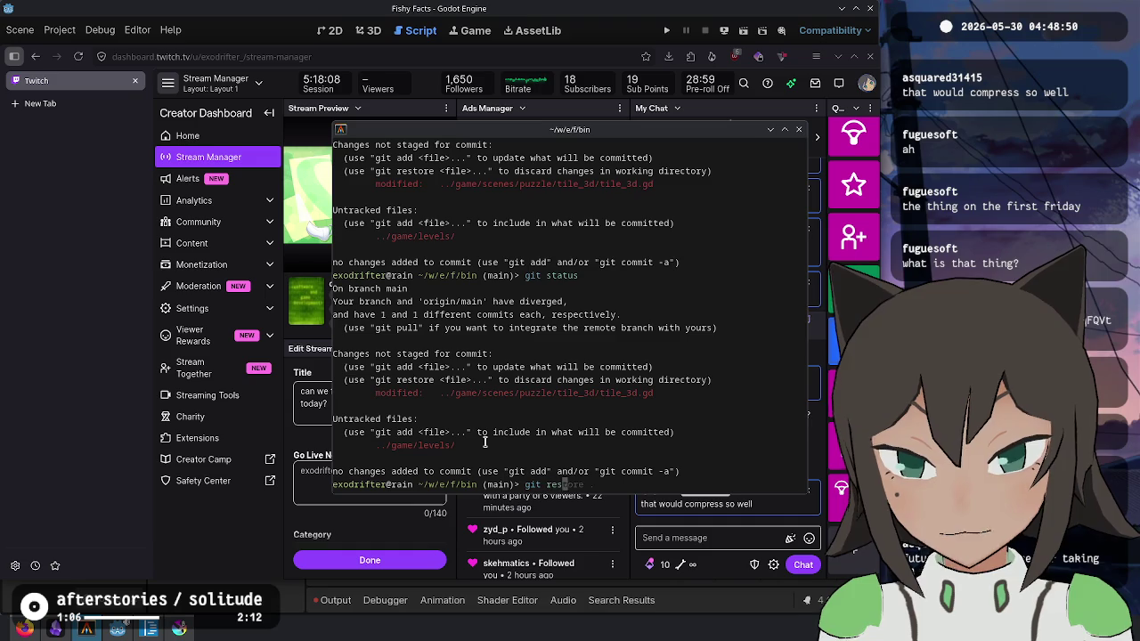
{"action": "type", "text": "tore .."}
{"action": "key", "text": "Return"}
In ~/notes/logbook, run git status and start git add -p, showing untracked 20260530004332.md.
{"action": "type", "text": "cd "}
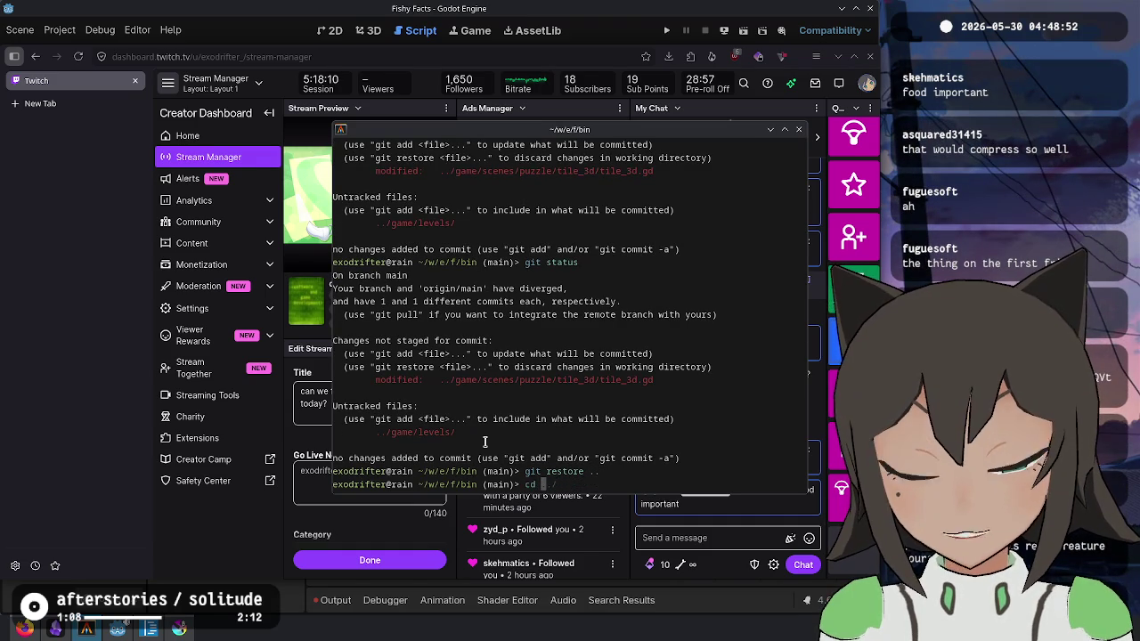
{"action": "type", "text": "~/n"}
{"action": "key", "text": "Right"}
{"action": "key", "text": "Return"}
{"action": "type", "text": "git status"}
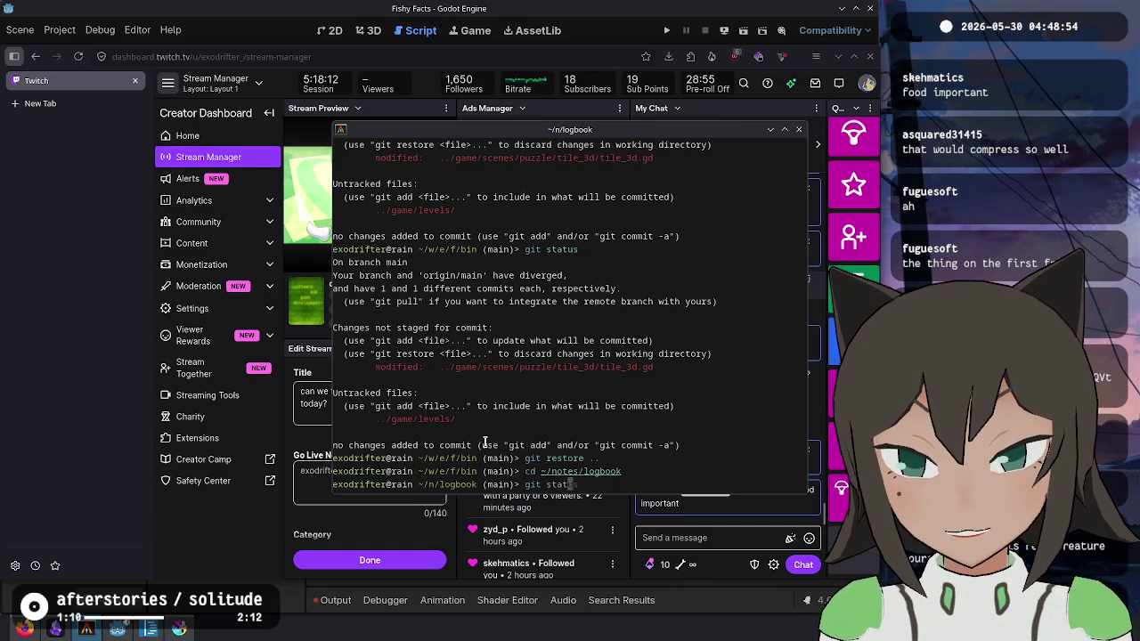
{"action": "key", "text": "Return"}
{"action": "type", "text": "git add -p"}
{"action": "key", "text": "Return"}
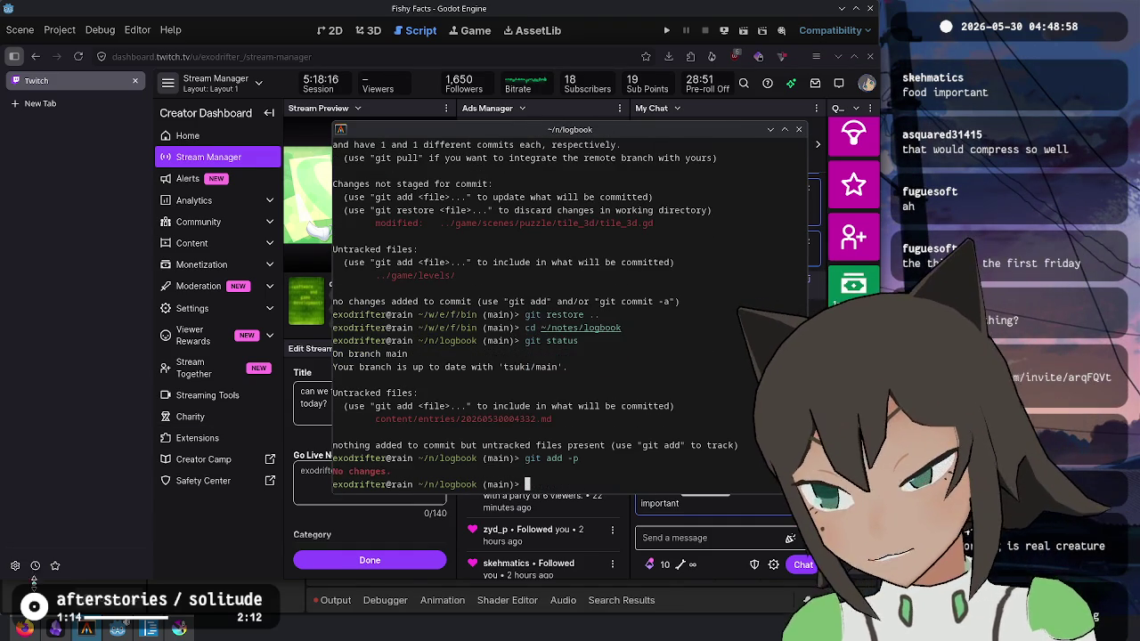
{"action": "left_click", "coordinate": [56, 629]}
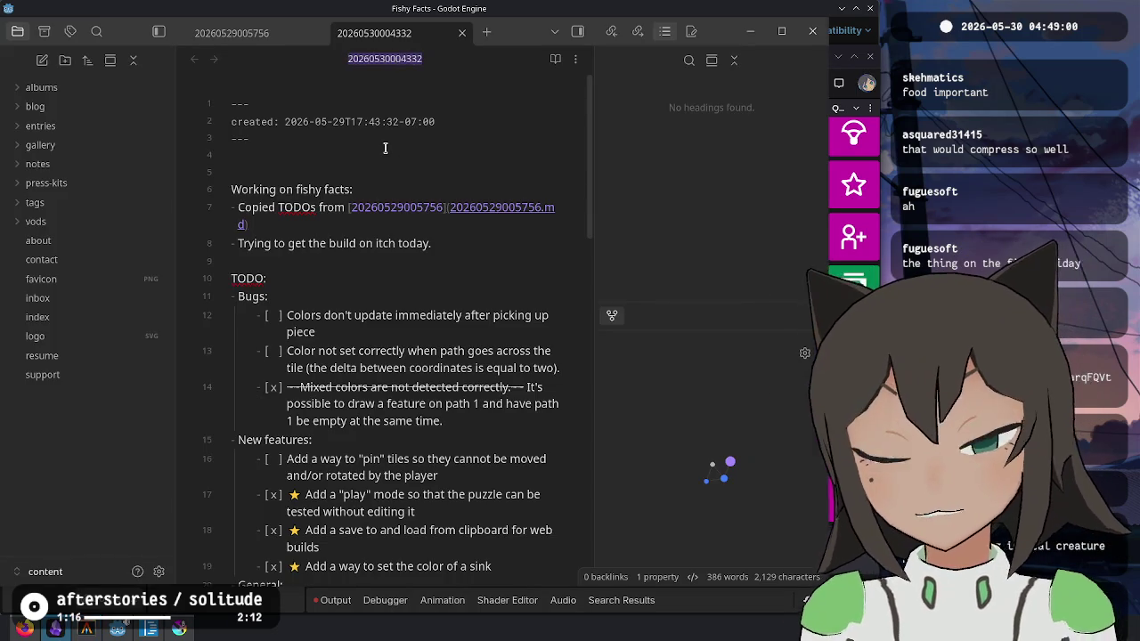
Open the fishy facts note with the Ctrl+O quick switcher.
{"action": "key", "text": "ctrl+o"}
{"action": "type", "text": "fishy"}
{"action": "left_click", "coordinate": [385, 148]}
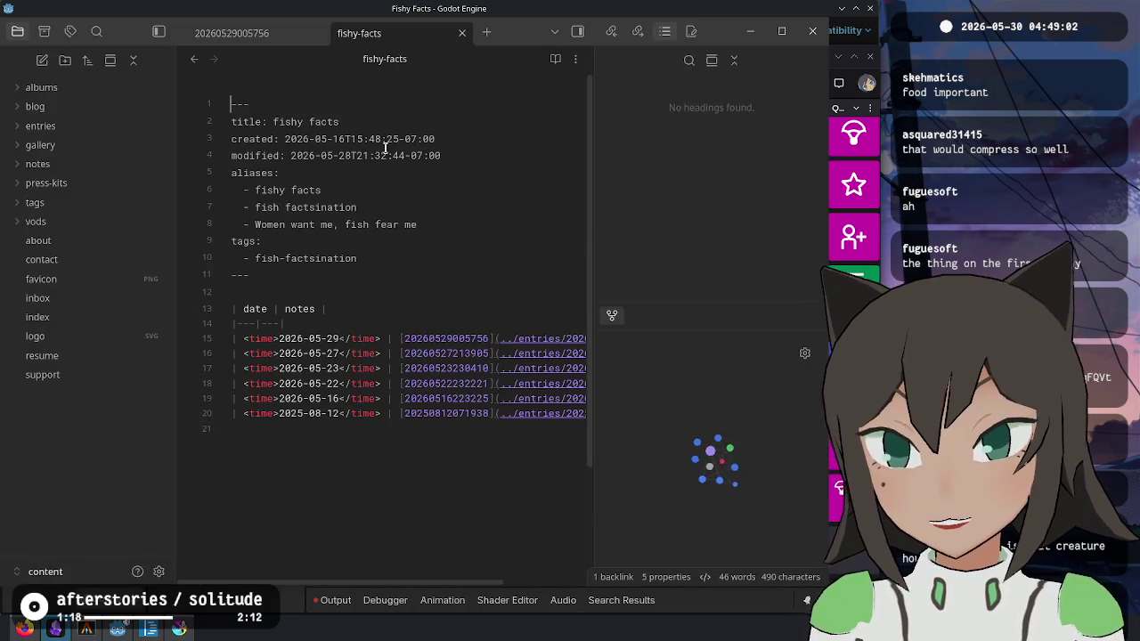
{"action": "left_click", "coordinate": [365, 327]}
{"action": "key", "text": "Return"}
{"action": "type", "text": "| <time>2026-05"}
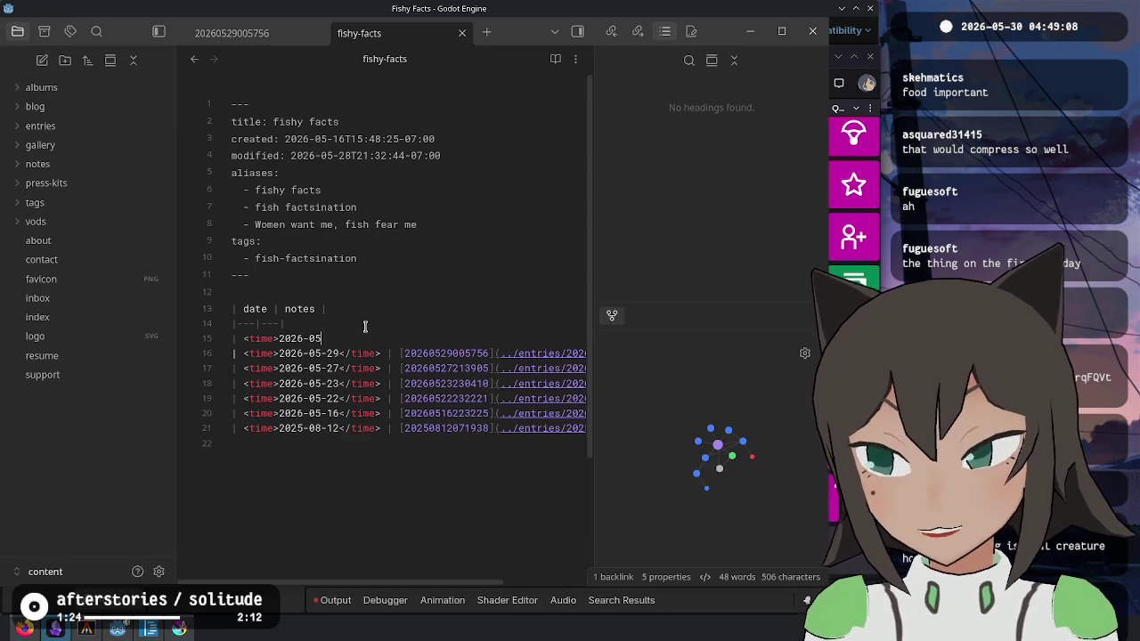
{"action": "type", "text": "</time"}
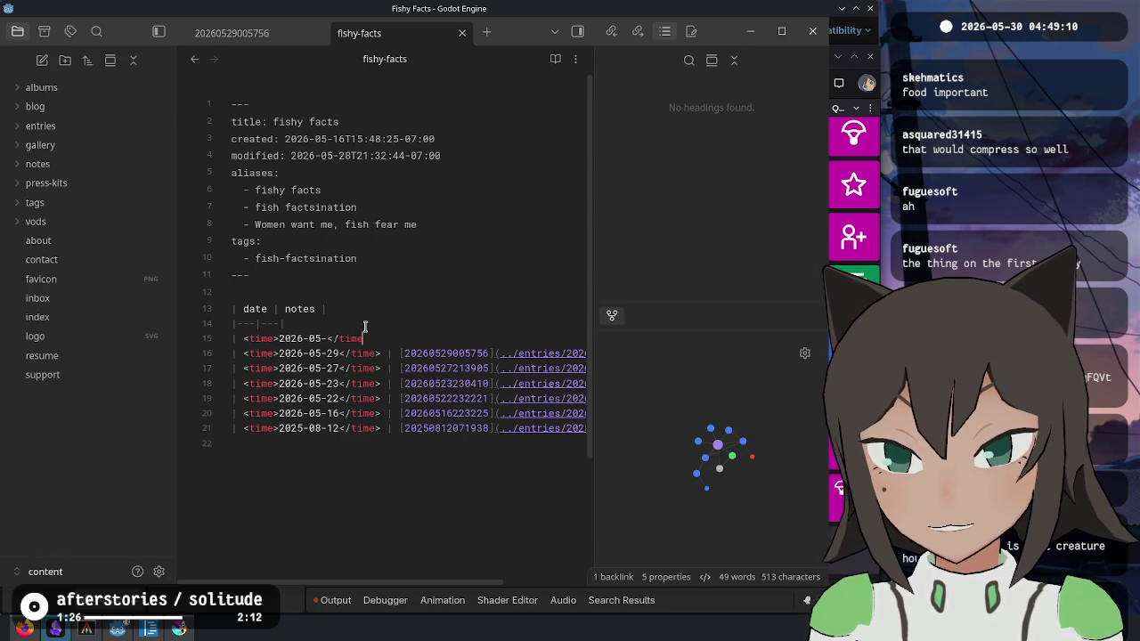
{"action": "type", "text": "[[20260530004332"}
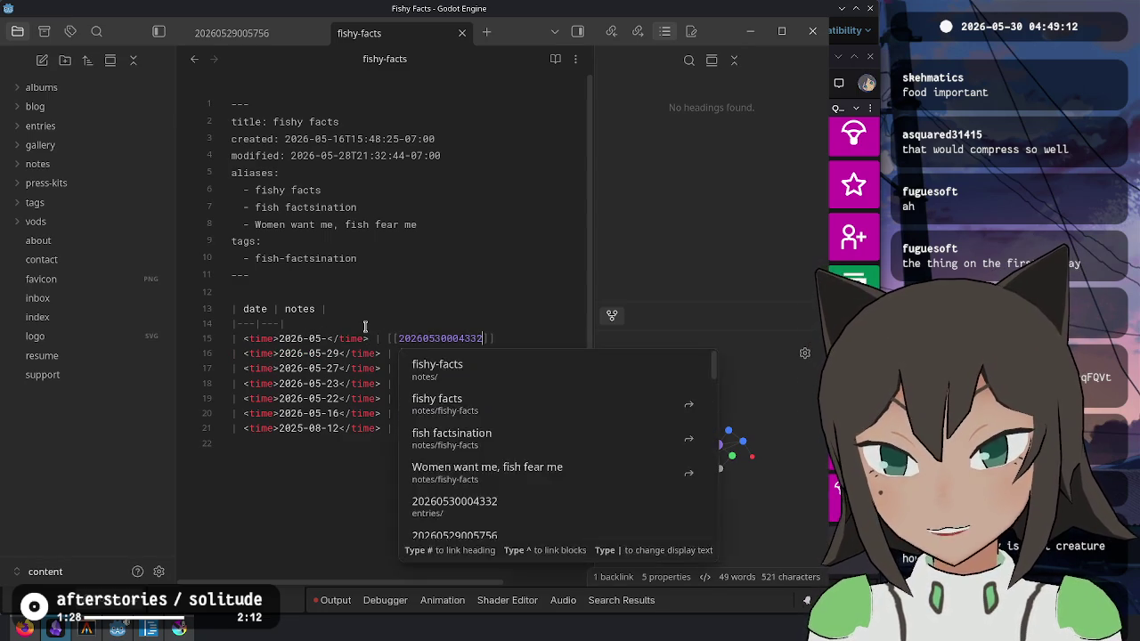
{"action": "key", "text": "Return"}
{"action": "key", "text": "ctrl+Left"}
{"action": "key", "text": "ctrl+Left"}
{"action": "key", "text": "ctrl+Left"}
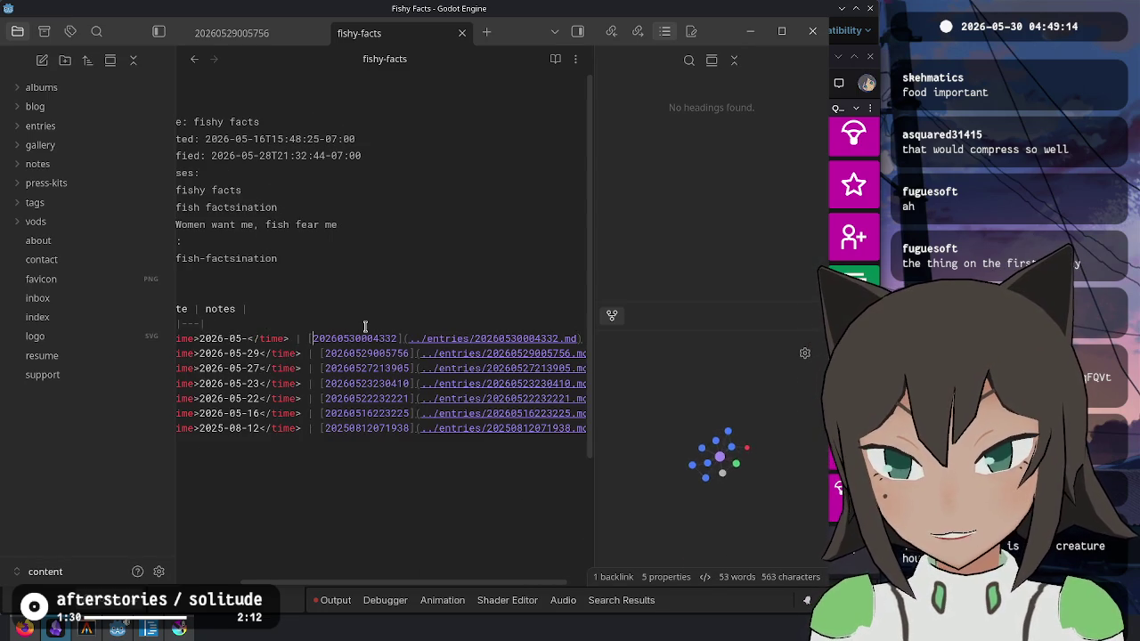
{"action": "type", "text": "30"}
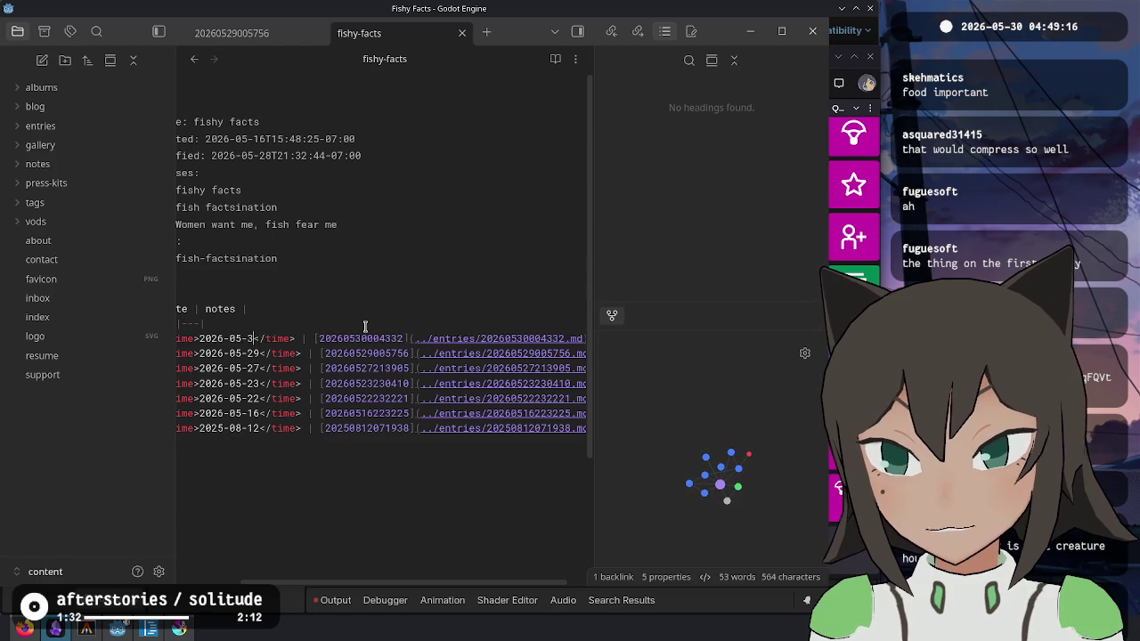
{"action": "key", "text": "End"}
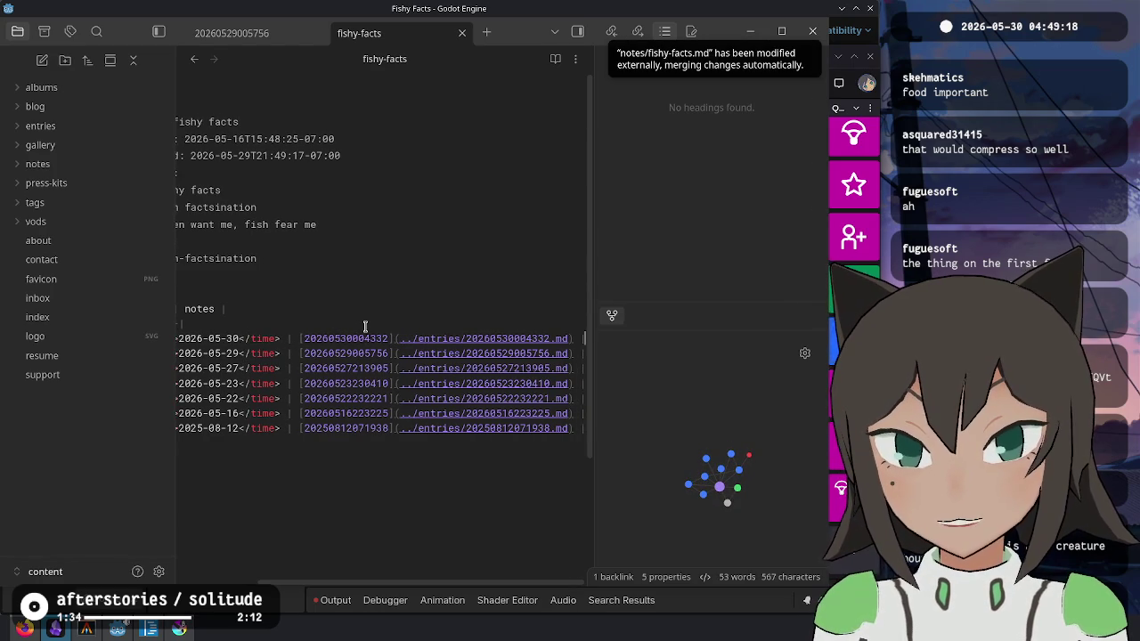
{"action": "key", "text": "ctrl+Home"}
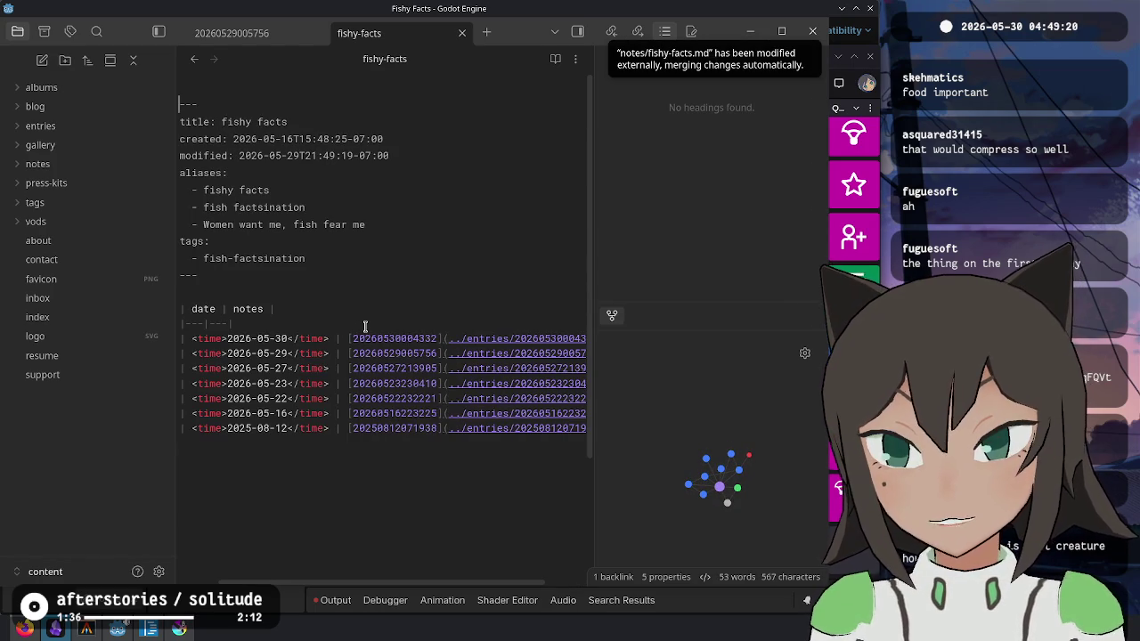
{"action": "key", "text": "ctrl+w"}
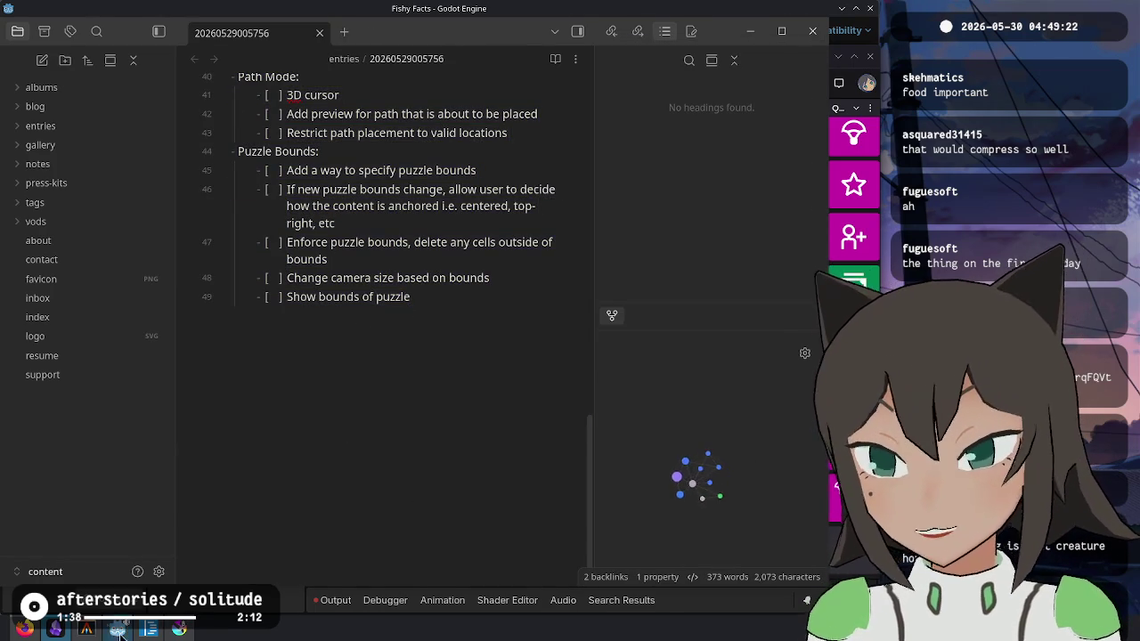
Stage both fishy facts hunks with git add -p, answering y twice.
{"action": "left_click", "coordinate": [89, 628]}
{"action": "type", "text": "git add -p"}
{"action": "key", "text": "Return"}
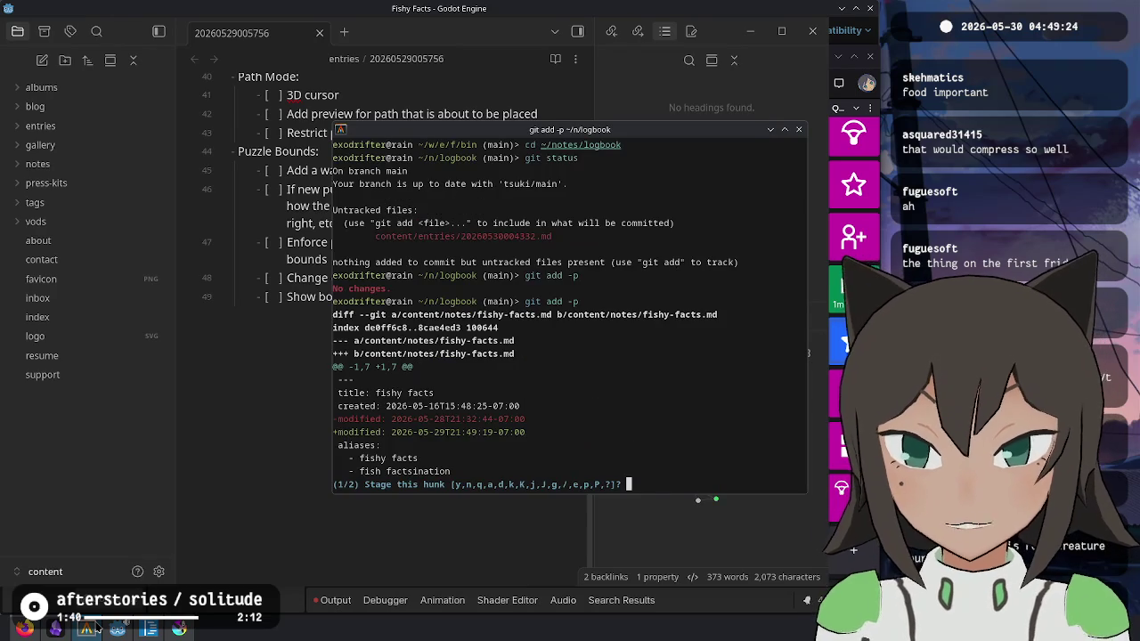
{"action": "type", "text": "y"}
{"action": "key", "text": "Return"}
{"action": "type", "text": "y"}
{"action": "key", "text": "Return"}
Commit with message "Add fishy facts 2026-05-30 notes" and check git status.
{"action": "type", "text": "git "}
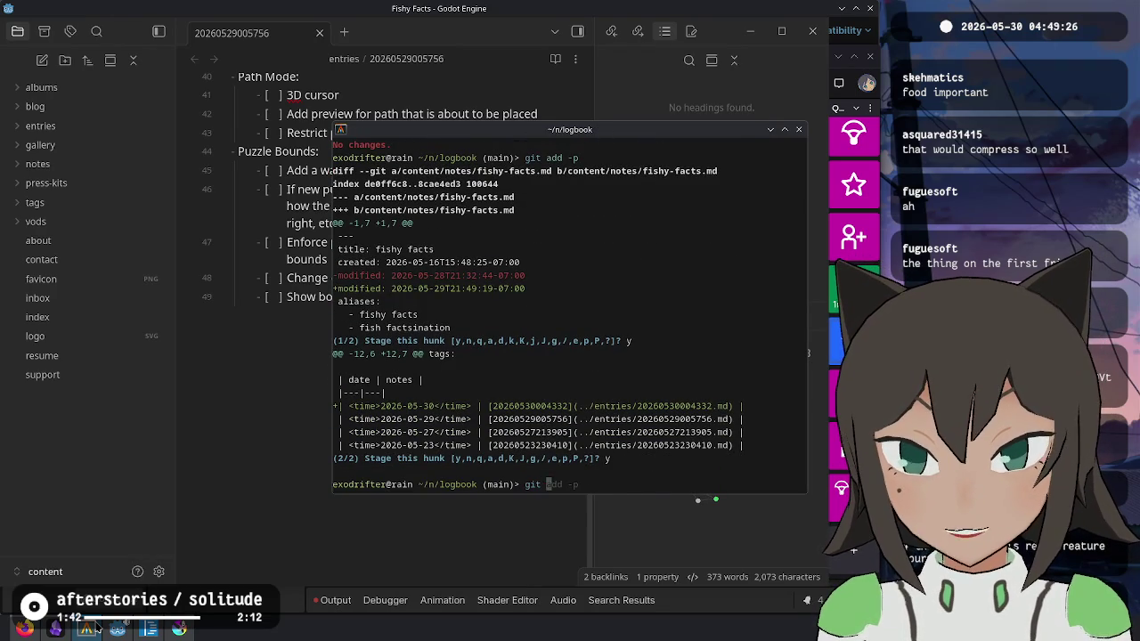
{"action": "type", "text": "commit -m \"Add"}
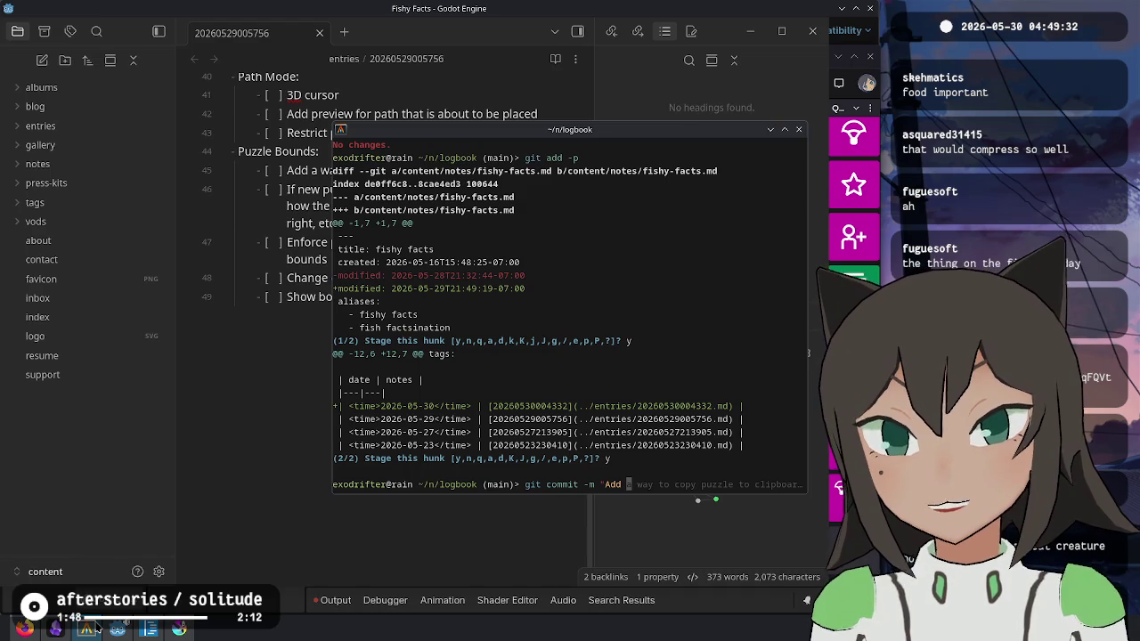
{"action": "type", "text": "fishy facts 2026-05-29 notes"}
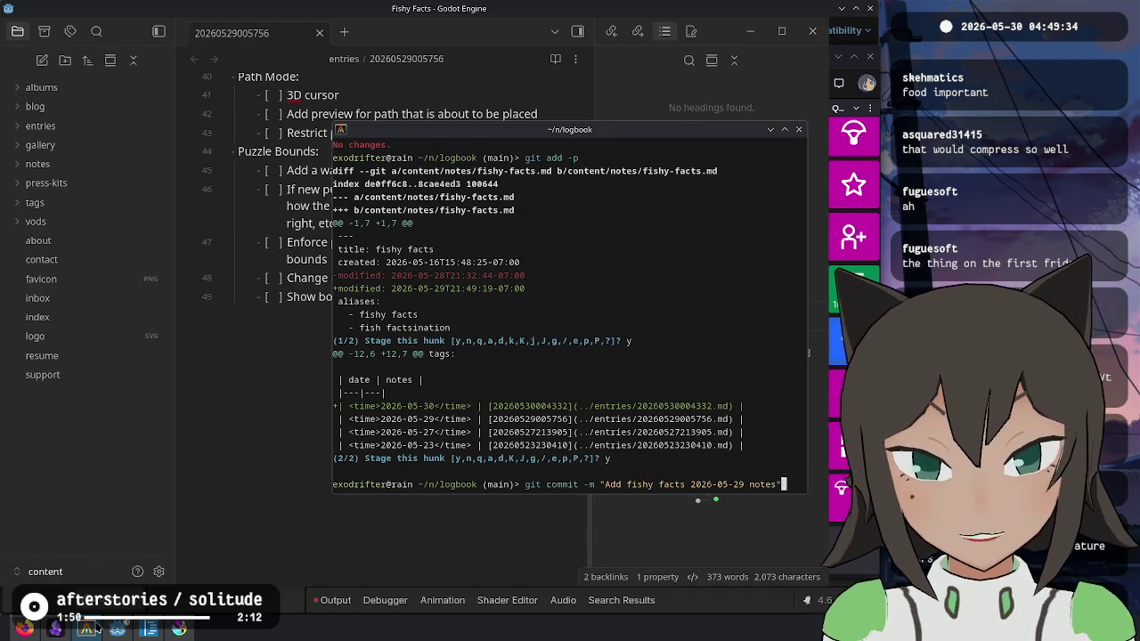
{"action": "key", "text": "ctrl+Left"}
{"action": "key", "text": "BackSpace"}
{"action": "key", "text": "BackSpace"}
{"action": "type", "text": "30"}
{"action": "key", "text": "Return"}
{"action": "type", "text": "git status"}
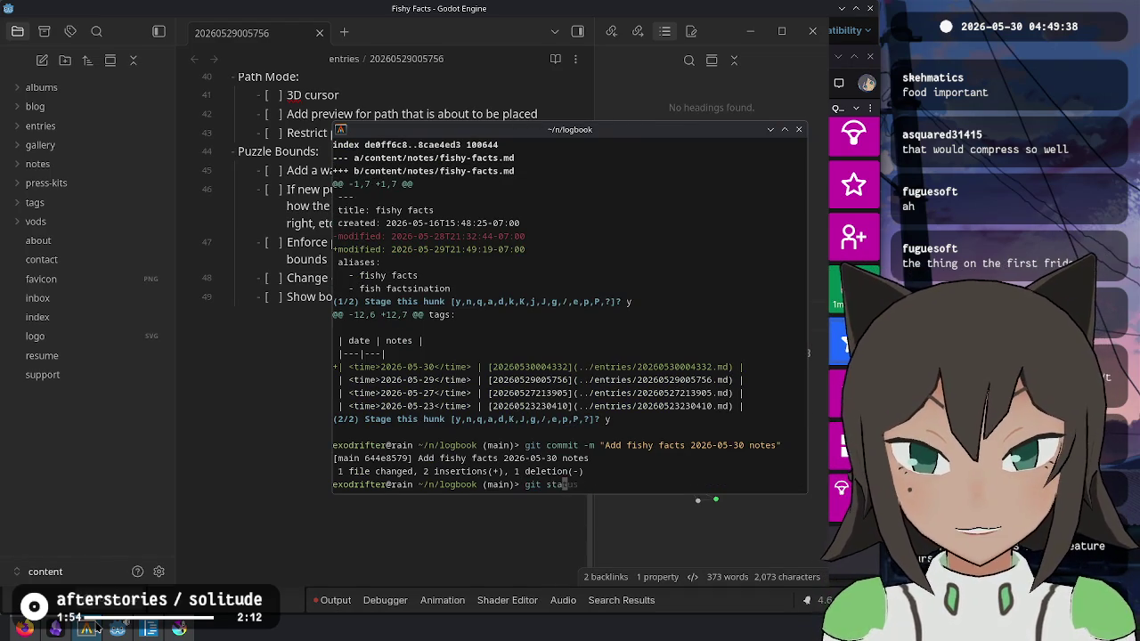
{"action": "key", "text": "Return"}
Stage the new entry file with git add . and amend it into the commit.
{"action": "key", "text": "ctrl+d"}
{"action": "key", "text": "alt+Tab"}
{"action": "type", "text": "git add ."}
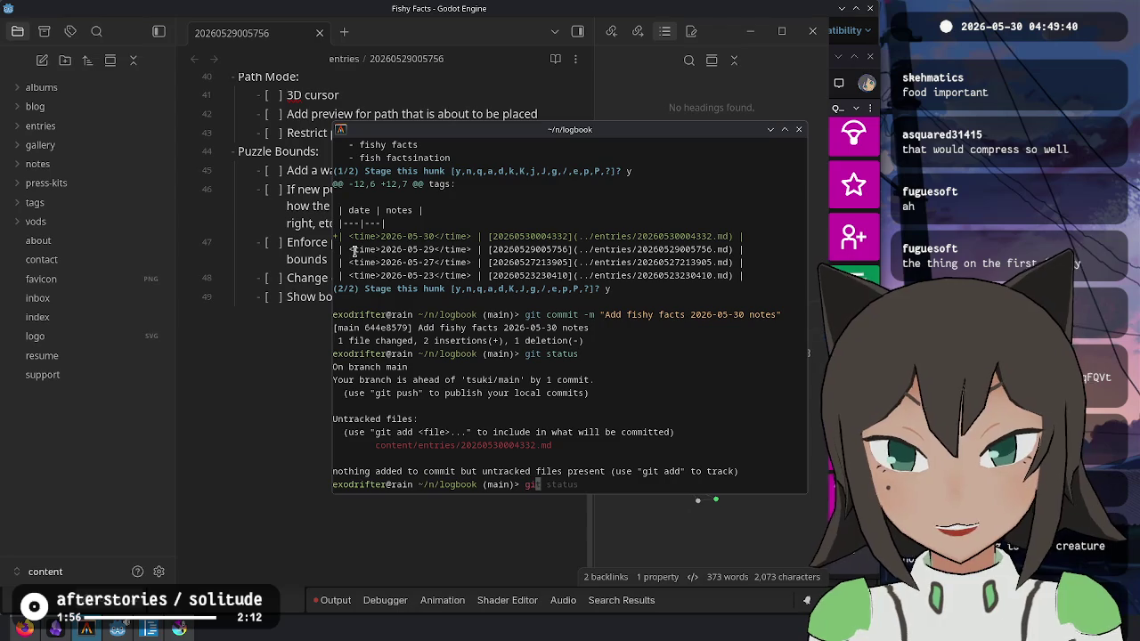
{"action": "key", "text": "Return"}
{"action": "type", "text": "it commit --amend"}
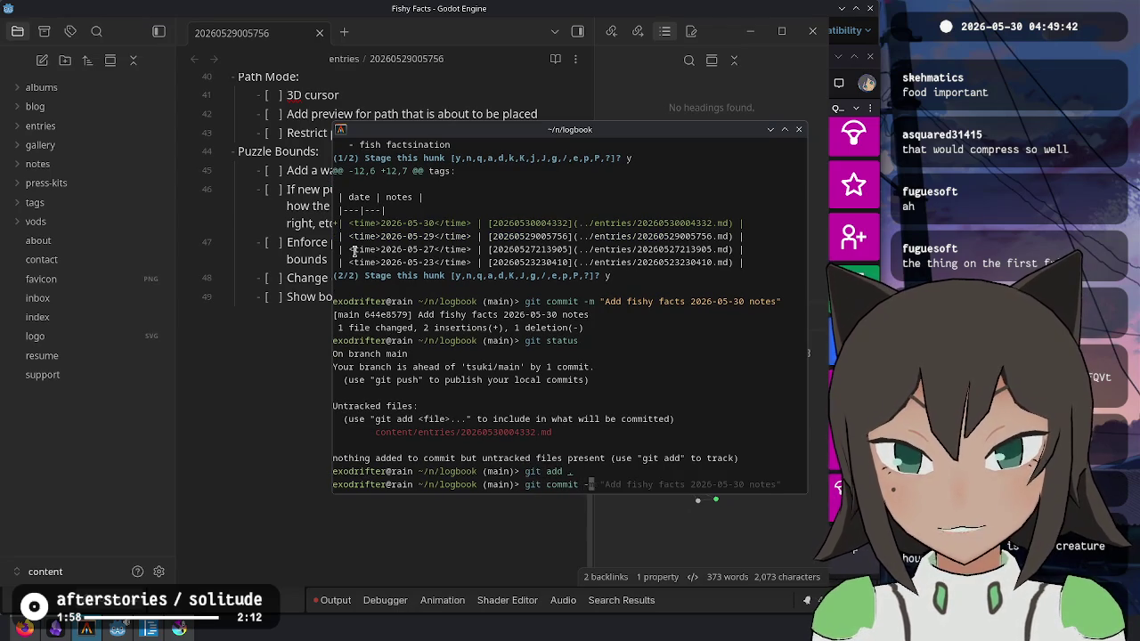
{"action": "key", "text": "Return"}
{"action": "key", "text": "alt+Tab"}
{"action": "scroll", "coordinate": [368, 293], "scroll_direction": "up", "scroll_amount": 10}
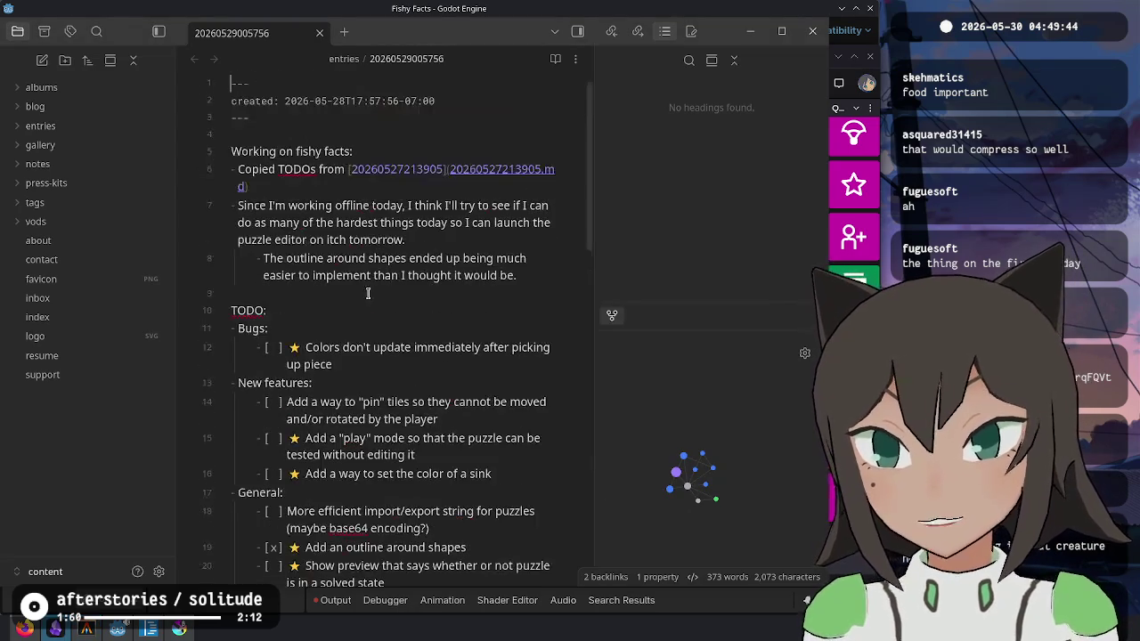
{"action": "scroll", "coordinate": [344, 267], "scroll_direction": "down", "scroll_amount": 3}
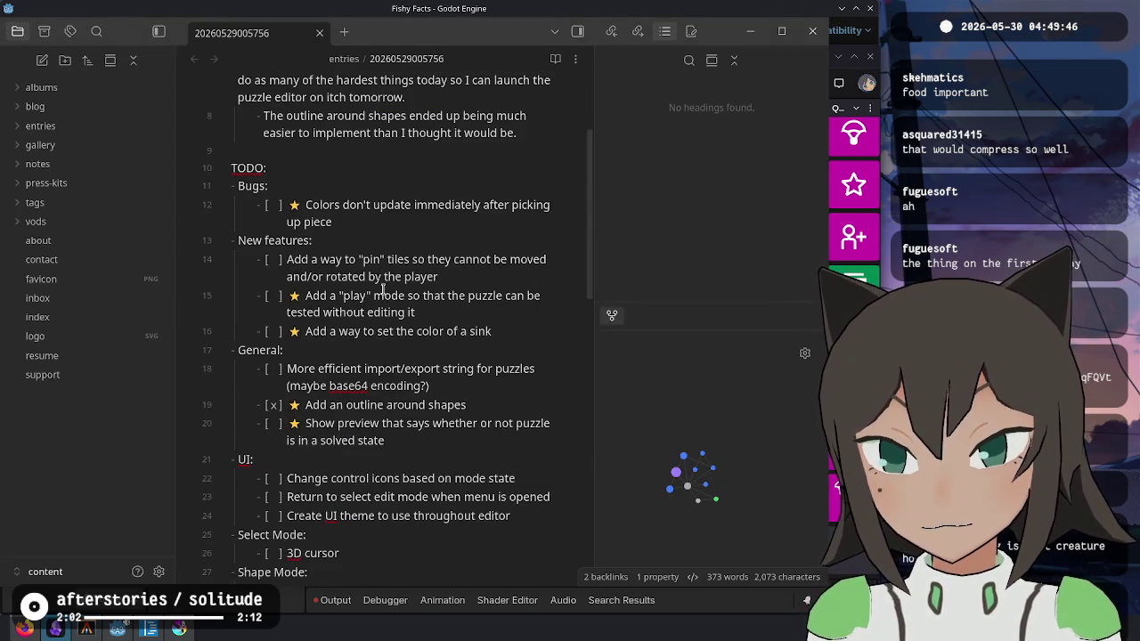
{"action": "key", "text": "ctrl+e"}
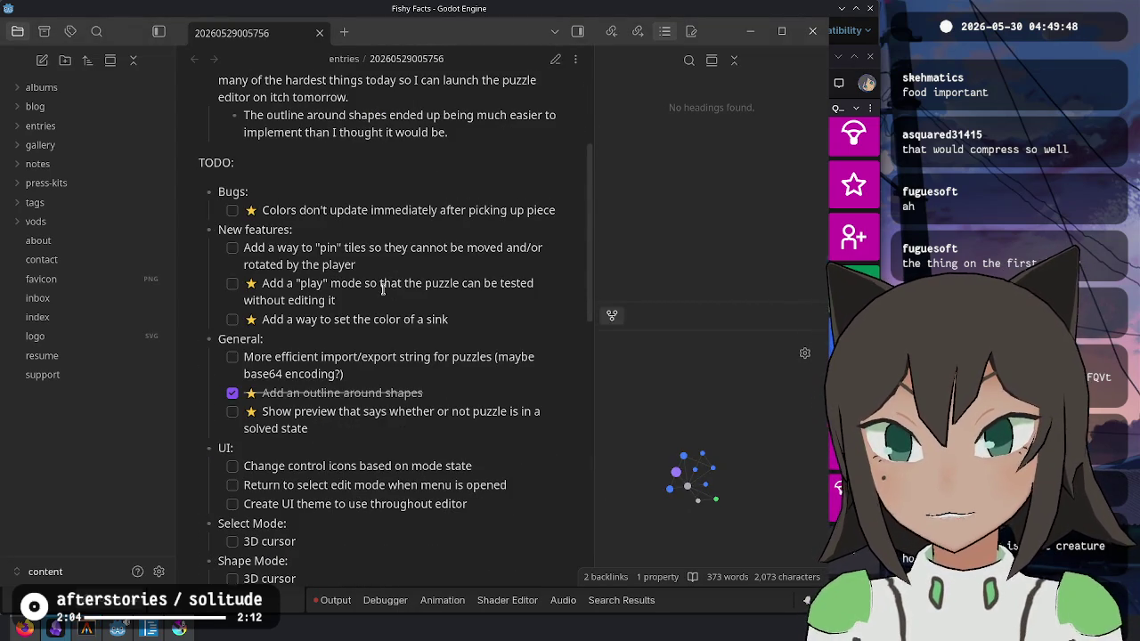
{"action": "scroll", "coordinate": [310, 251], "scroll_direction": "up", "scroll_amount": 2}
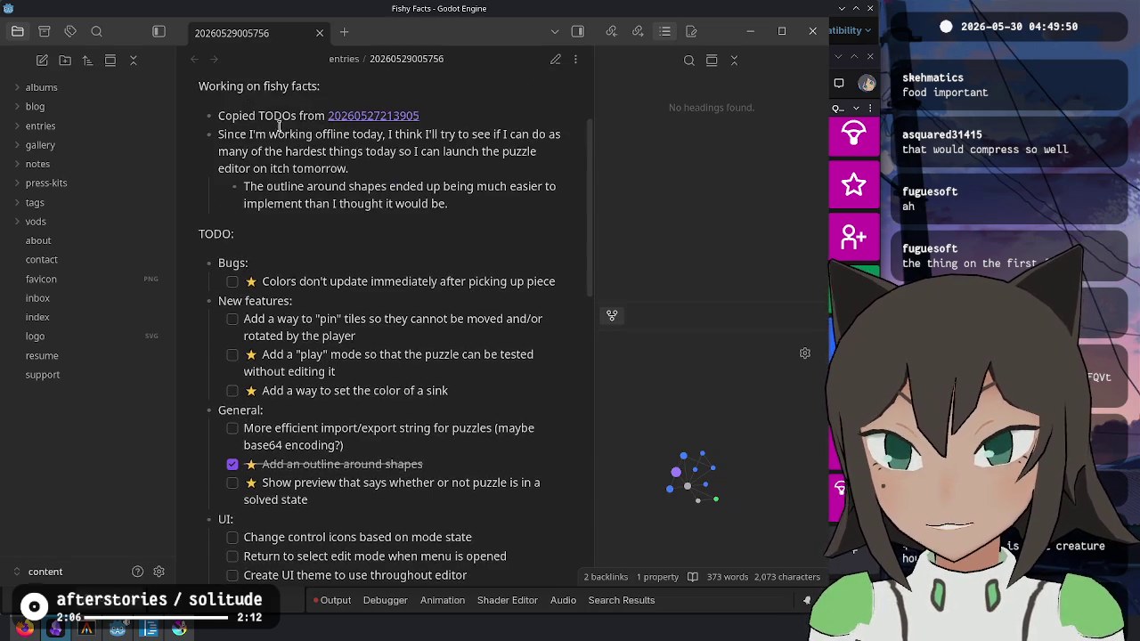
{"action": "left_click", "coordinate": [422, 60]}
{"action": "left_click", "coordinate": [373, 148]}
{"action": "left_click", "coordinate": [639, 33]}
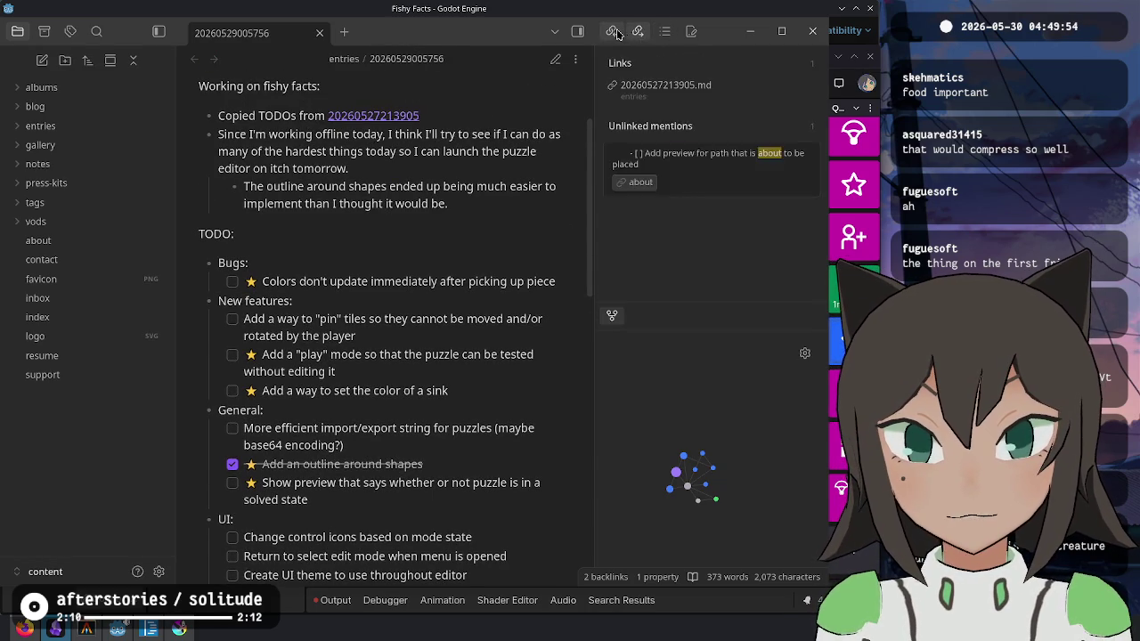
{"action": "left_click", "coordinate": [611, 32]}
{"action": "left_click", "coordinate": [670, 111]}
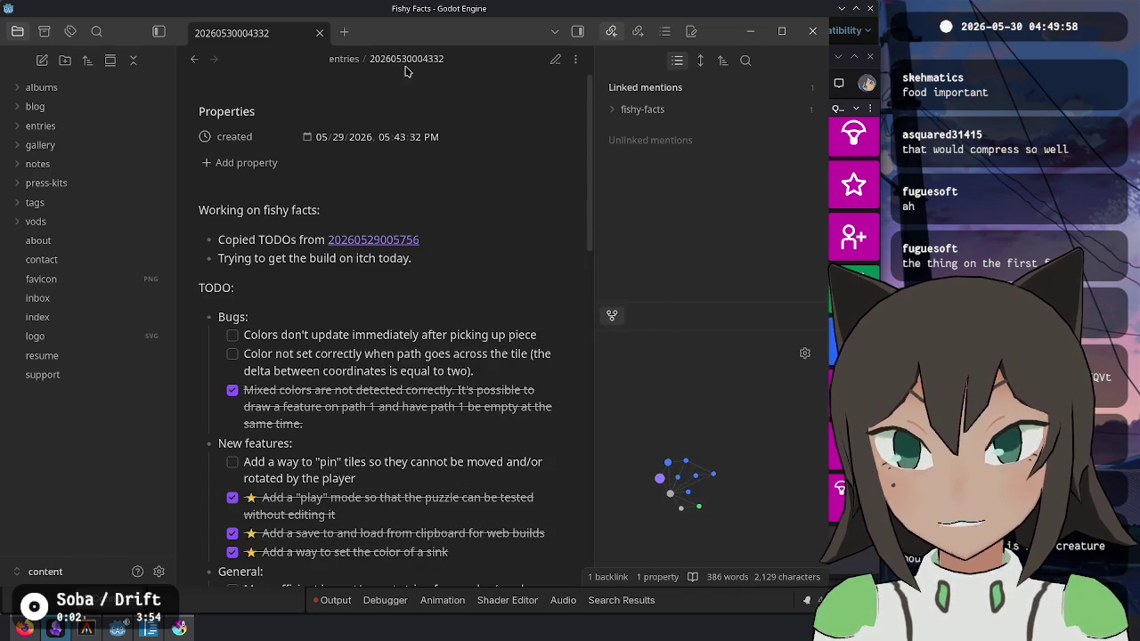
{"action": "key", "text": "alt+Tab"}
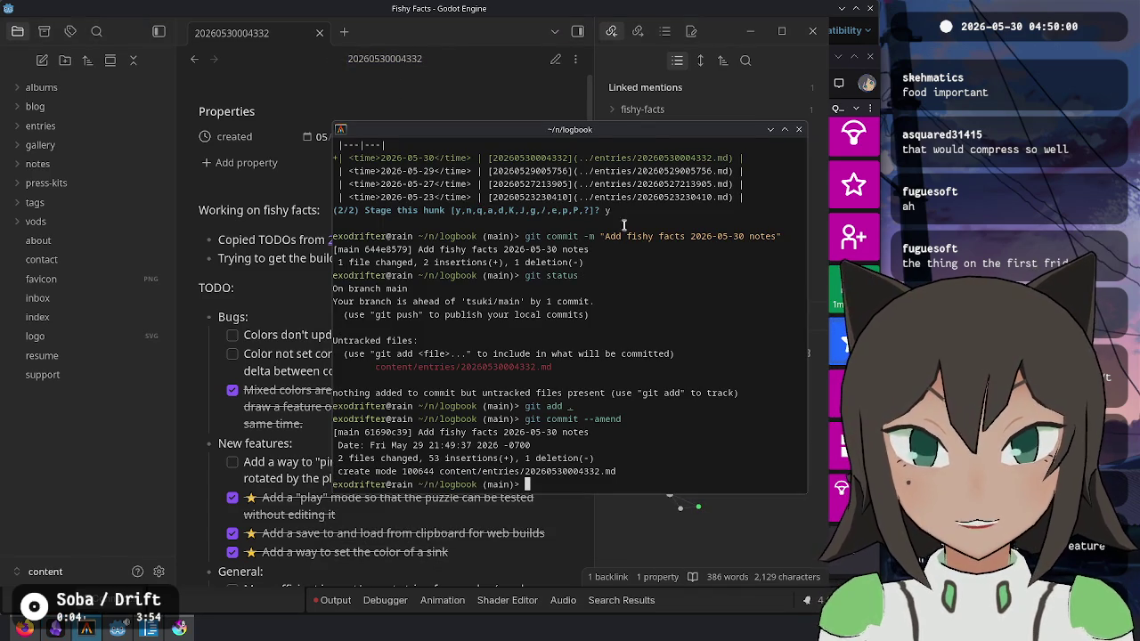
{"action": "key", "text": "alt+Tab"}
{"action": "scroll", "coordinate": [336, 296], "scroll_direction": "down", "scroll_amount": 3}
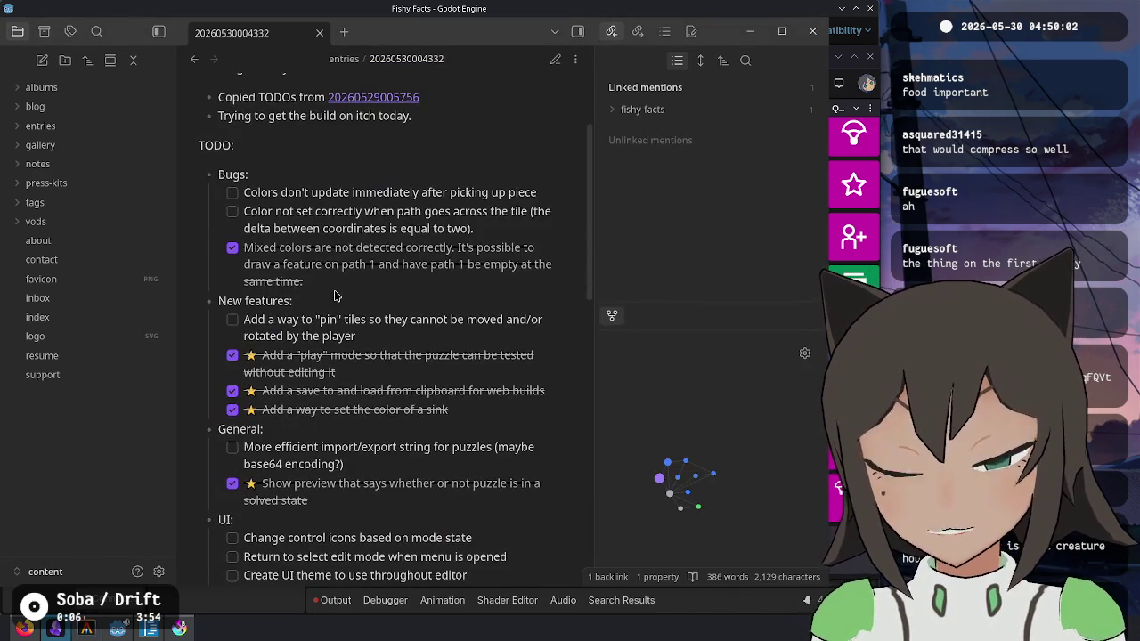
{"action": "mouse_move", "coordinate": [244, 247]}
{"action": "left_mouse_down"}
{"action": "mouse_move", "coordinate": [422, 248]}
{"action": "mouse_move", "coordinate": [332, 264]}
{"action": "mouse_move", "coordinate": [308, 248]}
{"action": "mouse_move", "coordinate": [324, 293]}
{"action": "mouse_move", "coordinate": [308, 284]}
{"action": "mouse_move", "coordinate": [374, 265]}
{"action": "mouse_move", "coordinate": [324, 293]}
{"action": "left_mouse_up"}
{"action": "left_click", "coordinate": [470, 273]}
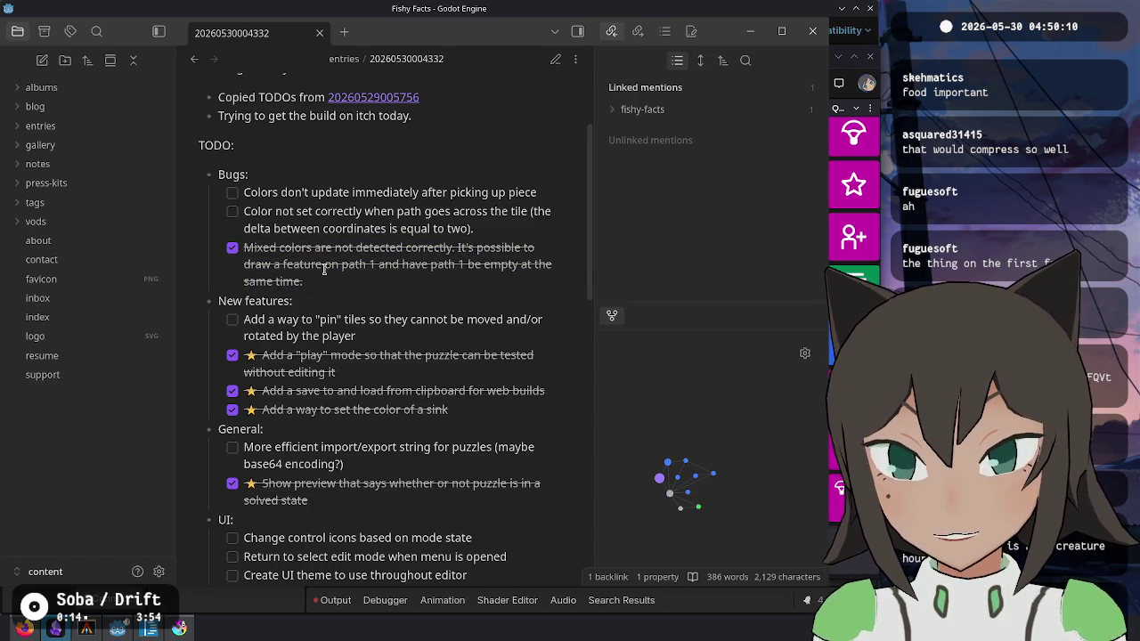
{"action": "mouse_move", "coordinate": [326, 265]}
{"action": "left_mouse_down"}
{"action": "mouse_move", "coordinate": [418, 264]}
{"action": "mouse_move", "coordinate": [466, 284]}
{"action": "mouse_move", "coordinate": [280, 248]}
{"action": "left_mouse_up"}
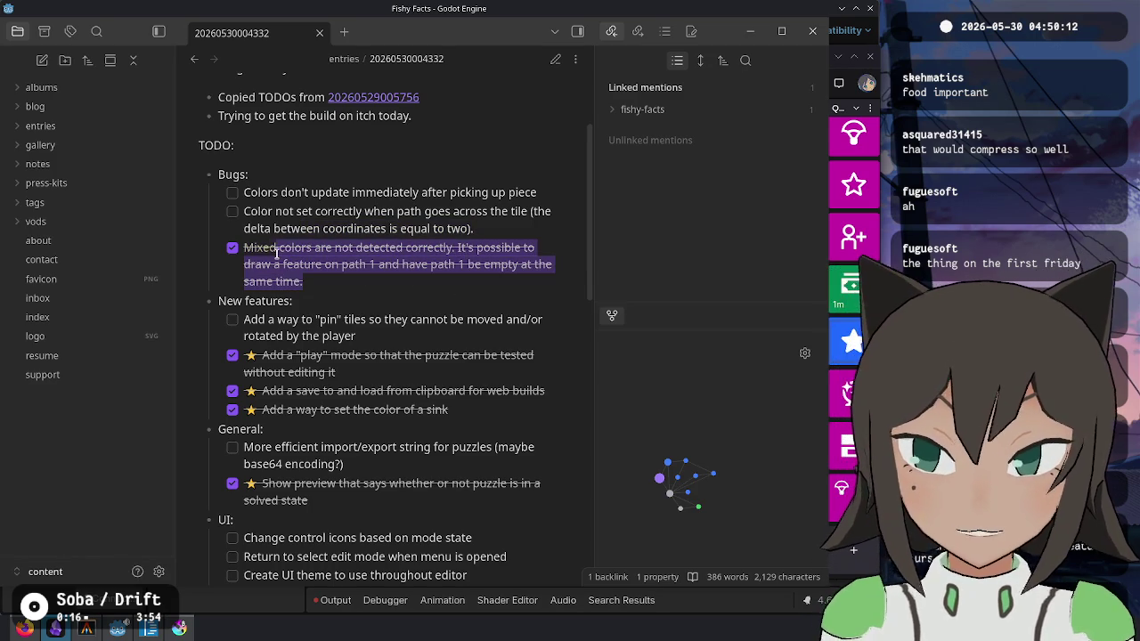
Check the logbook repo status and push the amended commit to the remote.
{"action": "left_click", "coordinate": [86, 629]}
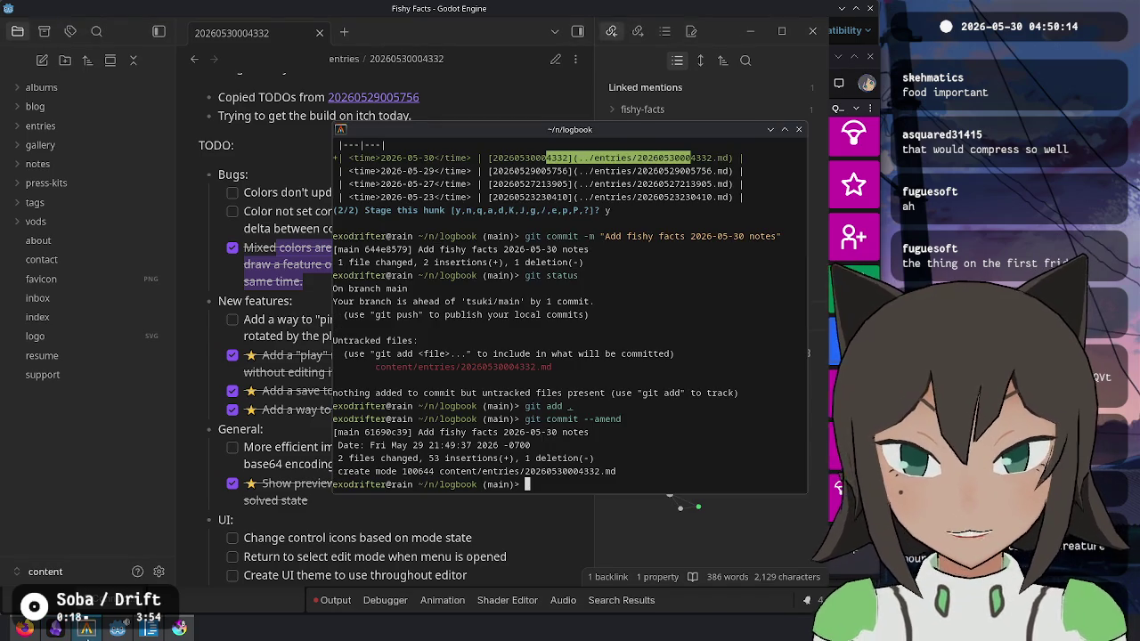
{"action": "type", "text": "gi"}
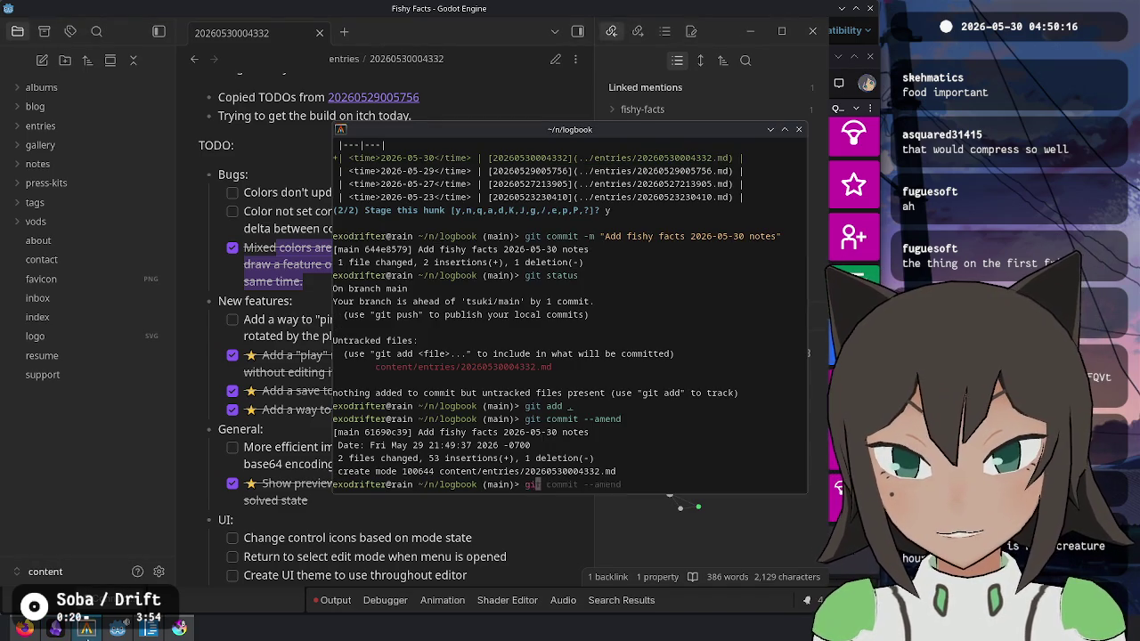
{"action": "type", "text": "t status"}
{"action": "key", "text": "Return"}
{"action": "type", "text": "git push"}
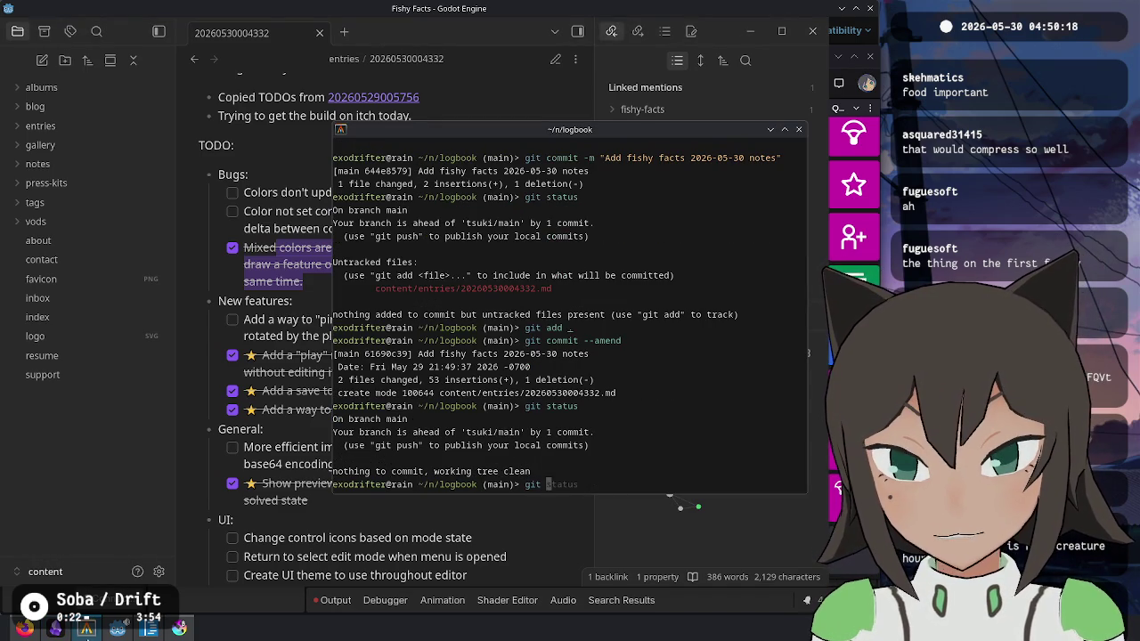
{"action": "key", "text": "Return"}
Toggle Obsidian's source view on and off, then start cabal run in the terminal.
{"action": "type", "text": "ba"}
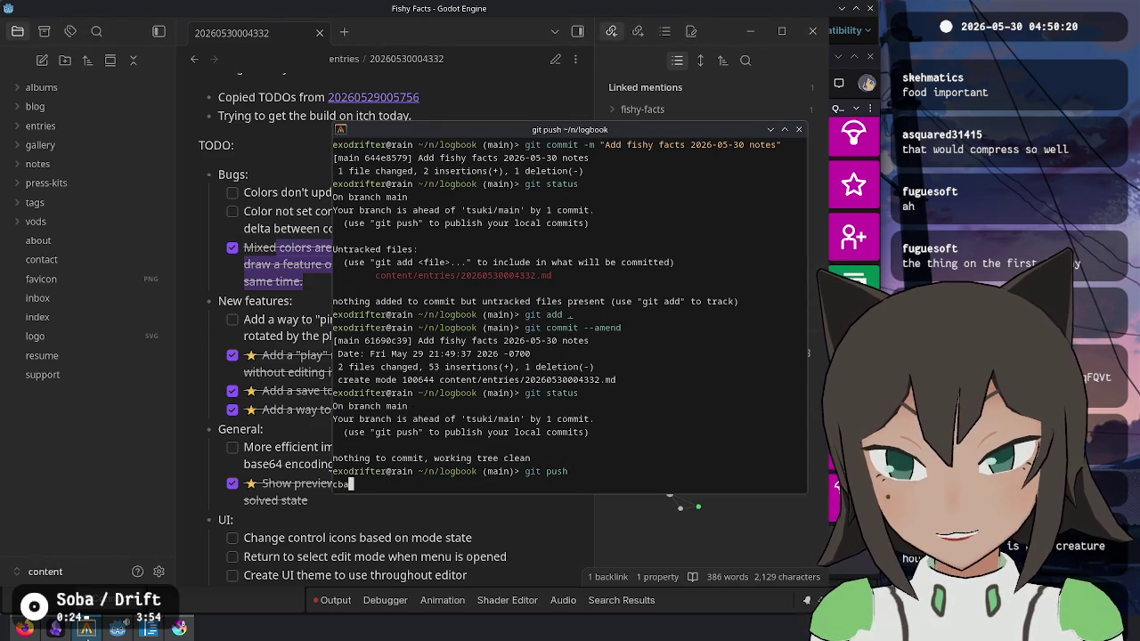
{"action": "type", "text": "abal"}
{"action": "key", "text": "alt+Tab"}
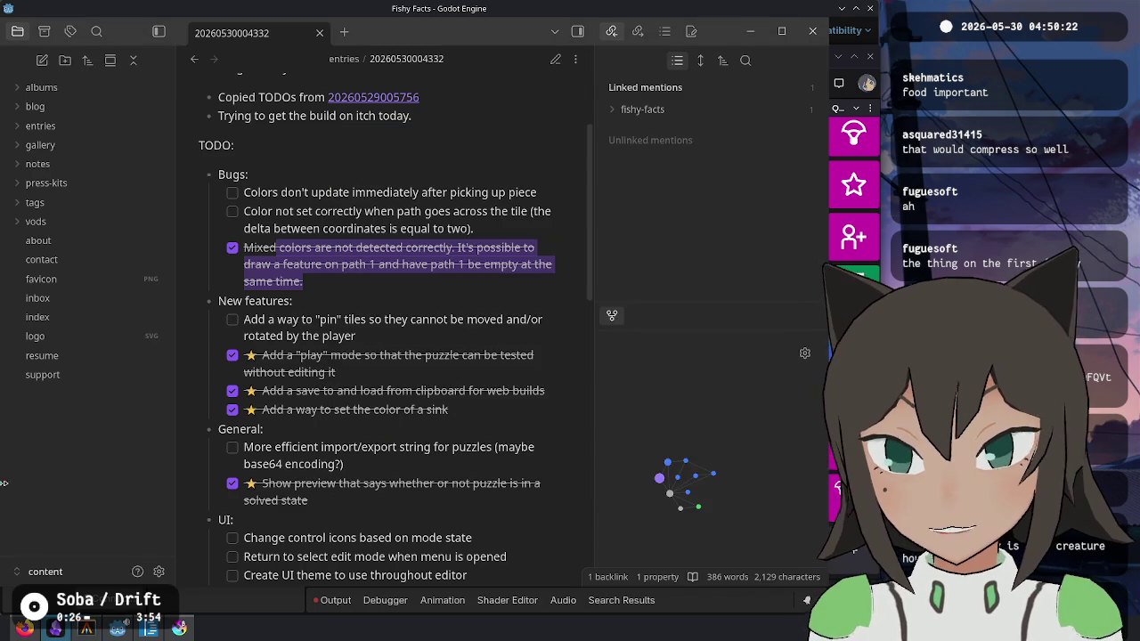
{"action": "key", "text": "ctrl+e"}
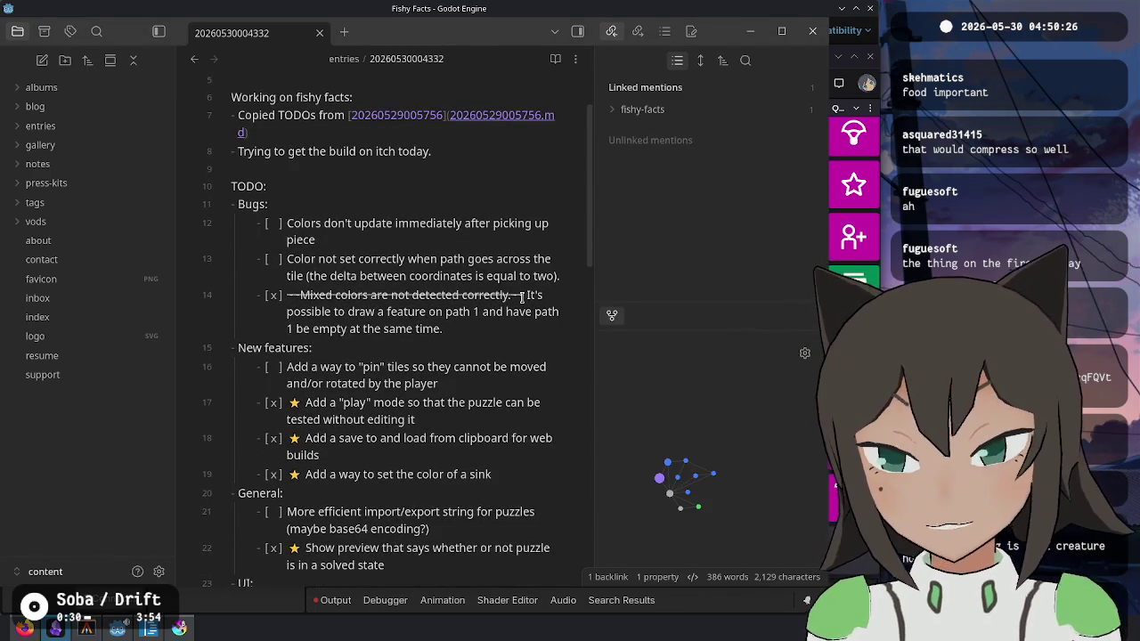
{"action": "key", "text": "ctrl+e"}
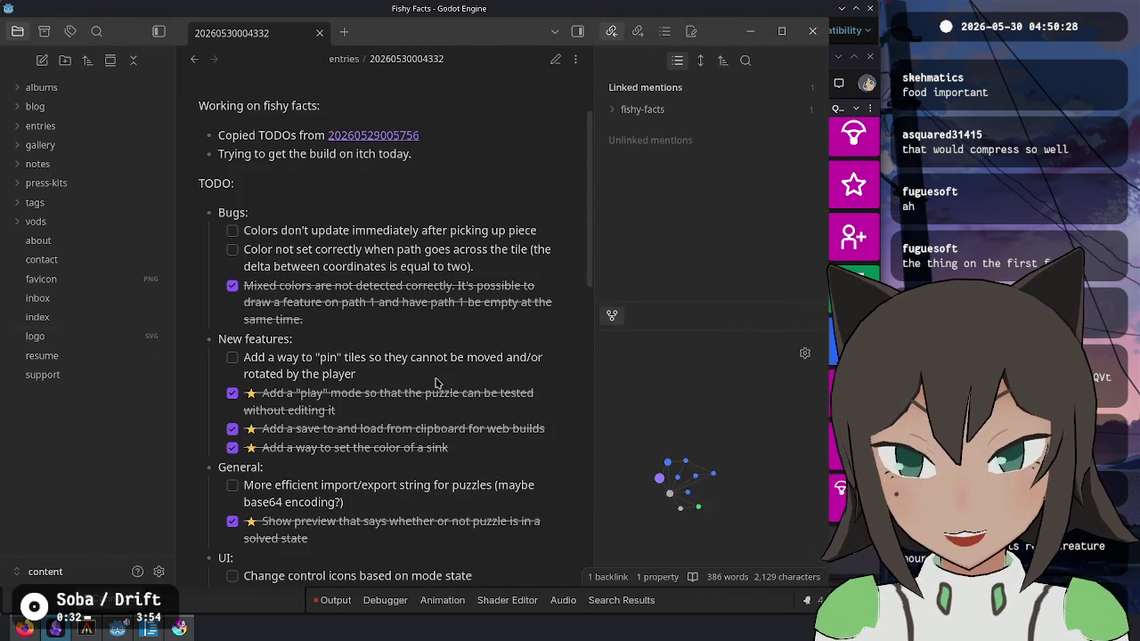
{"action": "key", "text": "alt+Tab"}
{"action": "type", "text": "run"}
{"action": "key", "text": "Return"}
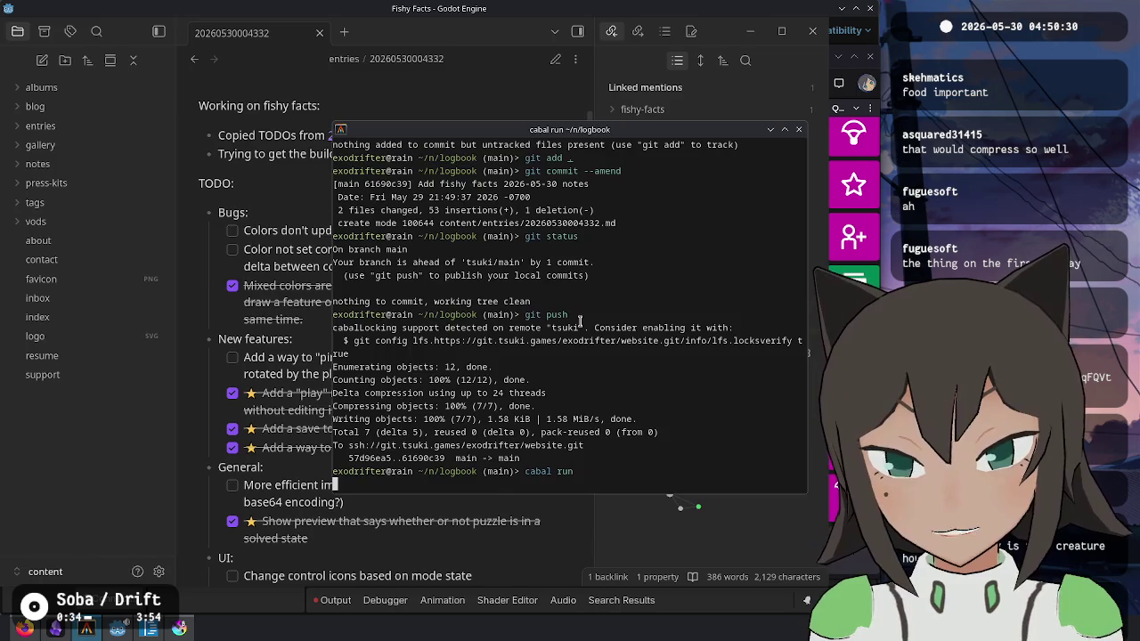
Stop the running cabal command and start the local site with cabal run site server.
{"action": "left_click", "coordinate": [297, 340]}
{"action": "key", "text": "alt+Tab"}
{"action": "key", "text": "ctrl+c"}
{"action": "type", "text": "cabal run"}
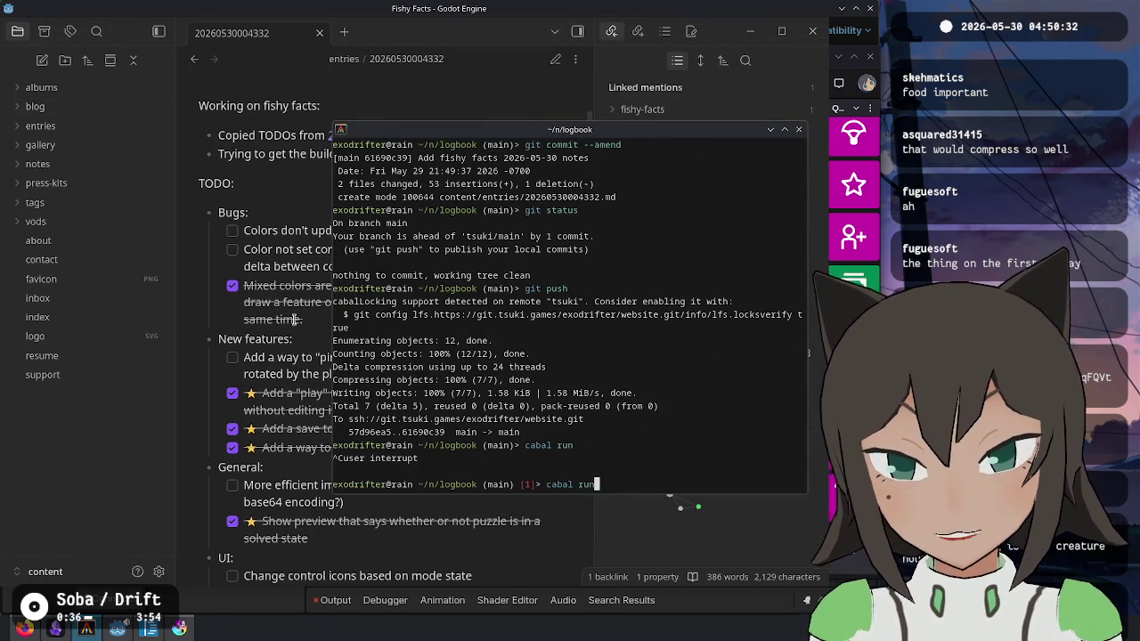
{"action": "type", "text": " site server"}
{"action": "key", "text": "Return"}
{"action": "left_click", "coordinate": [297, 320]}
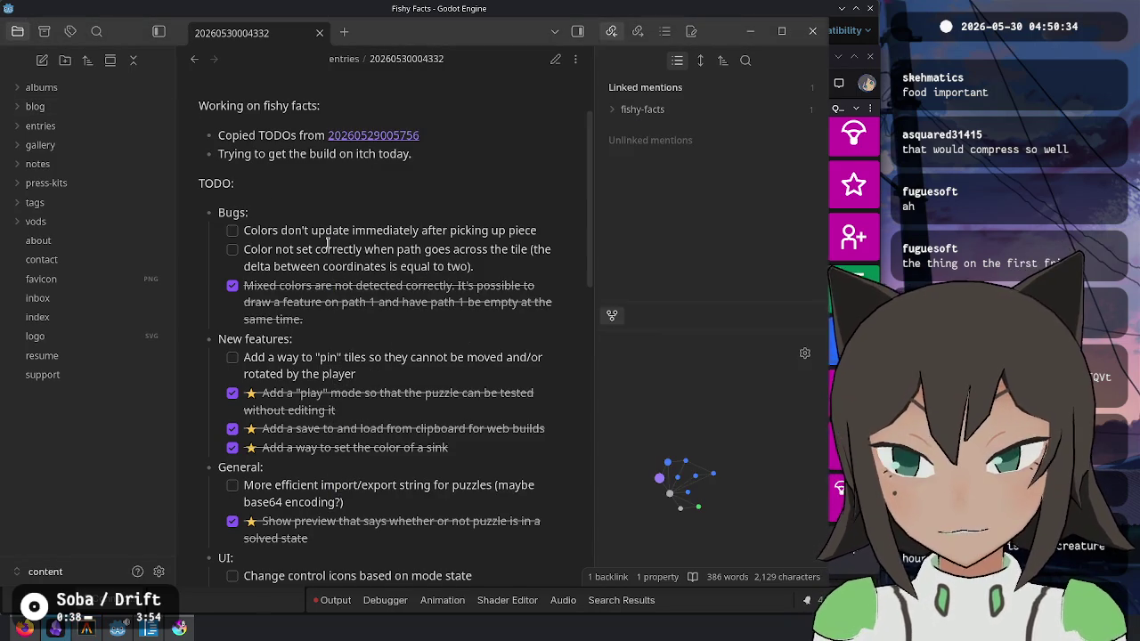
Highlight the TODO items in turn: mixed colors bug, play mode, sink colour, solved-state preview, import/export string.
{"action": "left_click_drag", "start_coordinate": [245, 286], "coordinate": [453, 286]}
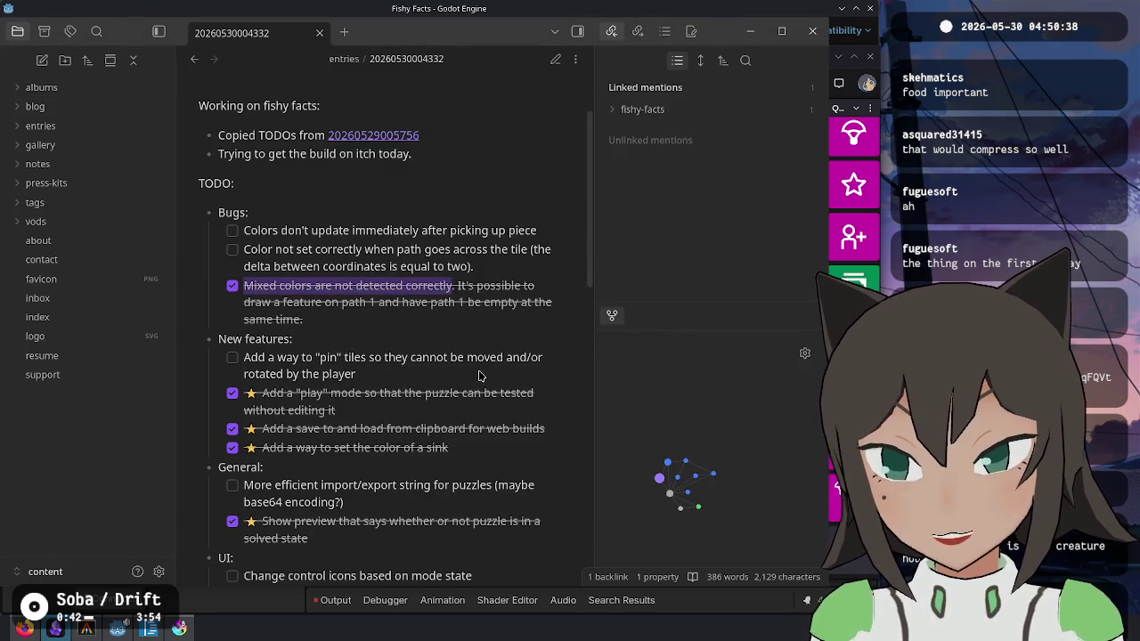
{"action": "left_click", "coordinate": [341, 392]}
{"action": "mouse_move", "coordinate": [281, 394]}
{"action": "left_mouse_down"}
{"action": "mouse_move", "coordinate": [452, 394]}
{"action": "mouse_move", "coordinate": [361, 432]}
{"action": "left_mouse_up"}
{"action": "left_click", "coordinate": [359, 426]}
{"action": "left_click", "coordinate": [339, 475]}
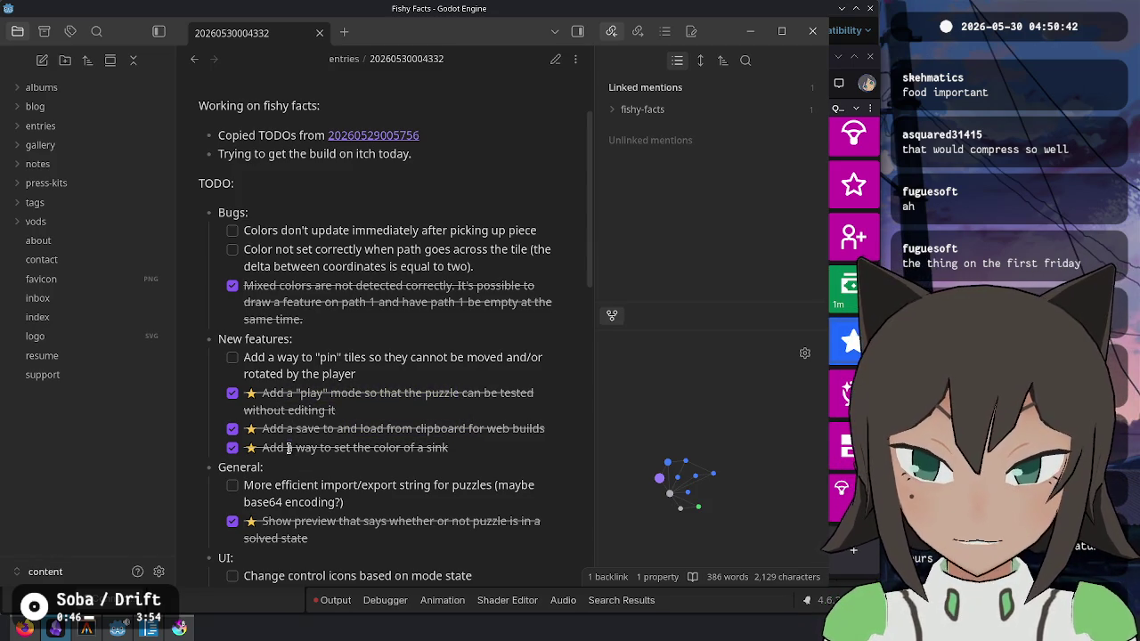
{"action": "left_click_drag", "start_coordinate": [289, 448], "coordinate": [448, 445]}
{"action": "left_click", "coordinate": [350, 518]}
{"action": "left_click_drag", "start_coordinate": [266, 521], "coordinate": [358, 549]}
{"action": "left_click", "coordinate": [421, 514]}
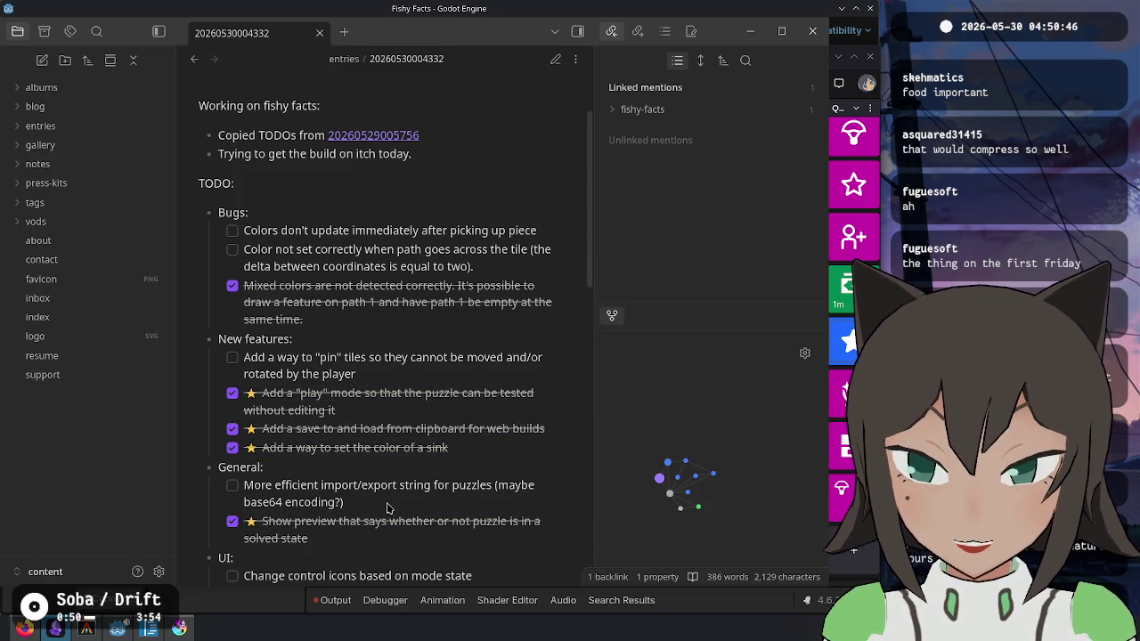
{"action": "scroll", "coordinate": [485, 383], "scroll_direction": "down", "scroll_amount": 3}
{"action": "scroll", "coordinate": [401, 347], "scroll_direction": "up", "scroll_amount": 5}
{"action": "scroll", "coordinate": [287, 307], "scroll_direction": "down", "scroll_amount": 5}
{"action": "mouse_move", "coordinate": [249, 306]}
{"action": "left_mouse_down"}
{"action": "mouse_move", "coordinate": [413, 306]}
{"action": "mouse_move", "coordinate": [331, 330]}
{"action": "left_mouse_up"}
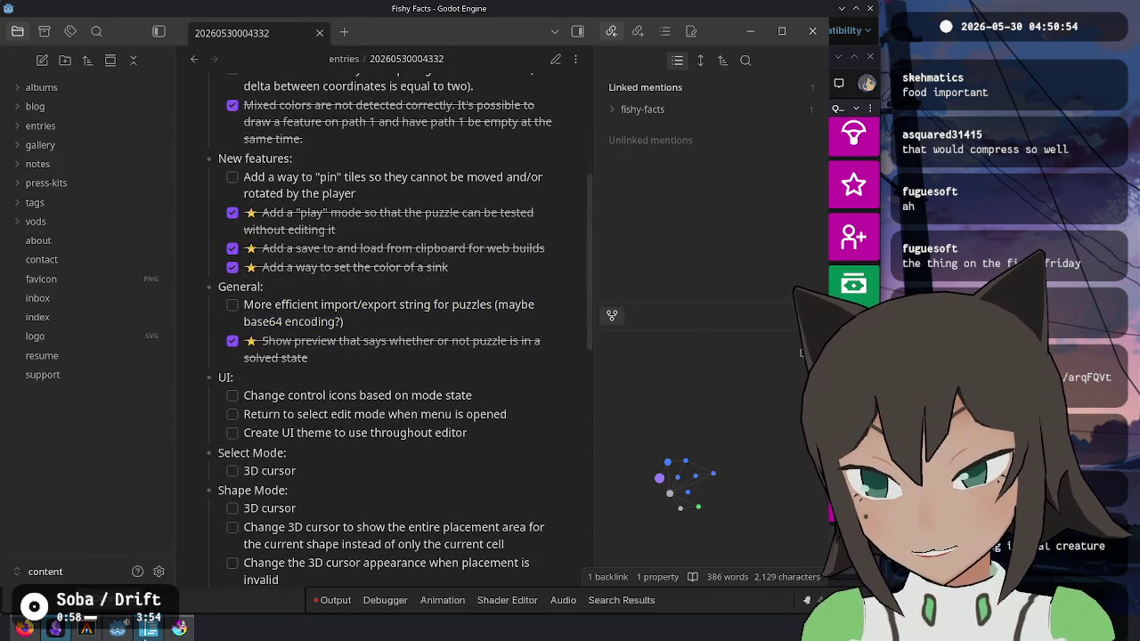
Bring the untitled puzzle JSON document in VS Code to the front.
{"action": "left_click", "coordinate": [150, 628]}
{"action": "left_click", "coordinate": [282, 356]}
{"action": "scroll", "coordinate": [386, 376], "scroll_direction": "up", "scroll_amount": 3}
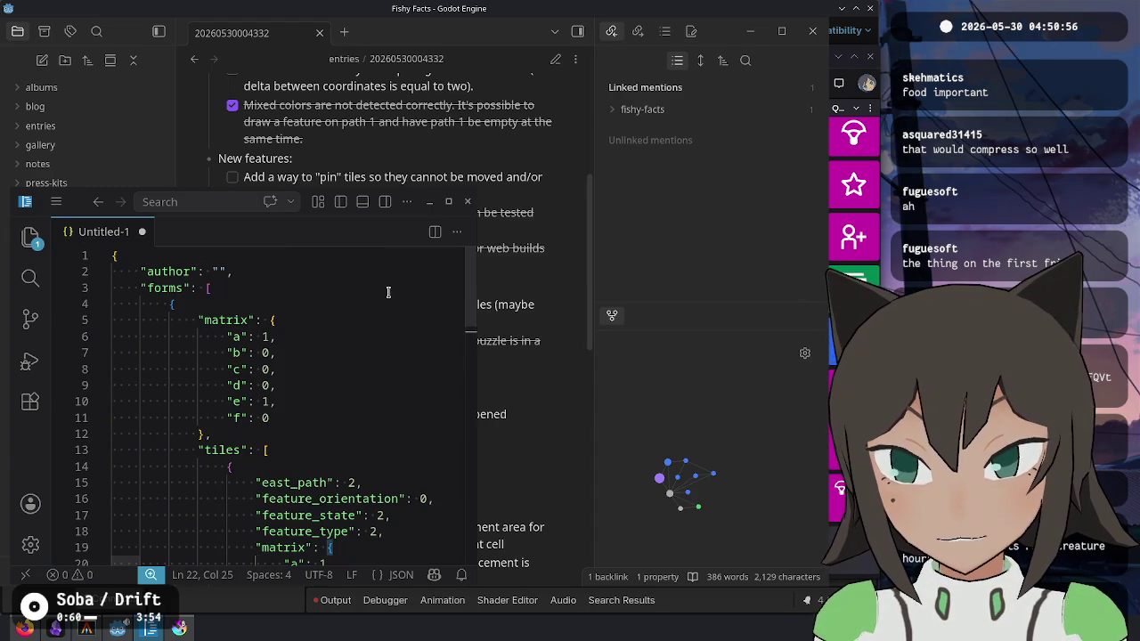
{"action": "key", "text": "super+Up"}
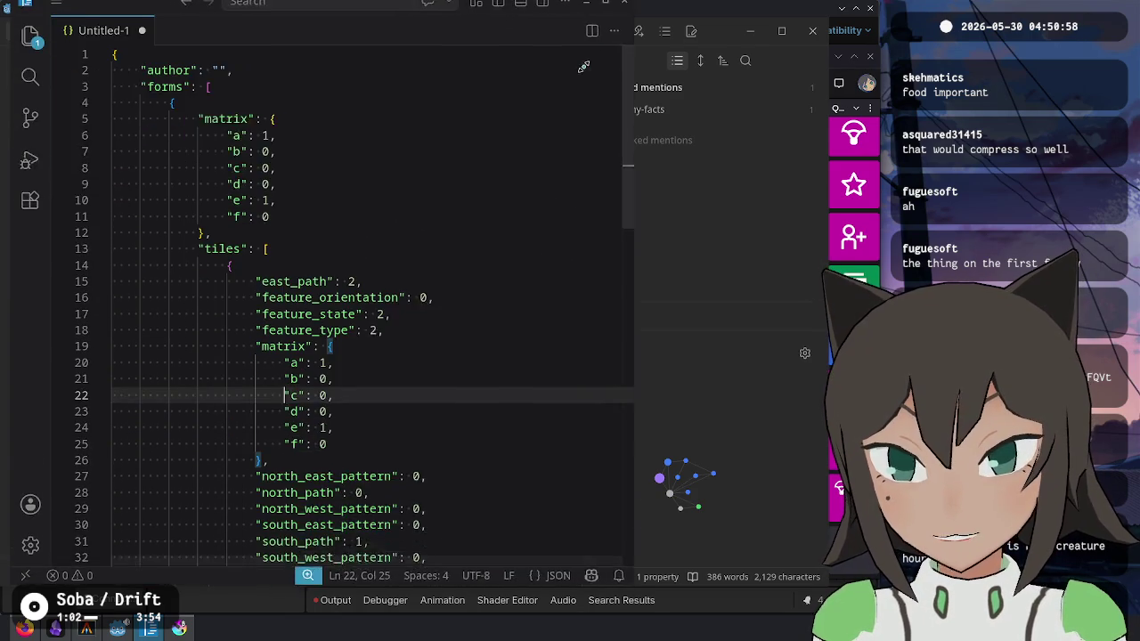
{"action": "left_click", "coordinate": [426, 324]}
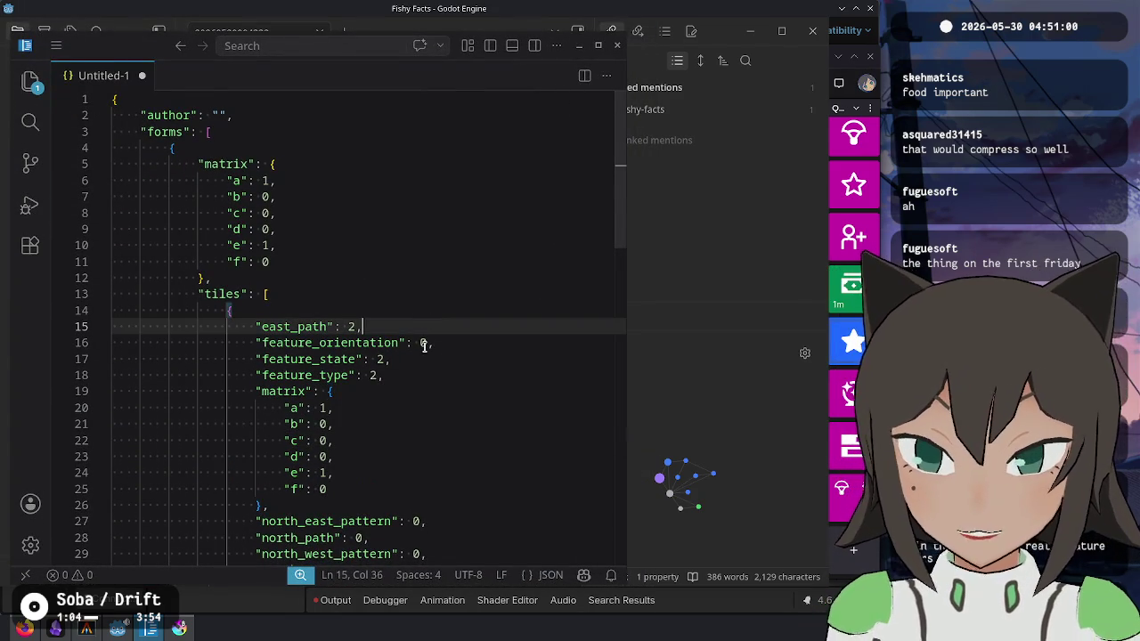
{"action": "left_click", "coordinate": [448, 355]}
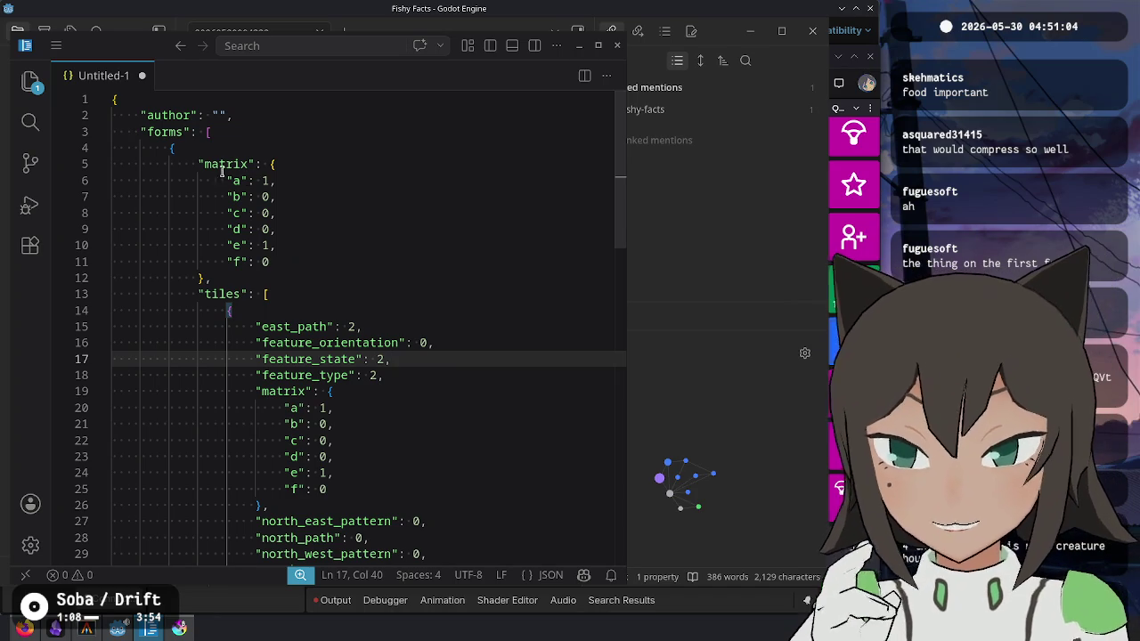
{"action": "mouse_move", "coordinate": [202, 164]}
{"action": "left_mouse_down"}
{"action": "mouse_move", "coordinate": [271, 261]}
{"action": "mouse_move", "coordinate": [223, 278]}
{"action": "left_mouse_up"}
{"action": "left_click", "coordinate": [327, 277]}
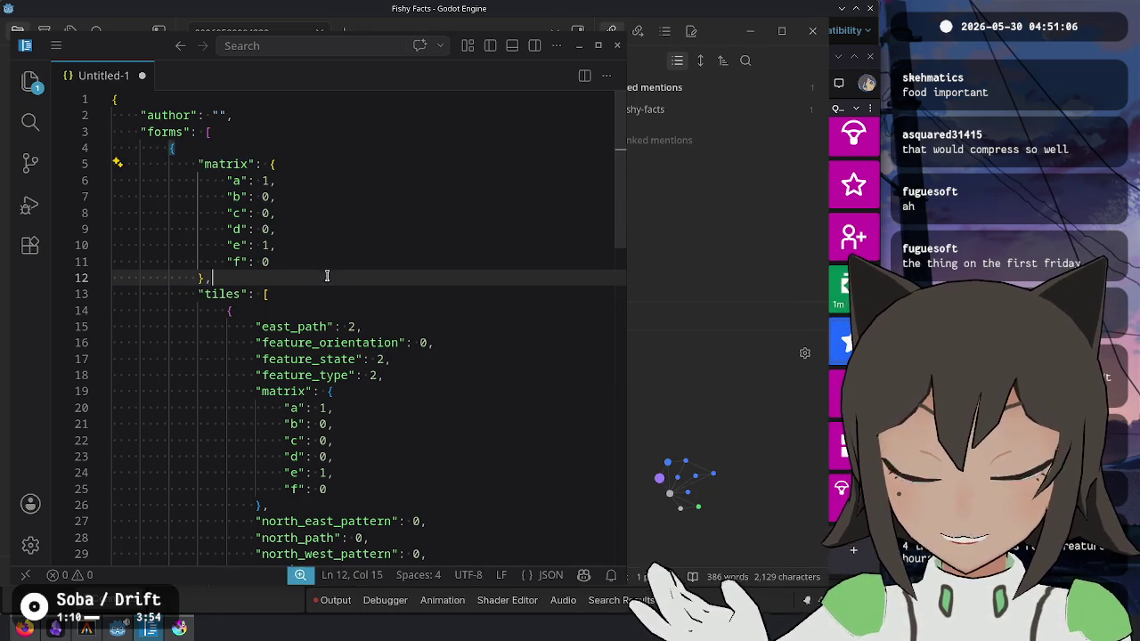
{"action": "left_click_drag", "start_coordinate": [265, 183], "coordinate": [293, 262]}
{"action": "left_click", "coordinate": [292, 264]}
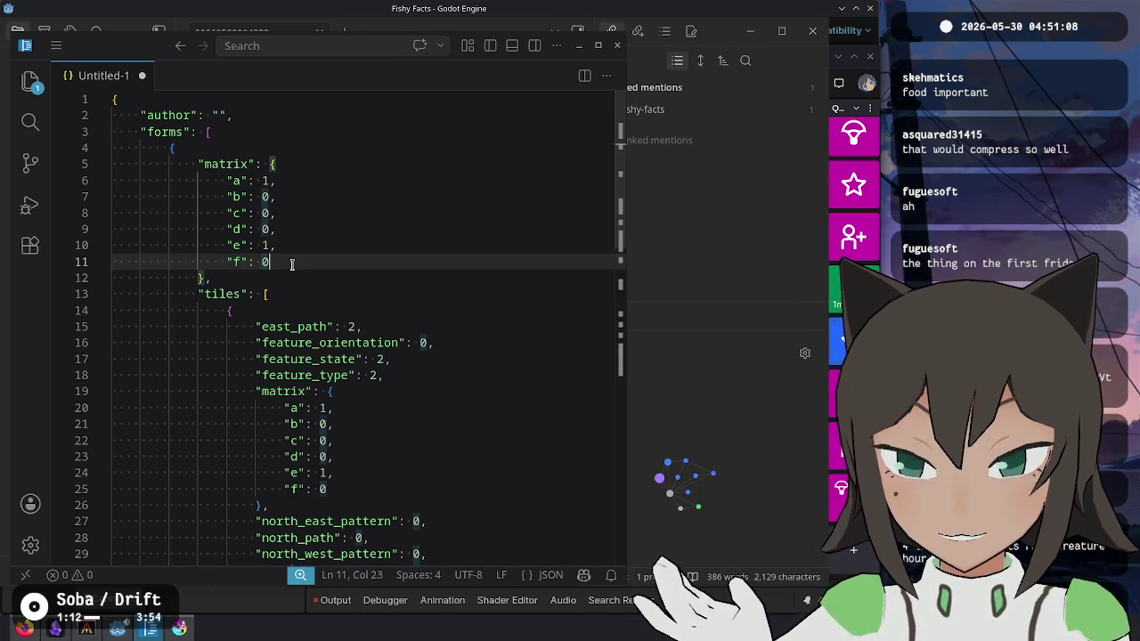
{"action": "left_click_drag", "start_coordinate": [228, 180], "coordinate": [297, 180]}
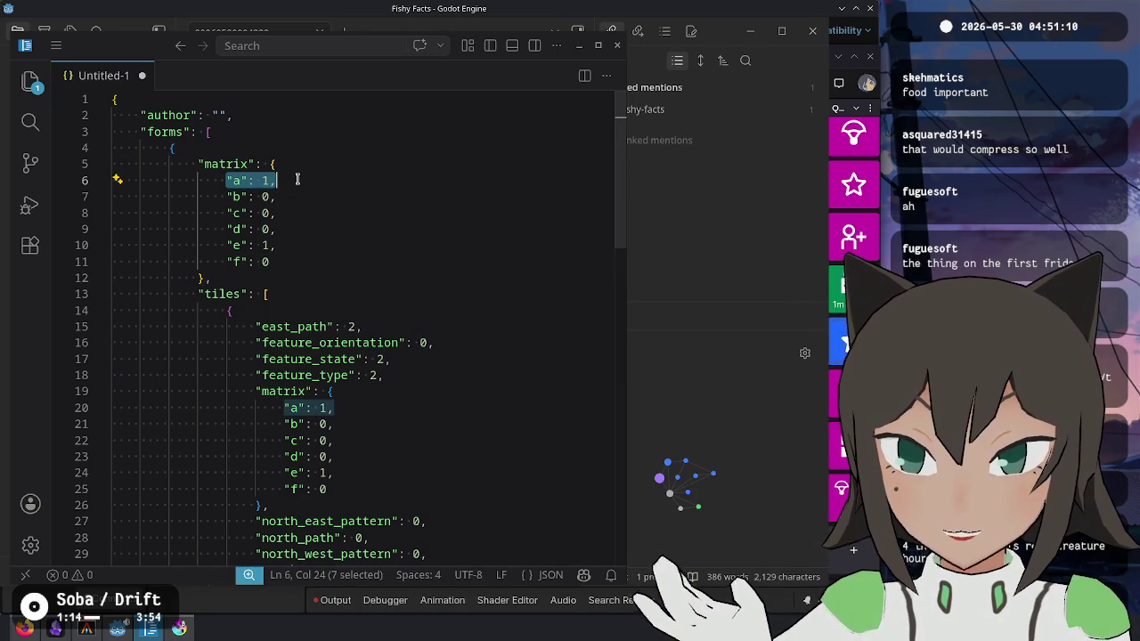
{"action": "left_click", "coordinate": [297, 180]}
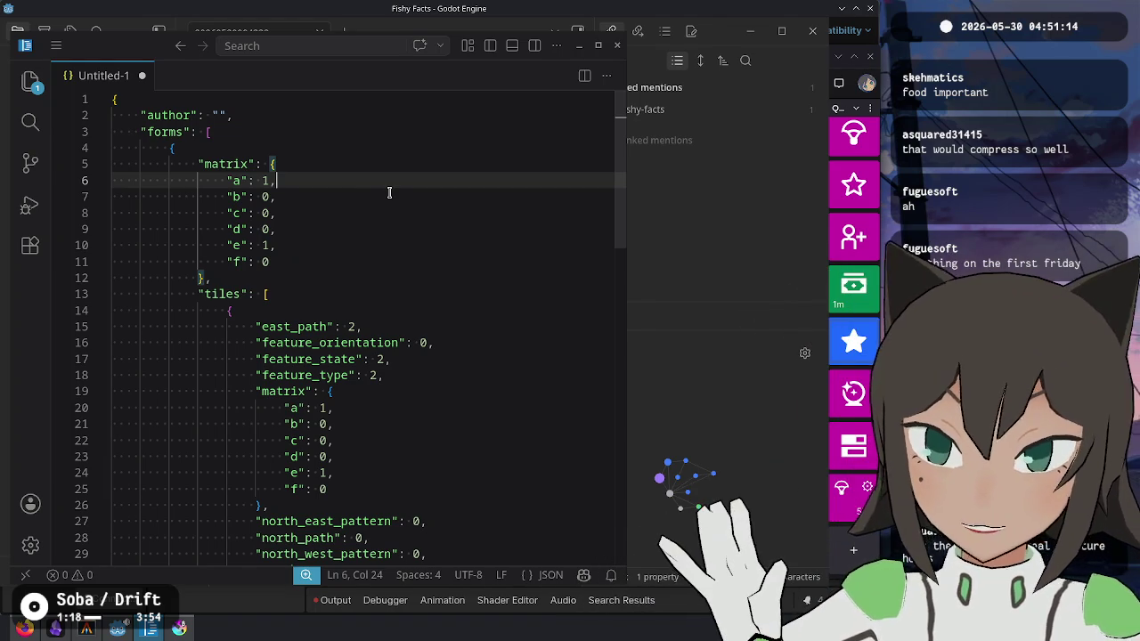
{"action": "key", "text": "alt+space"}
Launch Calculator from KRunner and evaluate 2^8 to get 256.
{"action": "type", "text": "alc"}
{"action": "key", "text": "Down"}
{"action": "key", "text": "Return"}
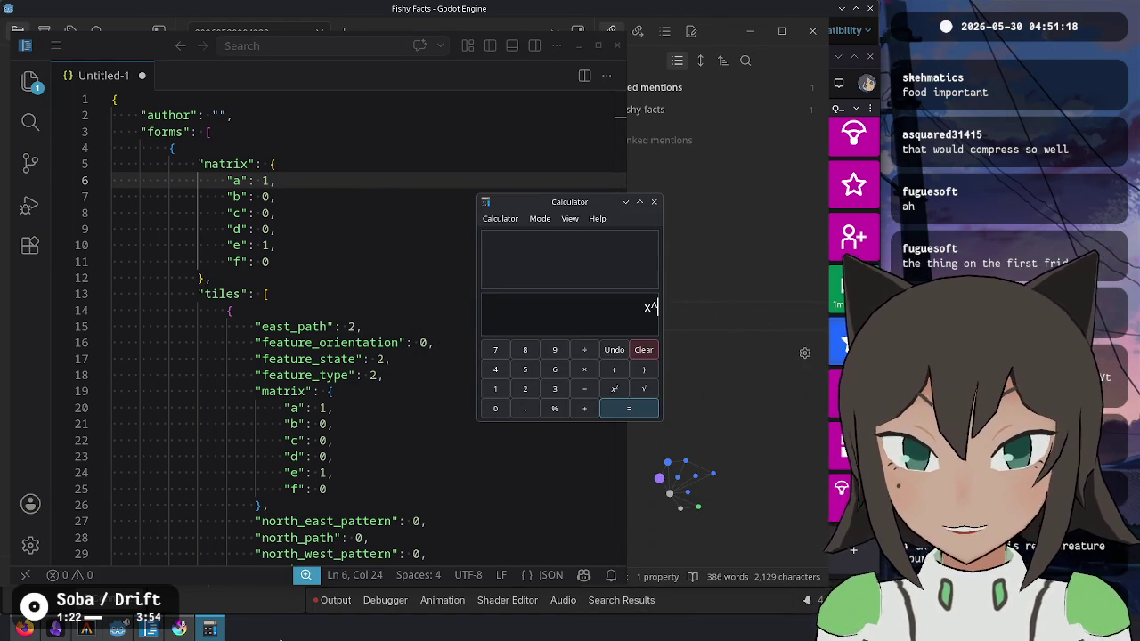
{"action": "type", "text": "8"}
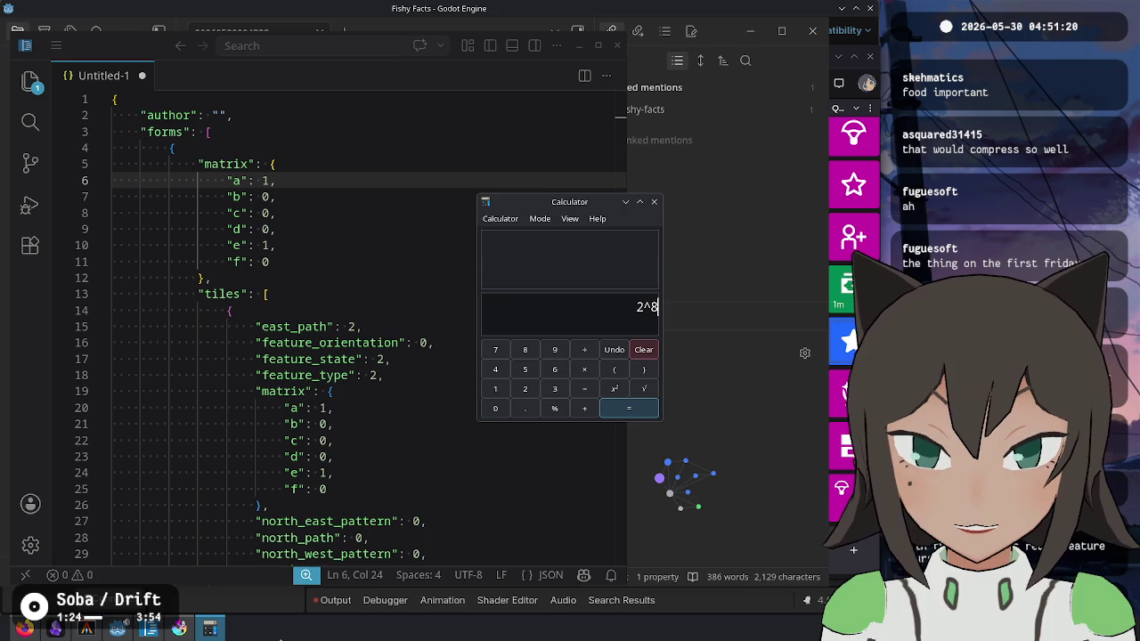
{"action": "key", "text": "Return"}
Select the 256 result, shift the calculator, and select the matrix's a and b entries in VS Code.
{"action": "left_click_drag", "start_coordinate": [604, 305], "coordinate": [735, 291]}
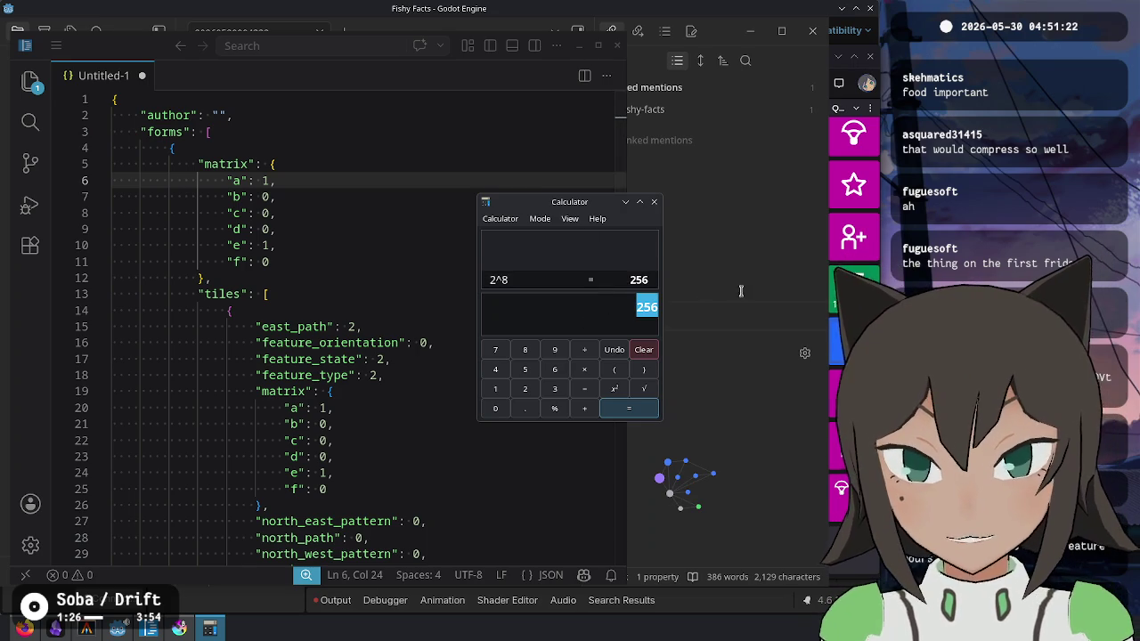
{"action": "mouse_move", "coordinate": [618, 305]}
{"action": "left_mouse_down"}
{"action": "mouse_move", "coordinate": [652, 320]}
{"action": "mouse_move", "coordinate": [554, 287]}
{"action": "left_mouse_up"}
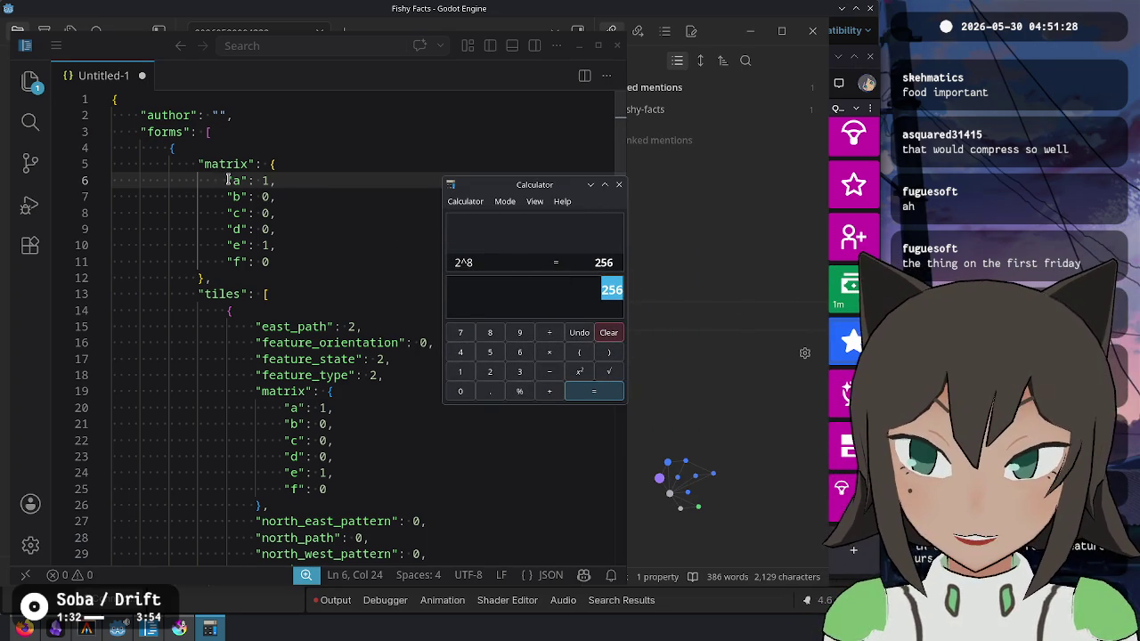
{"action": "left_click_drag", "start_coordinate": [228, 180], "coordinate": [237, 196]}
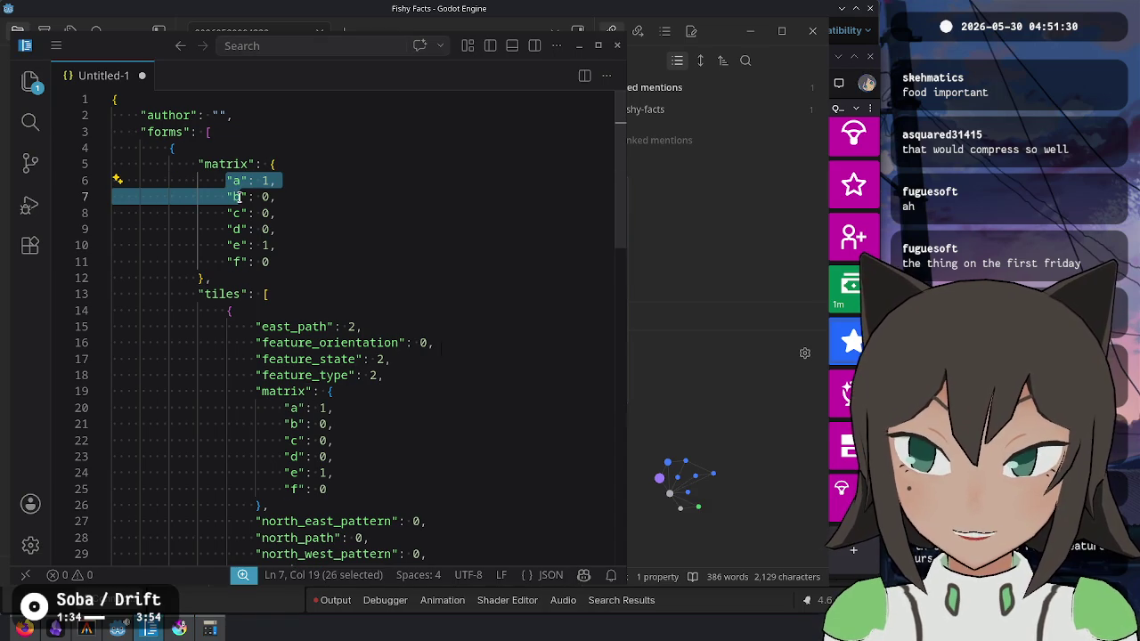
{"action": "key", "text": "alt+Tab"}
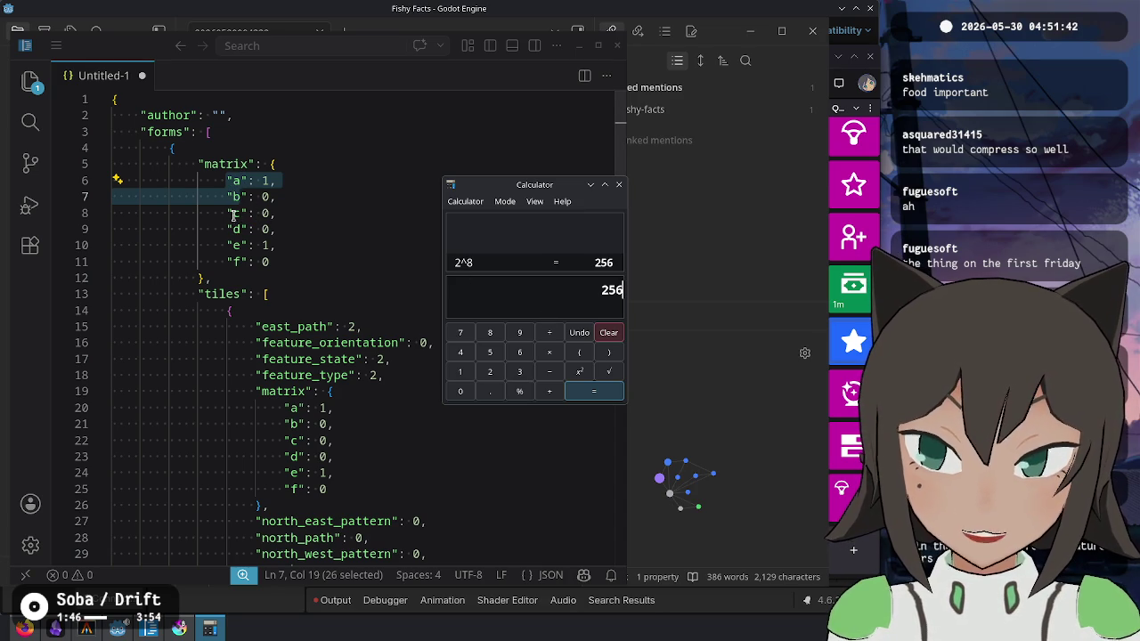
{"action": "left_click_drag", "start_coordinate": [229, 214], "coordinate": [279, 212]}
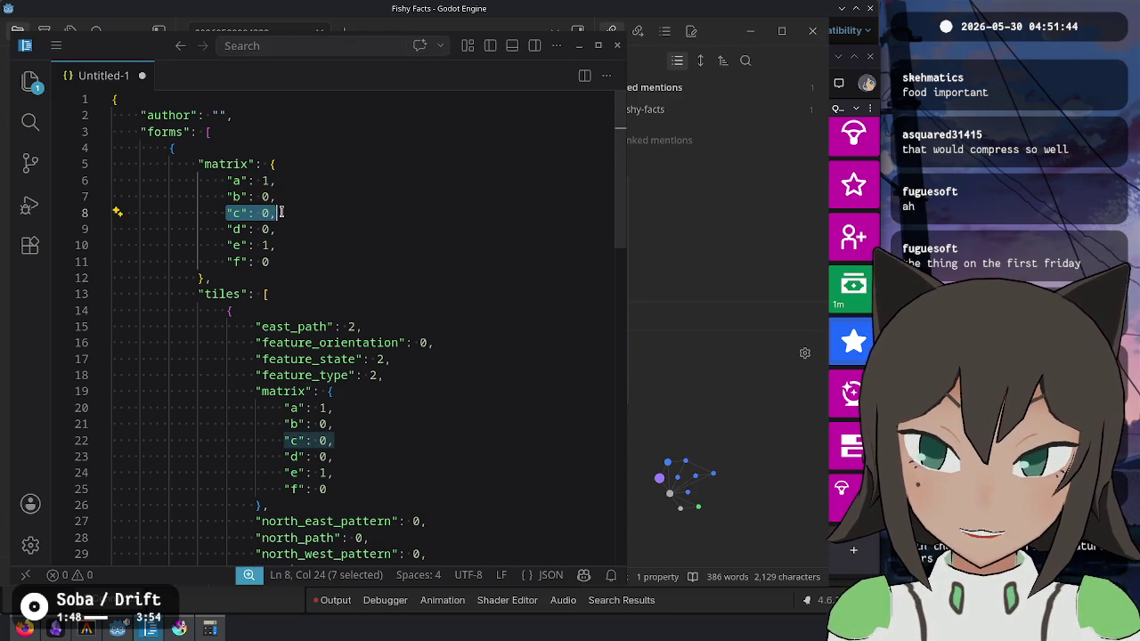
{"action": "left_click_drag", "start_coordinate": [270, 260], "coordinate": [229, 261]}
{"action": "left_click", "coordinate": [407, 259]}
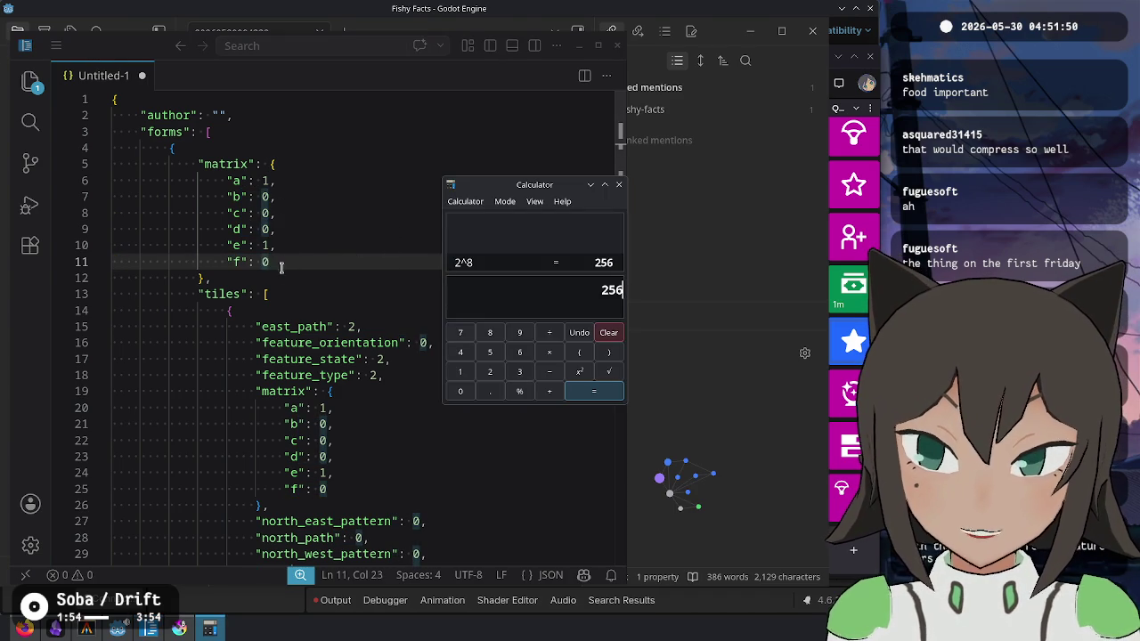
{"action": "mouse_move", "coordinate": [274, 276]}
{"action": "left_mouse_down"}
{"action": "mouse_move", "coordinate": [264, 197]}
{"action": "mouse_move", "coordinate": [198, 164]}
{"action": "left_mouse_up"}
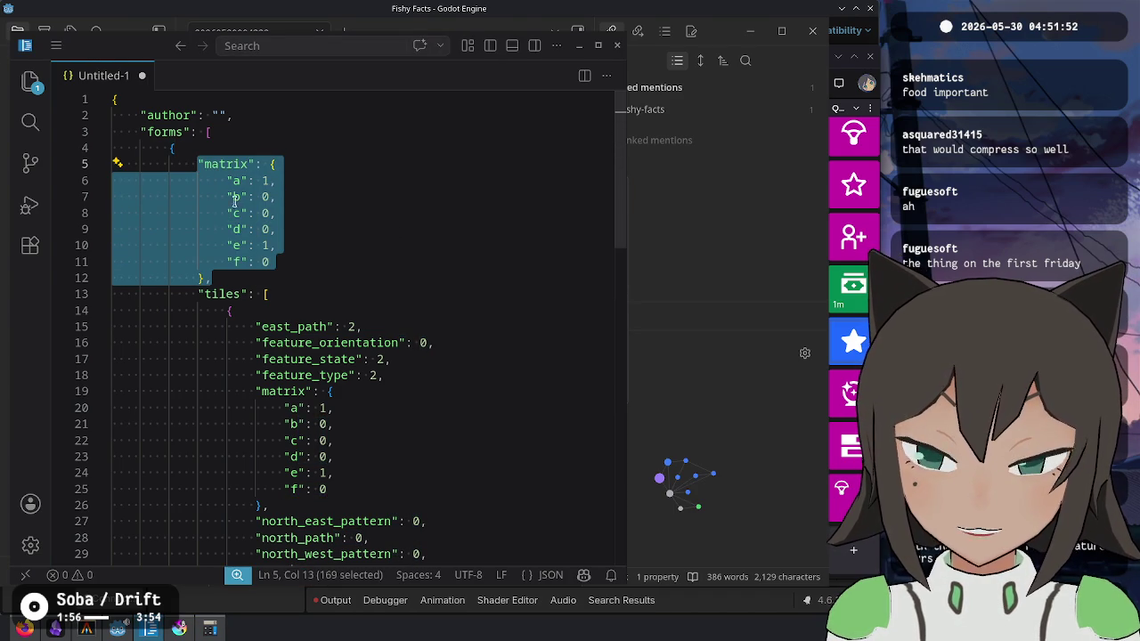
{"action": "left_click", "coordinate": [339, 311]}
{"action": "scroll", "coordinate": [297, 199], "scroll_direction": "down", "scroll_amount": 3}
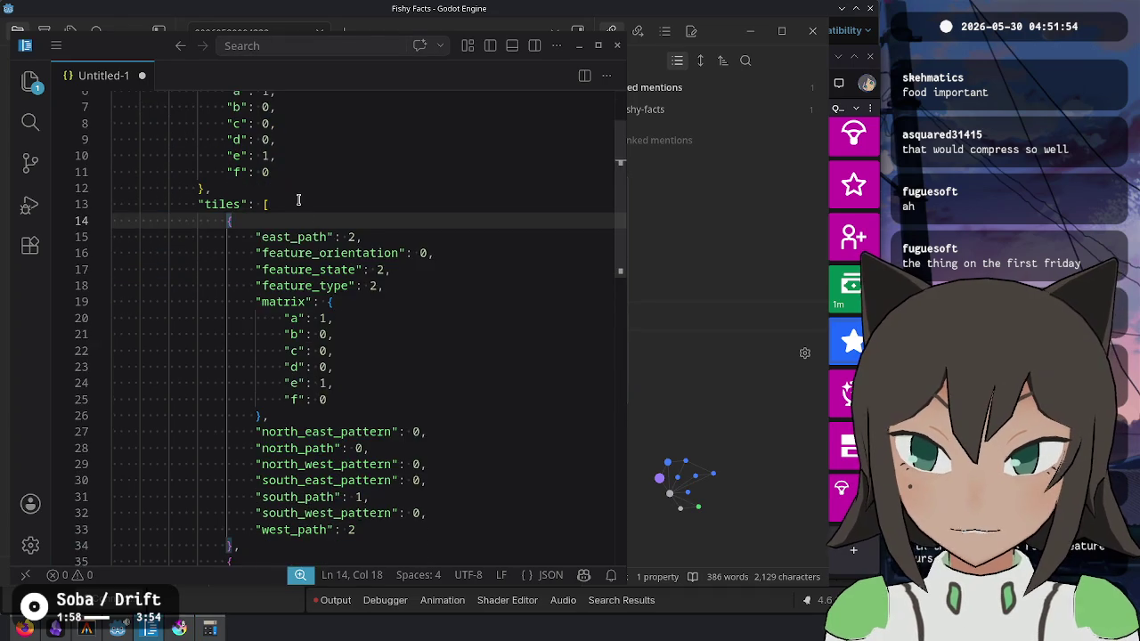
{"action": "scroll", "coordinate": [256, 176], "scroll_direction": "up", "scroll_amount": 2}
{"action": "mouse_move", "coordinate": [212, 218]}
{"action": "left_mouse_down"}
{"action": "mouse_move", "coordinate": [267, 147]}
{"action": "mouse_move", "coordinate": [212, 218]}
{"action": "left_mouse_up"}
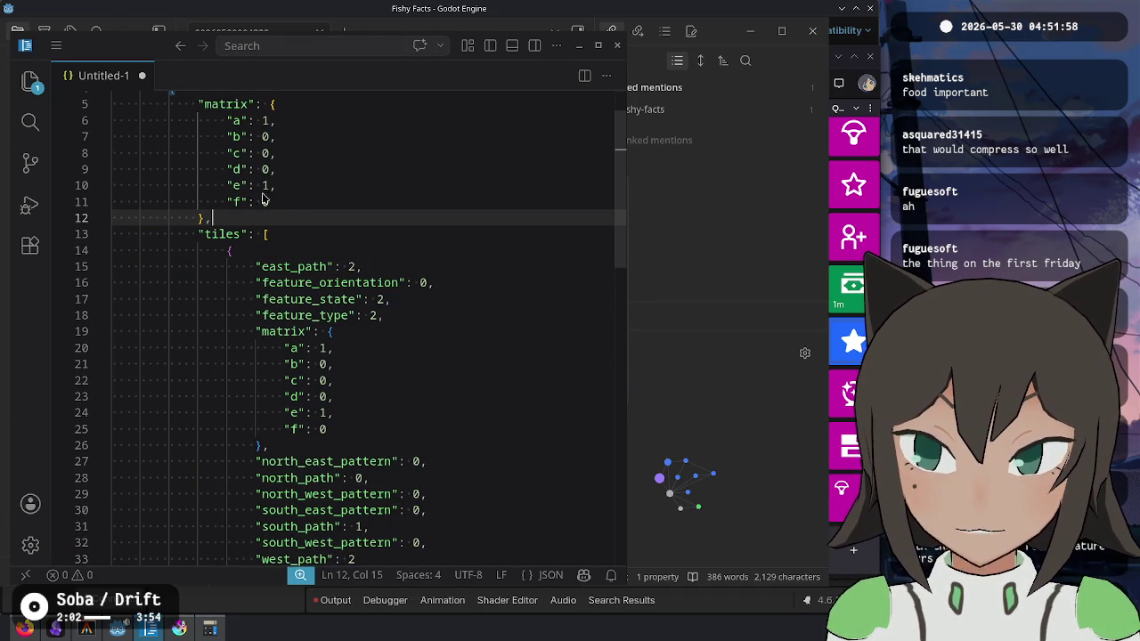
{"action": "left_click", "coordinate": [260, 266]}
{"action": "scroll", "coordinate": [293, 255], "scroll_direction": "down", "scroll_amount": 1}
{"action": "scroll", "coordinate": [274, 209], "scroll_direction": "down", "scroll_amount": 1}
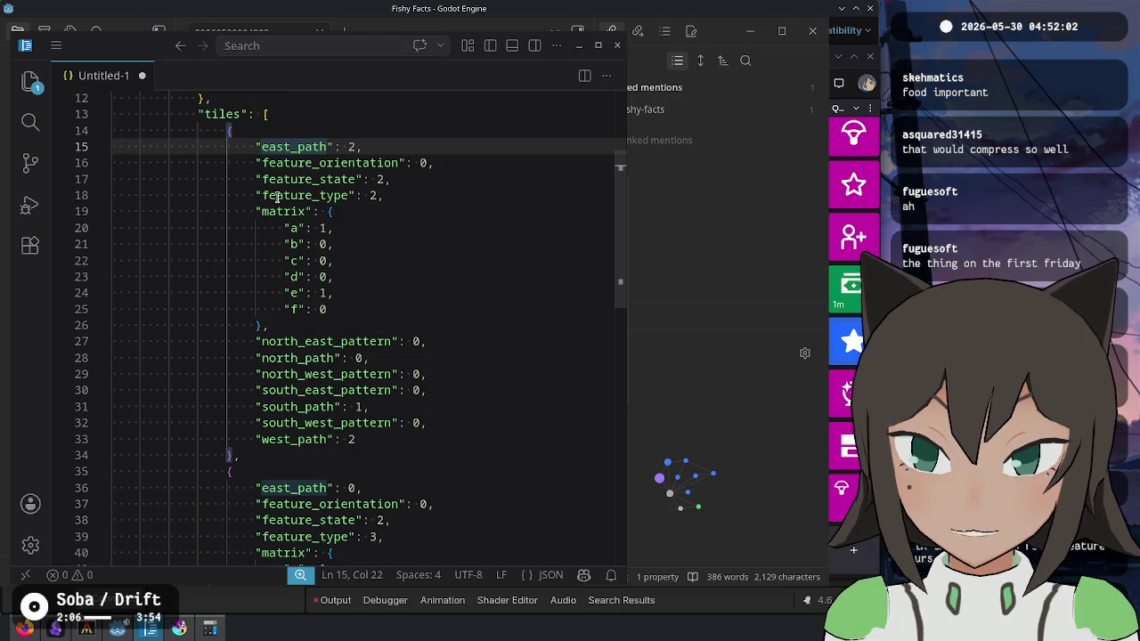
{"action": "double_click", "coordinate": [300, 358]}
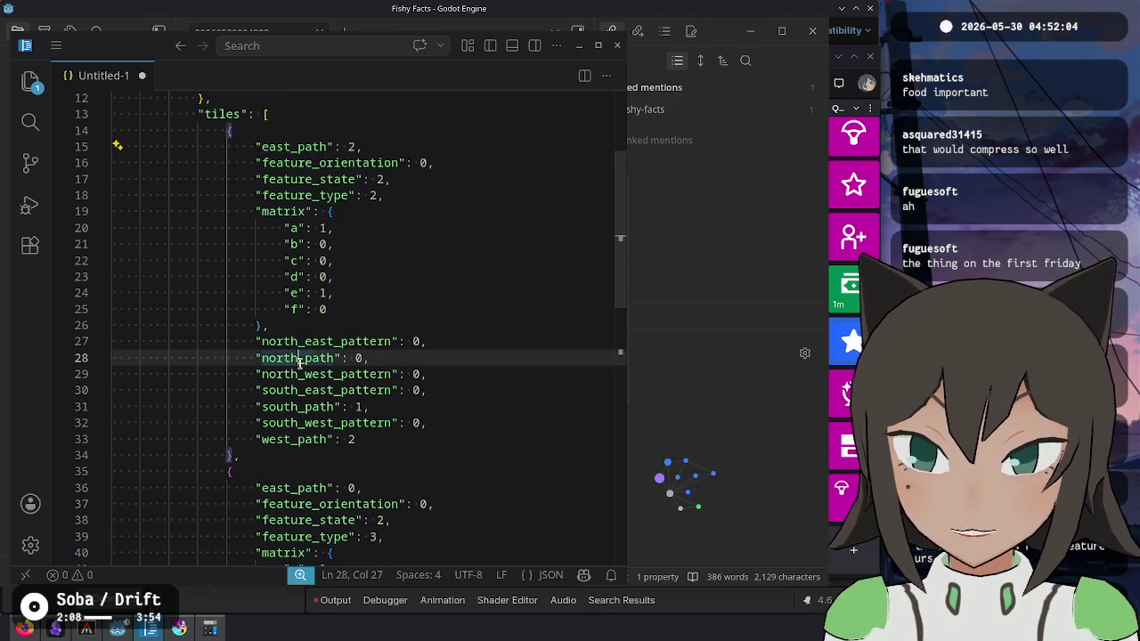
{"action": "double_click", "coordinate": [303, 407]}
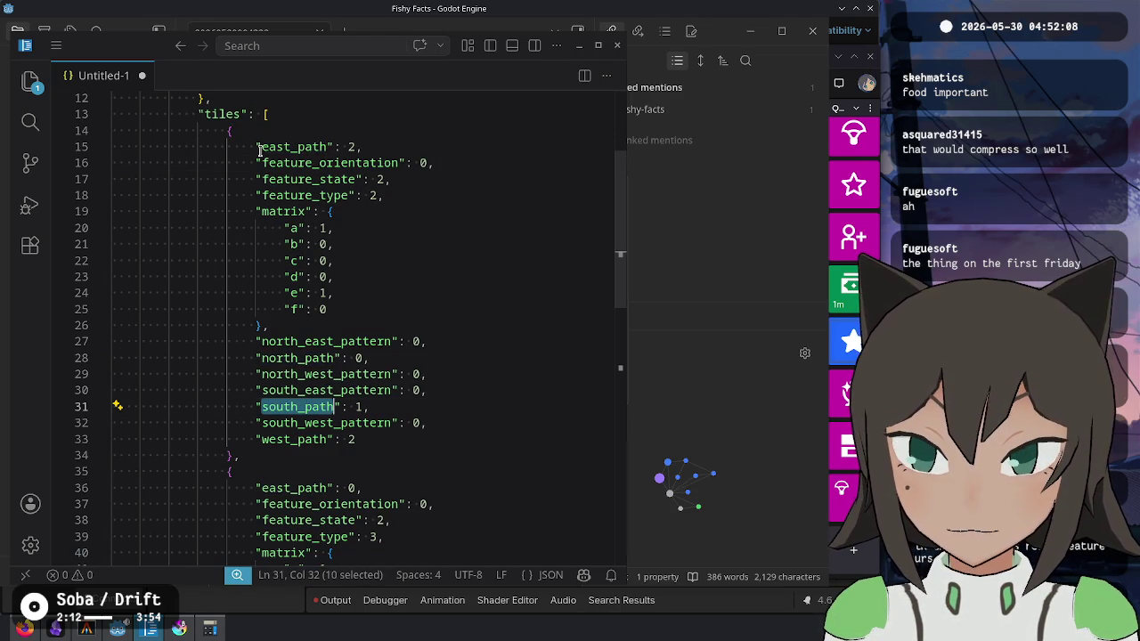
{"action": "left_click_drag", "start_coordinate": [258, 147], "coordinate": [365, 196]}
{"action": "mouse_move", "coordinate": [290, 341]}
{"action": "left_mouse_down"}
{"action": "mouse_move", "coordinate": [318, 419]}
{"action": "mouse_move", "coordinate": [243, 456]}
{"action": "mouse_move", "coordinate": [347, 439]}
{"action": "left_mouse_up"}
{"action": "mouse_move", "coordinate": [258, 456]}
{"action": "left_mouse_down"}
{"action": "mouse_move", "coordinate": [321, 426]}
{"action": "mouse_move", "coordinate": [241, 344]}
{"action": "mouse_move", "coordinate": [435, 414]}
{"action": "left_mouse_up"}
{"action": "mouse_move", "coordinate": [384, 195]}
{"action": "left_mouse_down"}
{"action": "mouse_move", "coordinate": [212, 135]}
{"action": "mouse_move", "coordinate": [252, 146]}
{"action": "left_mouse_up"}
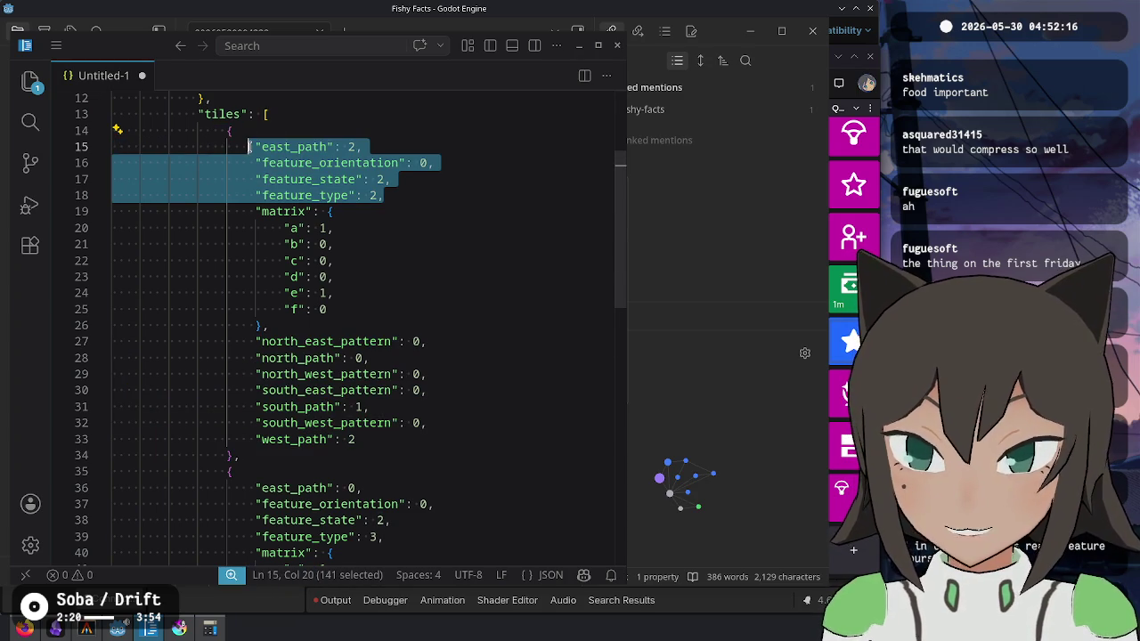
{"action": "left_click", "coordinate": [456, 423]}
{"action": "left_click", "coordinate": [454, 441]}
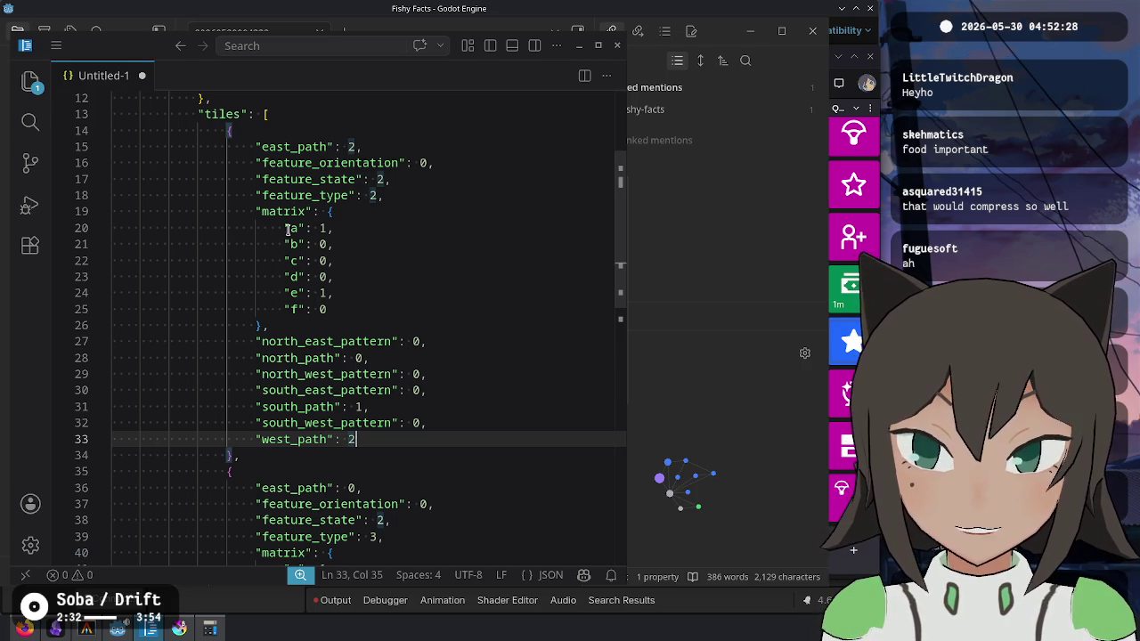
Inspect the puzzle JSON's form matrix a and e entries and the forms line.
{"action": "scroll", "coordinate": [306, 280], "scroll_direction": "up", "scroll_amount": 4}
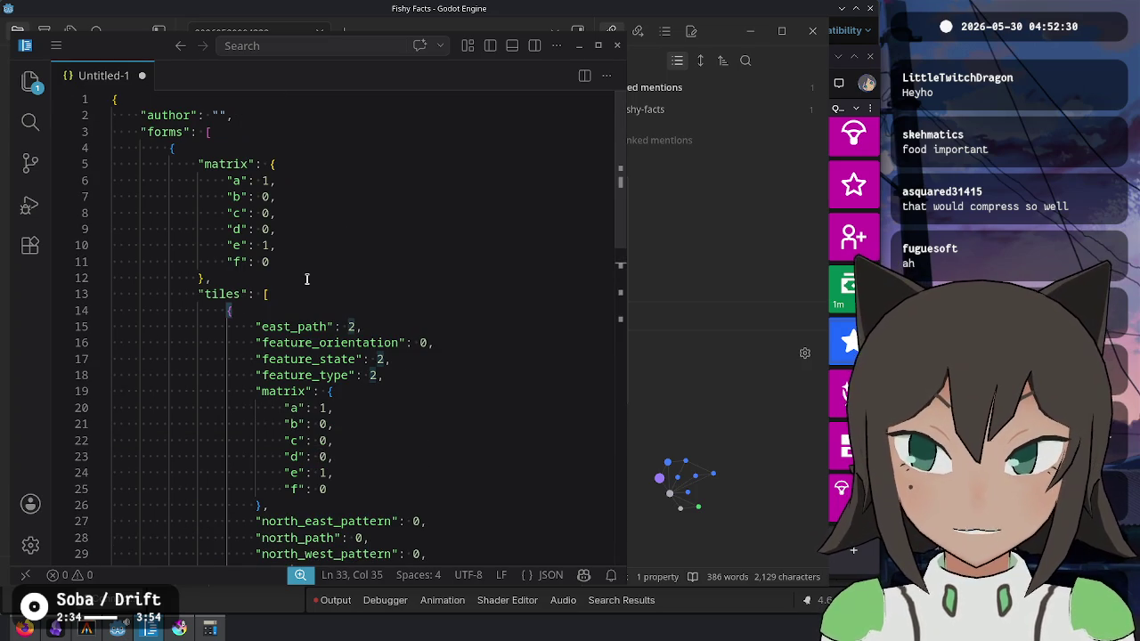
{"action": "scroll", "coordinate": [307, 280], "scroll_direction": "down", "scroll_amount": 9}
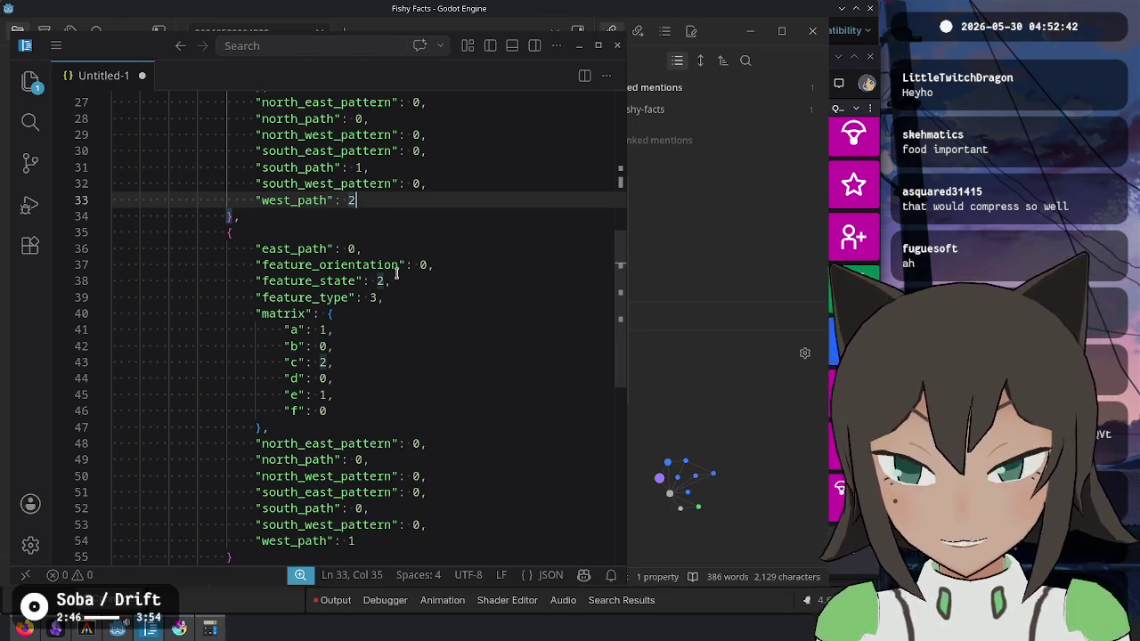
{"action": "scroll", "coordinate": [397, 274], "scroll_direction": "up", "scroll_amount": 8}
{"action": "scroll", "coordinate": [333, 234], "scroll_direction": "up", "scroll_amount": 1}
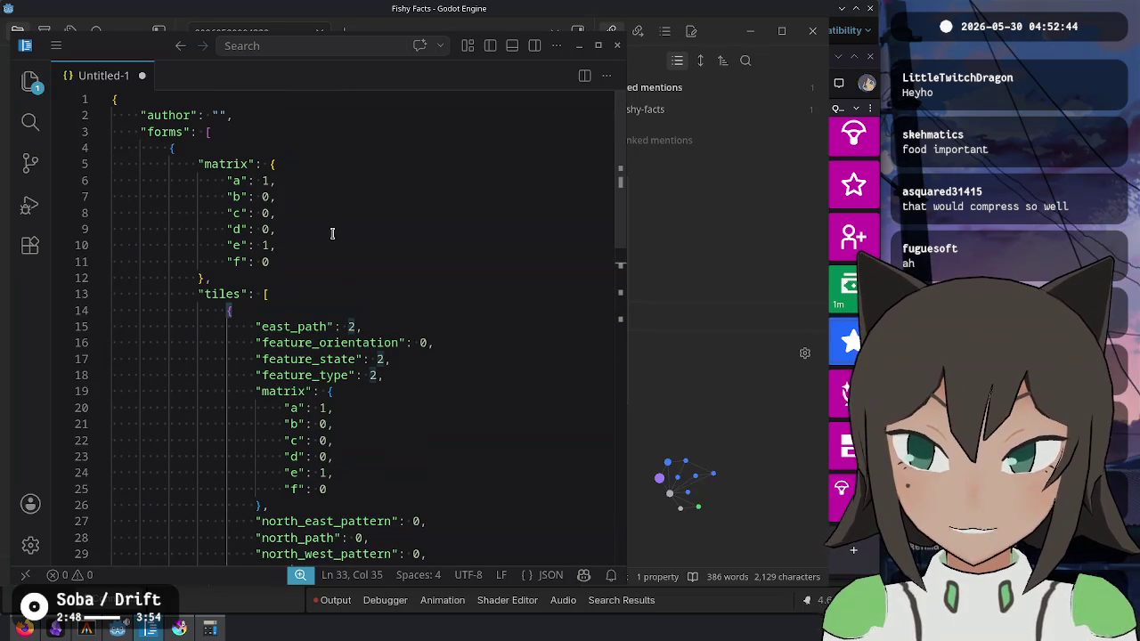
{"action": "left_click", "coordinate": [381, 185]}
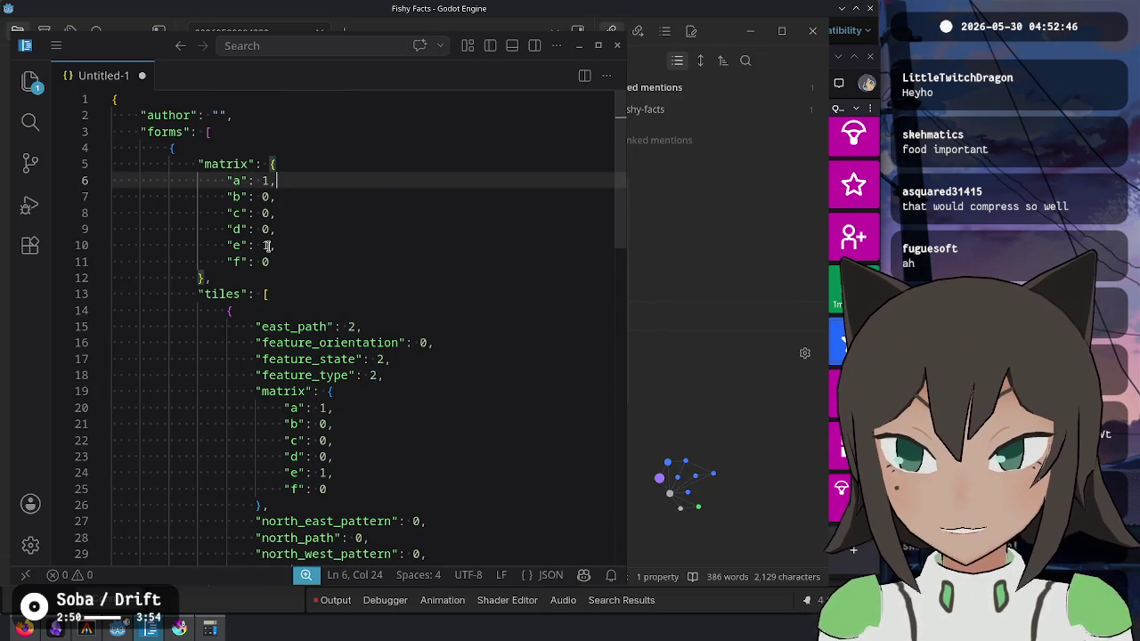
{"action": "scroll", "coordinate": [420, 285], "scroll_direction": "down", "scroll_amount": 12}
{"action": "scroll", "coordinate": [410, 298], "scroll_direction": "down", "scroll_amount": 4}
{"action": "scroll", "coordinate": [404, 308], "scroll_direction": "up", "scroll_amount": 16}
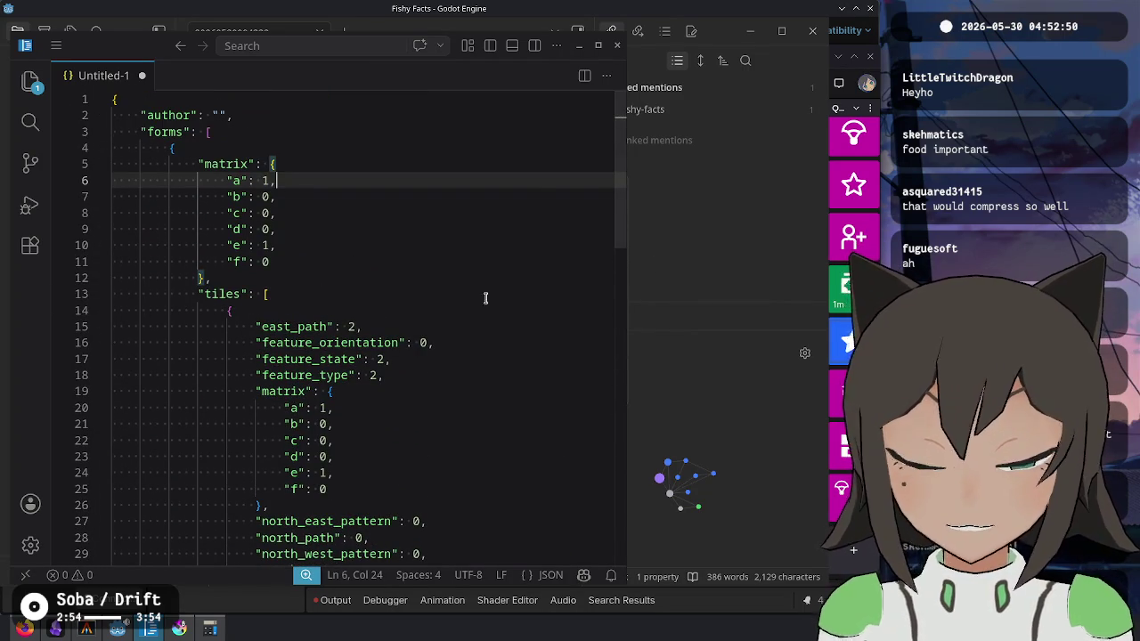
{"action": "left_click", "coordinate": [560, 245]}
{"action": "left_click", "coordinate": [534, 132]}
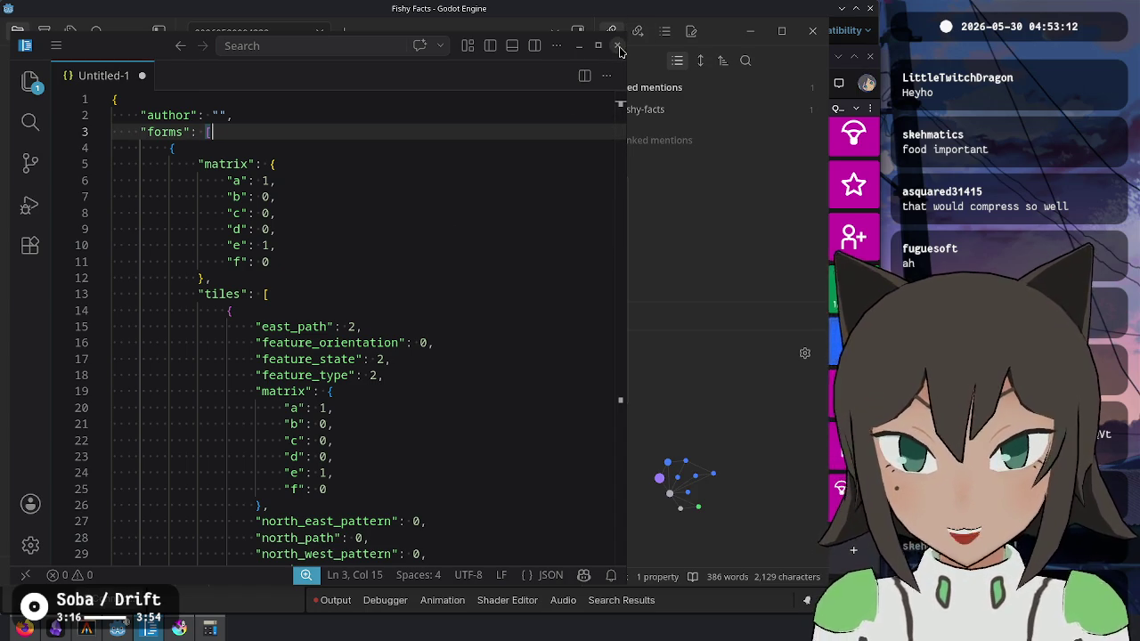
Close the VS Code JSON window and the calculator, then bring up Firefox.
{"action": "left_click", "coordinate": [621, 51]}
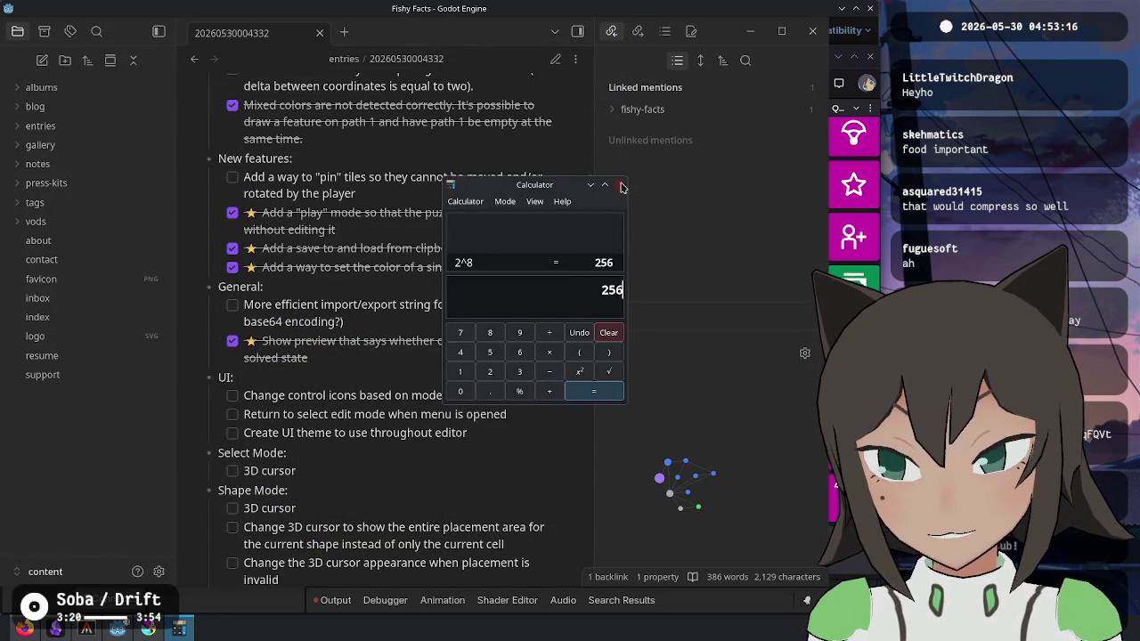
{"action": "left_click", "coordinate": [621, 186]}
{"action": "key", "text": "alt+Tab"}
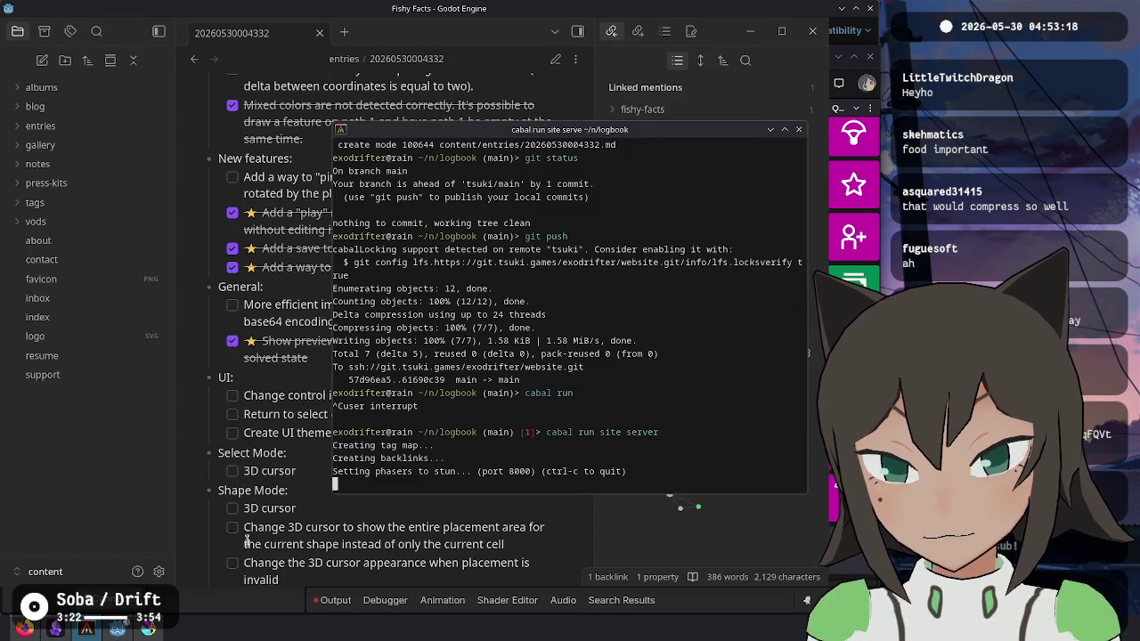
{"action": "left_click", "coordinate": [24, 629]}
Load localhost:8000 and reach the fishy-facts tag page via the preproduction announcement post.
{"action": "type", "text": "local"}
{"action": "mouse_move", "coordinate": [118, 633]}
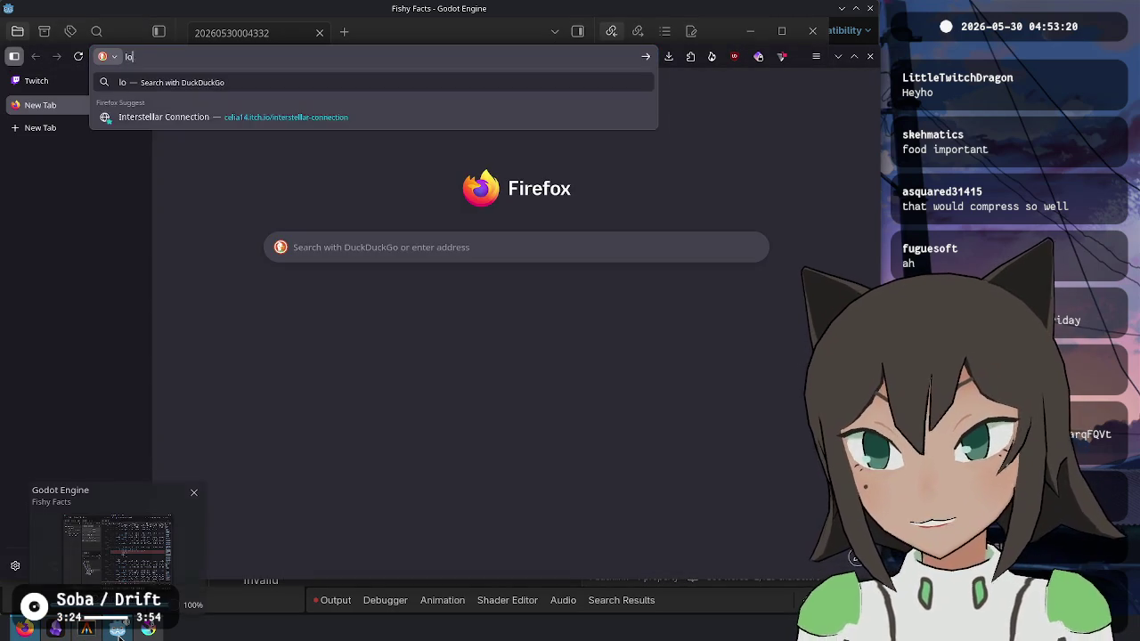
{"action": "type", "text": "host:8000"}
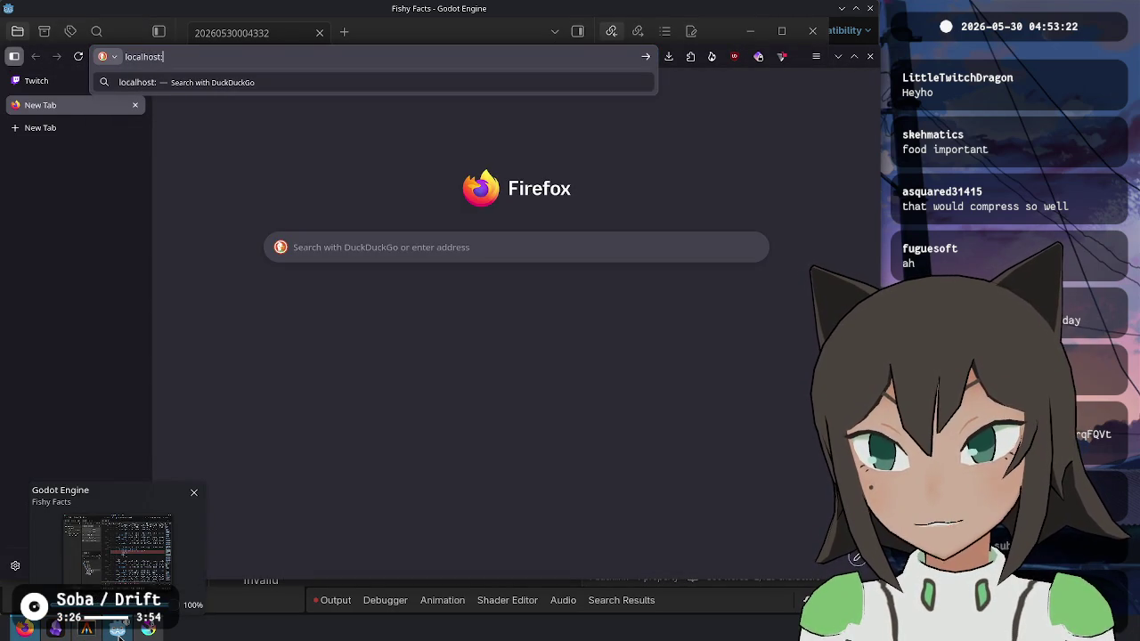
{"action": "key", "text": "Return"}
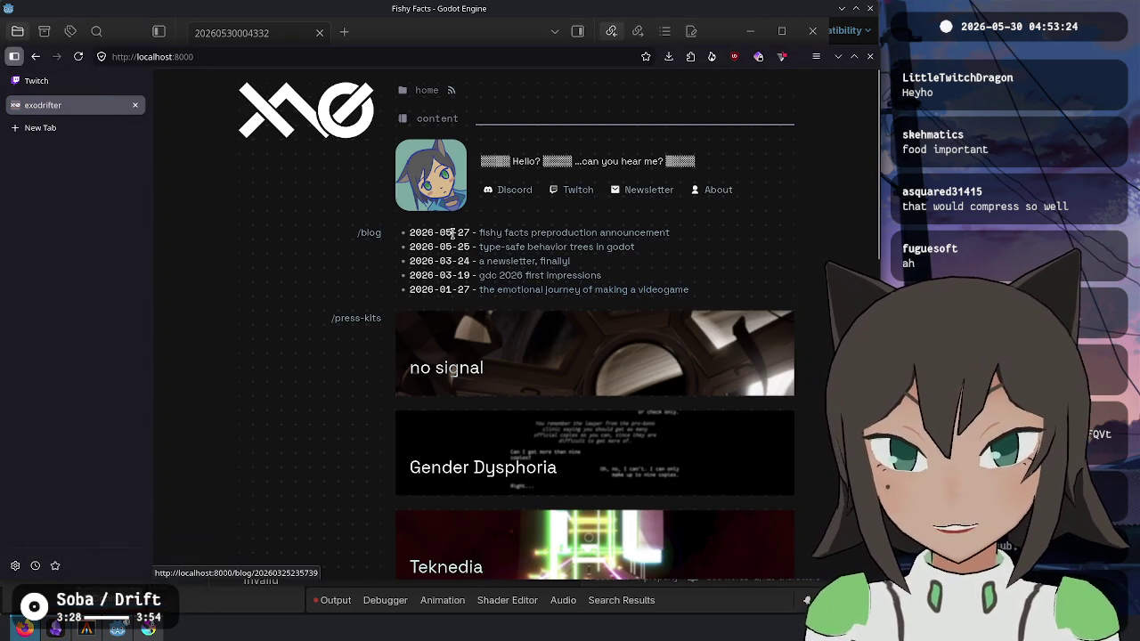
{"action": "left_click", "coordinate": [515, 236]}
{"action": "scroll", "coordinate": [472, 343], "scroll_direction": "down", "scroll_amount": 15}
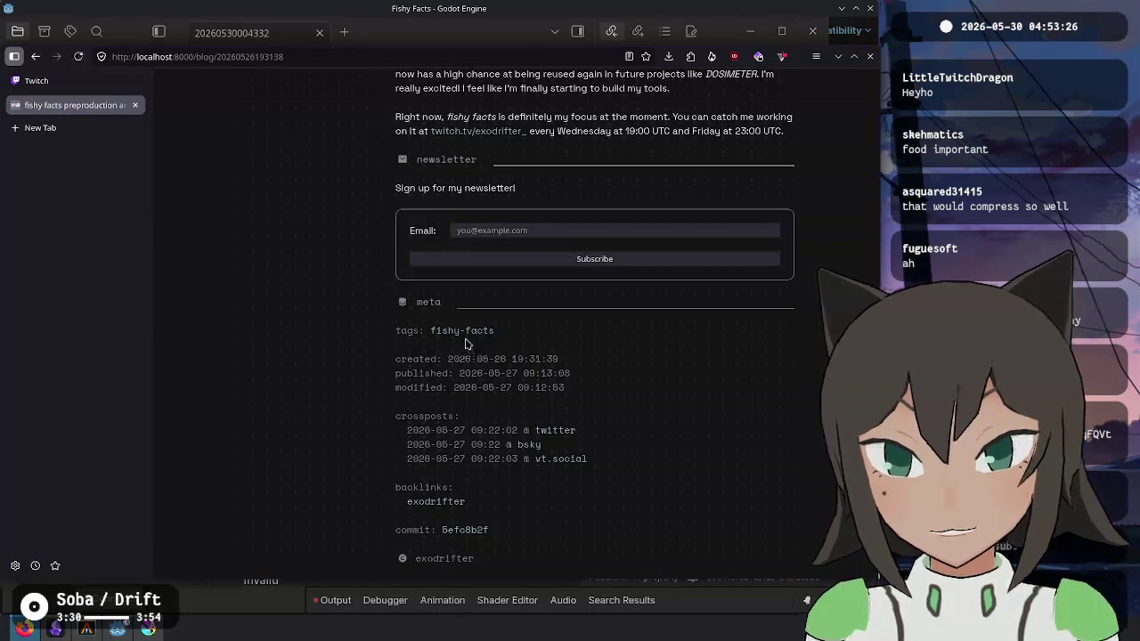
{"action": "left_click", "coordinate": [472, 334]}
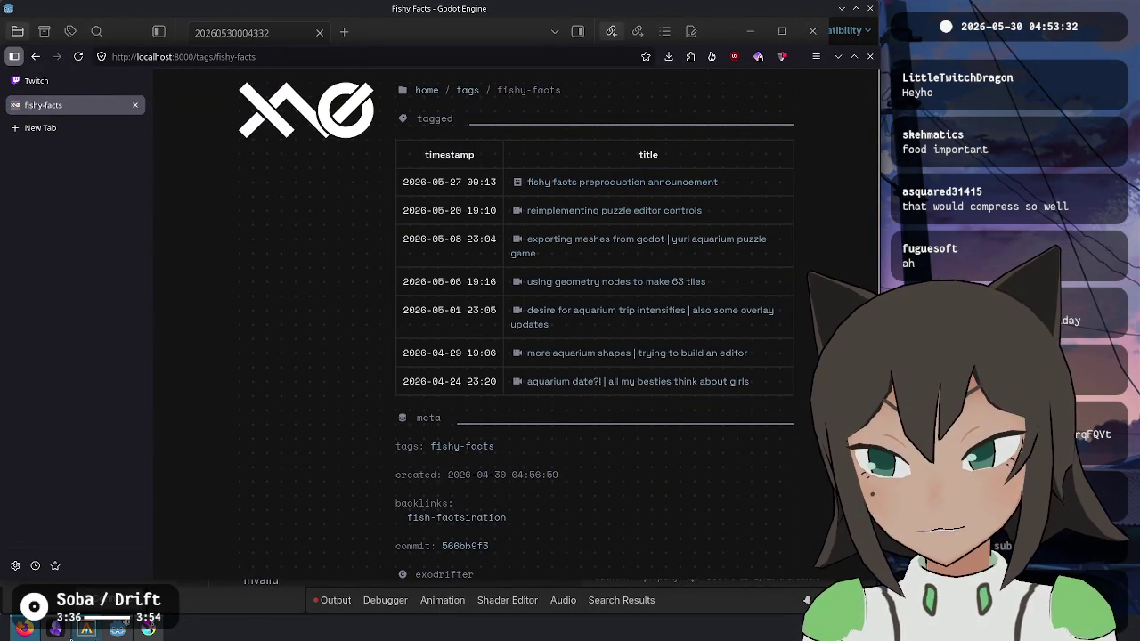
Return to Obsidian and open the linked fishy-facts note.
{"action": "left_click", "coordinate": [55, 629]}
{"action": "scroll", "coordinate": [360, 232], "scroll_direction": "up", "scroll_amount": 10}
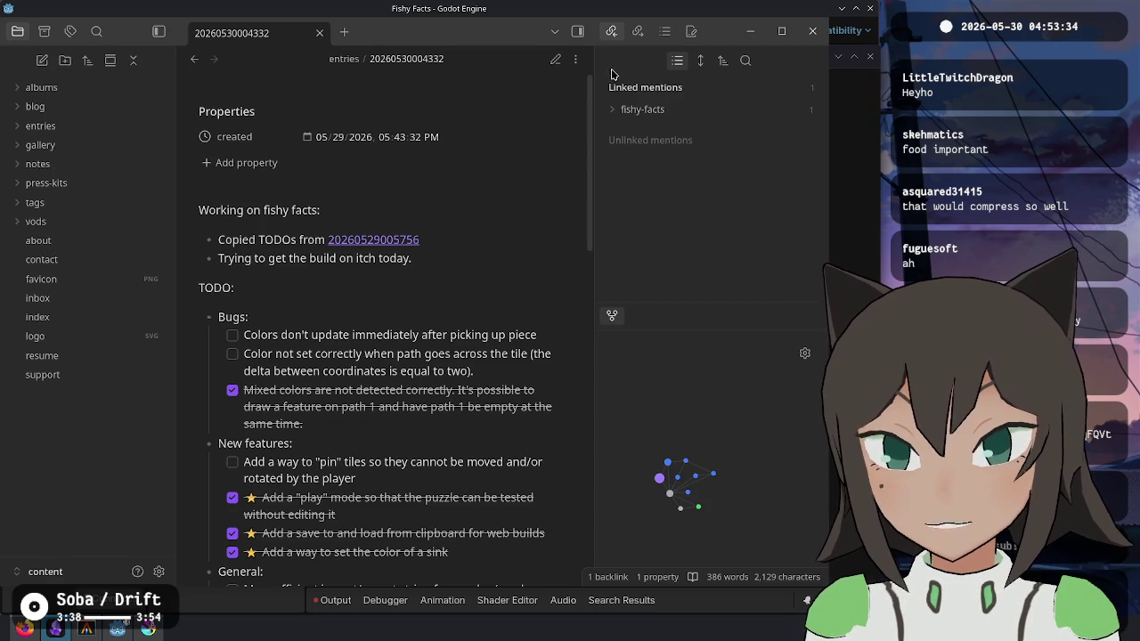
{"action": "left_click", "coordinate": [642, 108]}
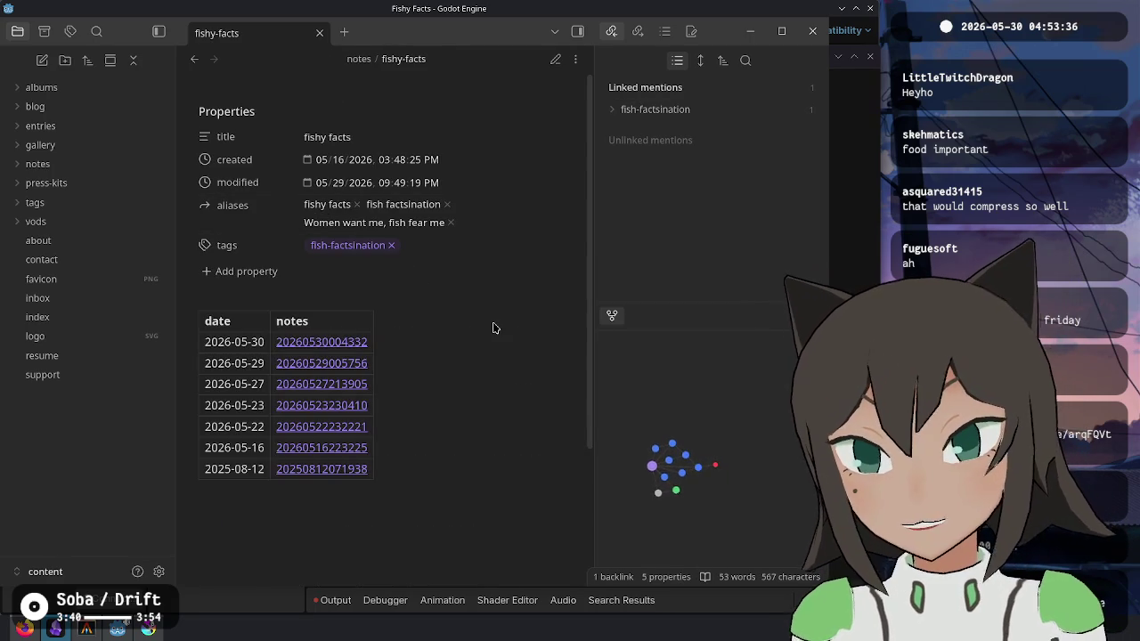
In source mode, add '- fishy-facts' as a second tag below fish-factsination in the front matter.
{"action": "key", "text": "ctrl+e"}
{"action": "key", "text": "Down"}
{"action": "key", "text": "Down"}
{"action": "key", "text": "Down"}
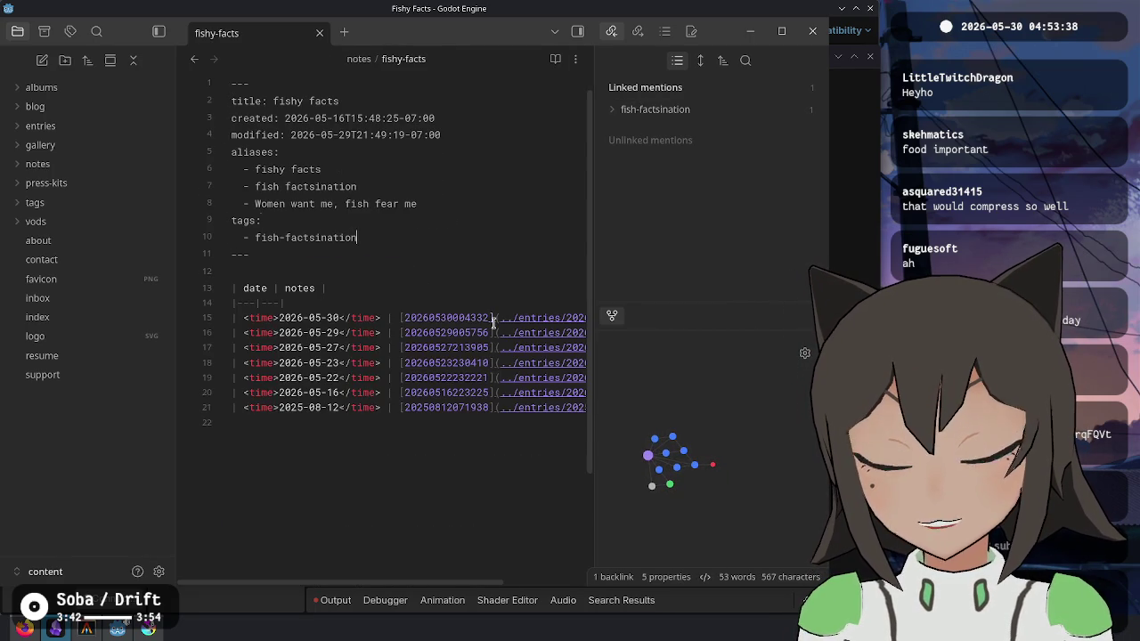
{"action": "key", "text": "Return"}
{"action": "type", "text": "- fish"}
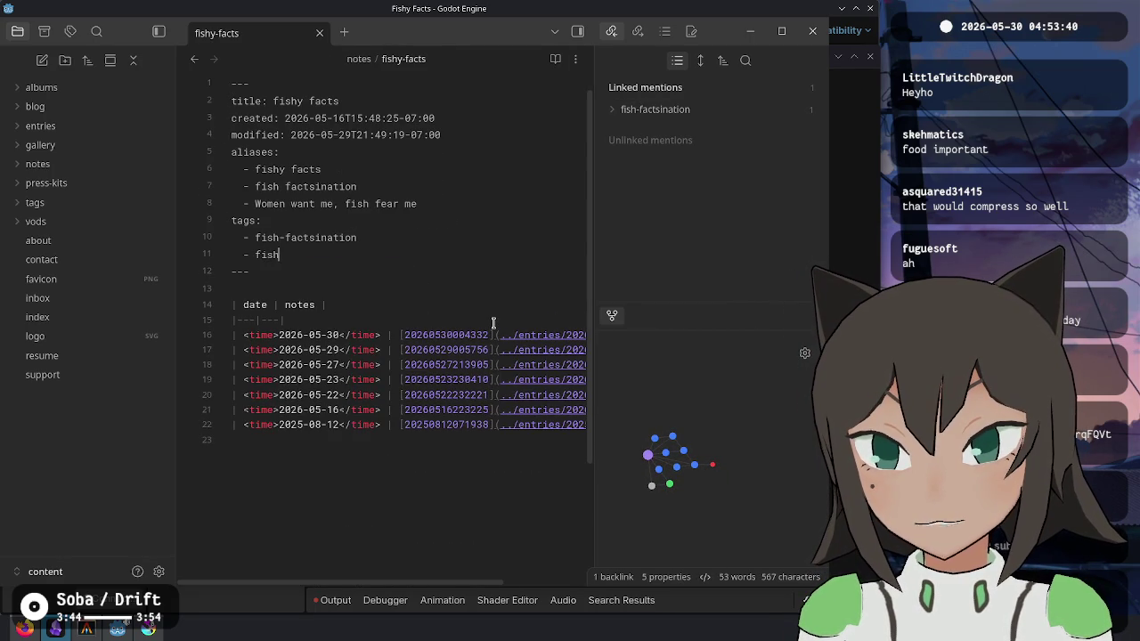
{"action": "type", "text": "y-facts"}
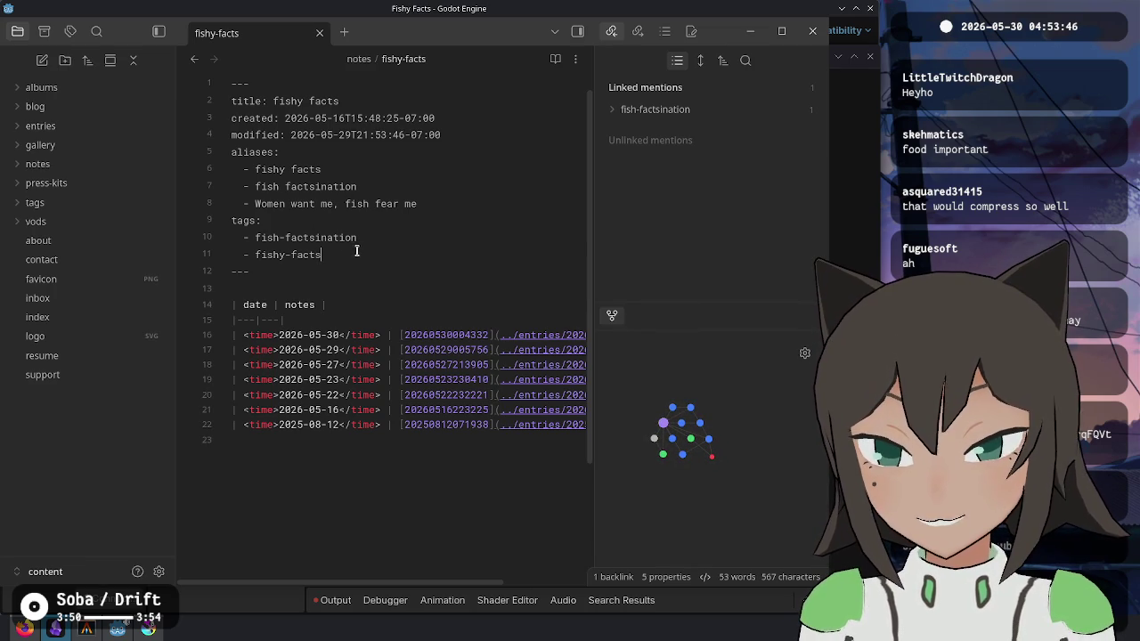
{"action": "key", "text": "alt+Tab"}
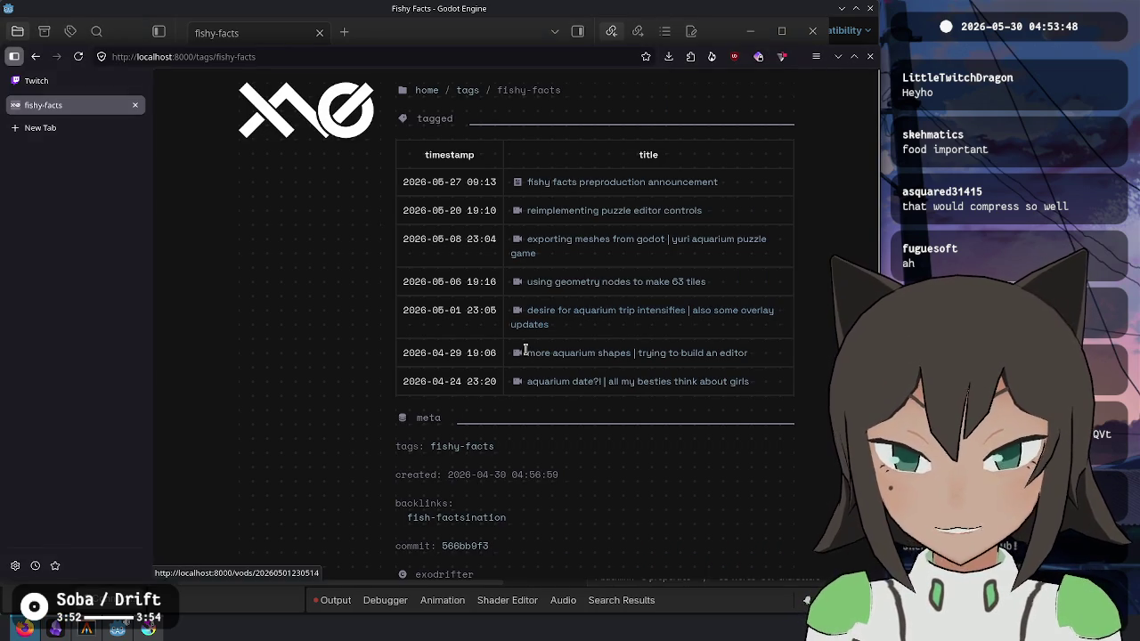
{"action": "left_click", "coordinate": [476, 519]}
{"action": "left_click", "coordinate": [564, 267]}
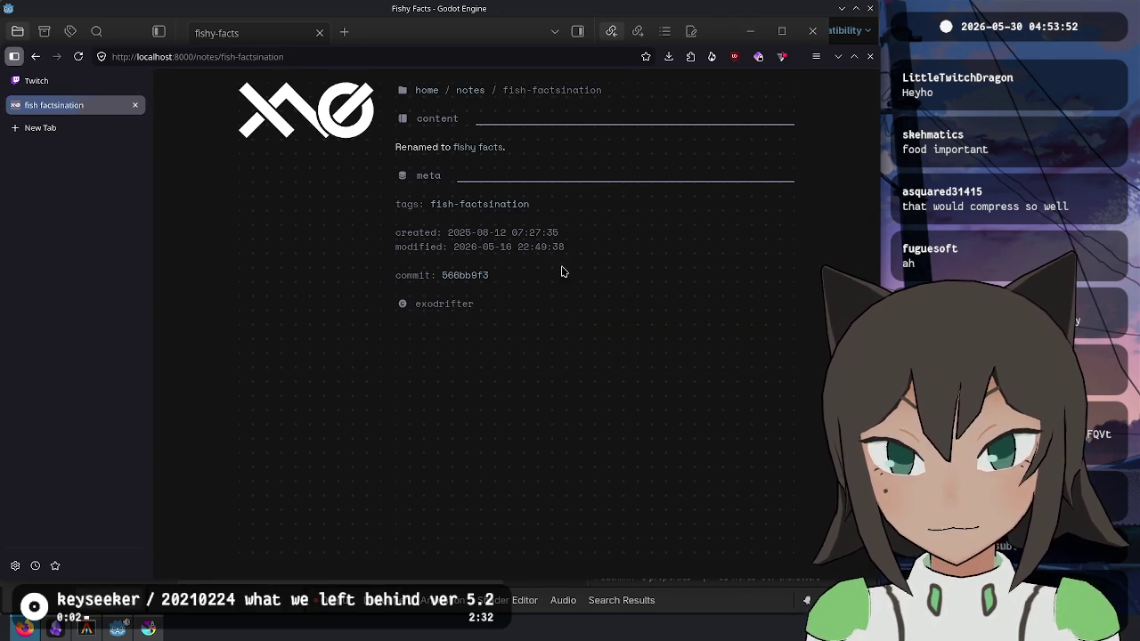
{"action": "left_click", "coordinate": [495, 206]}
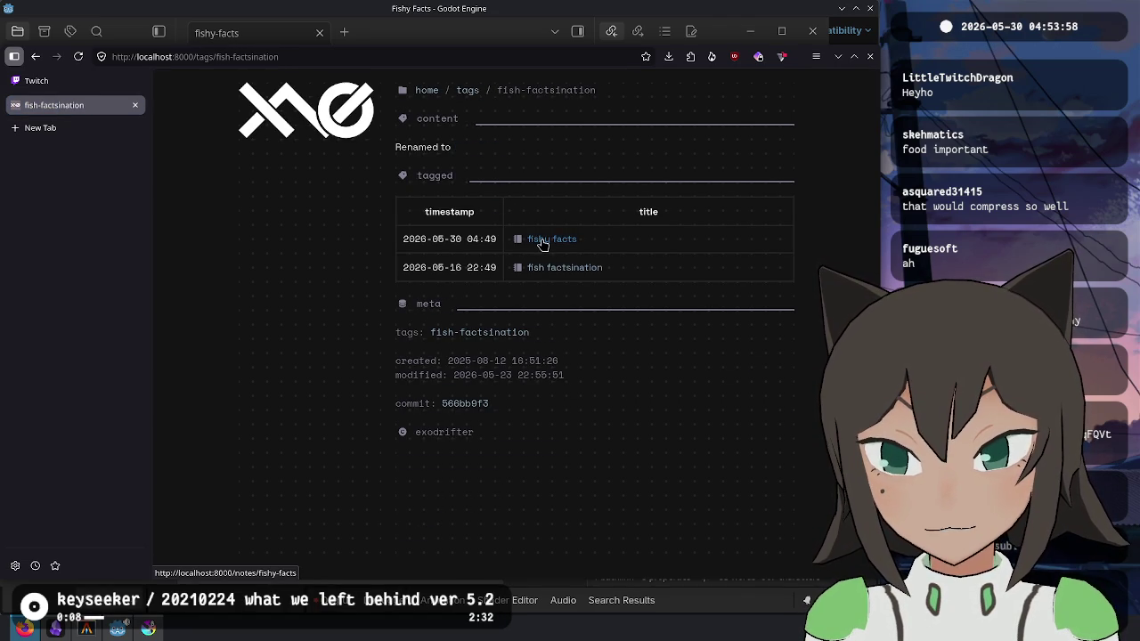
{"action": "left_click", "coordinate": [552, 269]}
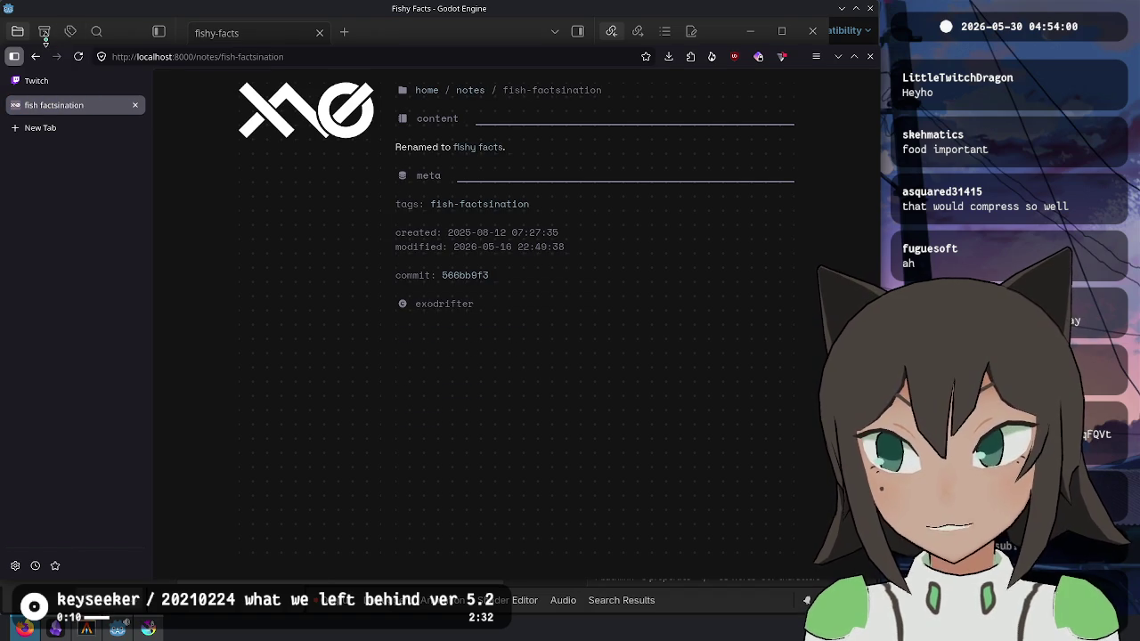
{"action": "left_click", "coordinate": [36, 56]}
{"action": "left_click", "coordinate": [540, 238]}
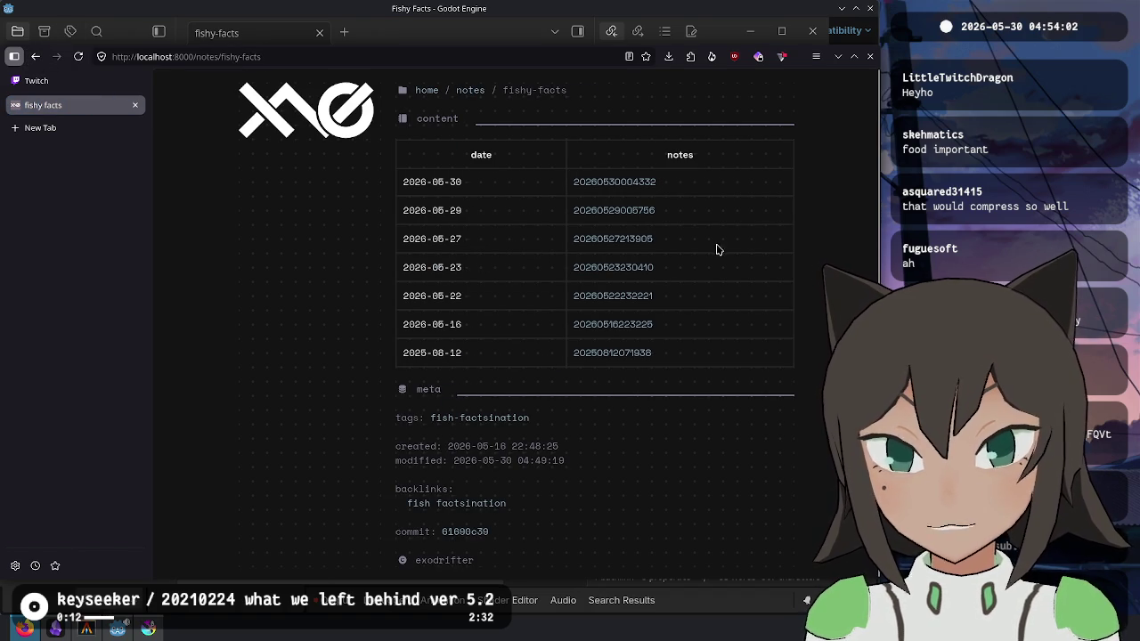
{"action": "left_click", "coordinate": [599, 185]}
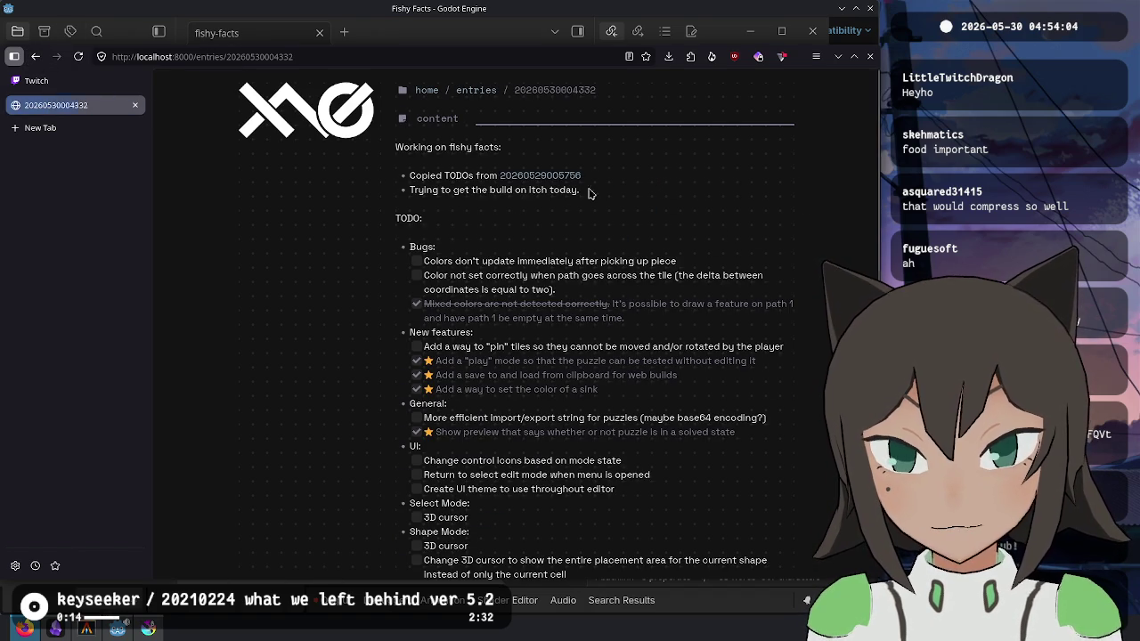
Review the entry's TODO list, including the crossed-out mixed colors bug, then go to Twitch Stream Manager.
{"action": "mouse_move", "coordinate": [427, 308]}
{"action": "left_mouse_down"}
{"action": "mouse_move", "coordinate": [614, 309]}
{"action": "mouse_move", "coordinate": [639, 324]}
{"action": "left_mouse_up"}
{"action": "left_click", "coordinate": [617, 309]}
{"action": "left_click", "coordinate": [640, 324]}
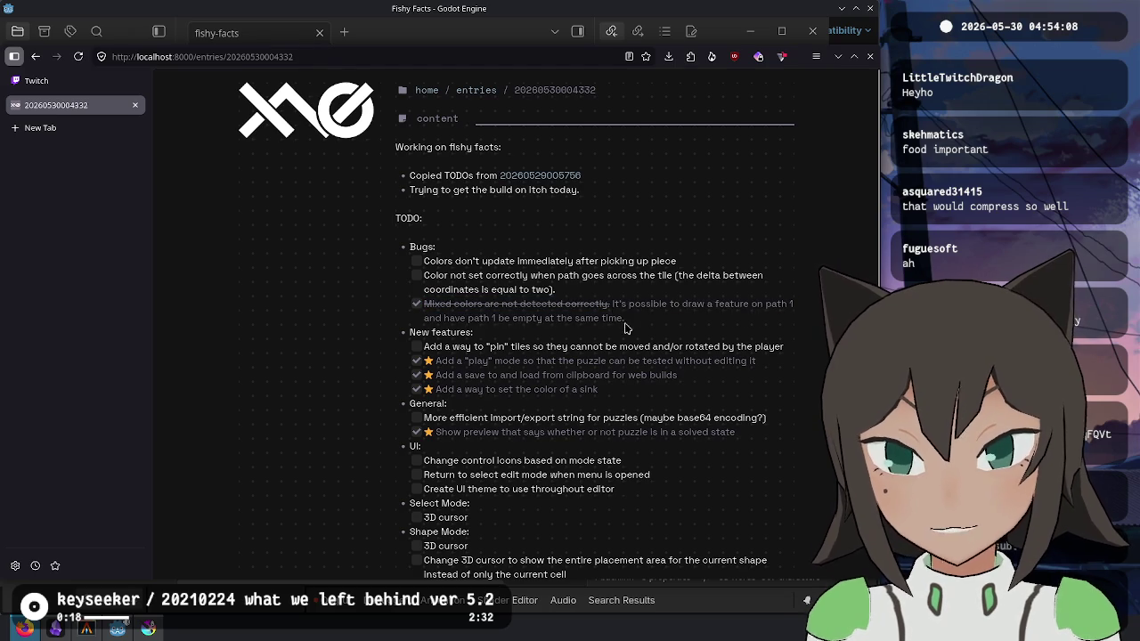
{"action": "scroll", "coordinate": [583, 309], "scroll_direction": "up", "scroll_amount": 4}
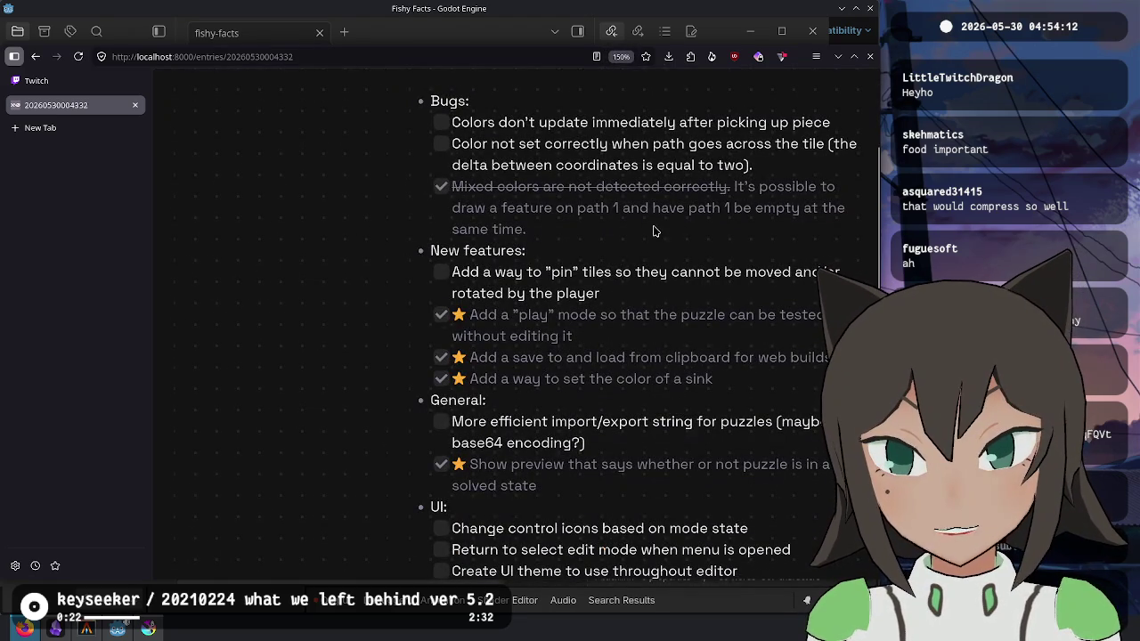
{"action": "scroll", "coordinate": [653, 231], "scroll_direction": "down", "scroll_amount": 3}
{"action": "scroll", "coordinate": [666, 232], "scroll_direction": "down", "scroll_amount": 1}
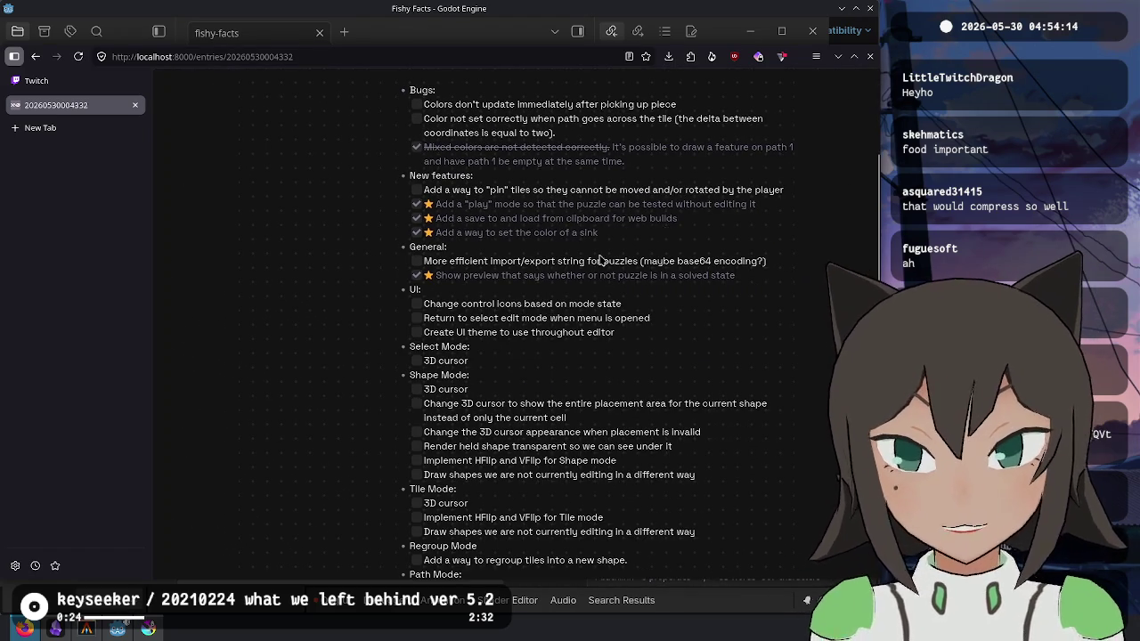
{"action": "scroll", "coordinate": [624, 289], "scroll_direction": "up", "scroll_amount": 3}
{"action": "scroll", "coordinate": [660, 242], "scroll_direction": "down", "scroll_amount": 2}
{"action": "scroll", "coordinate": [743, 330], "scroll_direction": "up", "scroll_amount": 10}
{"action": "left_click", "coordinate": [87, 83]}
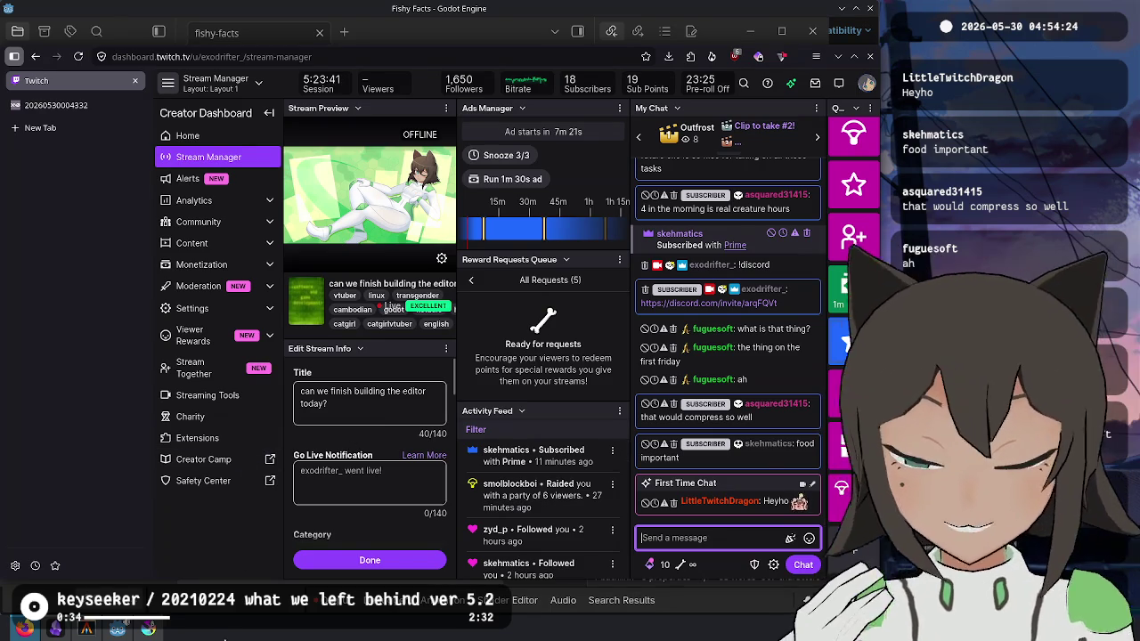
{"action": "key", "text": "alt+Tab"}
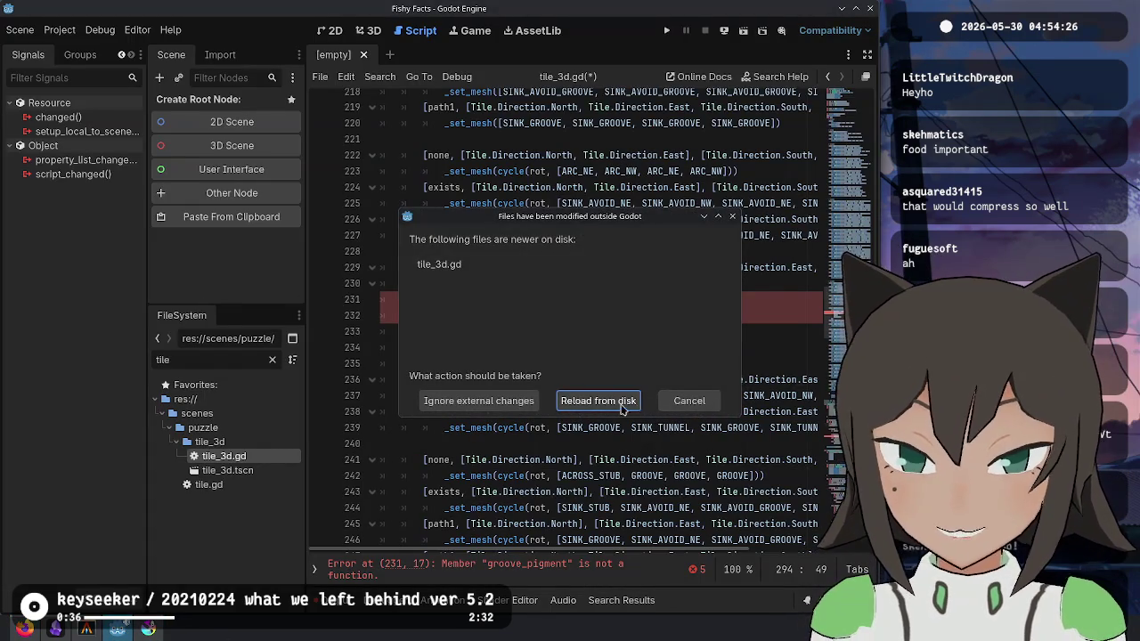
{"action": "left_click", "coordinate": [628, 405]}
{"action": "key", "text": "alt+Tab"}
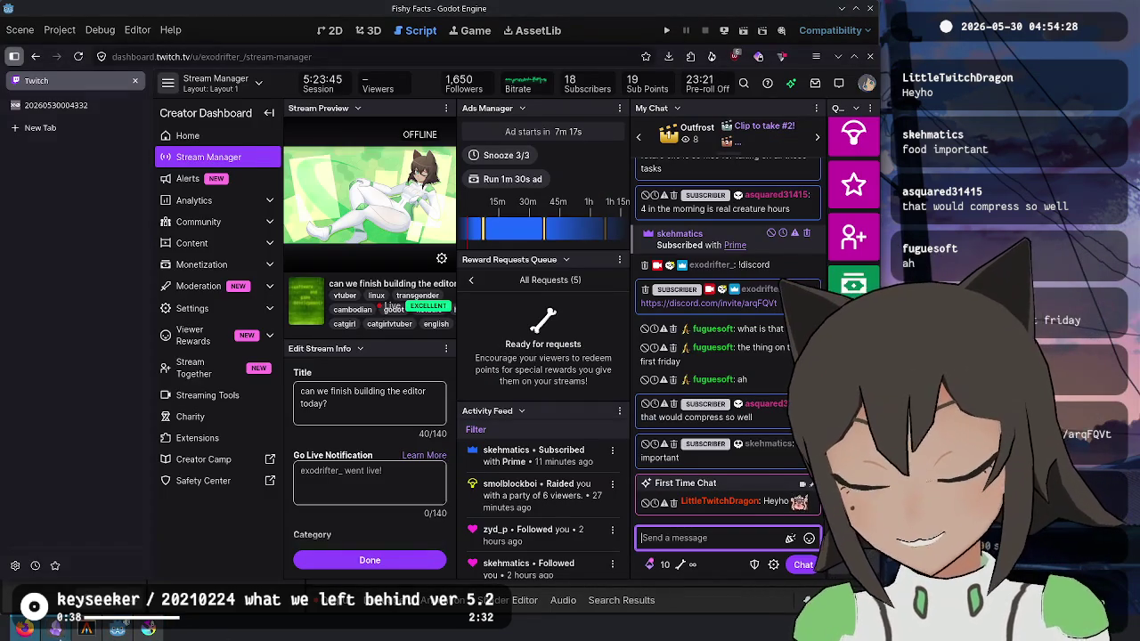
{"action": "left_click", "coordinate": [56, 105]}
{"action": "right_click", "coordinate": [36, 56]}
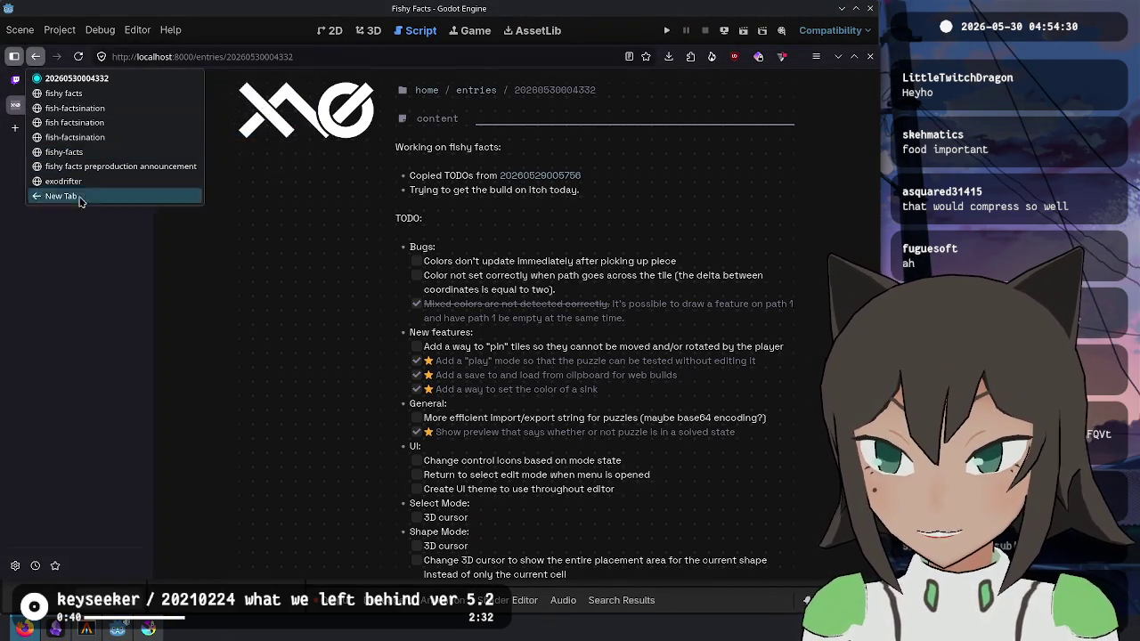
{"action": "left_click", "coordinate": [145, 291]}
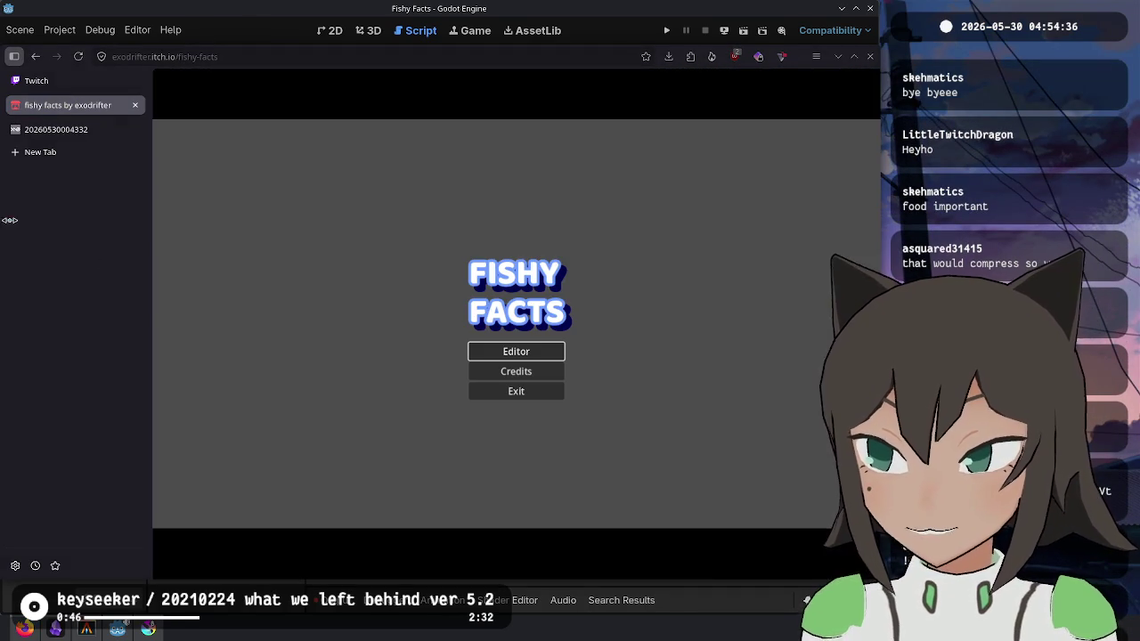
Open the Fishy Facts puzzle editor and check its ☰ menu and metadata panel.
{"action": "left_click", "coordinate": [522, 351]}
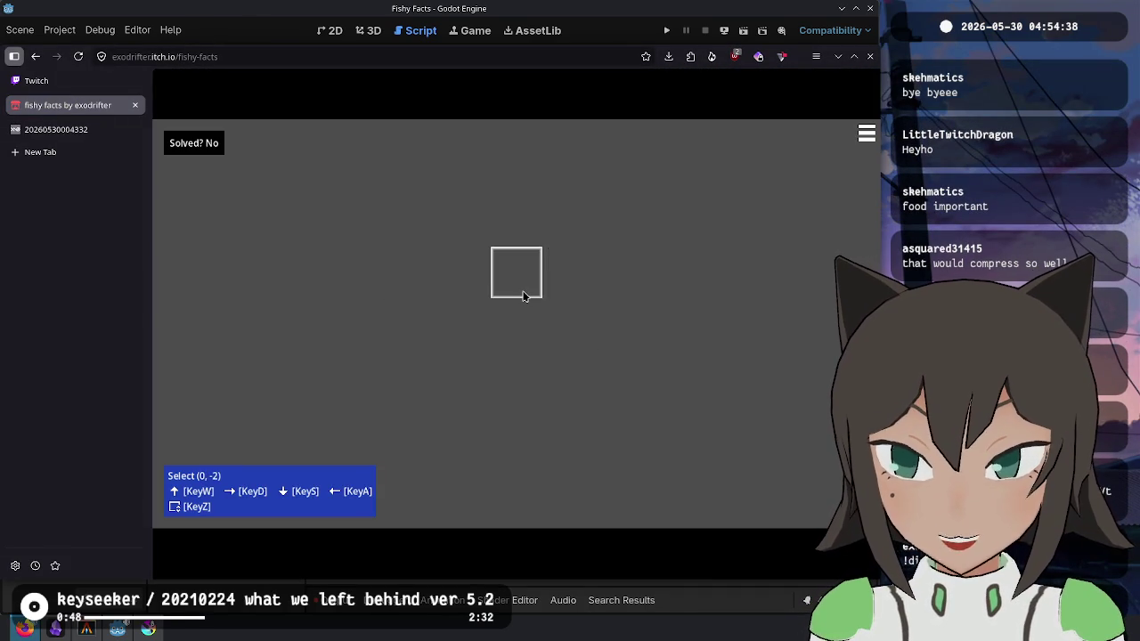
{"action": "key", "text": "Escape"}
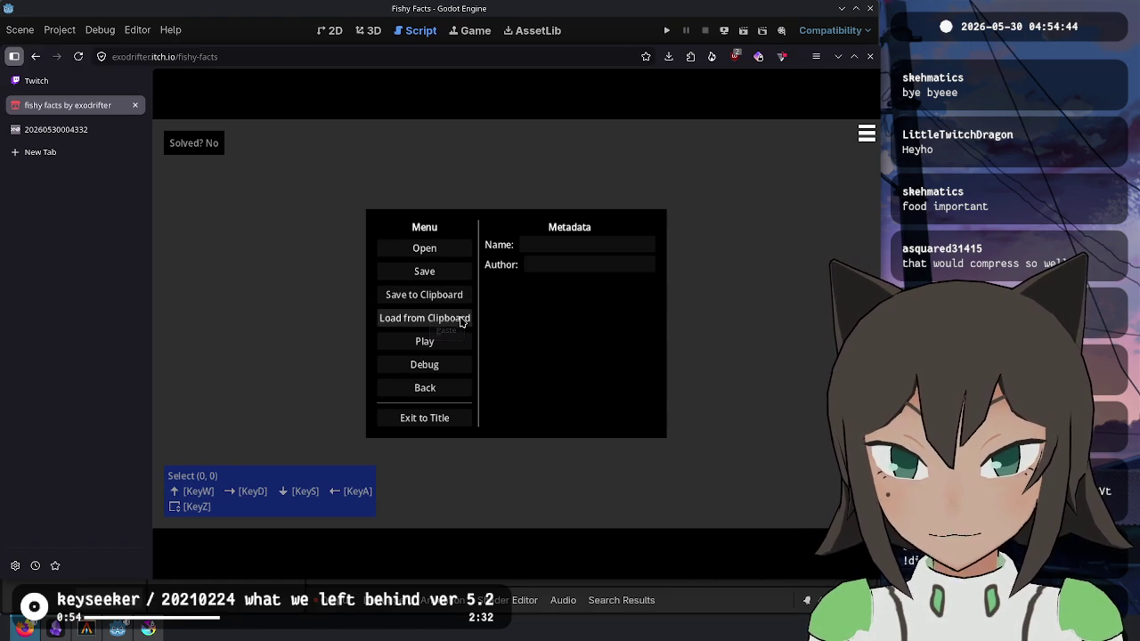
{"action": "left_click", "coordinate": [443, 322]}
{"action": "key", "text": "Escape"}
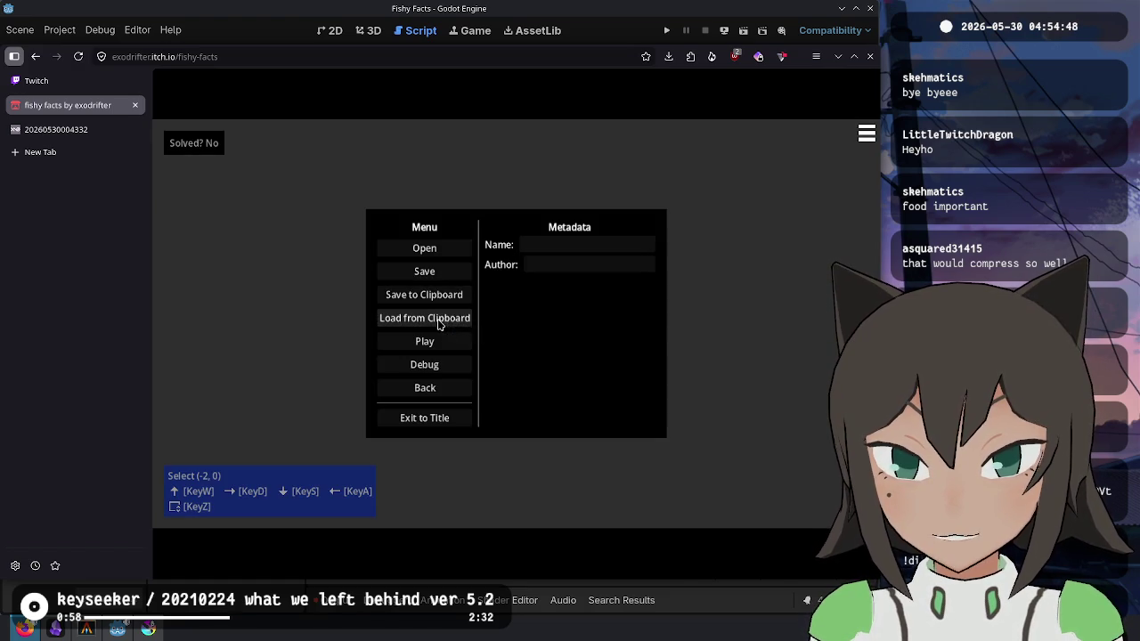
{"action": "left_click", "coordinate": [460, 334]}
{"action": "key", "text": "Escape"}
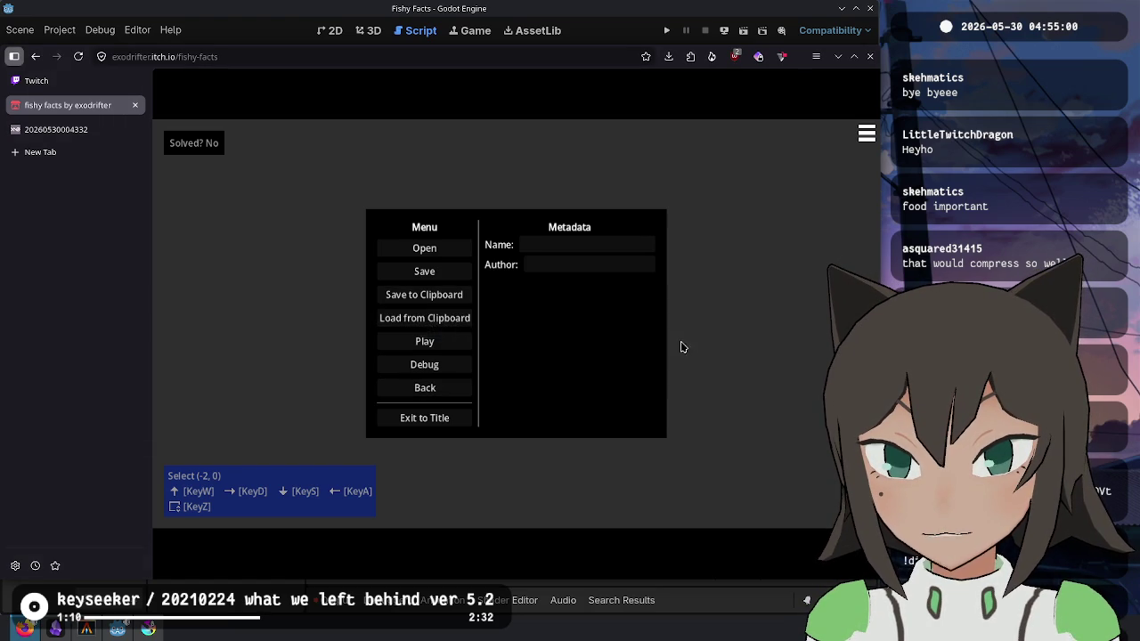
{"action": "key", "text": "Escape"}
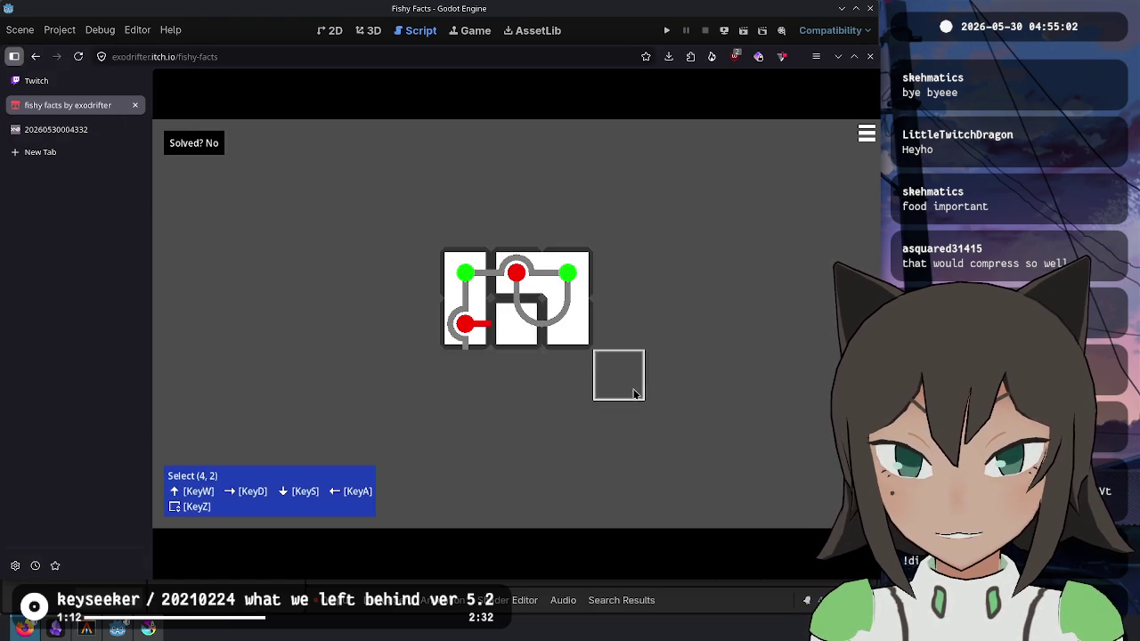
Edit the shape of the middle tile in the loaded puzzle.
{"action": "right_click", "coordinate": [518, 322]}
{"action": "left_click", "coordinate": [595, 313]}
{"action": "left_click", "coordinate": [562, 354]}
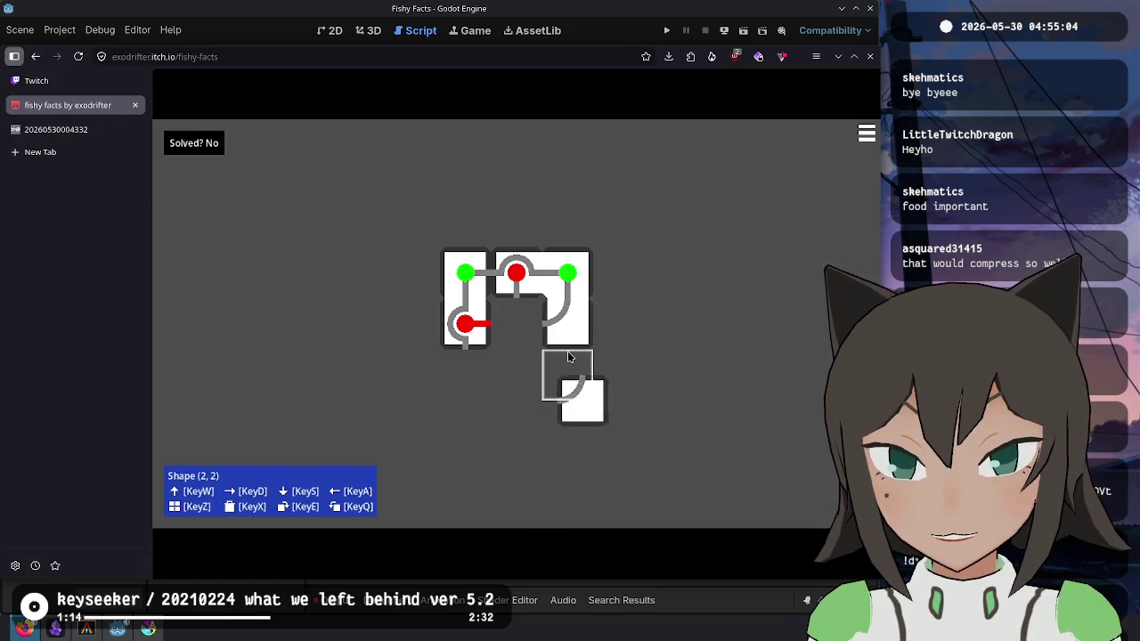
{"action": "key", "text": "z"}
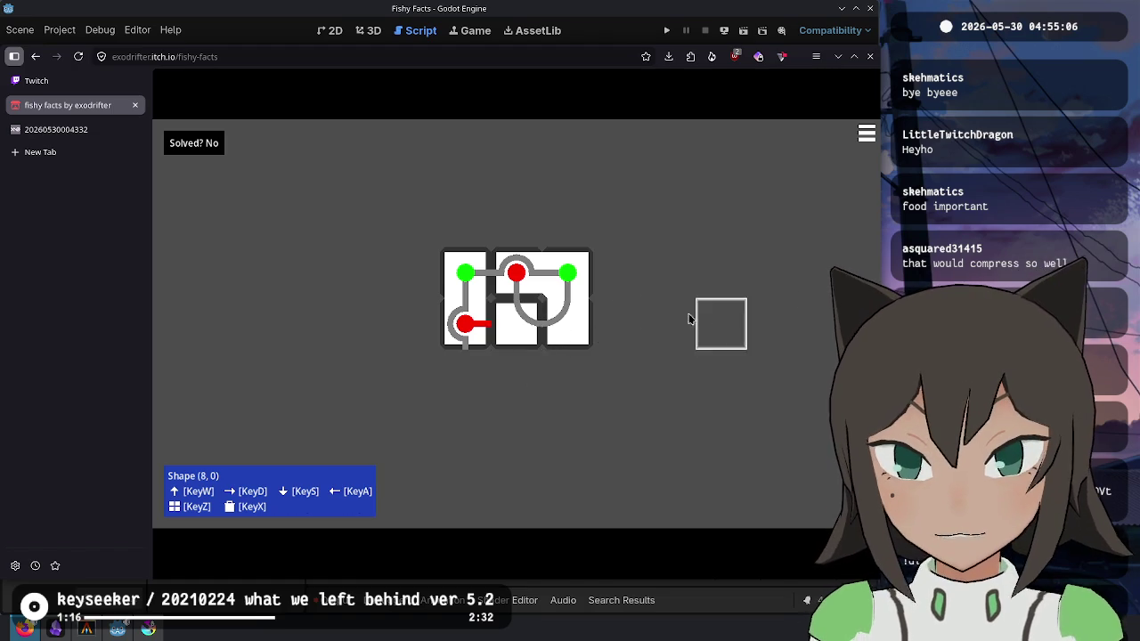
Playtest the puzzle by dragging the middle and empty tiles, then return to editing.
{"action": "key", "text": "Escape"}
{"action": "left_click", "coordinate": [428, 349]}
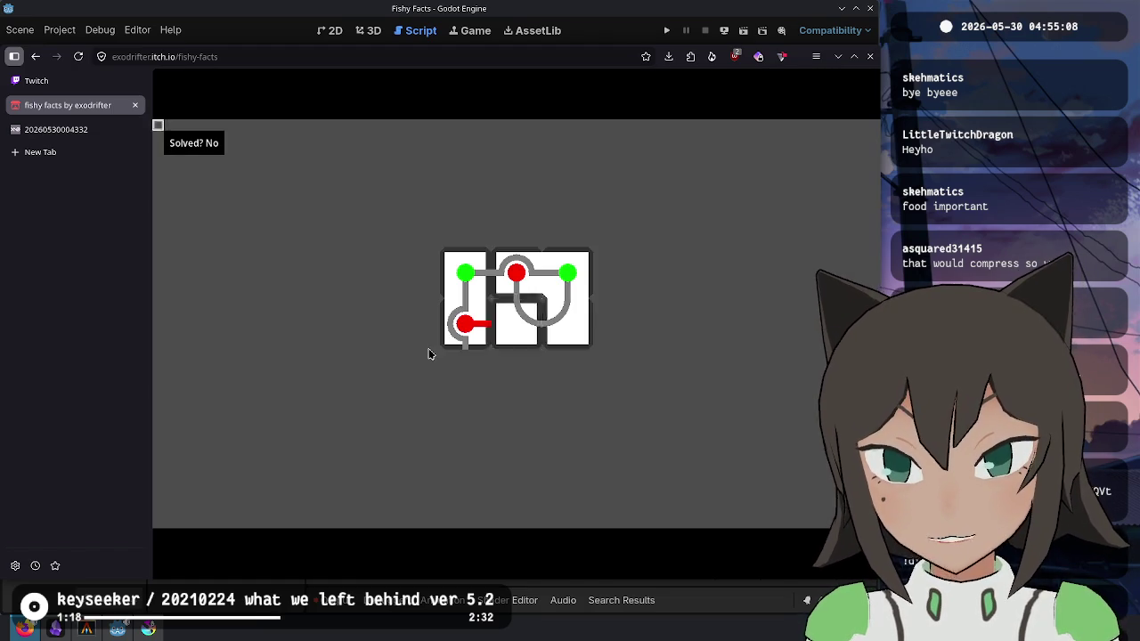
{"action": "mouse_move", "coordinate": [502, 318]}
{"action": "left_mouse_down"}
{"action": "mouse_move", "coordinate": [522, 356]}
{"action": "mouse_move", "coordinate": [562, 364]}
{"action": "mouse_move", "coordinate": [604, 316]}
{"action": "mouse_move", "coordinate": [557, 320]}
{"action": "mouse_move", "coordinate": [641, 339]}
{"action": "mouse_move", "coordinate": [497, 272]}
{"action": "mouse_move", "coordinate": [570, 267]}
{"action": "mouse_move", "coordinate": [561, 214]}
{"action": "mouse_move", "coordinate": [747, 421]}
{"action": "left_mouse_up"}
{"action": "mouse_move", "coordinate": [533, 198]}
{"action": "left_mouse_down"}
{"action": "mouse_move", "coordinate": [363, 208]}
{"action": "mouse_move", "coordinate": [374, 245]}
{"action": "left_mouse_up"}
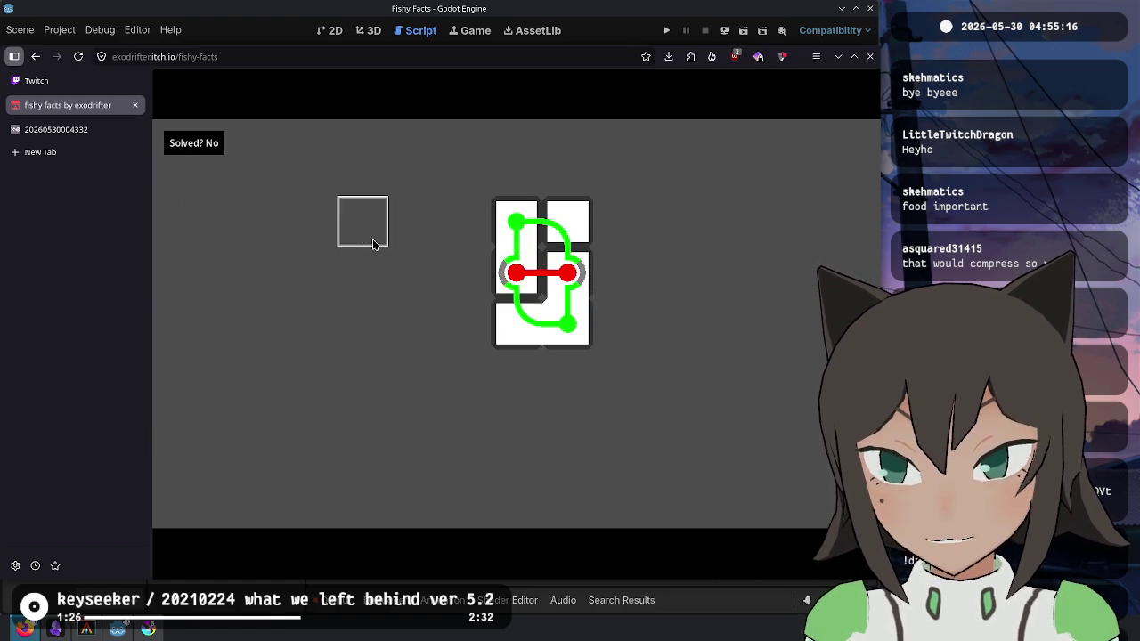
{"action": "mouse_move", "coordinate": [214, 156]}
{"action": "left_mouse_down"}
{"action": "mouse_move", "coordinate": [631, 357]}
{"action": "mouse_move", "coordinate": [591, 300]}
{"action": "mouse_move", "coordinate": [542, 300]}
{"action": "mouse_move", "coordinate": [644, 252]}
{"action": "left_mouse_up"}
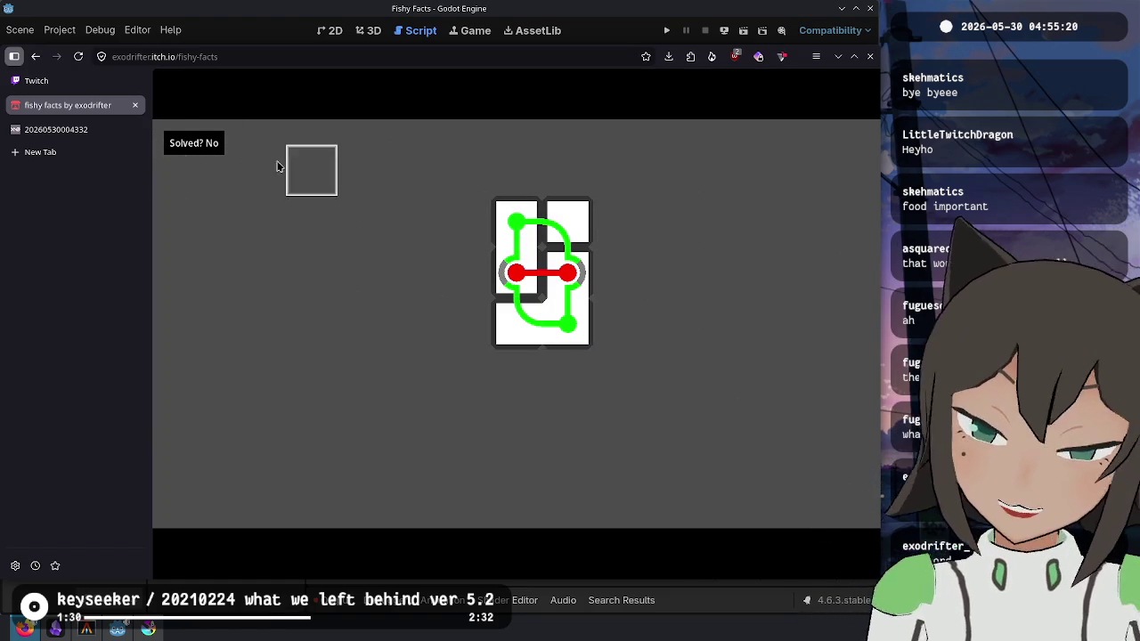
{"action": "key", "text": "ctrl+z"}
Close the itch.io Fishy Facts tab and return to Twitch Stream Manager.
{"action": "key", "text": "Escape"}
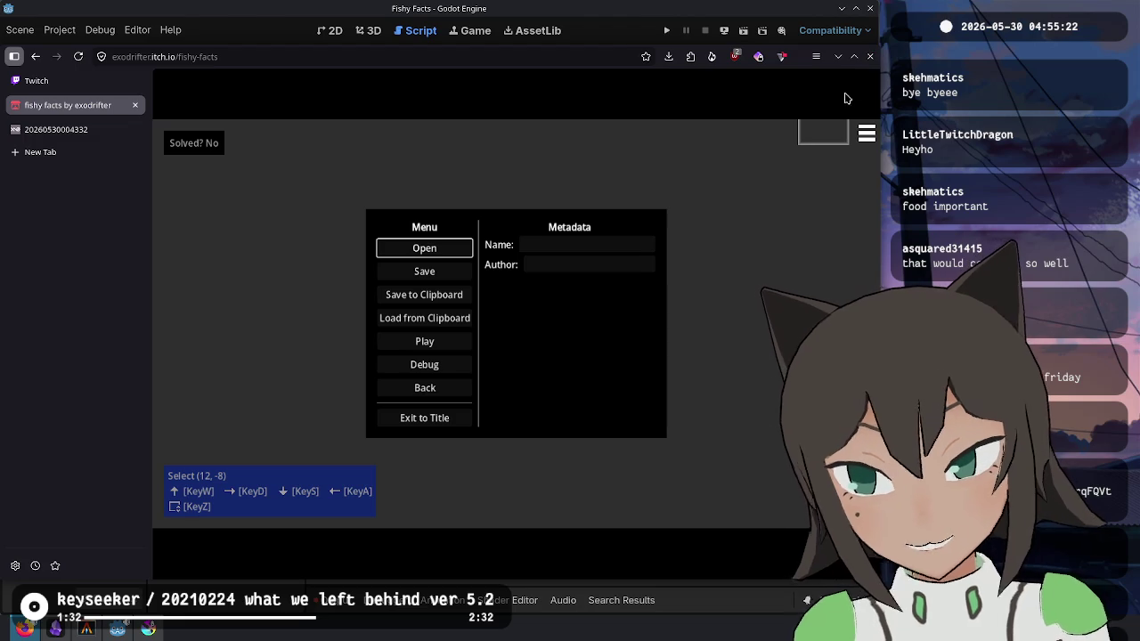
{"action": "key", "text": "ctrl+w"}
{"action": "key", "text": "ctrl+shift+Tab"}
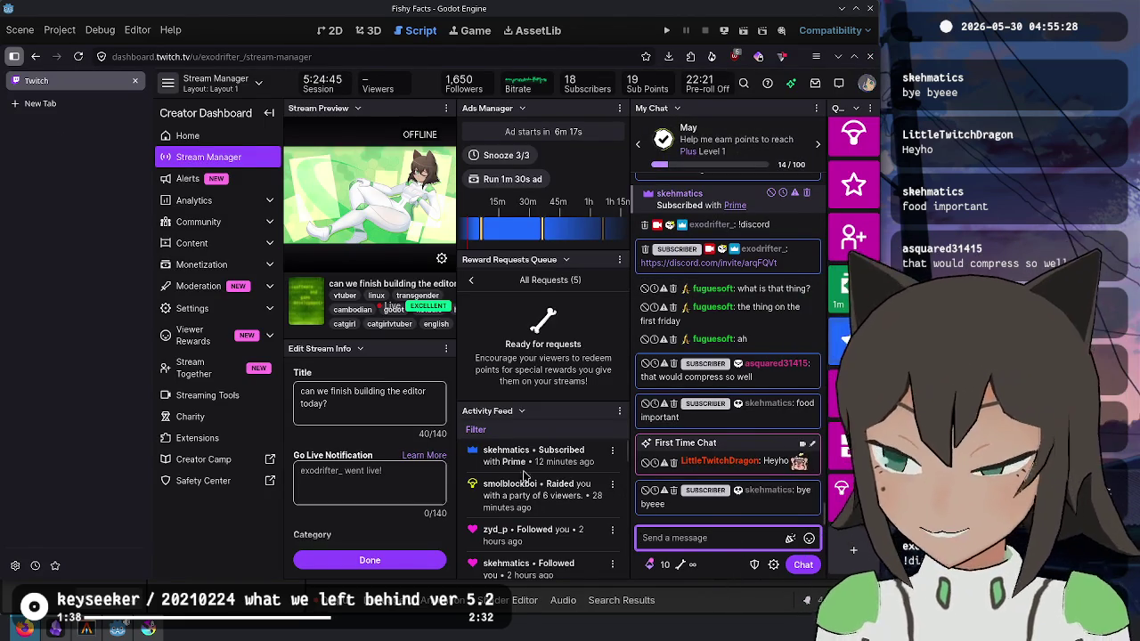
Open the Raid Channel list and browse the followed channels.
{"action": "left_click", "coordinate": [860, 141]}
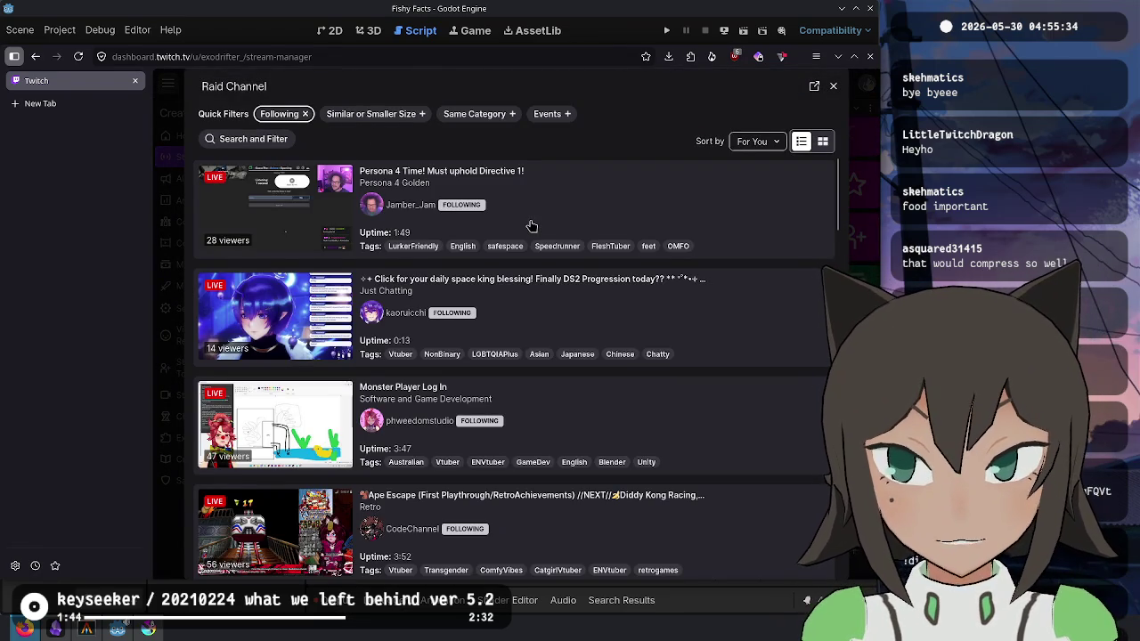
{"action": "scroll", "coordinate": [532, 226], "scroll_direction": "down", "scroll_amount": 2}
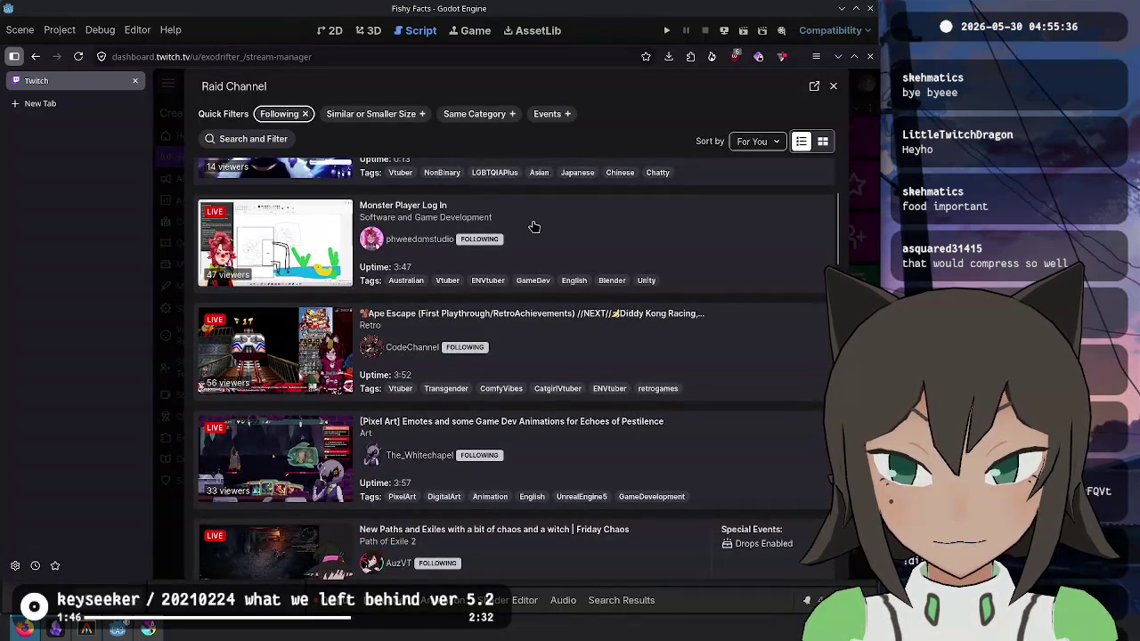
{"action": "scroll", "coordinate": [533, 226], "scroll_direction": "down", "scroll_amount": 2}
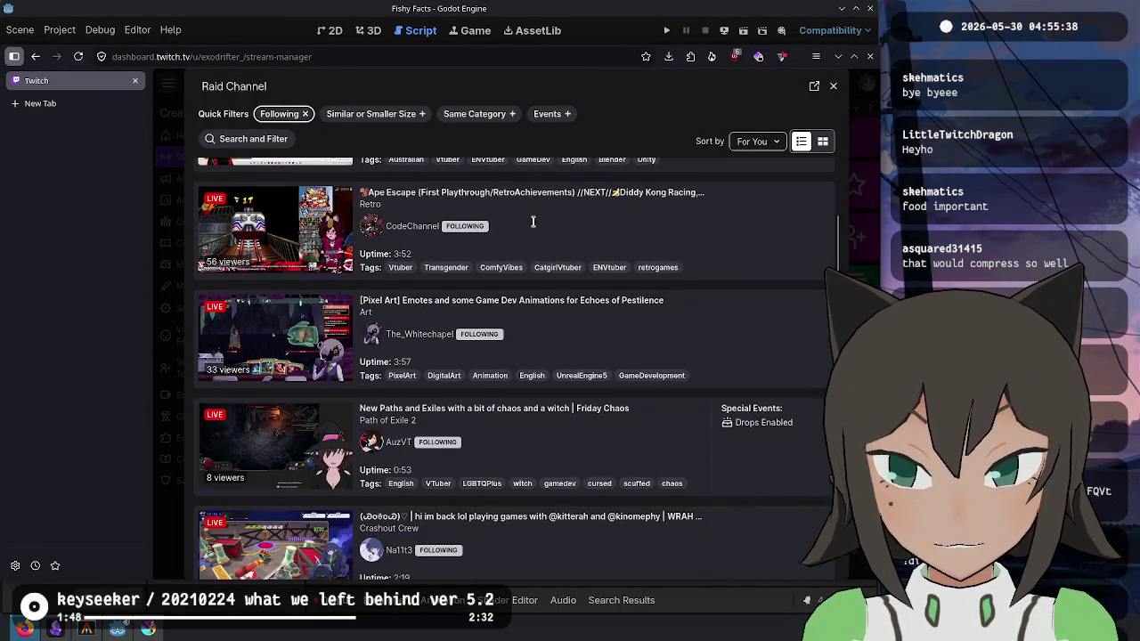
{"action": "scroll", "coordinate": [533, 226], "scroll_direction": "down", "scroll_amount": 3}
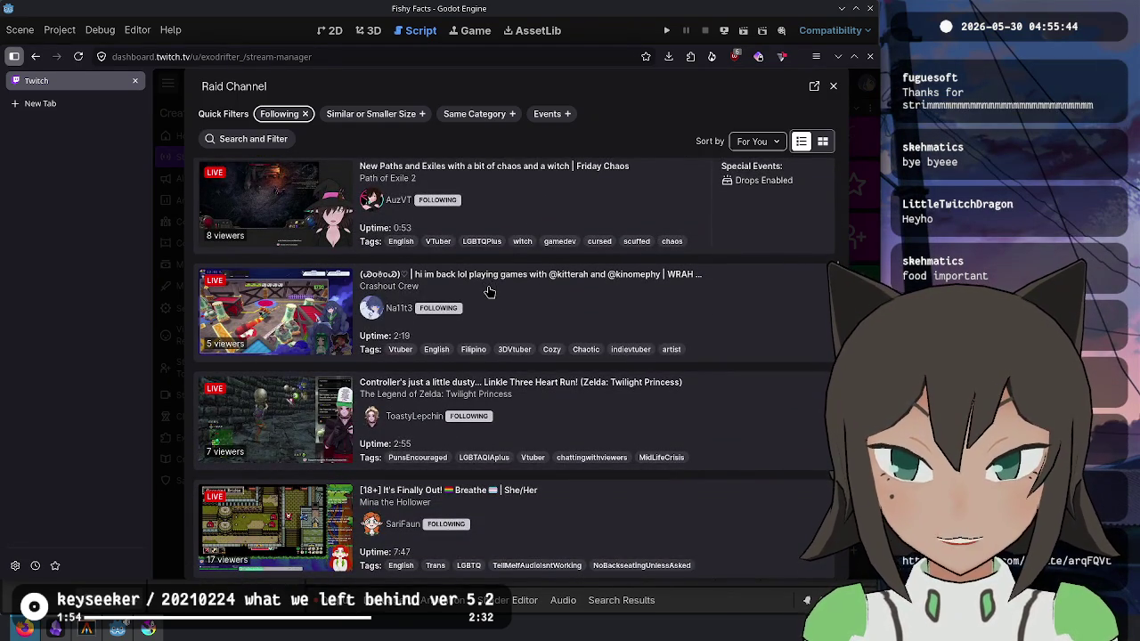
{"action": "scroll", "coordinate": [489, 292], "scroll_direction": "down", "scroll_amount": 3}
{"action": "scroll", "coordinate": [488, 292], "scroll_direction": "down", "scroll_amount": 5}
{"action": "scroll", "coordinate": [489, 292], "scroll_direction": "down", "scroll_amount": 4}
{"action": "scroll", "coordinate": [489, 292], "scroll_direction": "down", "scroll_amount": 3}
{"action": "scroll", "coordinate": [489, 292], "scroll_direction": "down", "scroll_amount": 2}
{"action": "scroll", "coordinate": [489, 292], "scroll_direction": "down", "scroll_amount": 1}
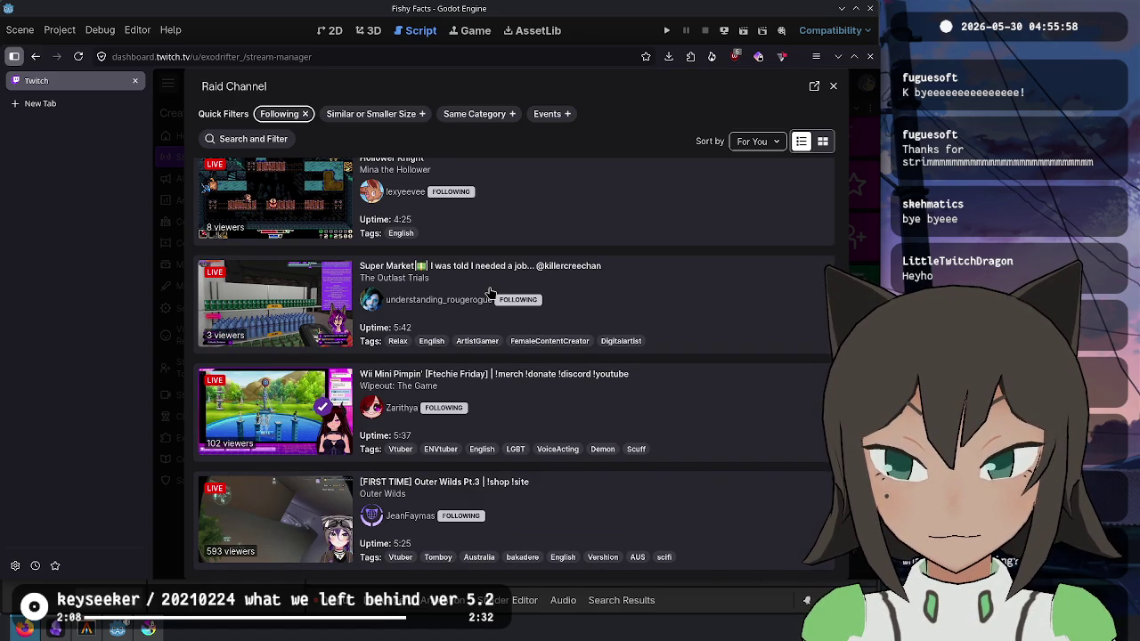
{"action": "scroll", "coordinate": [489, 292], "scroll_direction": "up", "scroll_amount": 5}
{"action": "scroll", "coordinate": [489, 292], "scroll_direction": "up", "scroll_amount": 7}
{"action": "scroll", "coordinate": [489, 292], "scroll_direction": "up", "scroll_amount": 7}
{"action": "scroll", "coordinate": [489, 292], "scroll_direction": "up", "scroll_amount": 4}
Preview the Crashout Crew stream with sound on and start the raid.
{"action": "left_click", "coordinate": [549, 458]}
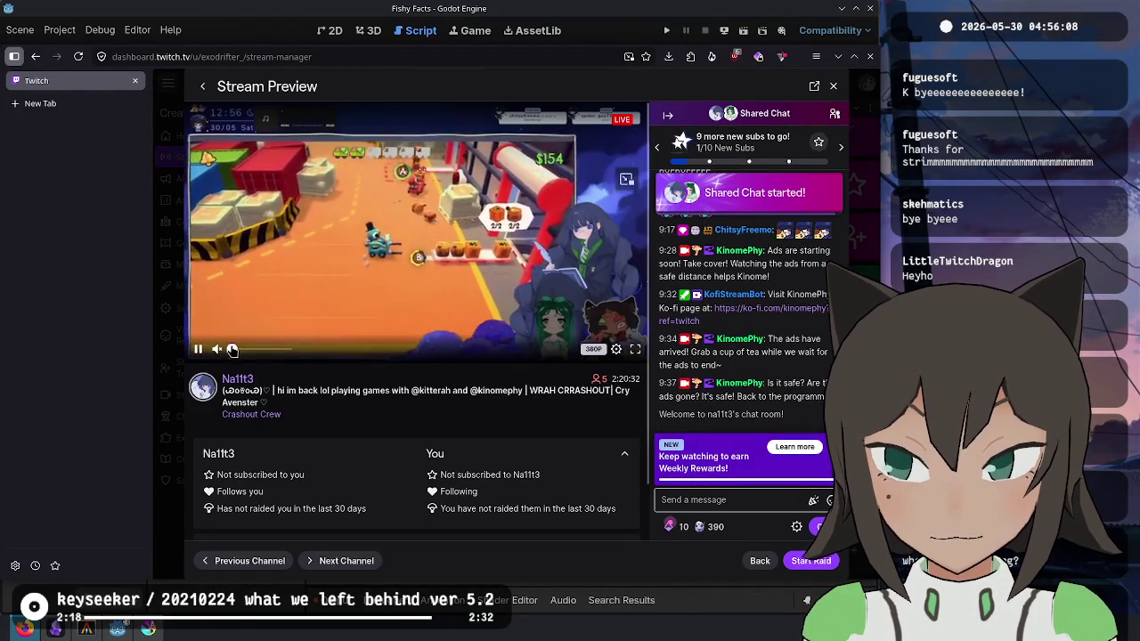
{"action": "left_click", "coordinate": [215, 350]}
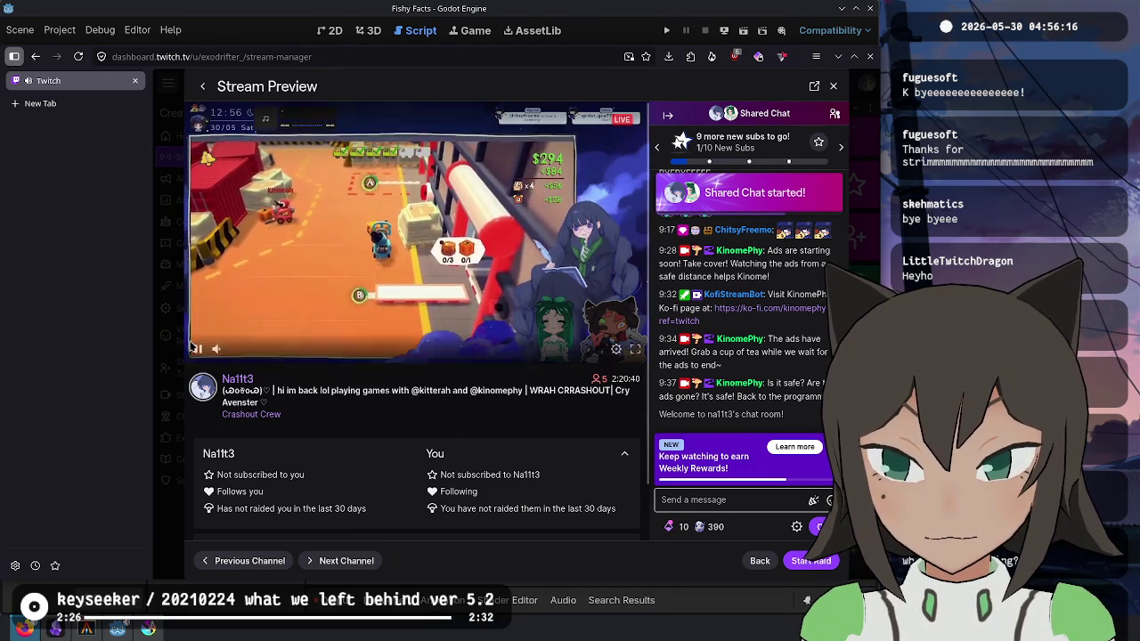
{"action": "mouse_move", "coordinate": [205, 352]}
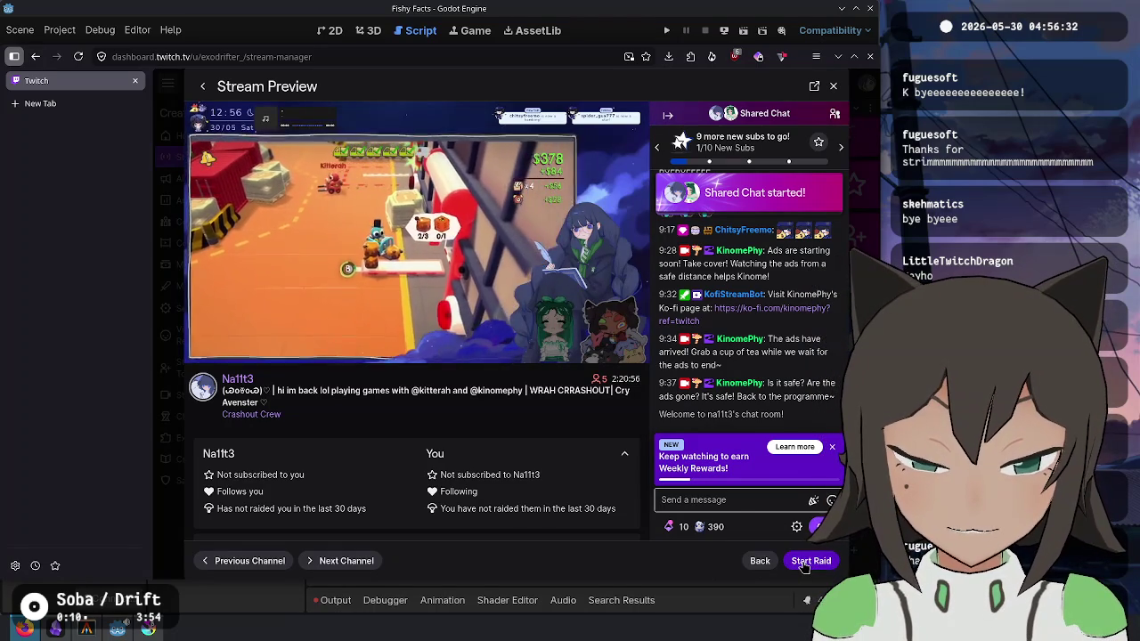
{"action": "left_click", "coordinate": [801, 563]}
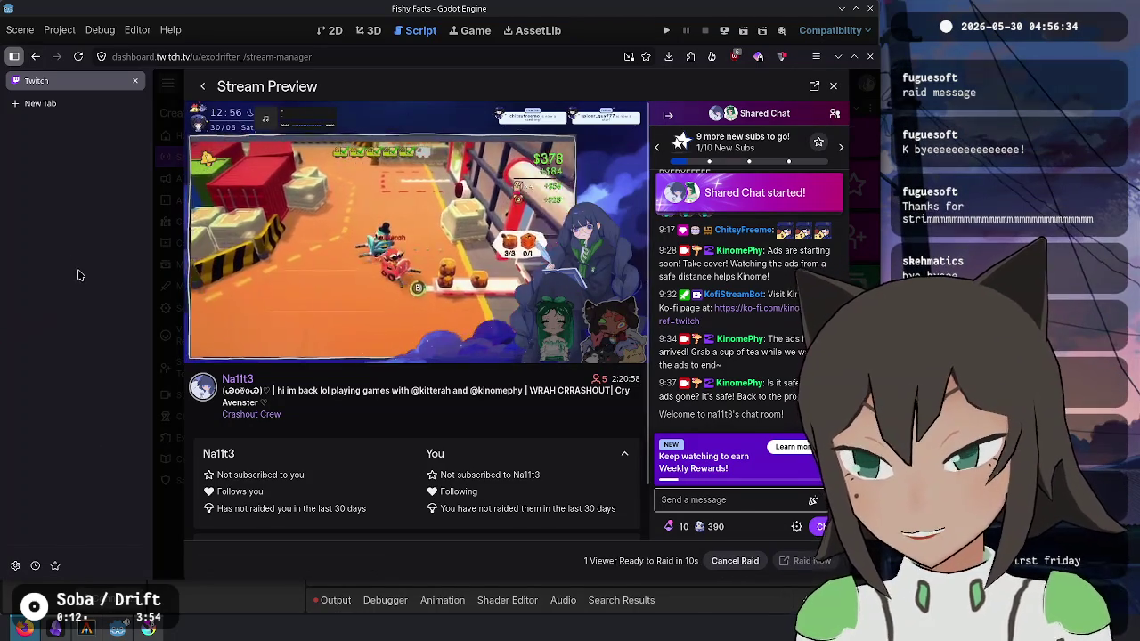